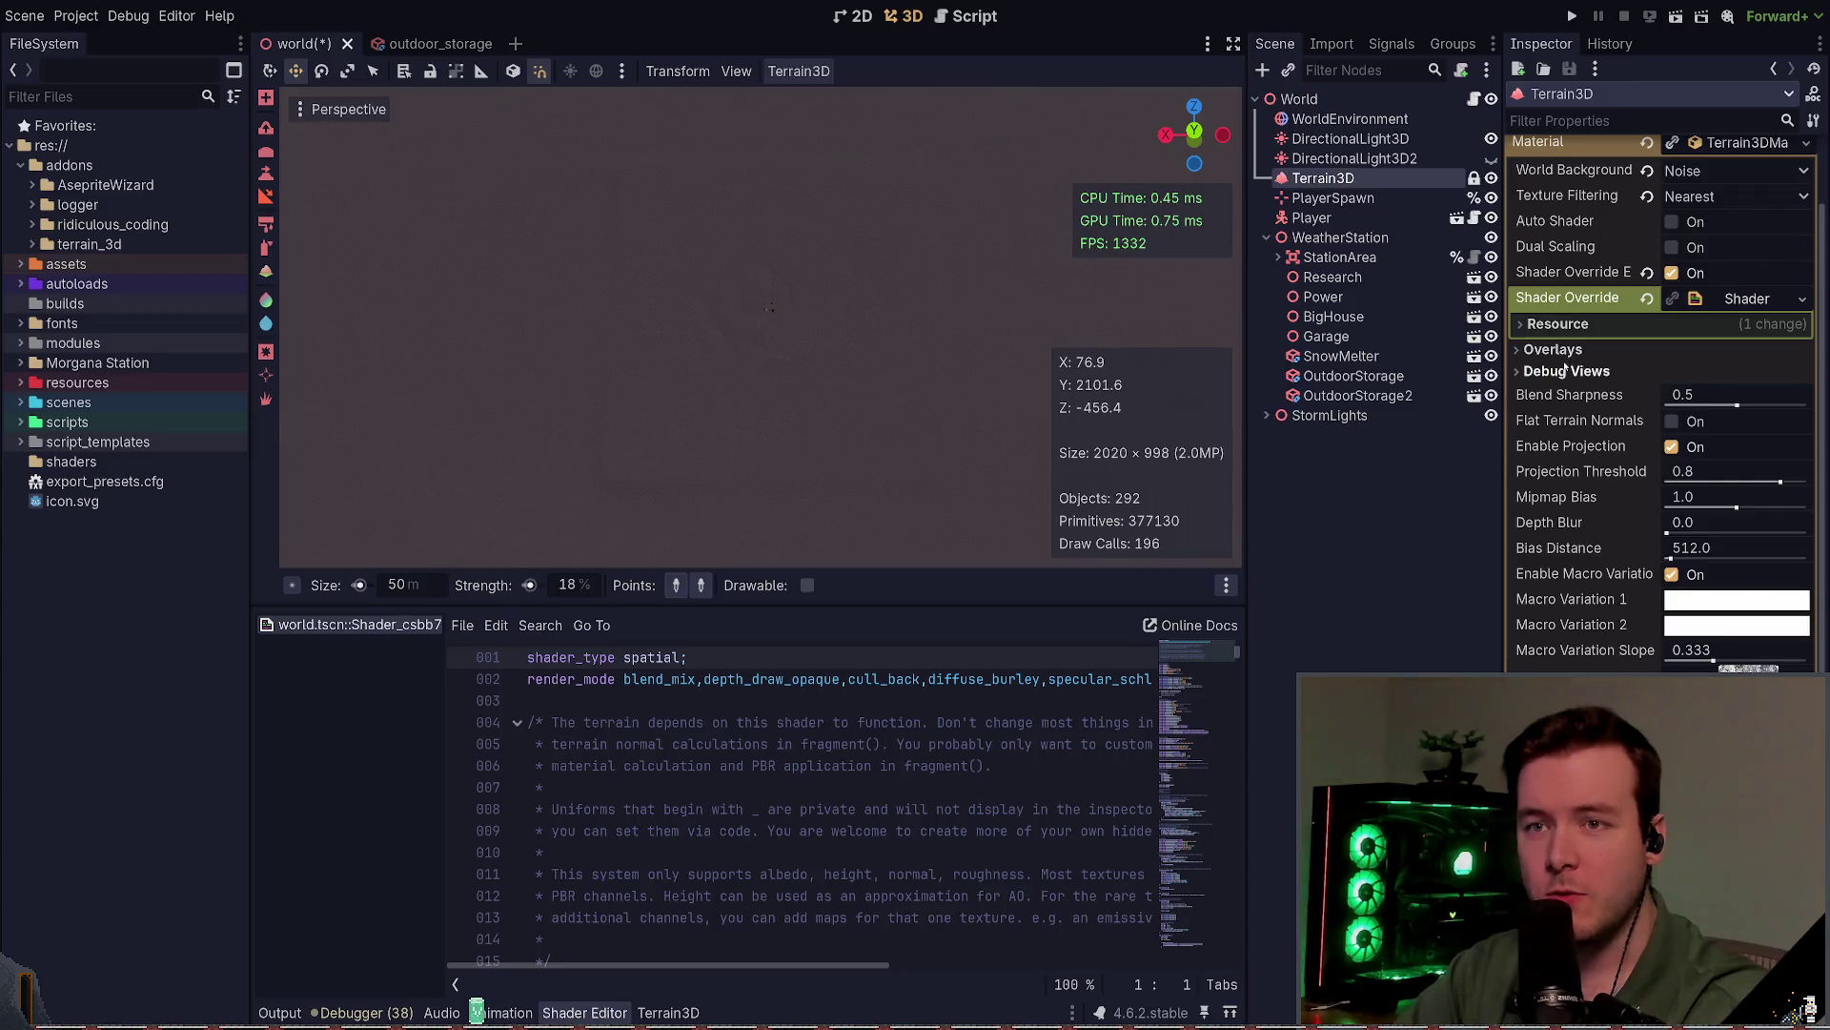
Step: Collapse the Material resource and enable Show Grid under Terrain3D Regions, then tilt the view
scroll(1558, 275, "up", 3)
left_click(1735, 253)
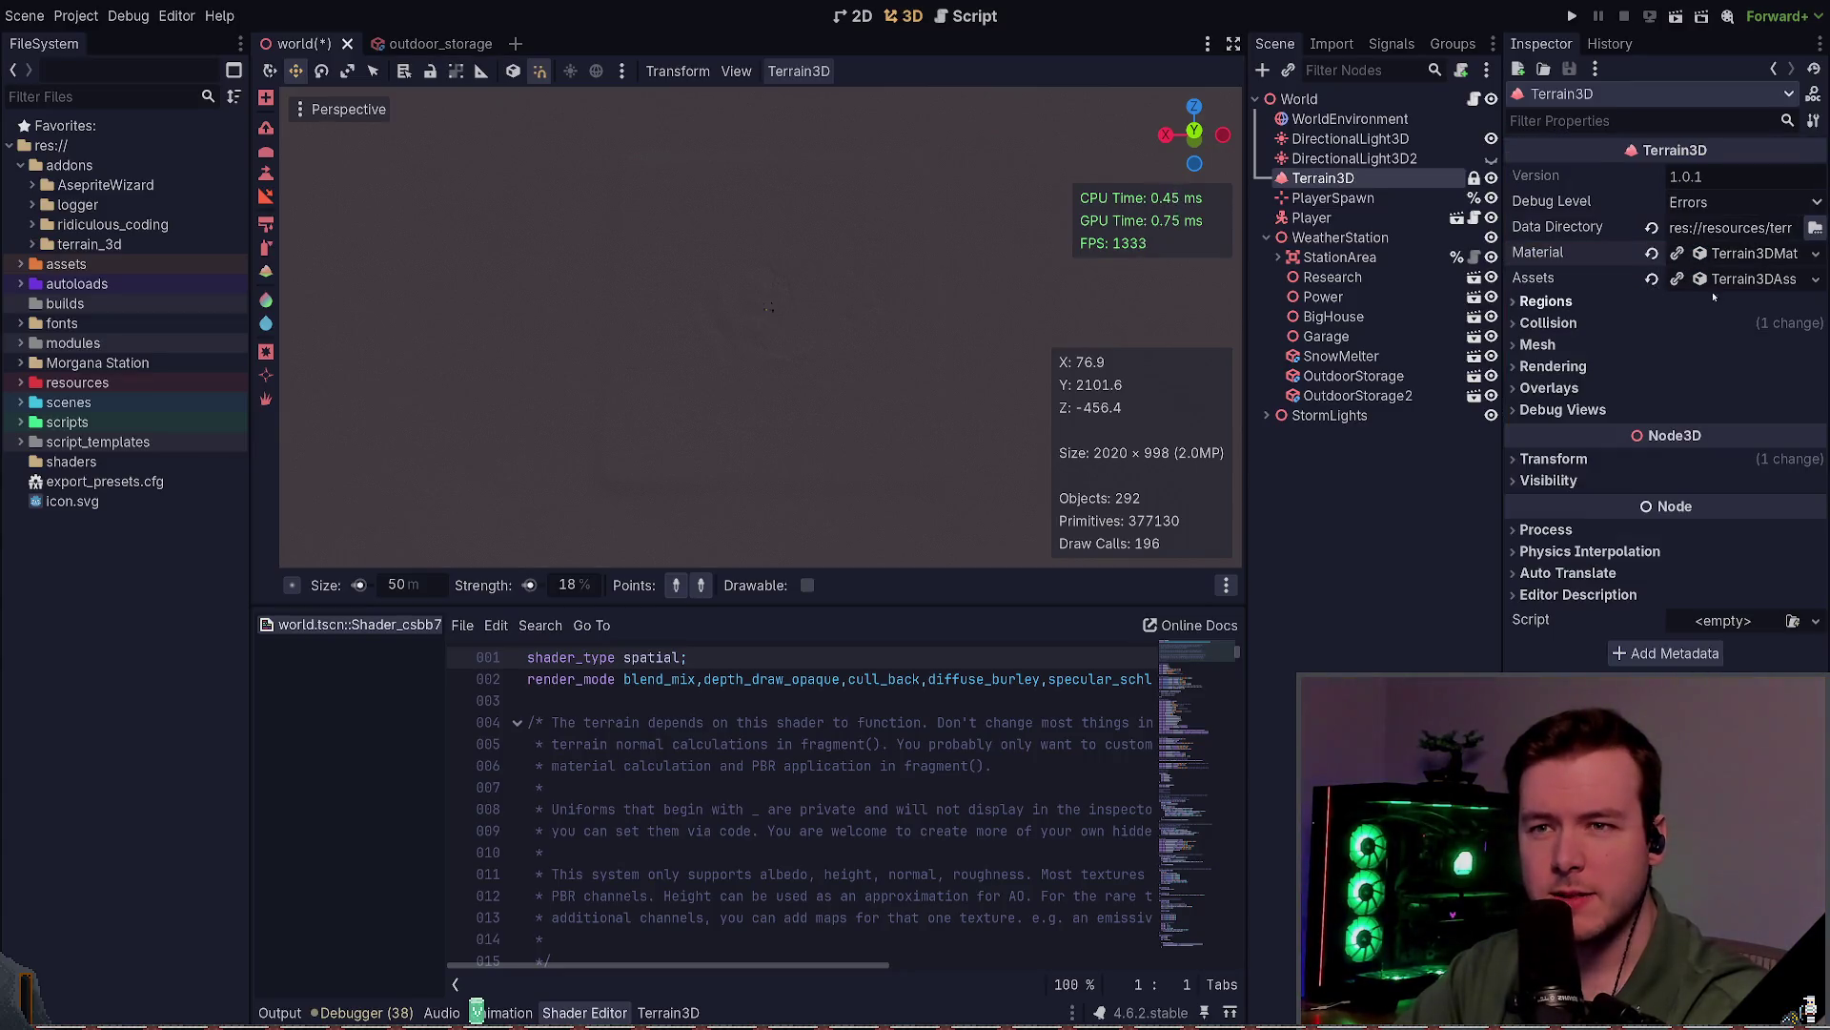
left_click(1602, 303)
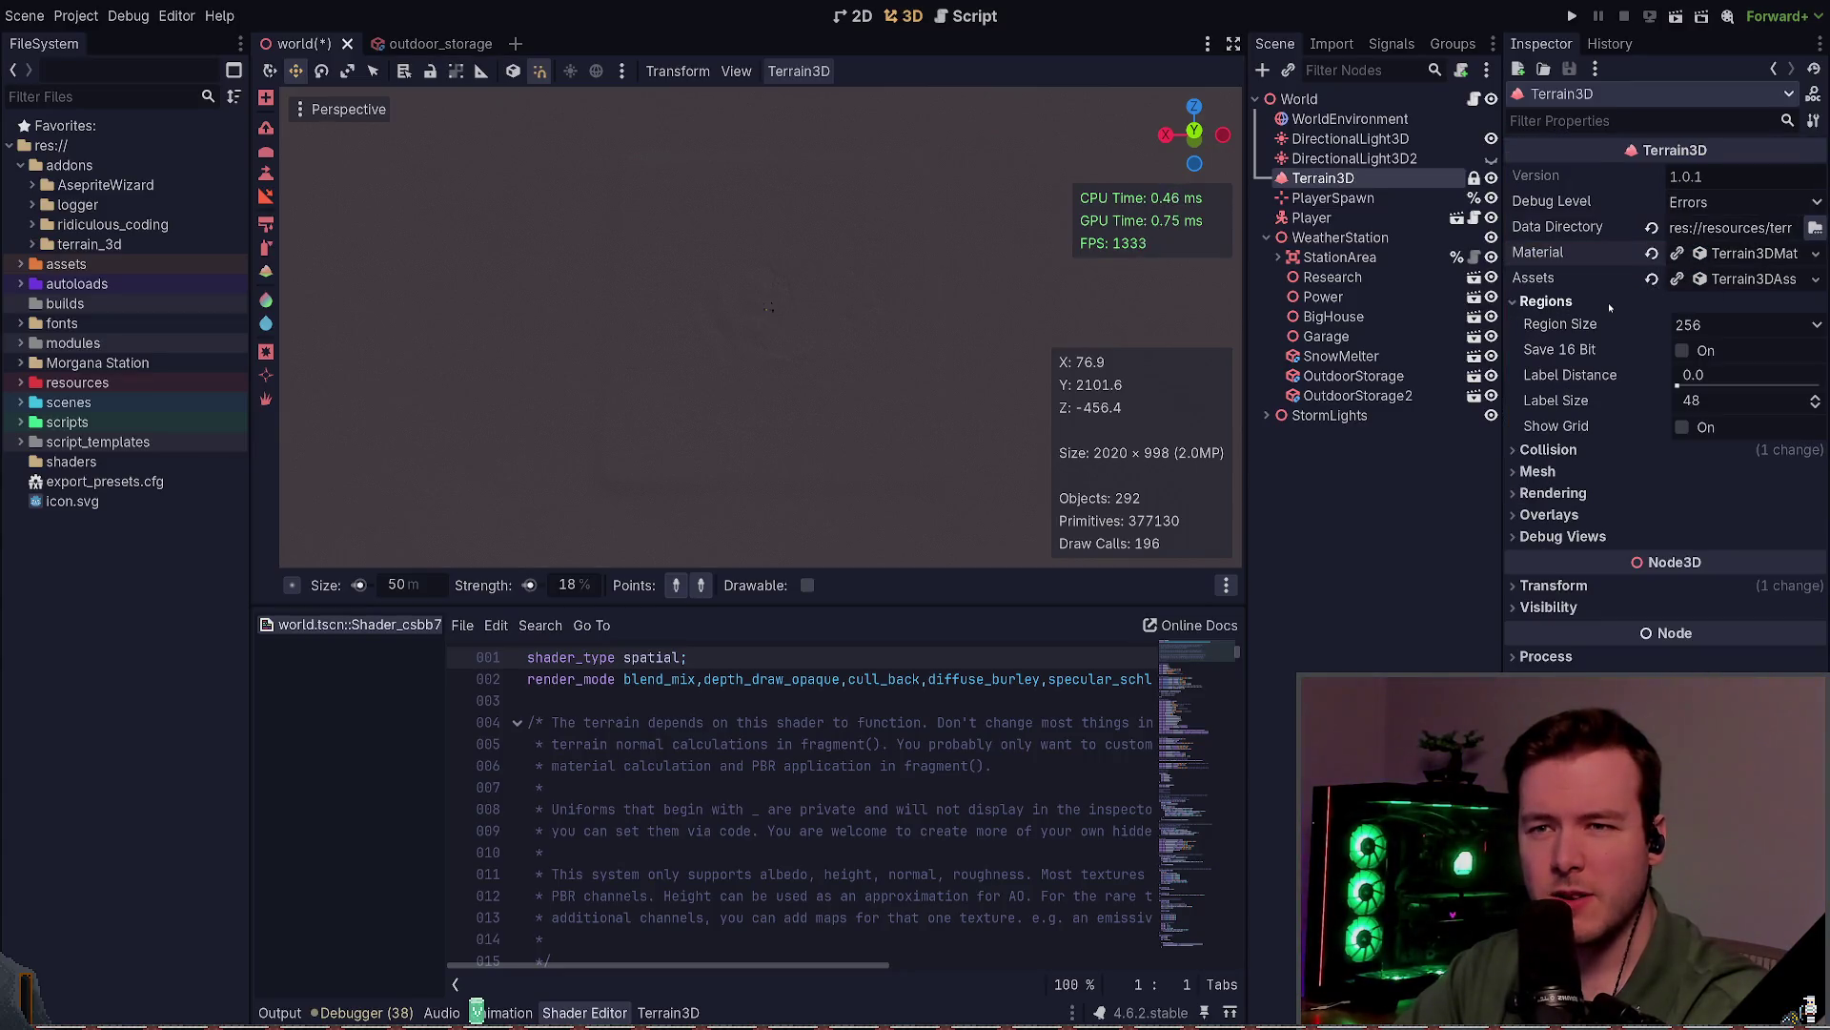
left_click(1682, 428)
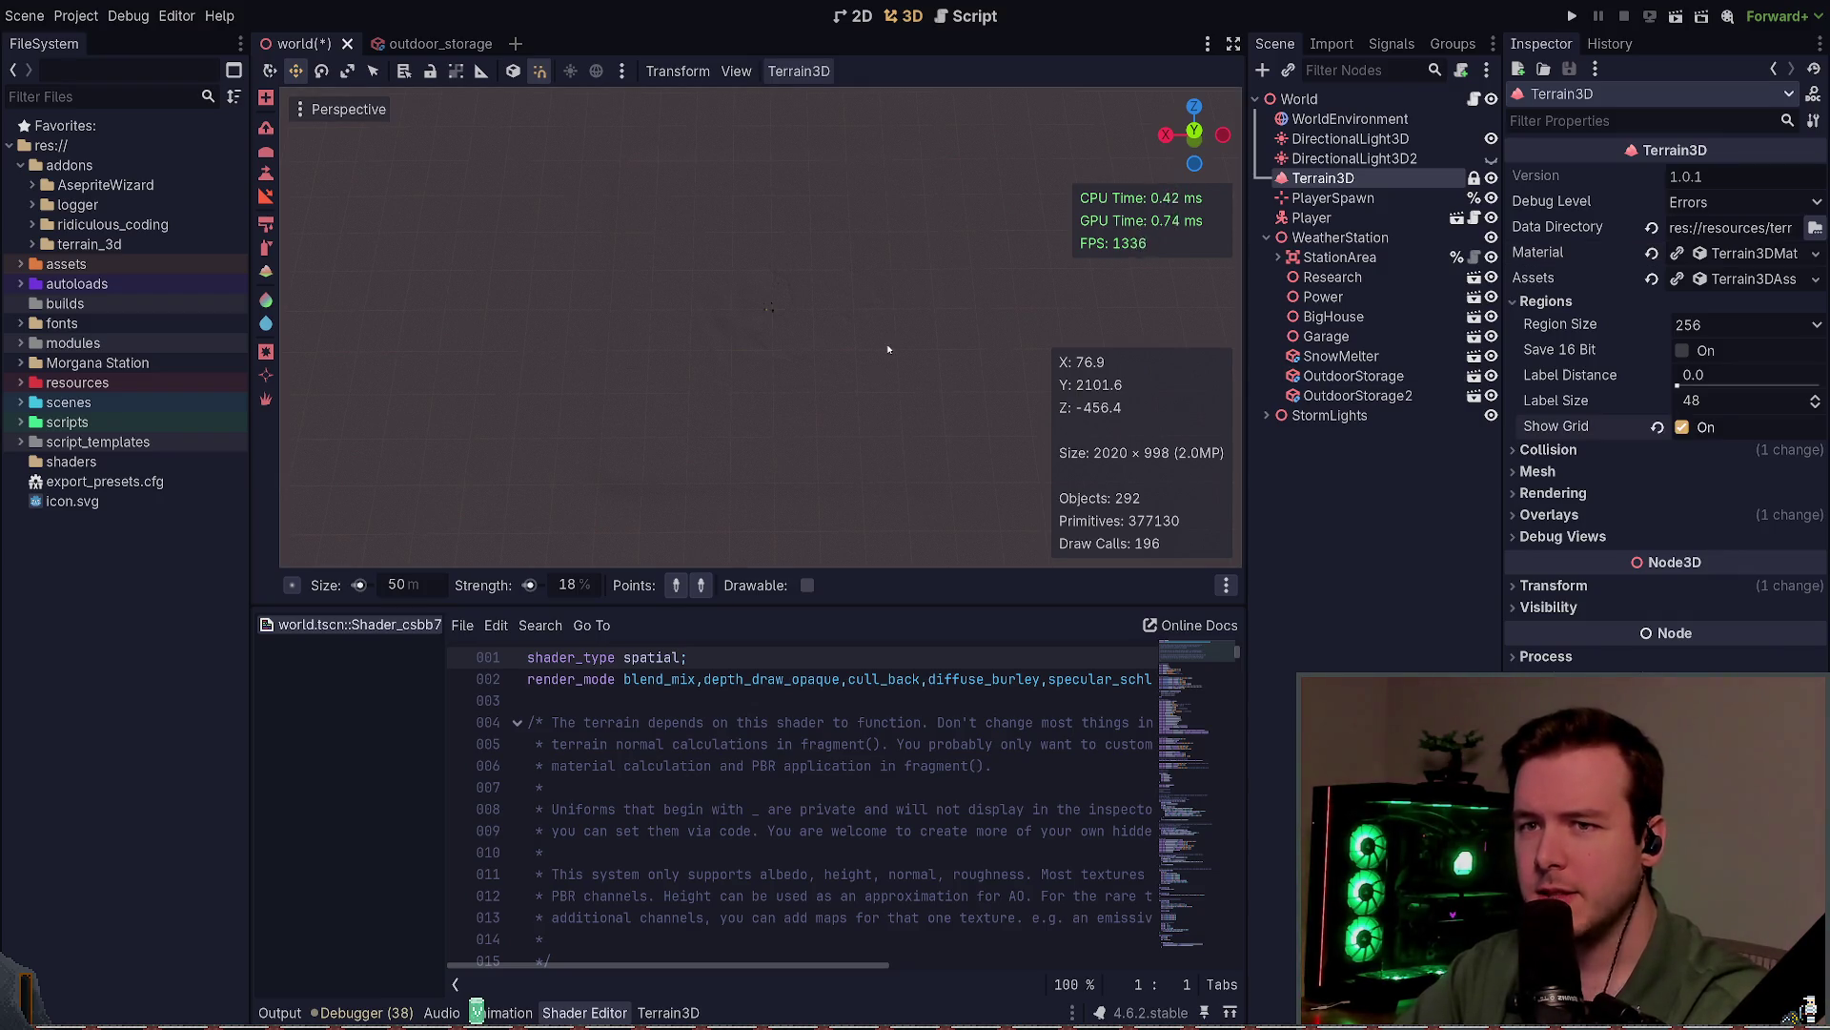
mouse_move(888, 349)
left_mouse_down()
mouse_move(888, 238)
mouse_move(991, 349)
mouse_move(859, 329)
mouse_move(606, 221)
left_mouse_up()
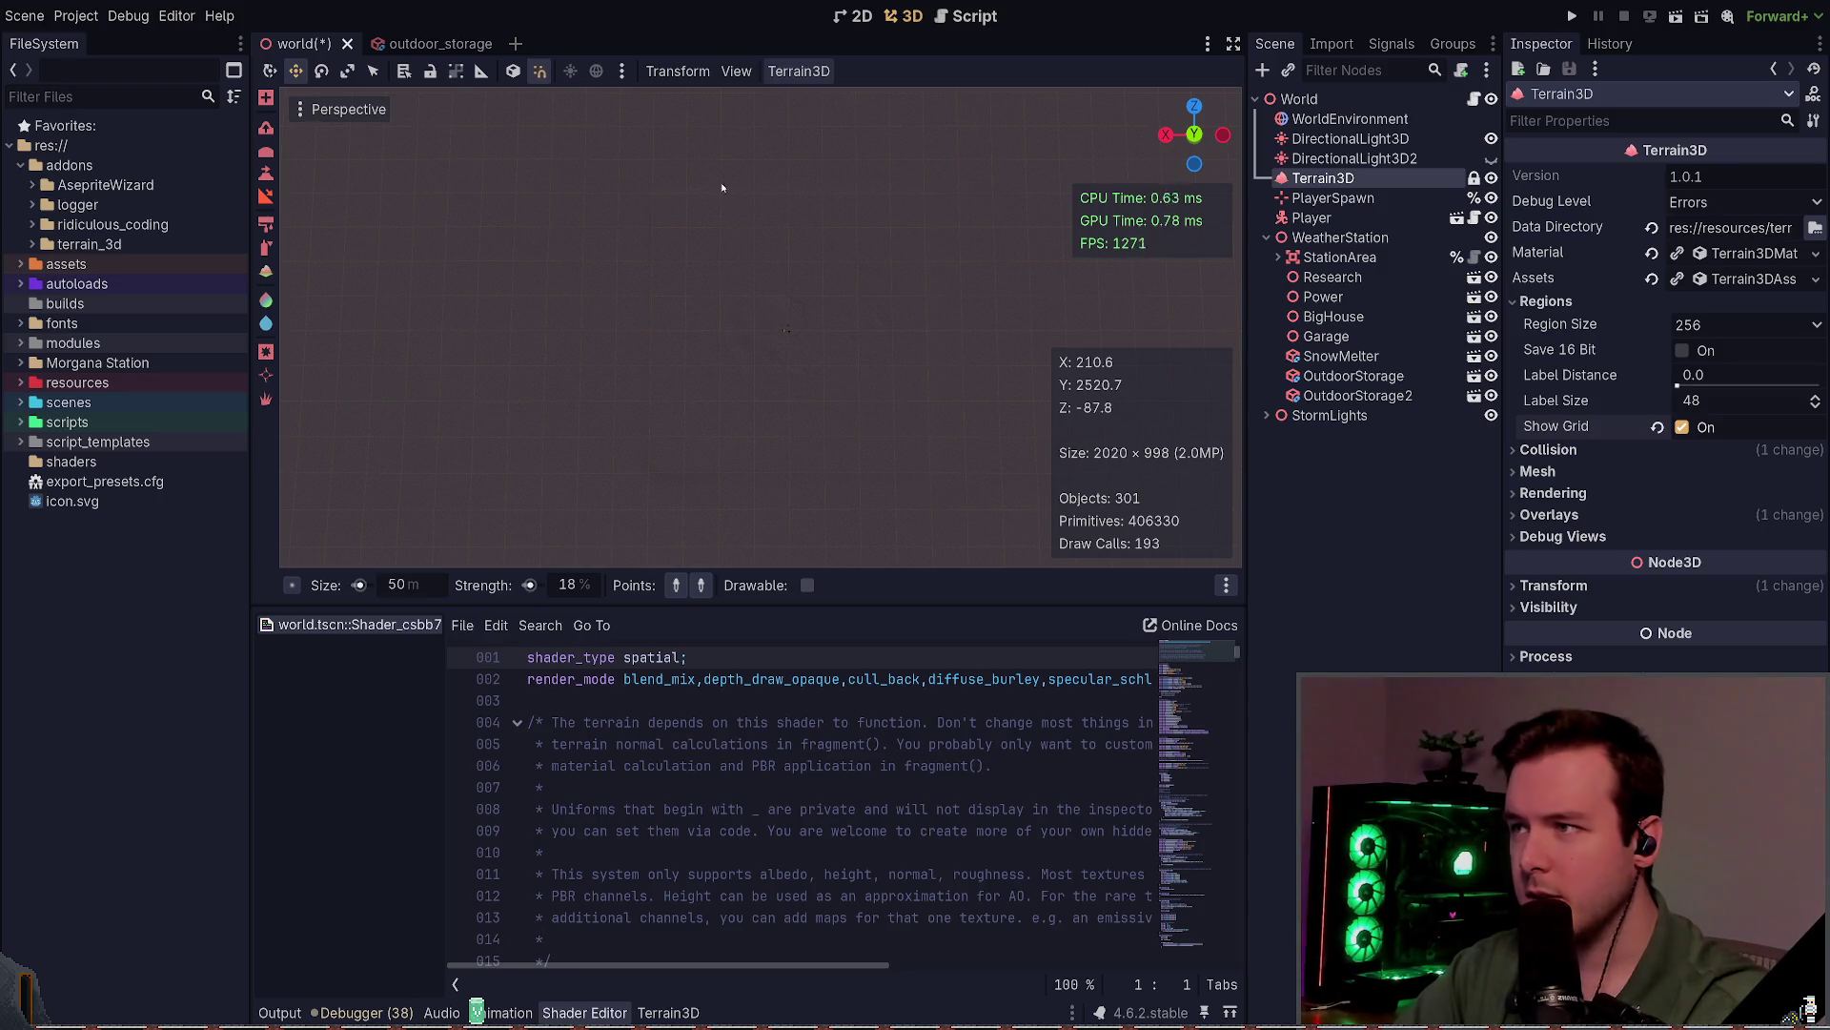
Step: Fly the viewport camera over the snowy terrain to the station buildings
mouse_move(903, 307)
left_mouse_down()
mouse_move(745, 441)
mouse_move(892, 263)
mouse_move(893, 233)
mouse_move(892, 362)
mouse_move(839, 374)
left_mouse_up()
mouse_move(861, 225)
left_mouse_down()
mouse_move(861, 210)
mouse_move(861, 225)
left_mouse_up()
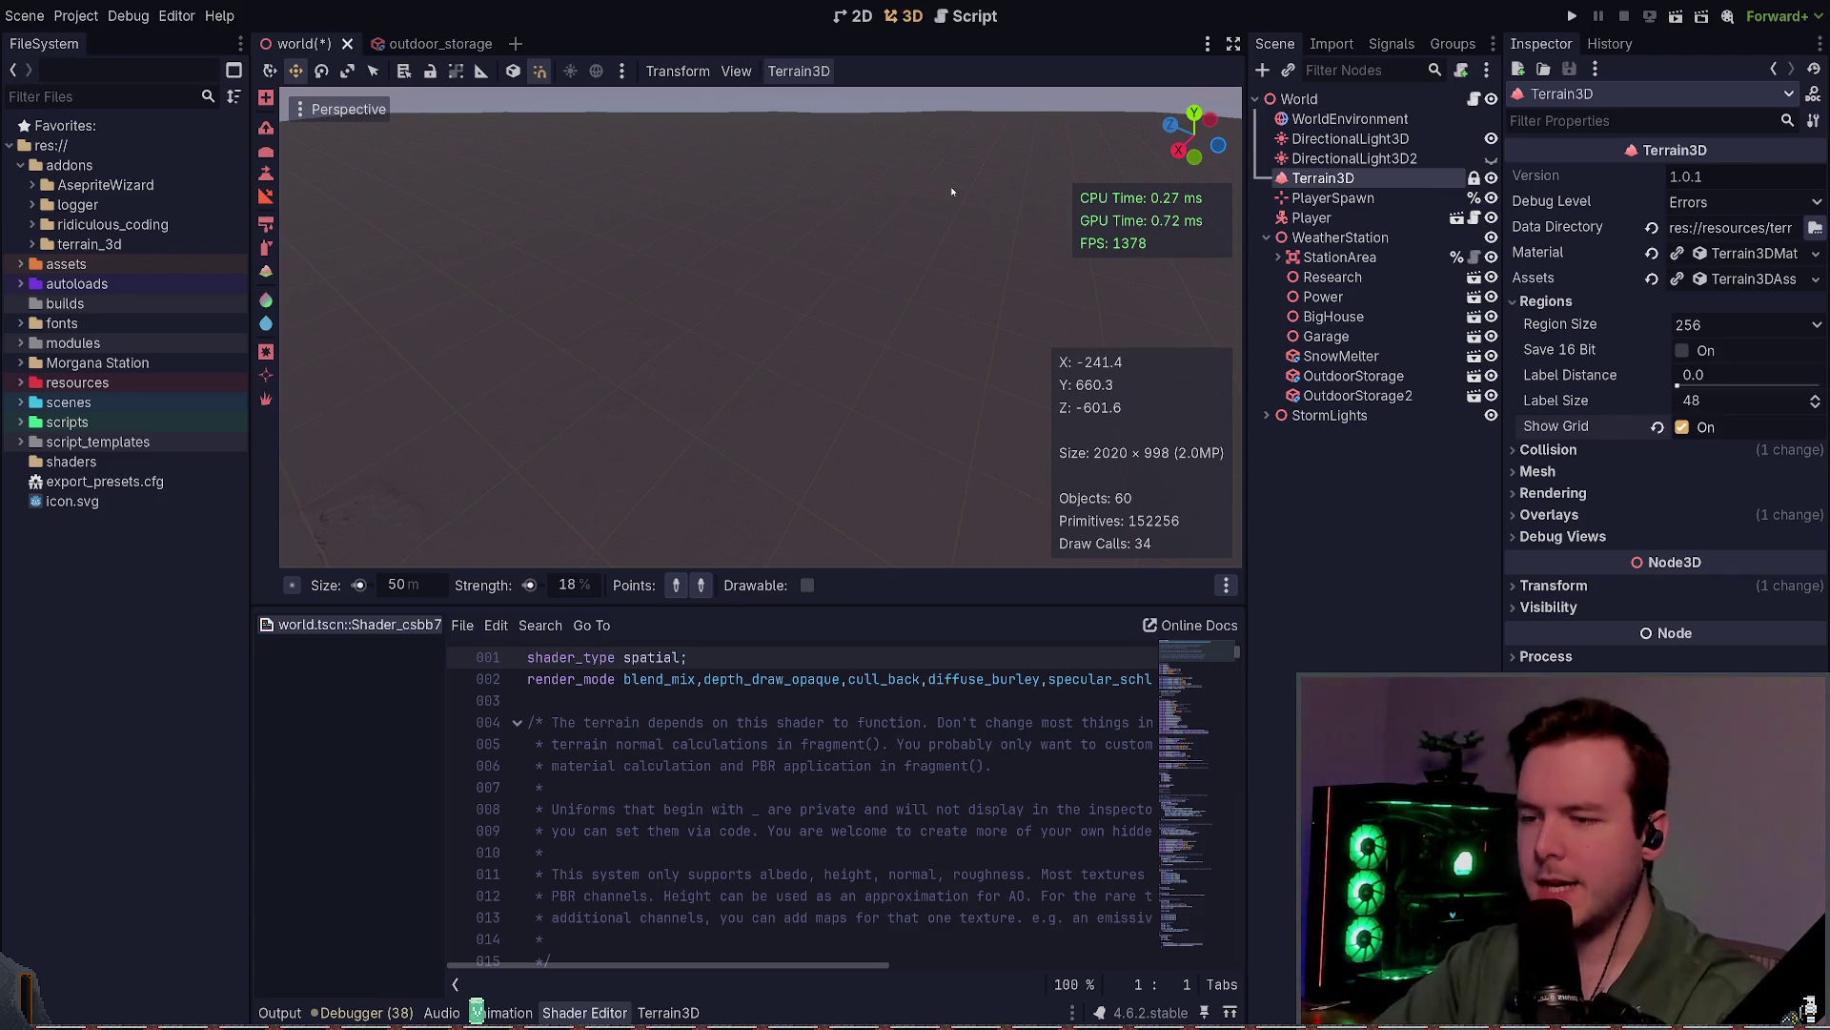
mouse_move(747, 312)
left_mouse_down()
mouse_move(724, 329)
mouse_move(752, 322)
left_mouse_up()
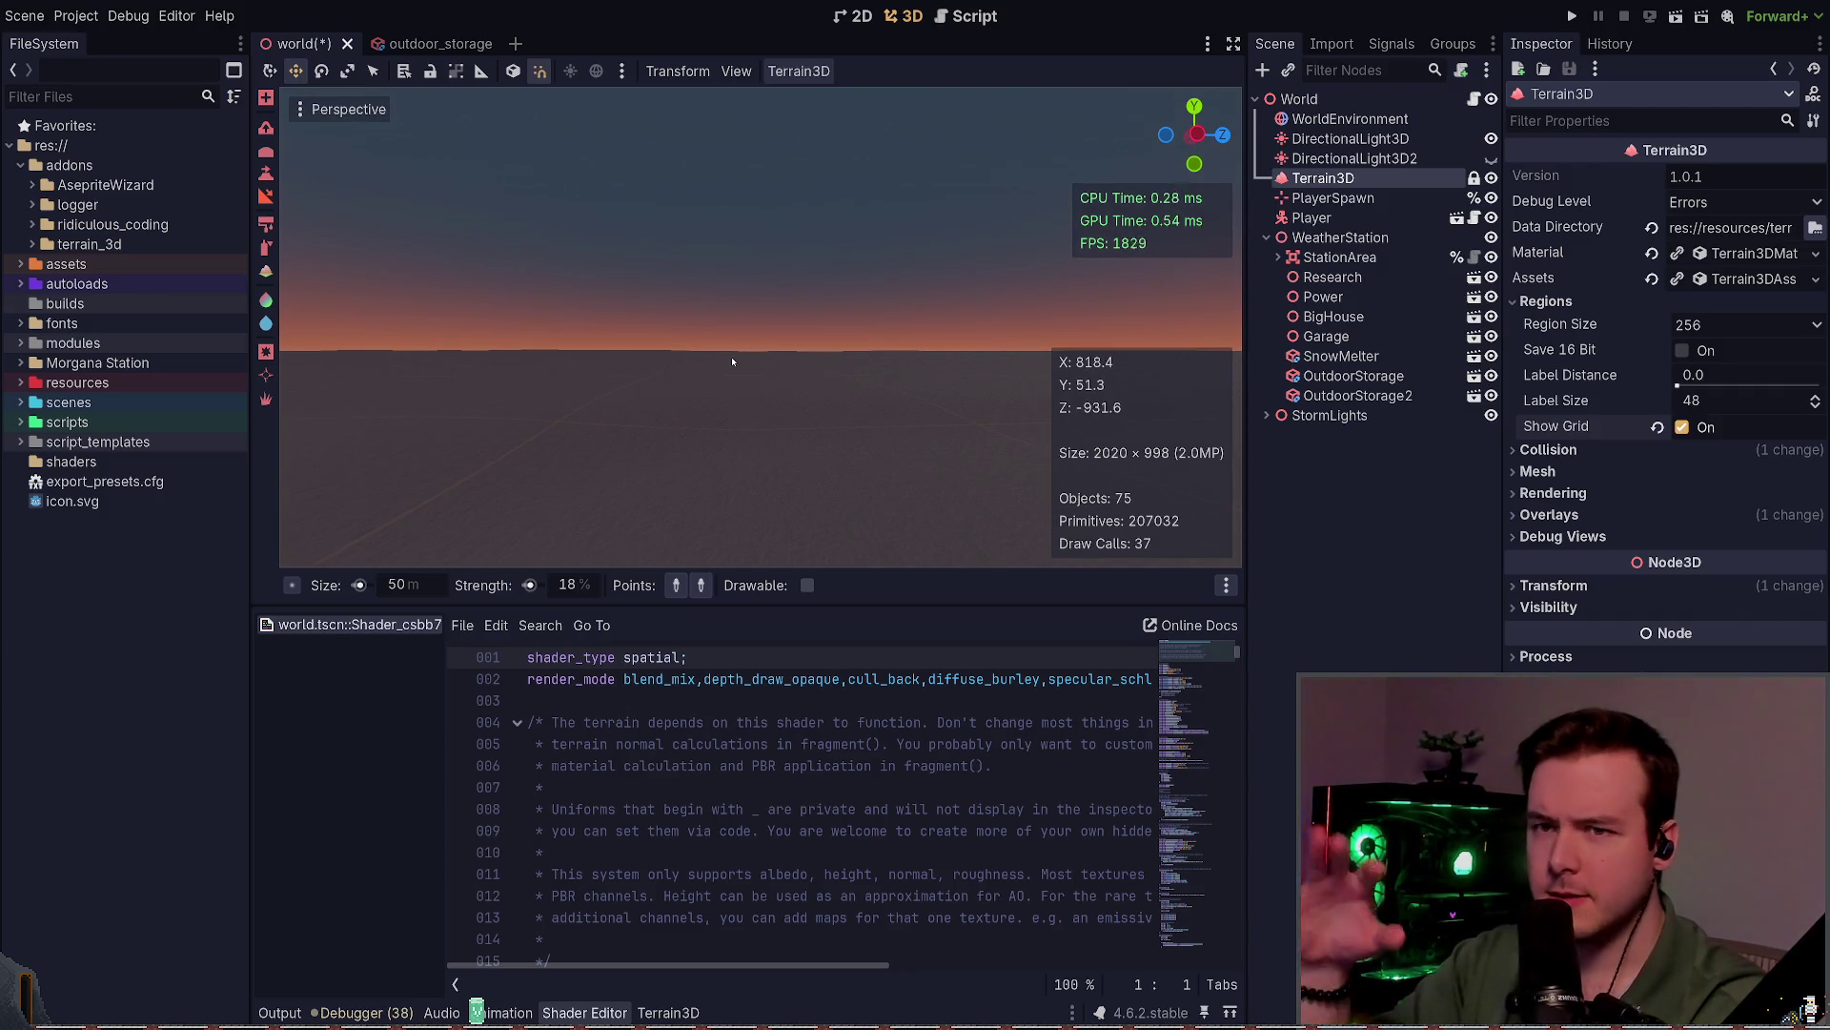
left_click_drag(780, 328, 732, 394)
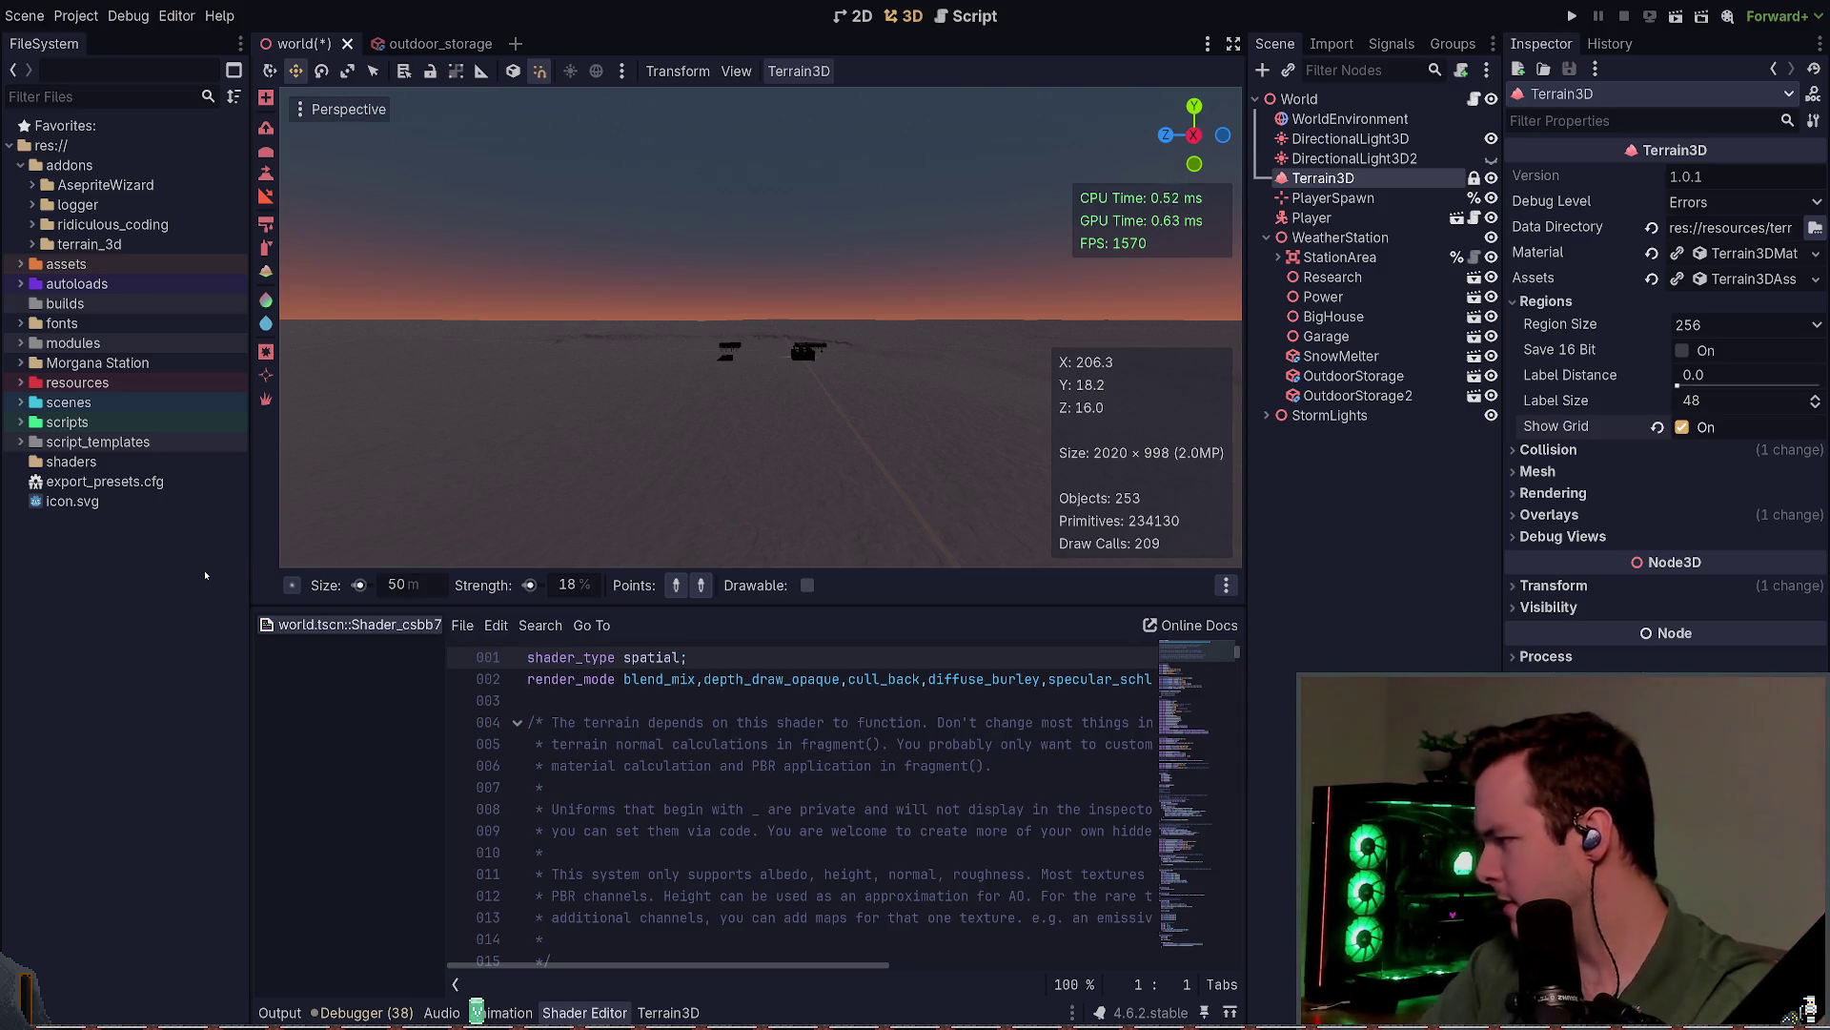
scroll(815, 463, "up", 5)
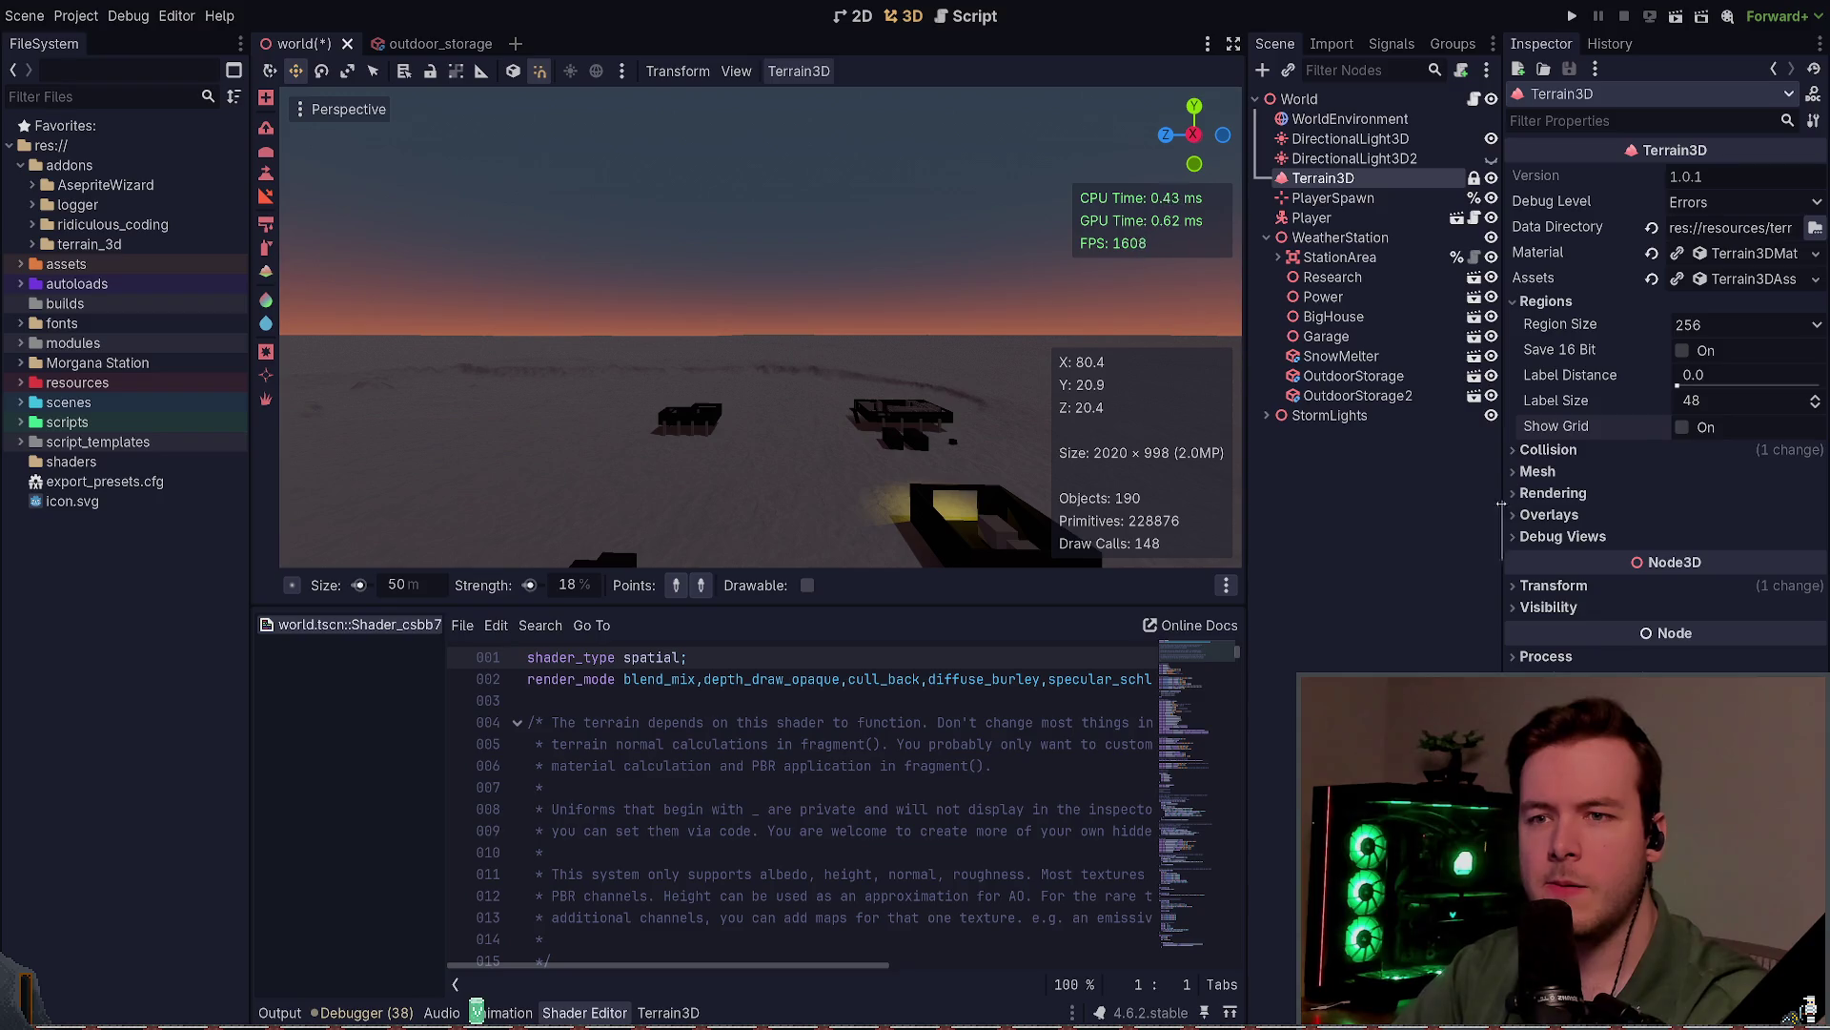
Step: Deselect Terrain3D, show the Output panel, save the world scene, and check lazygit and Obsidian
left_click(1358, 593)
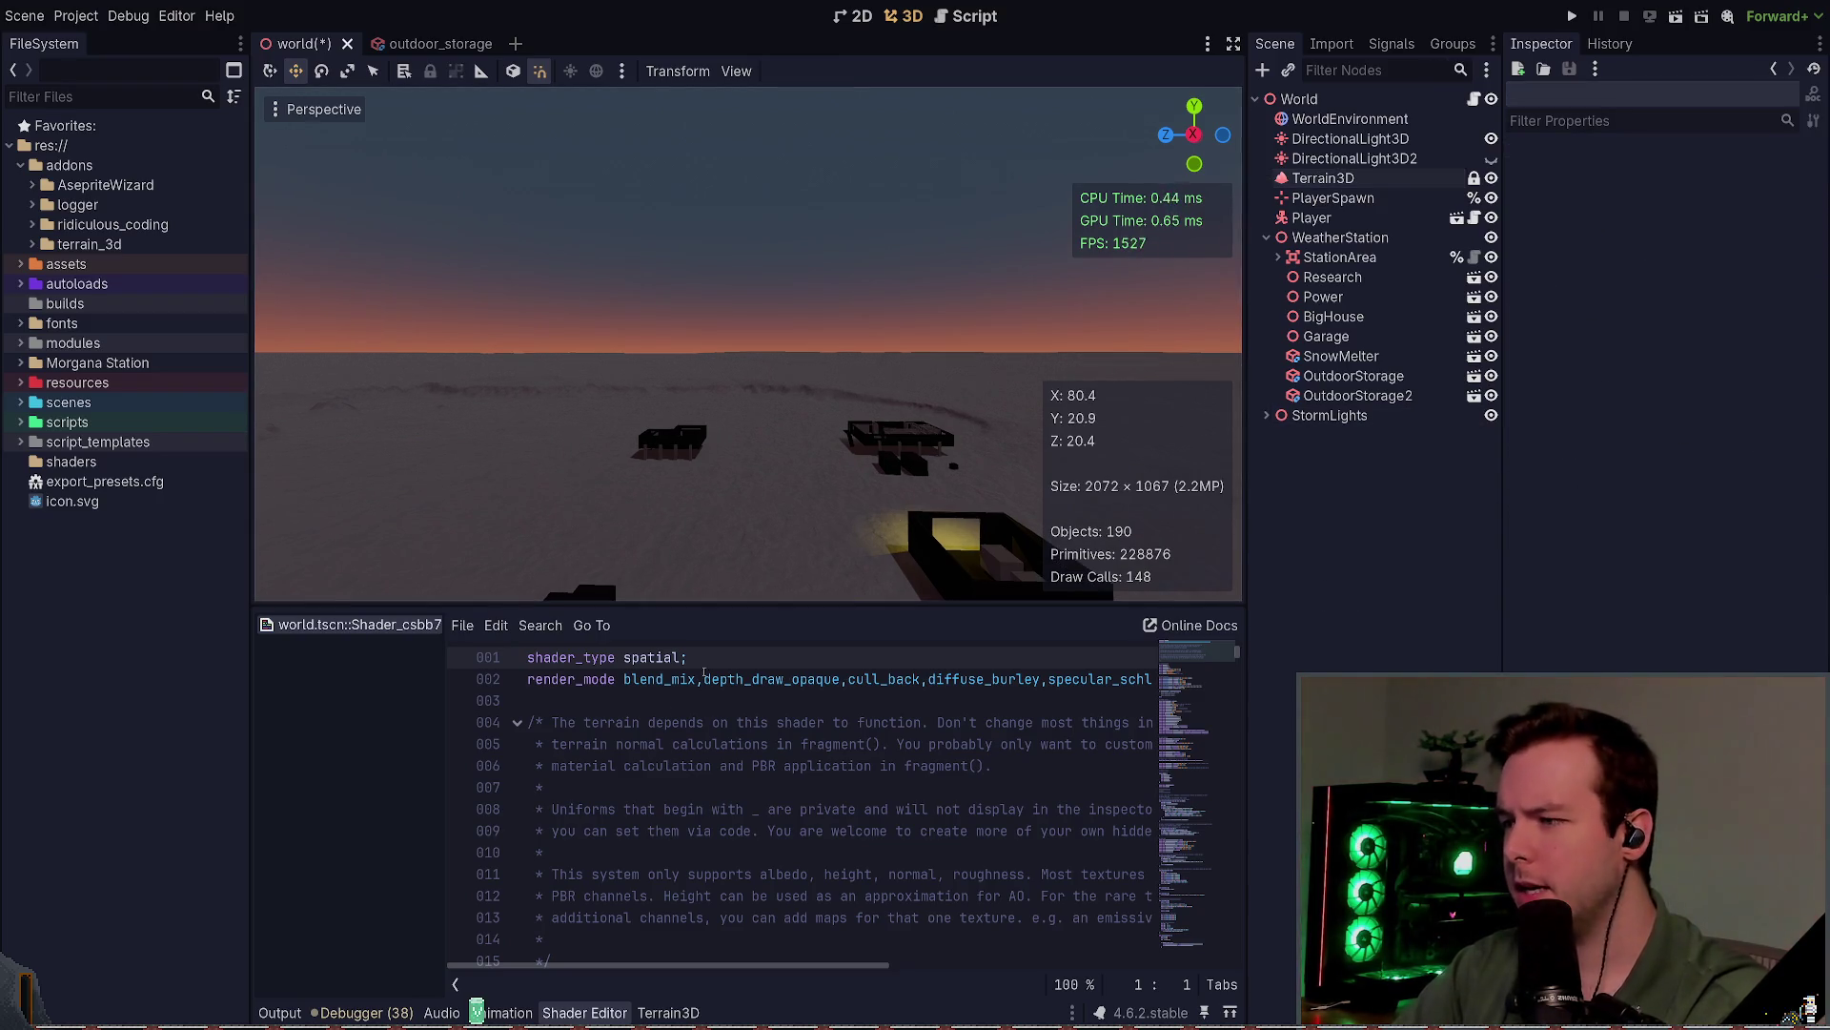
left_click(281, 1012)
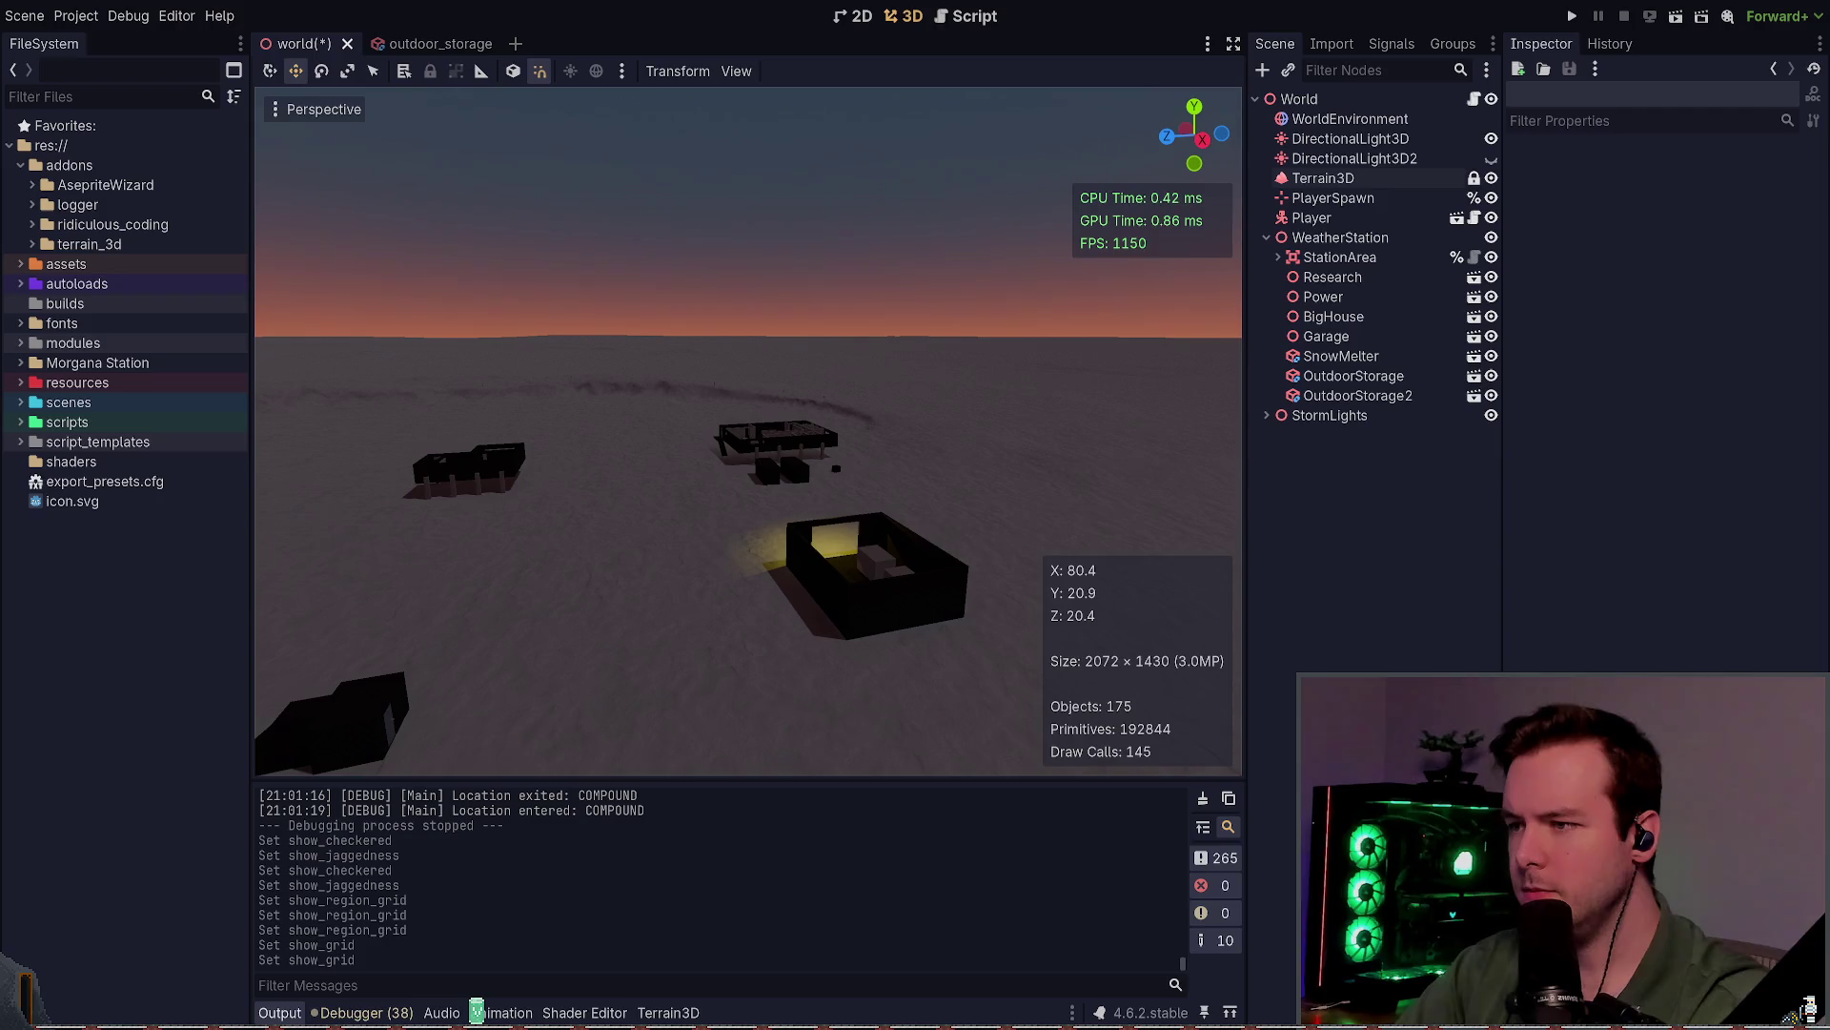
key("ctrl+s")
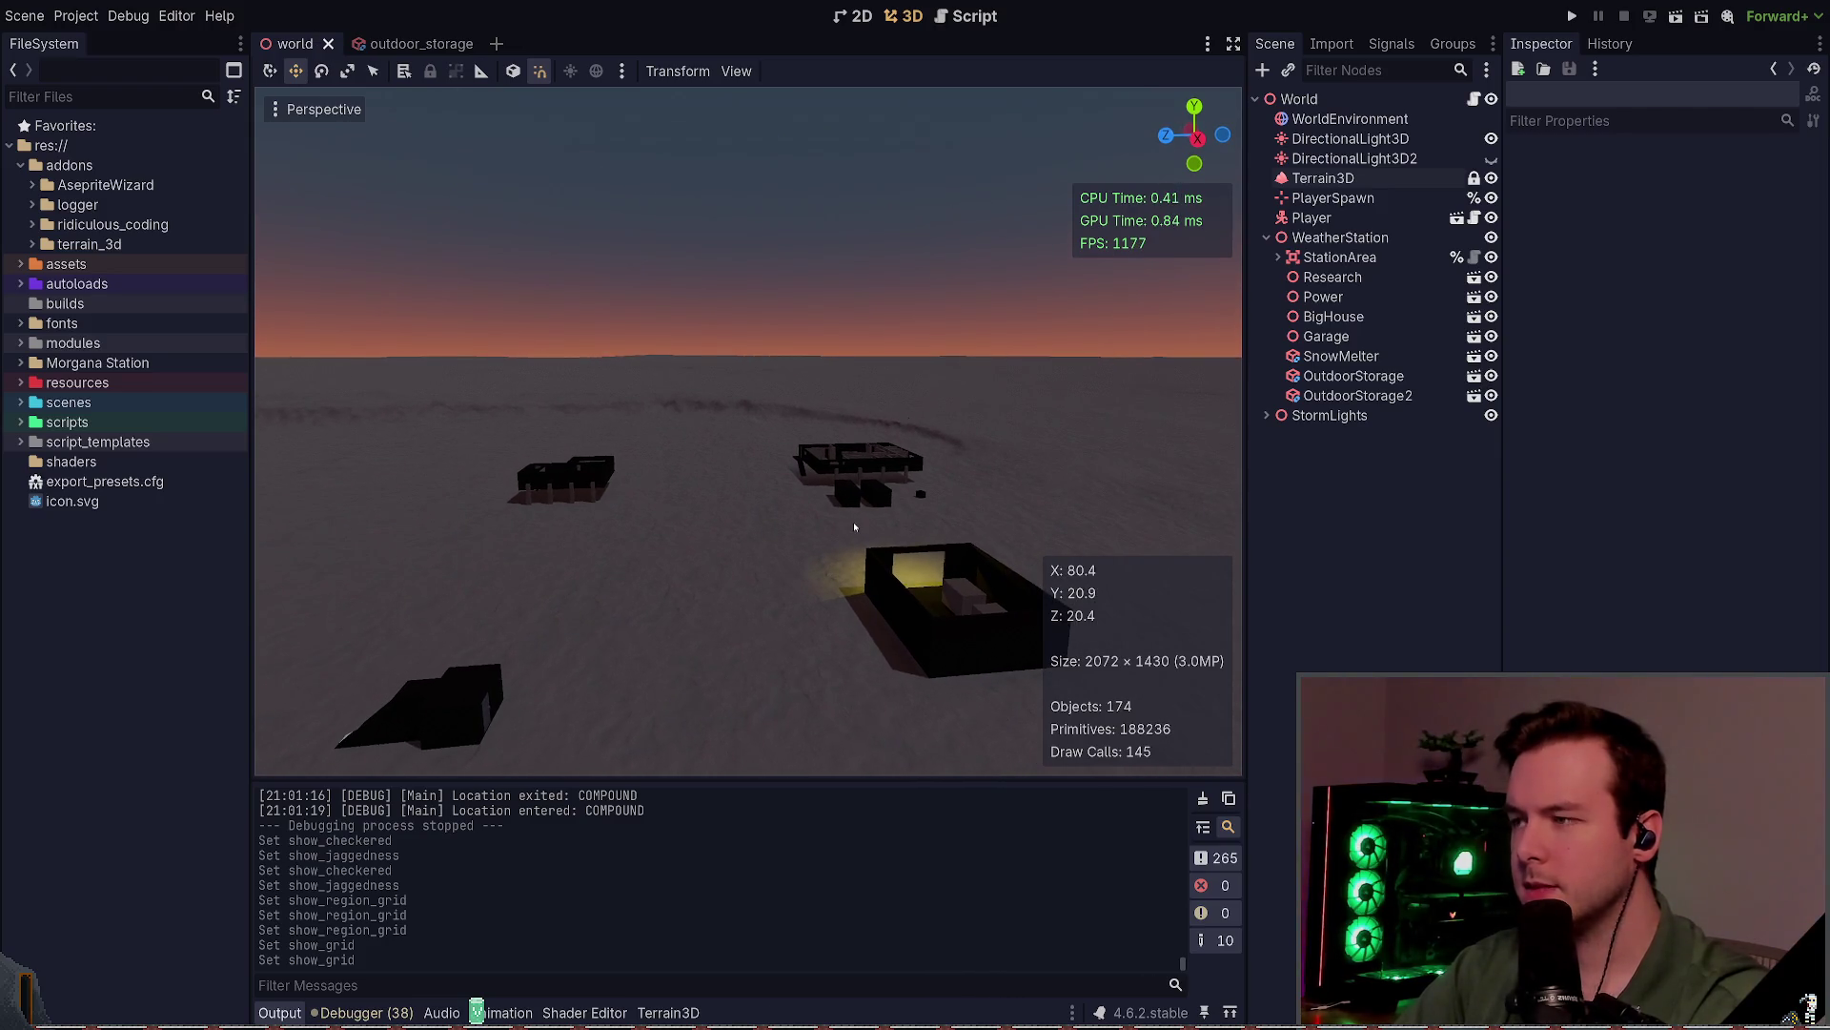
key("alt+Tab")
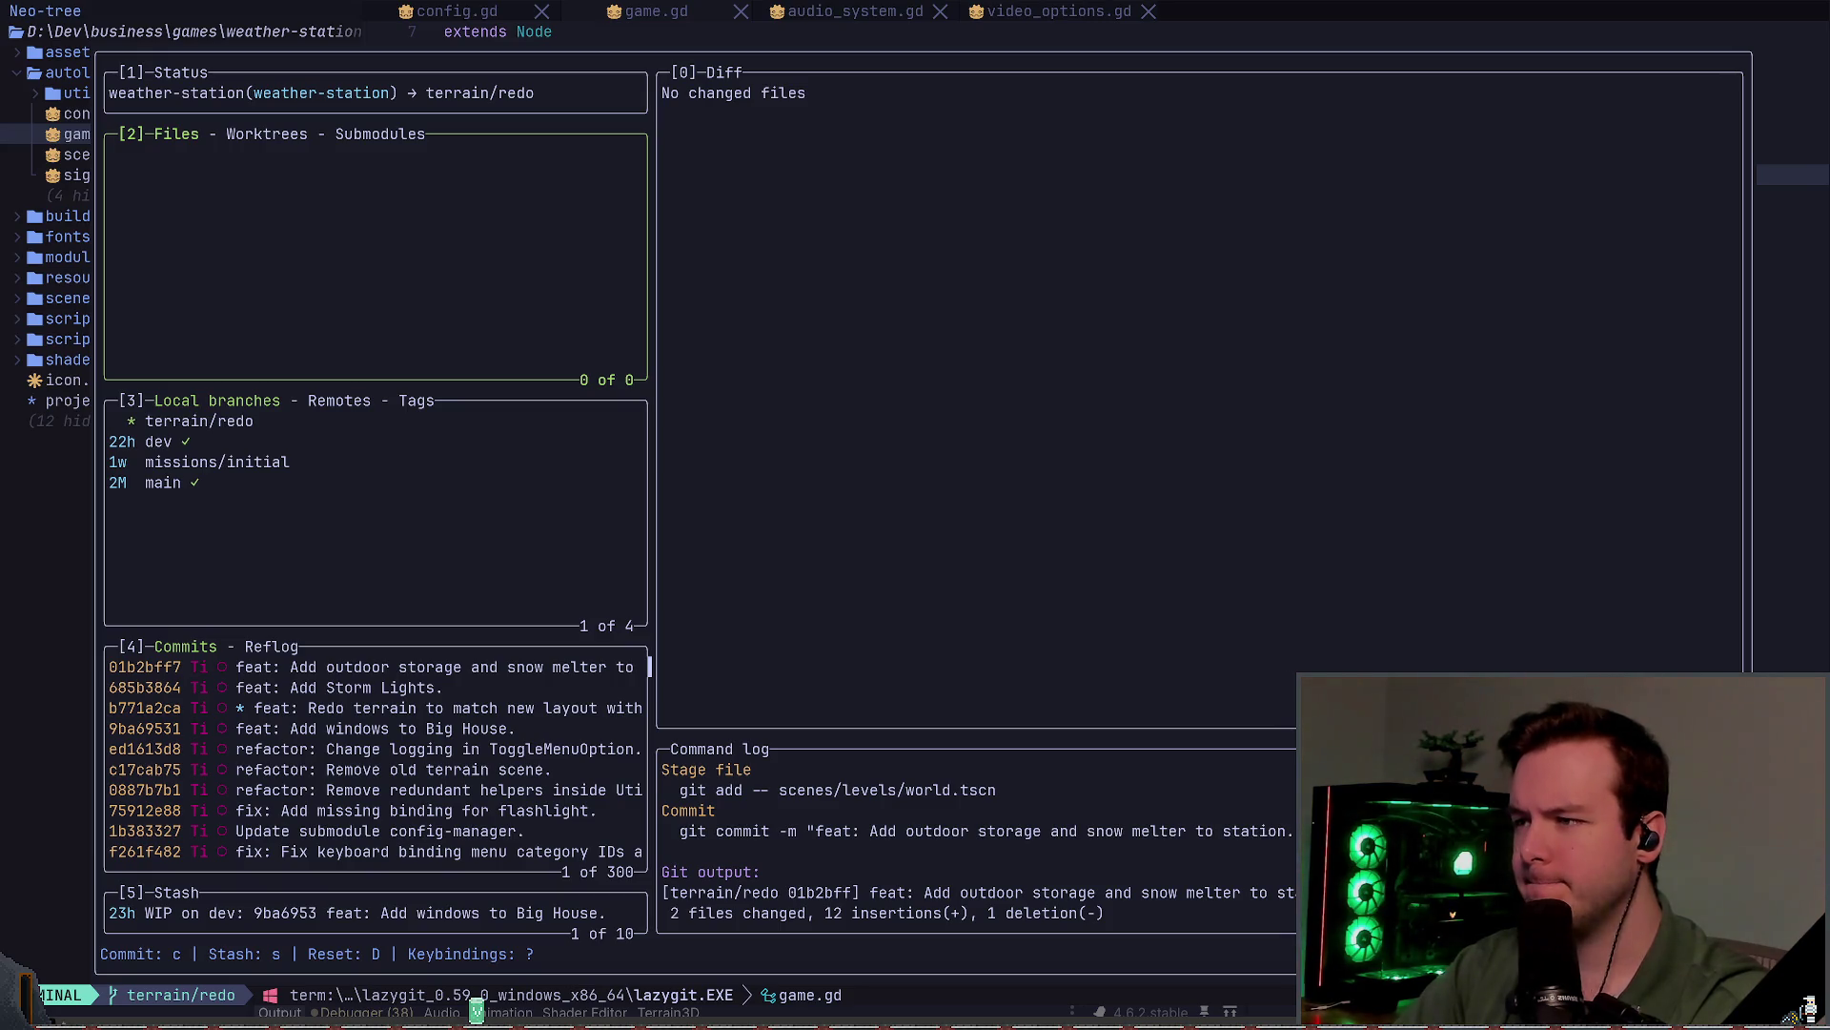
key("alt+Tab")
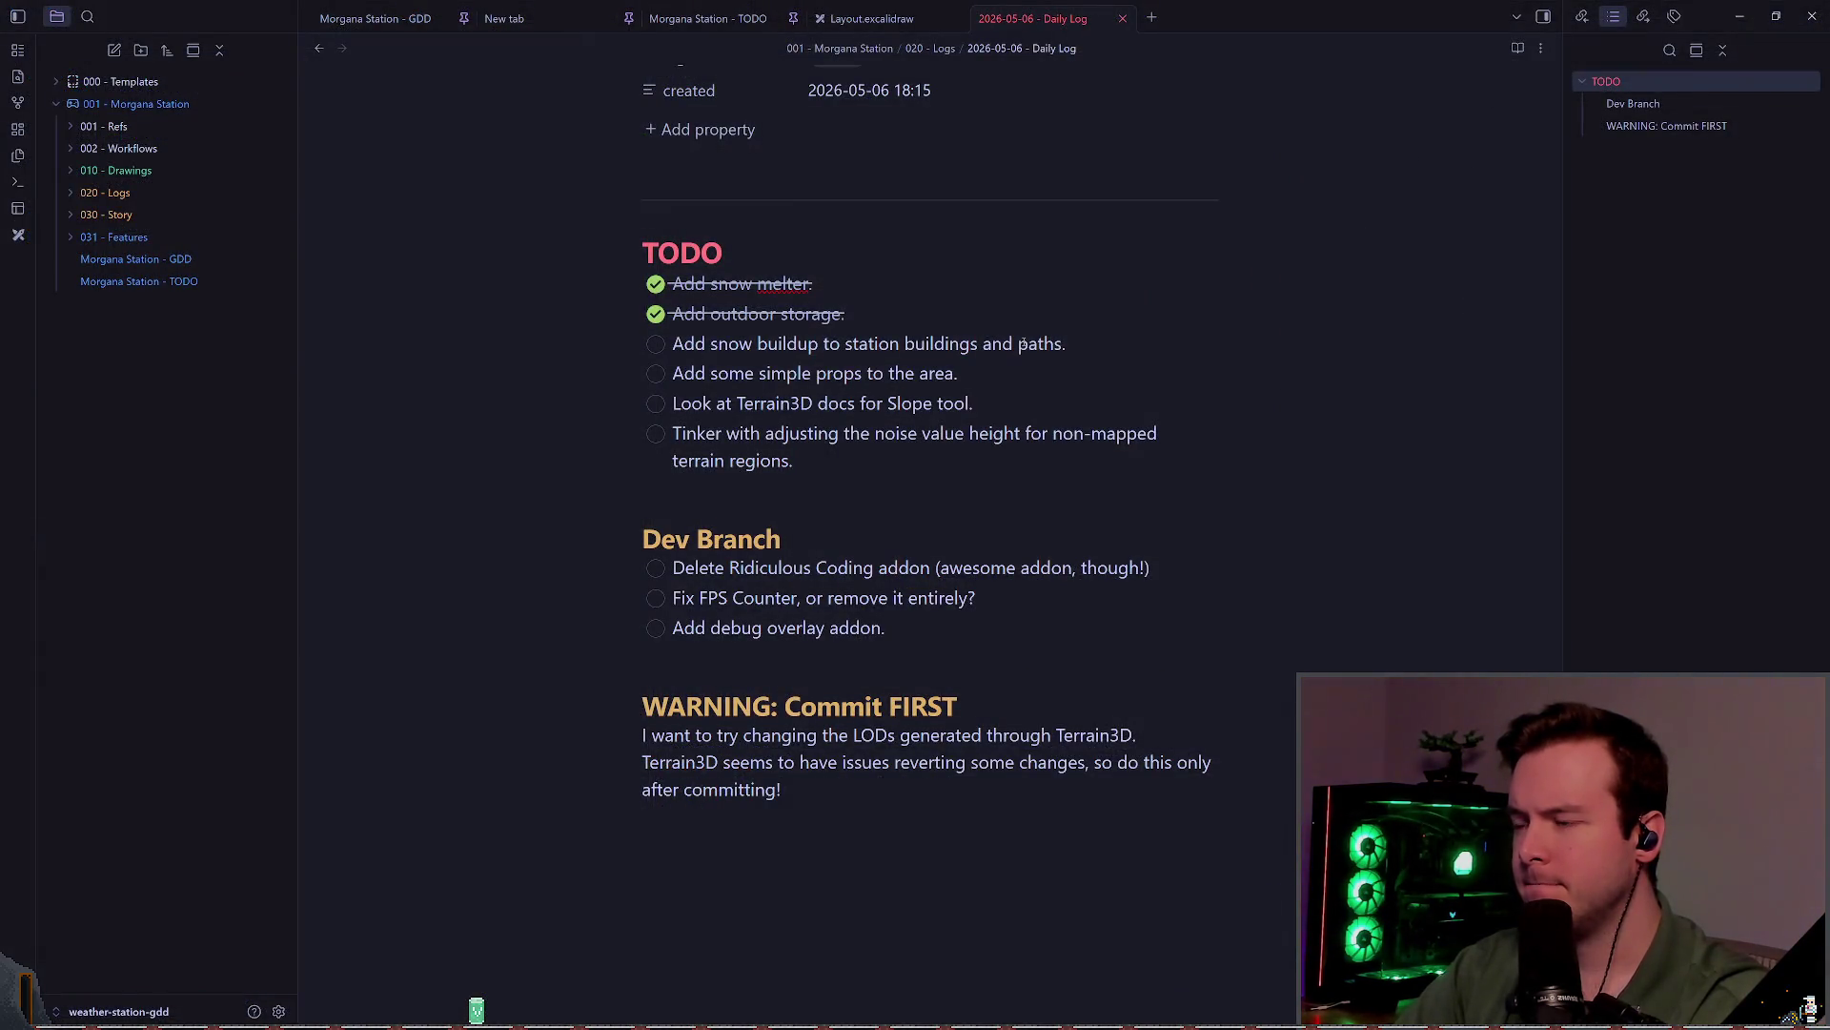
key("alt+Tab")
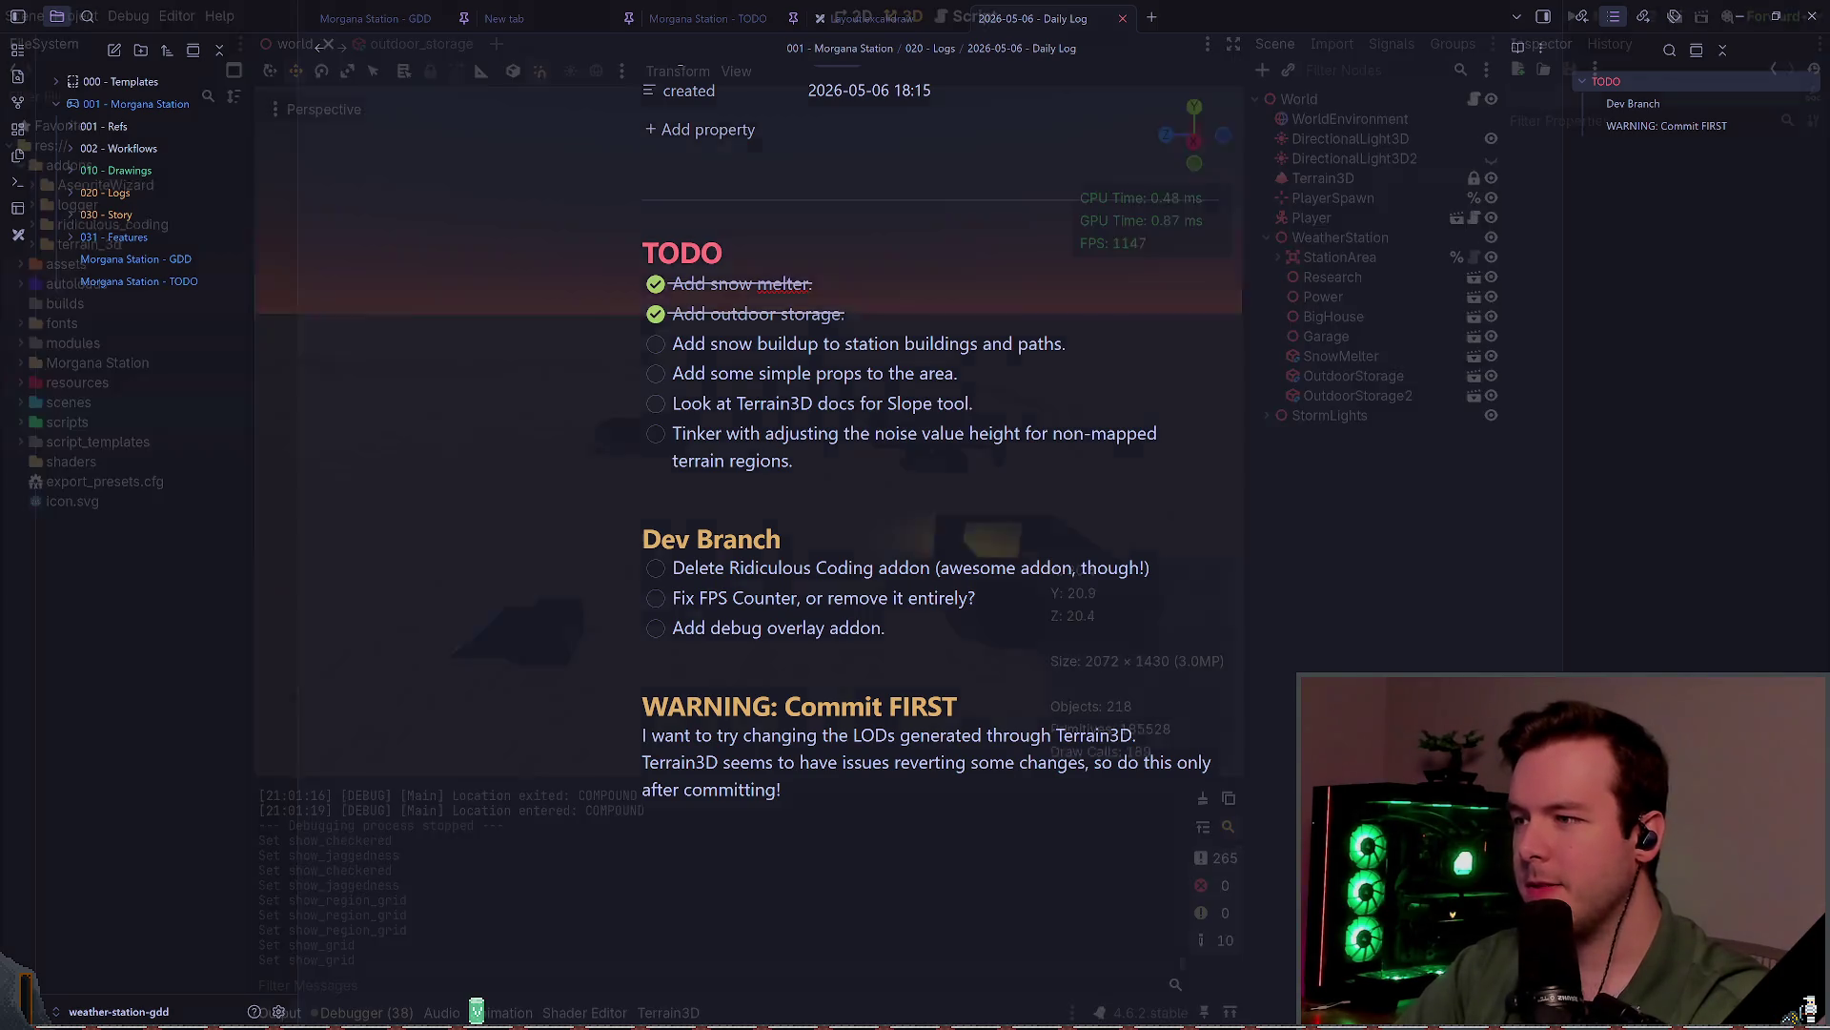
Step: Orbit around the buildings and select Terrain3D to show its sculpting toolbar and Textures list
scroll(748, 429, "up", 3)
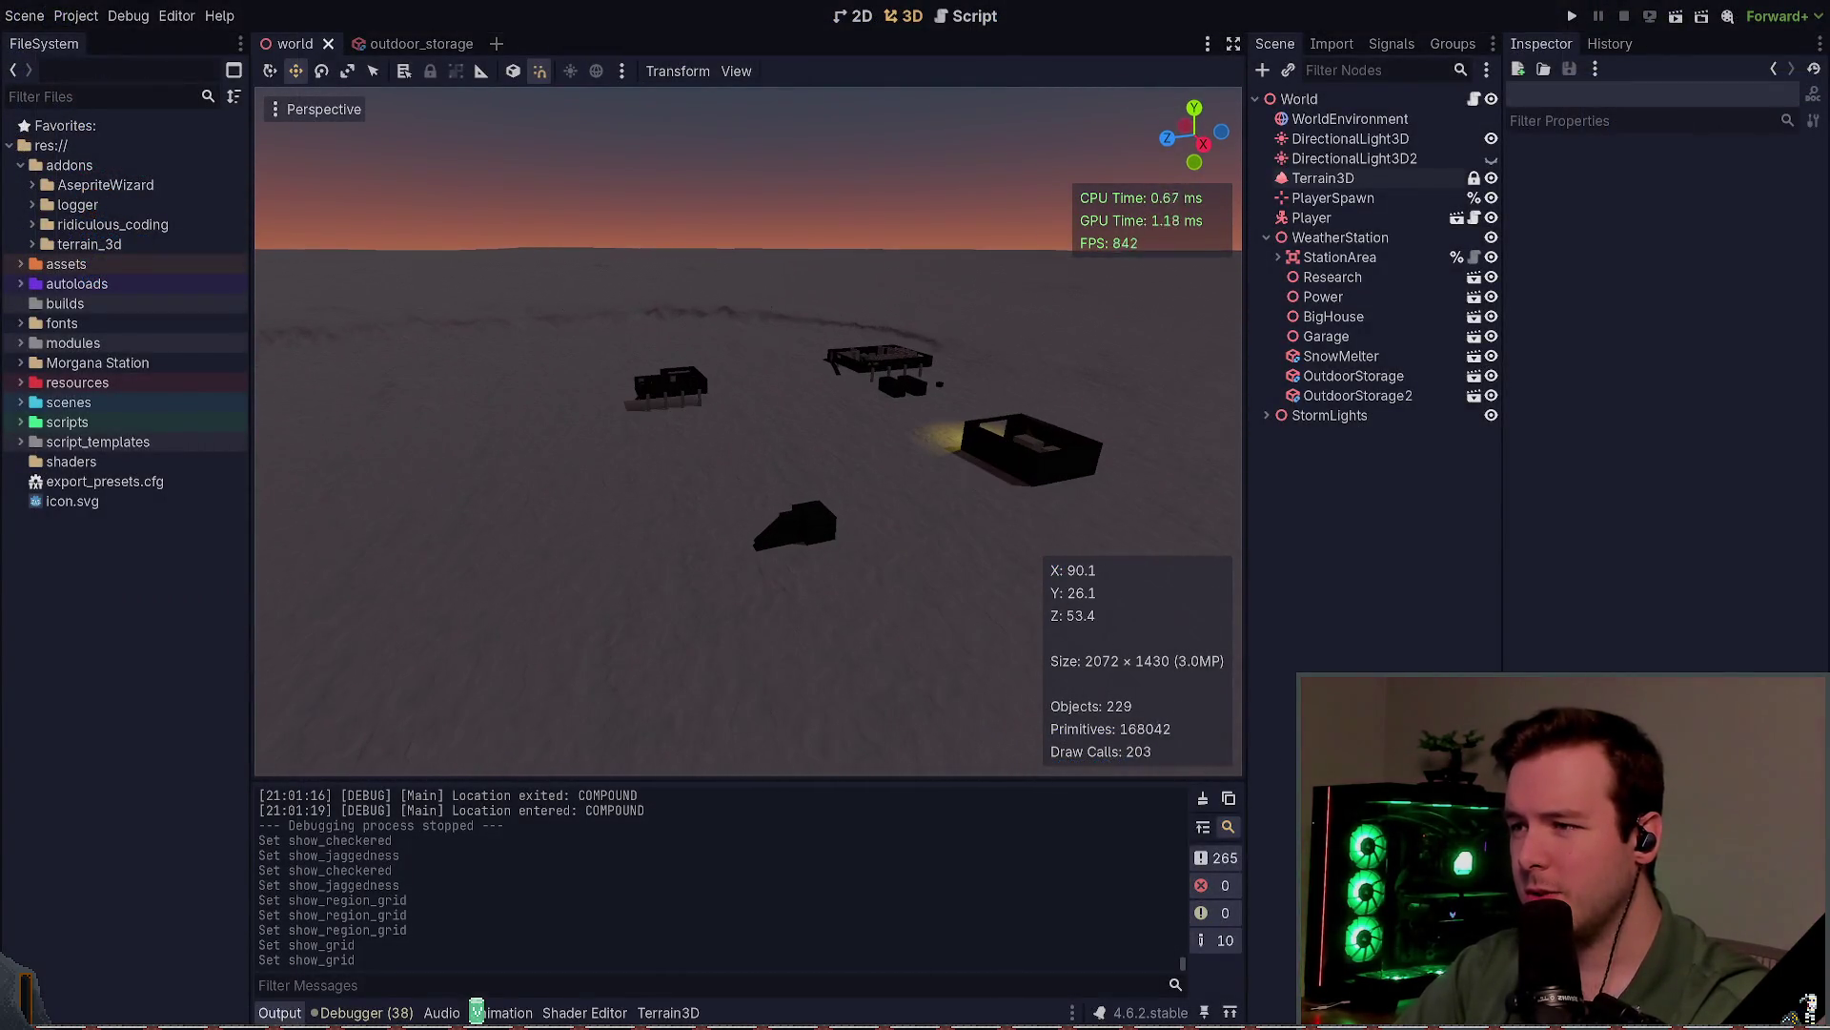
scroll(520, 326, "down", 5)
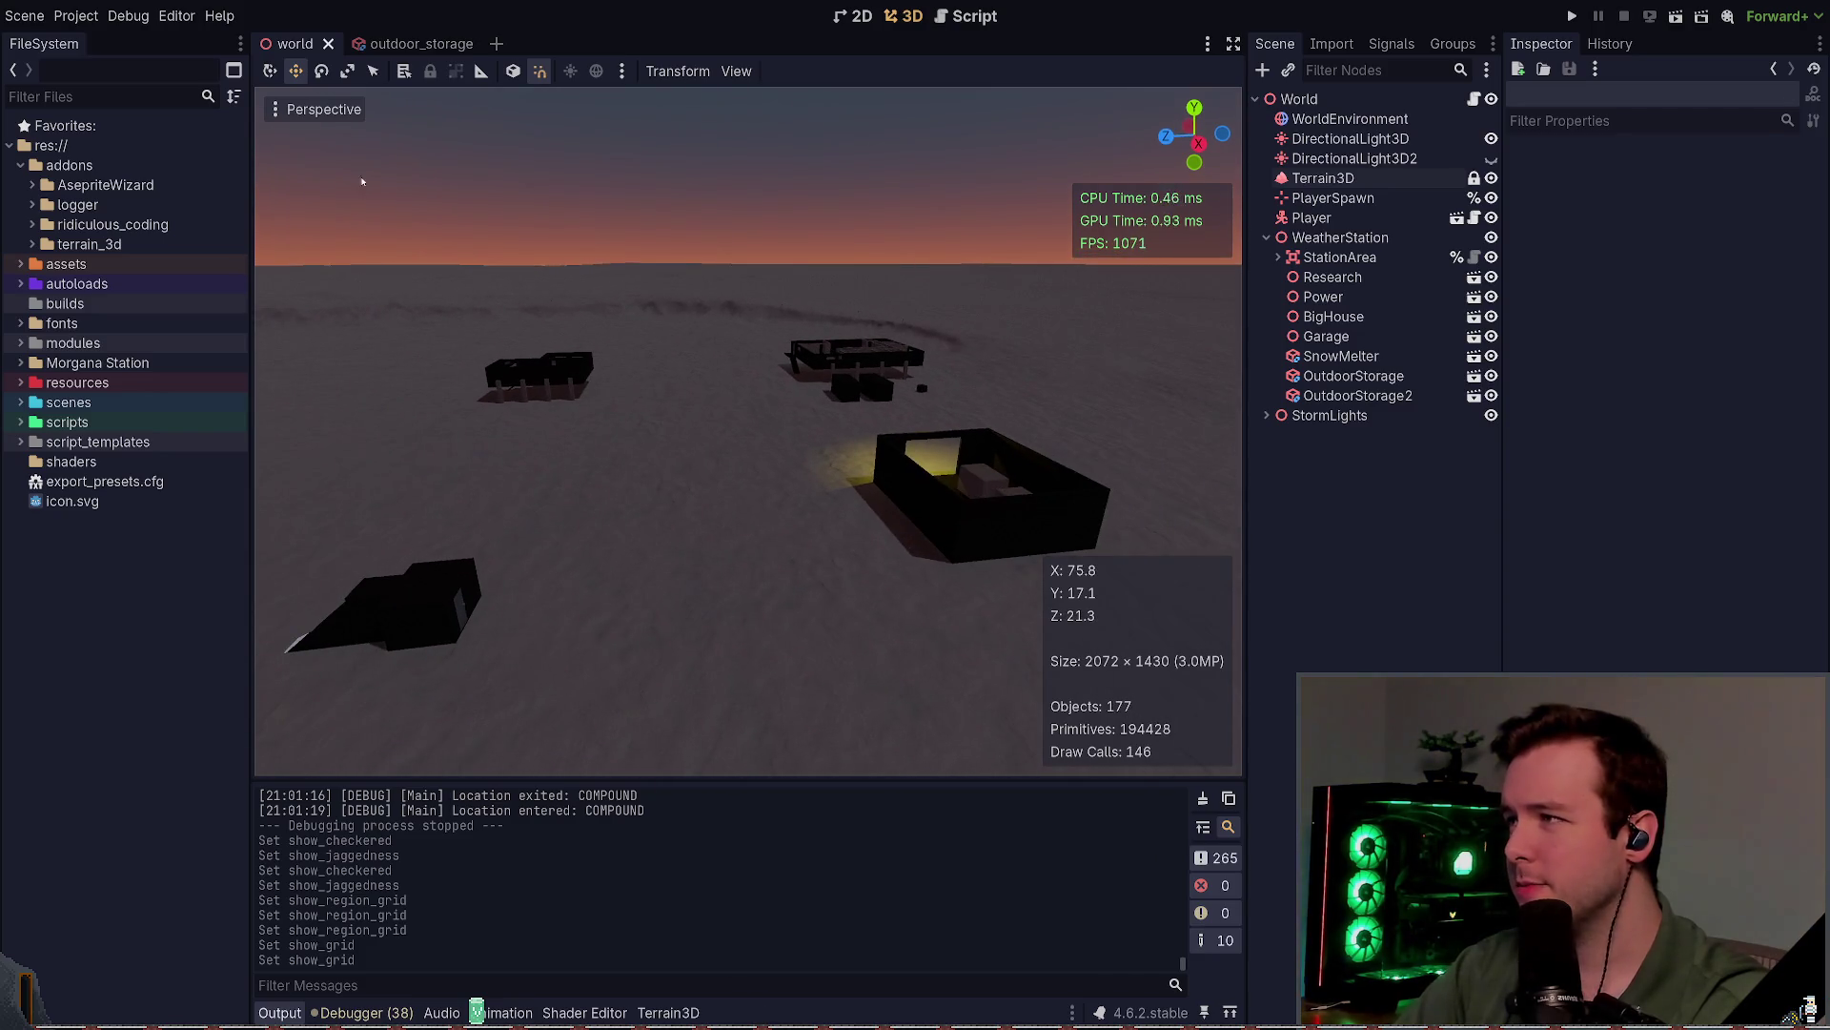
scroll(521, 327, "up", 10)
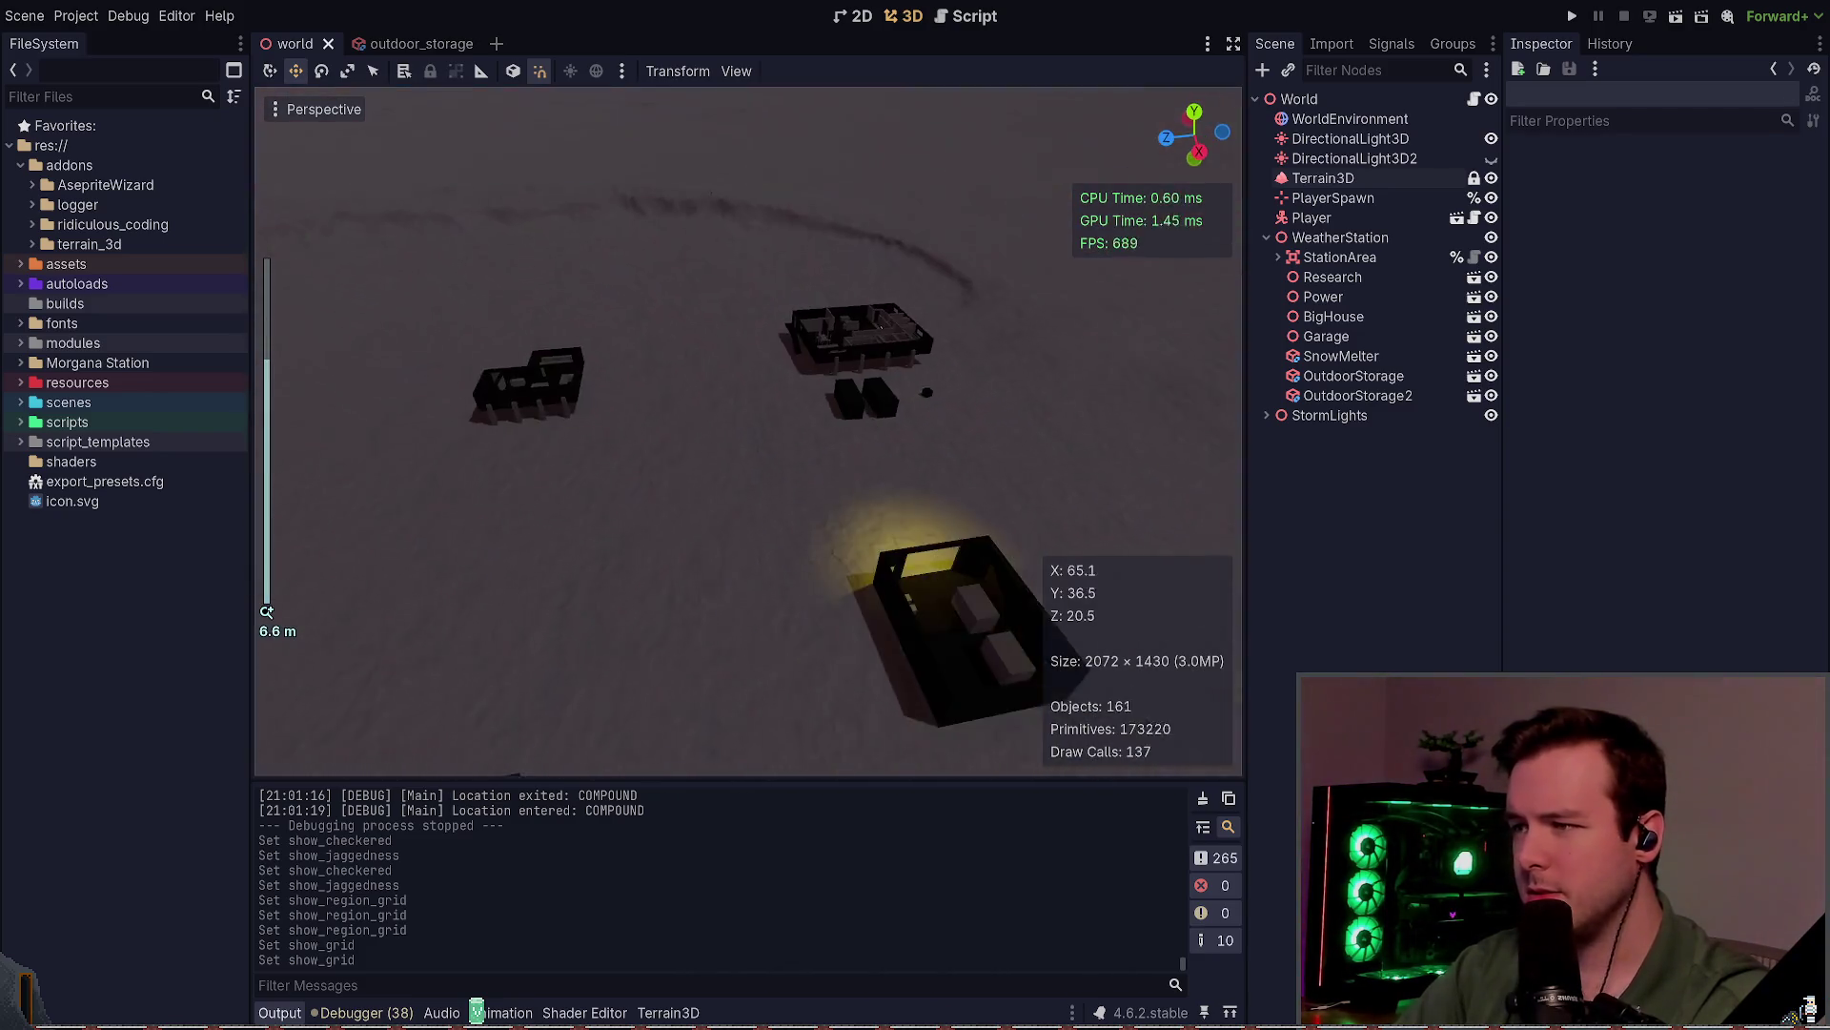
left_click_drag(602, 353, 602, 390)
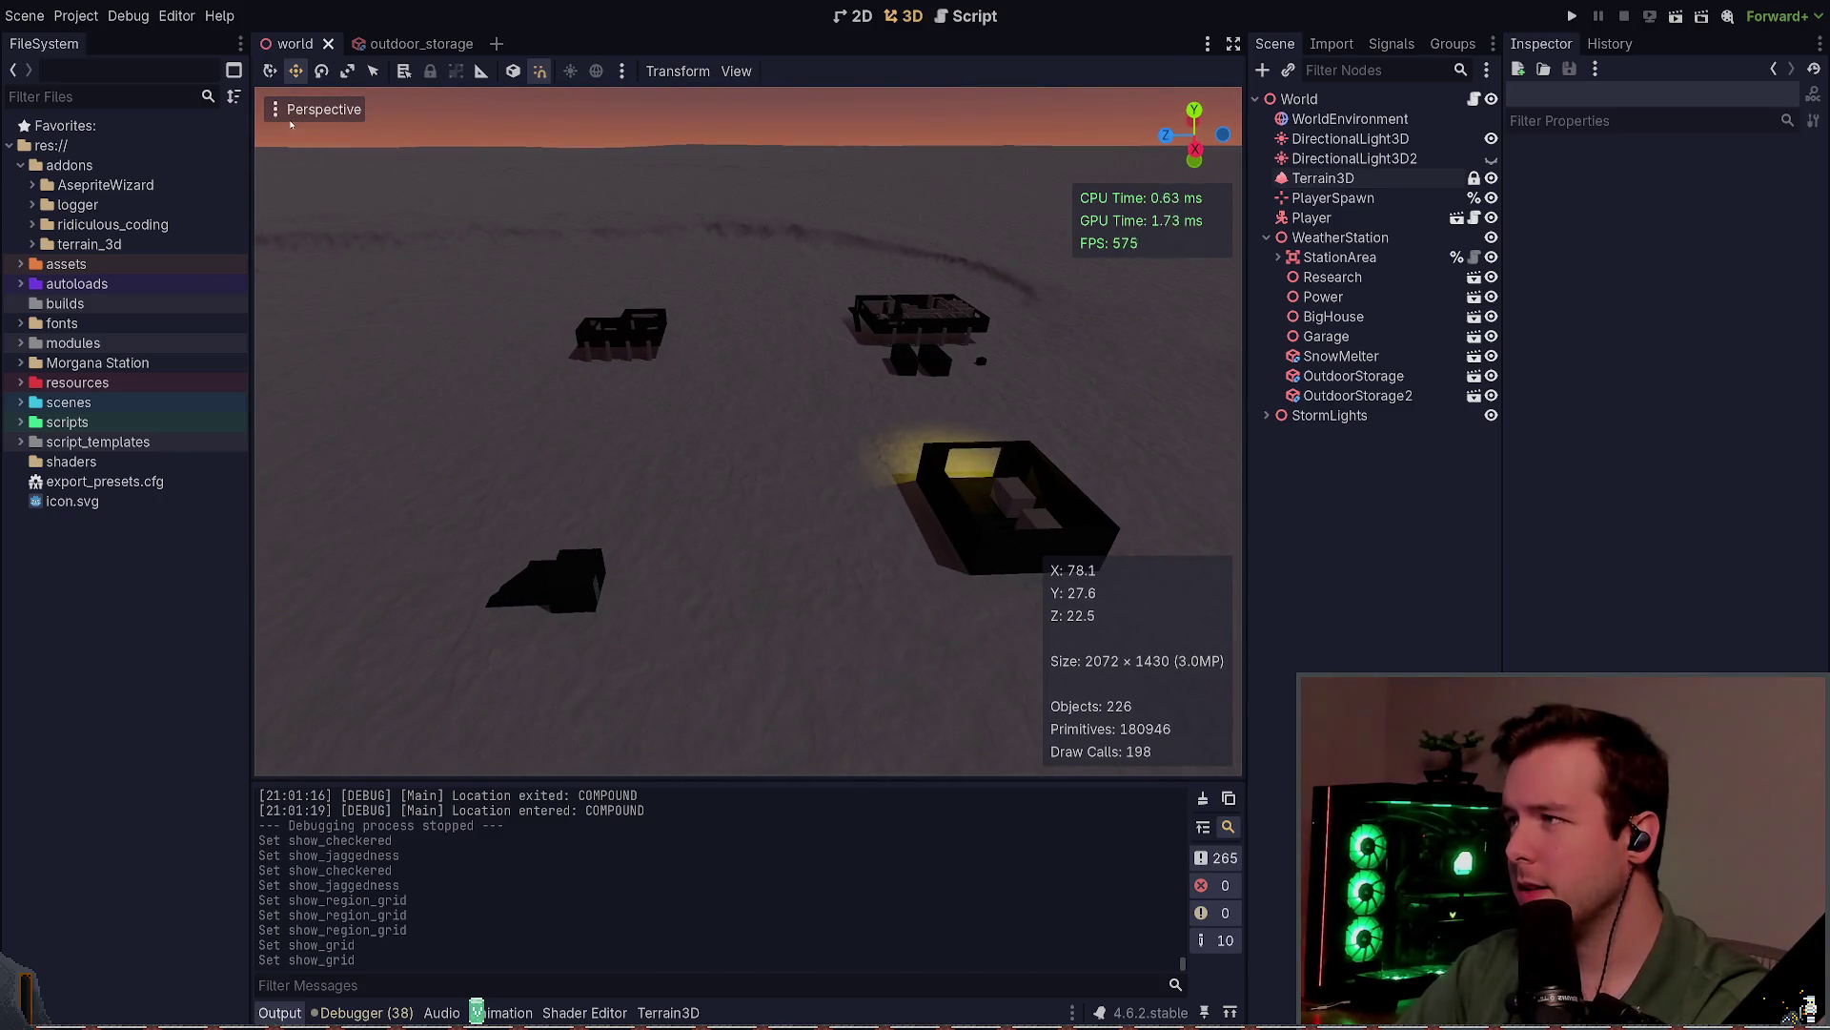
left_click(1326, 178)
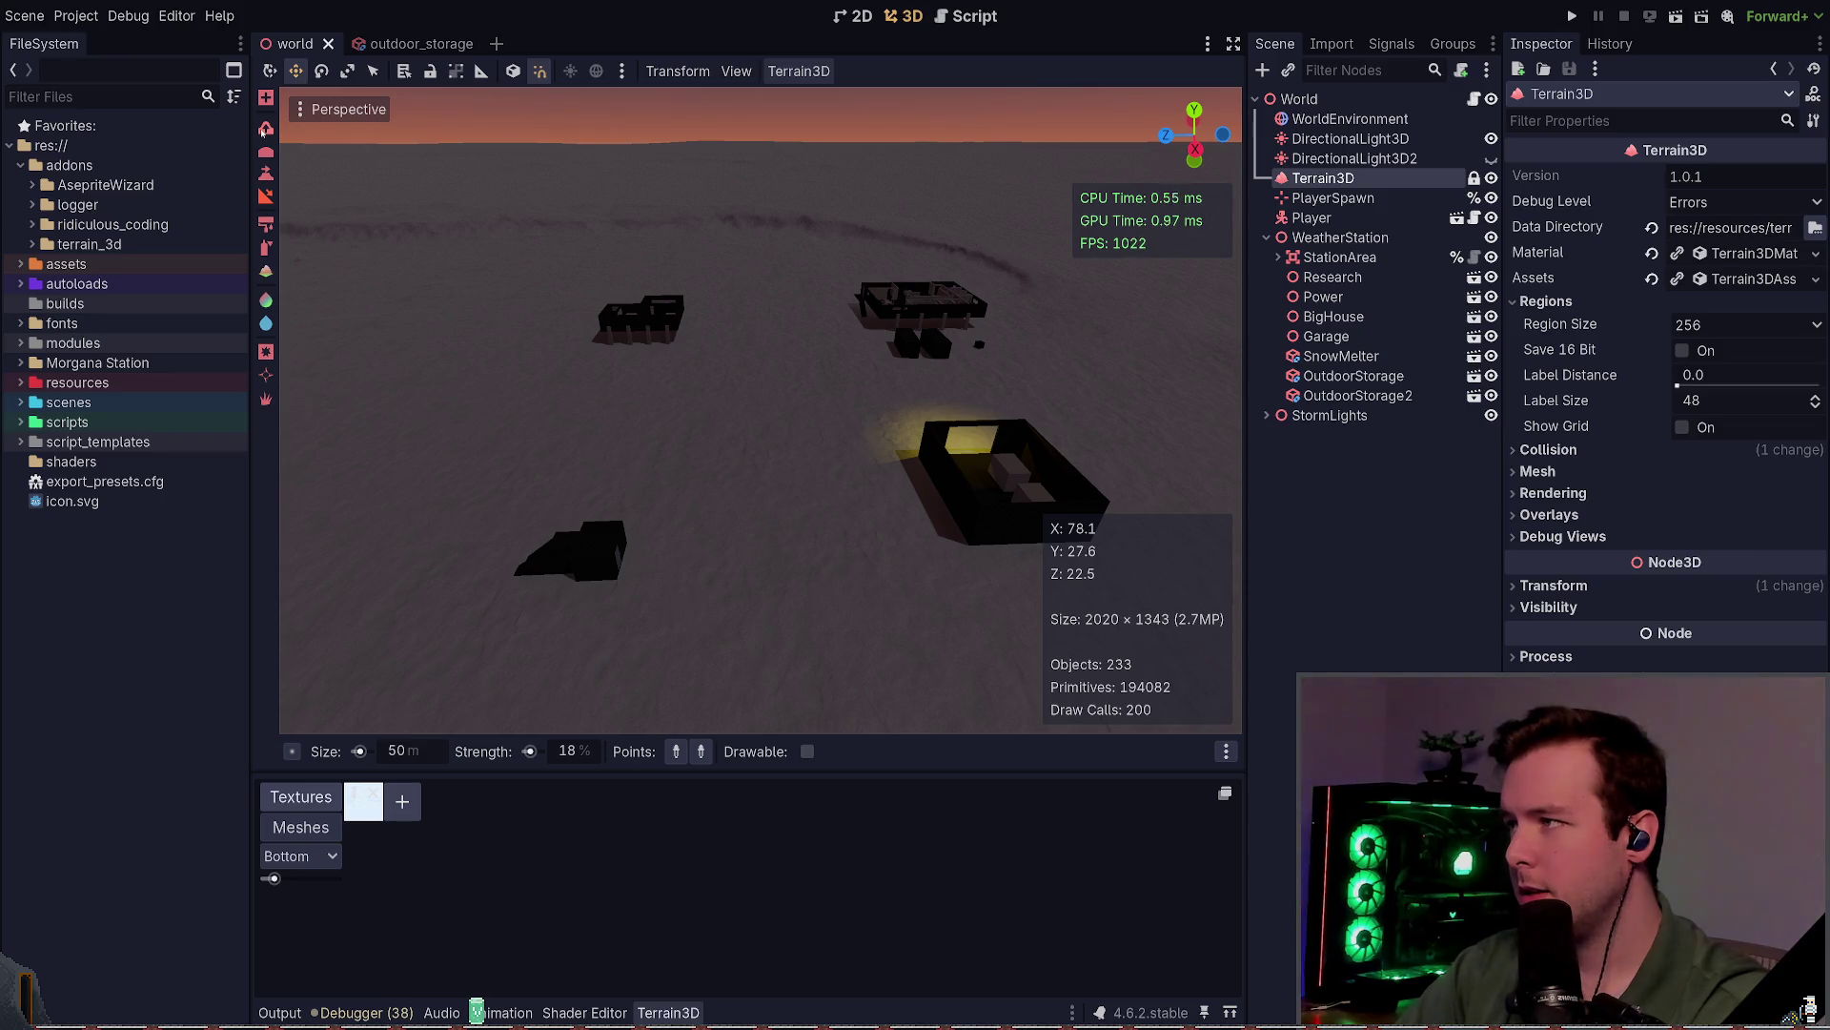
Step: Pick the Height sculpt tool, raise snow against a building base, and save
left_click(264, 130)
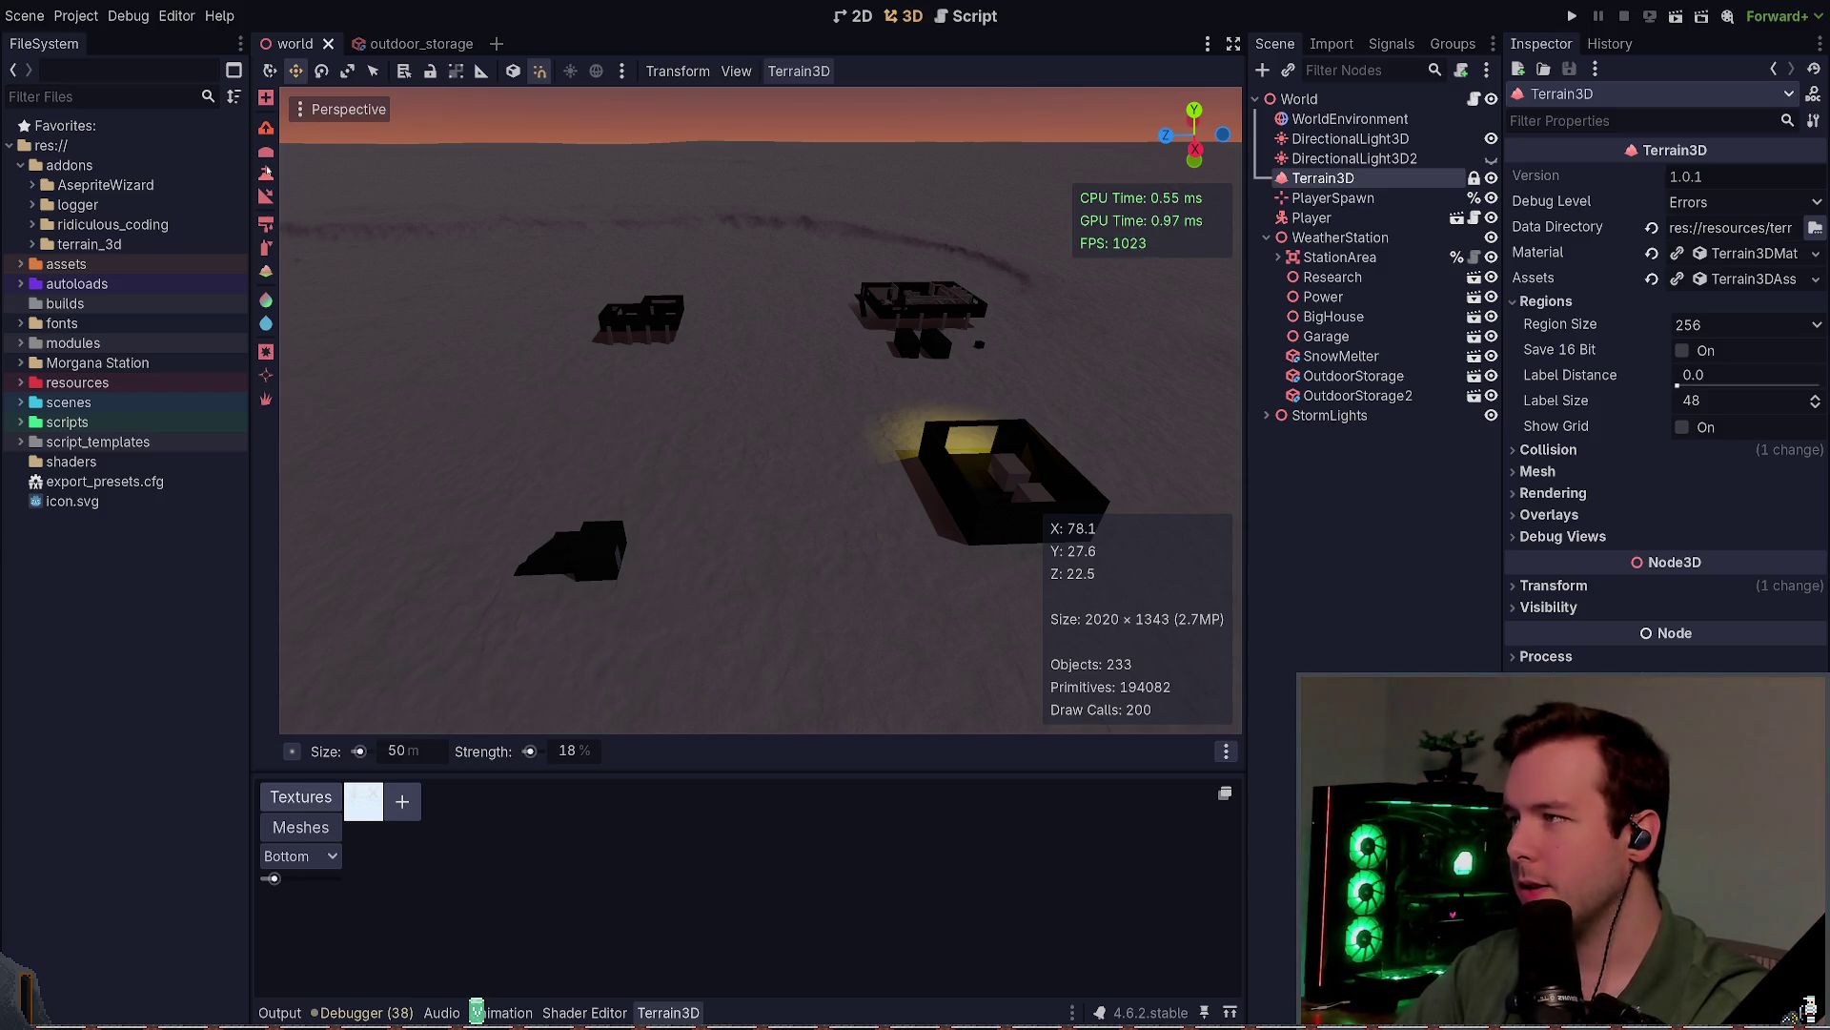
left_click(266, 172)
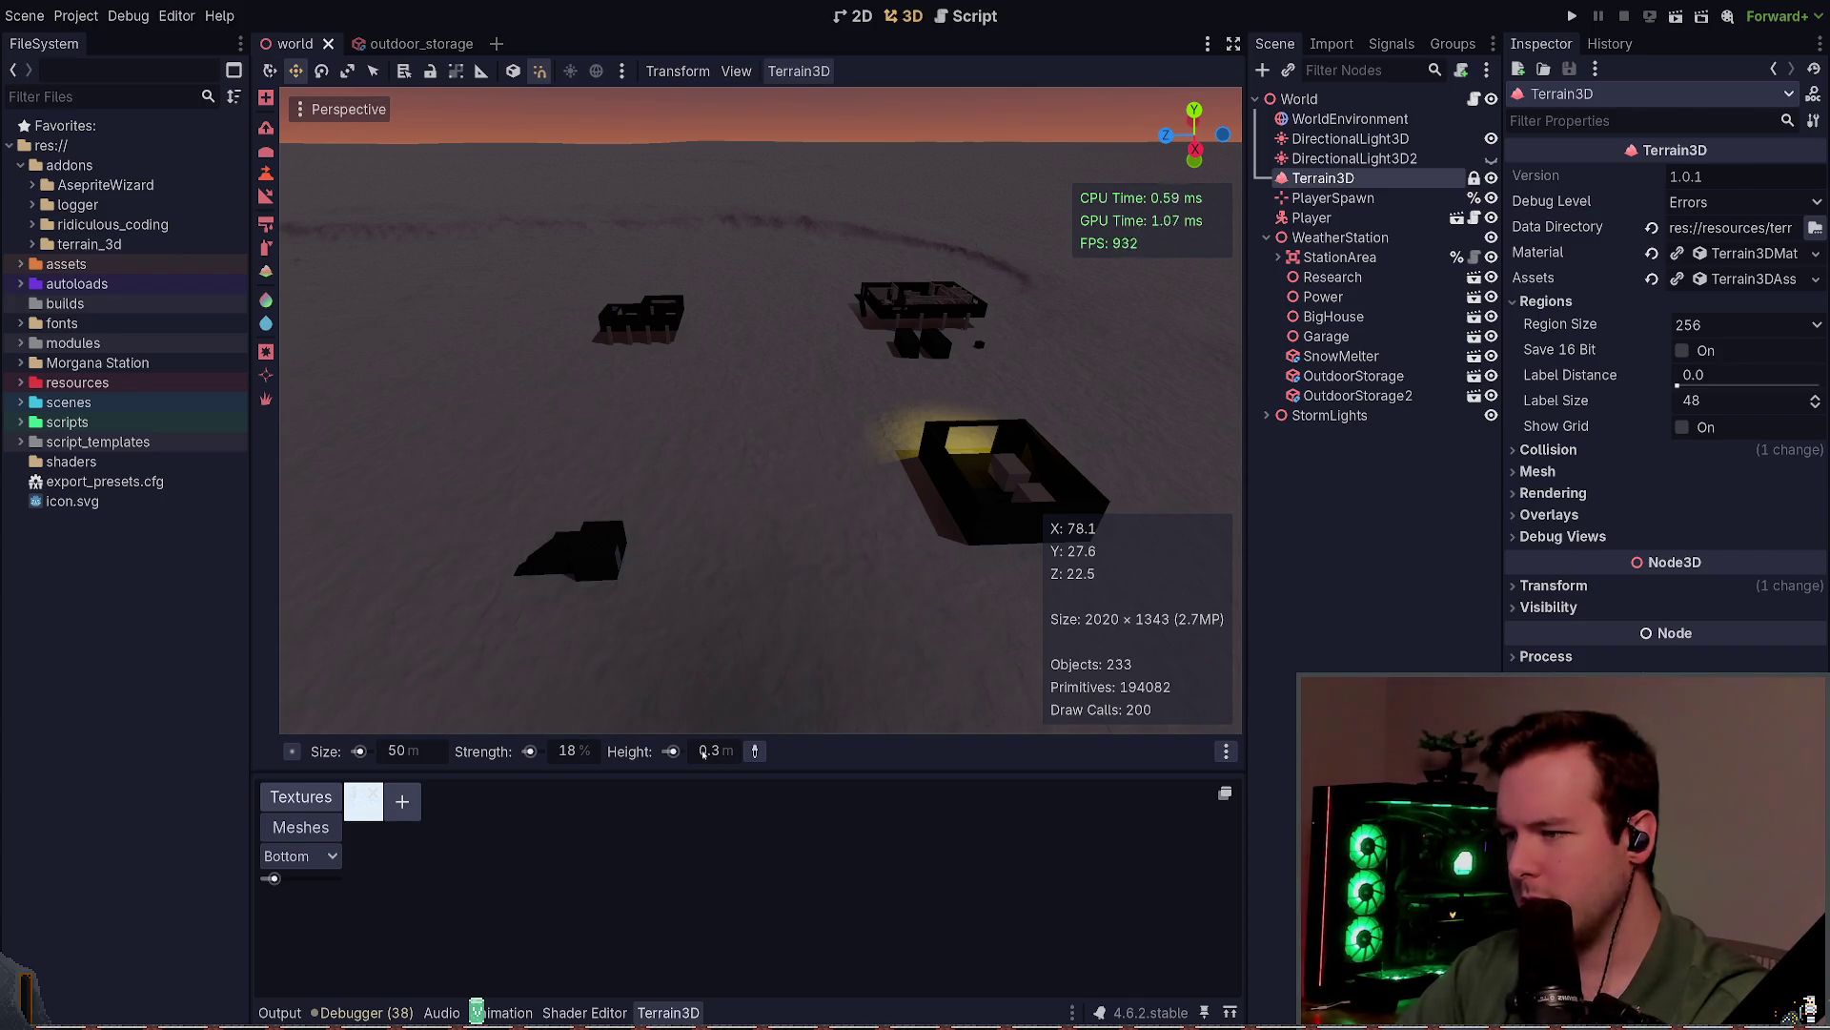
mouse_move(642, 585)
left_mouse_down()
mouse_move(629, 520)
mouse_move(581, 482)
mouse_move(596, 465)
left_mouse_up()
key("ctrl+s")
left_click_drag(695, 536, 725, 515)
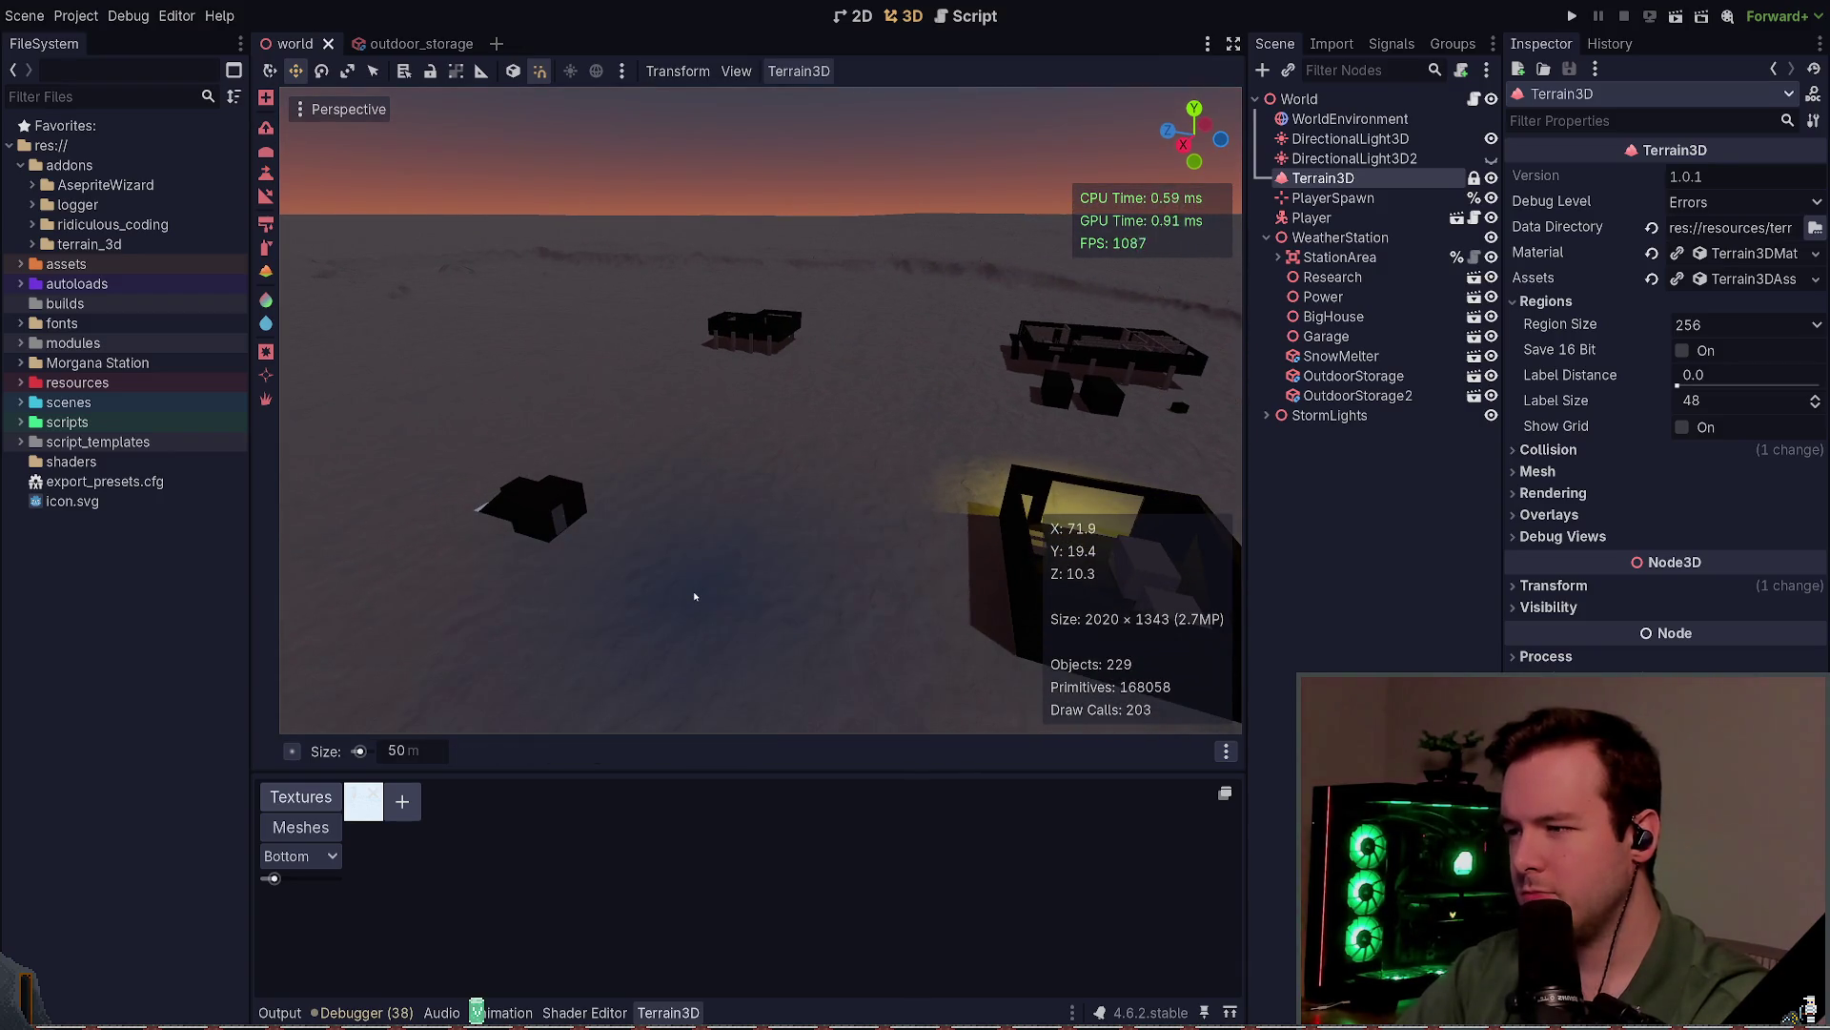
Step: Set the brush size to 25 m and raise snow along a path near the buildings
left_click(411, 749)
type("25")
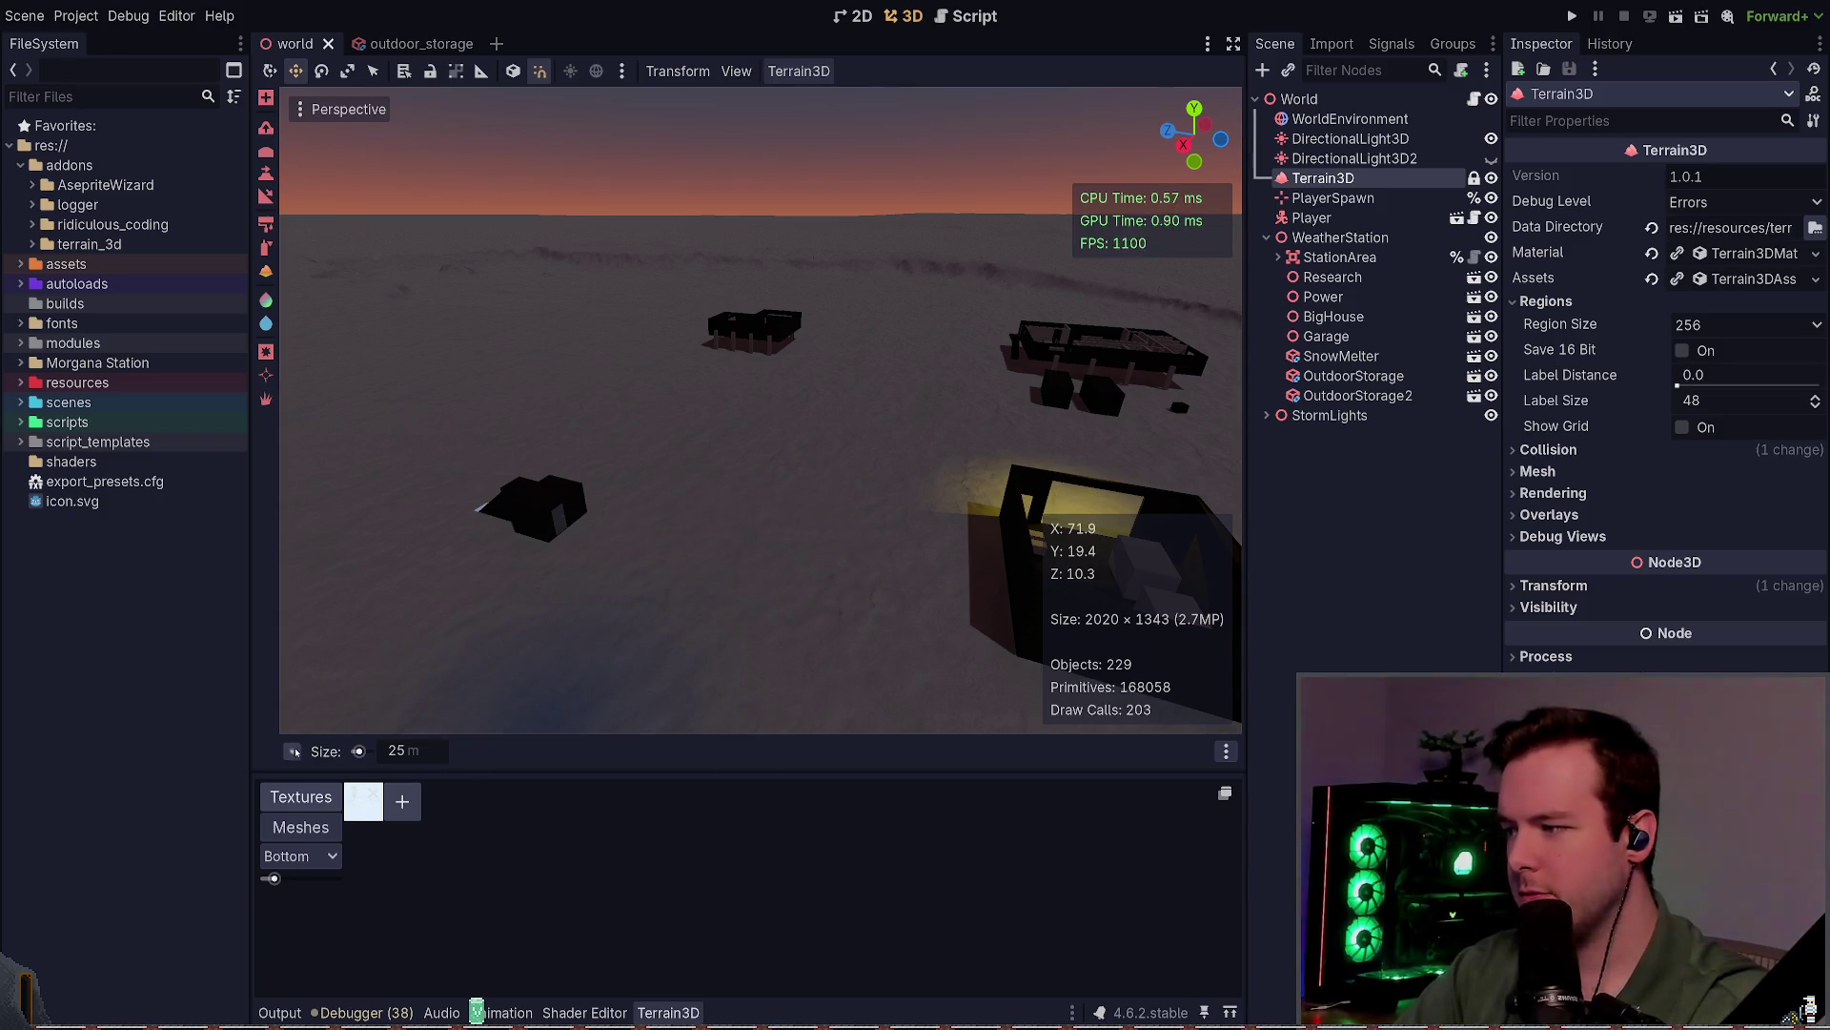
left_click(266, 172)
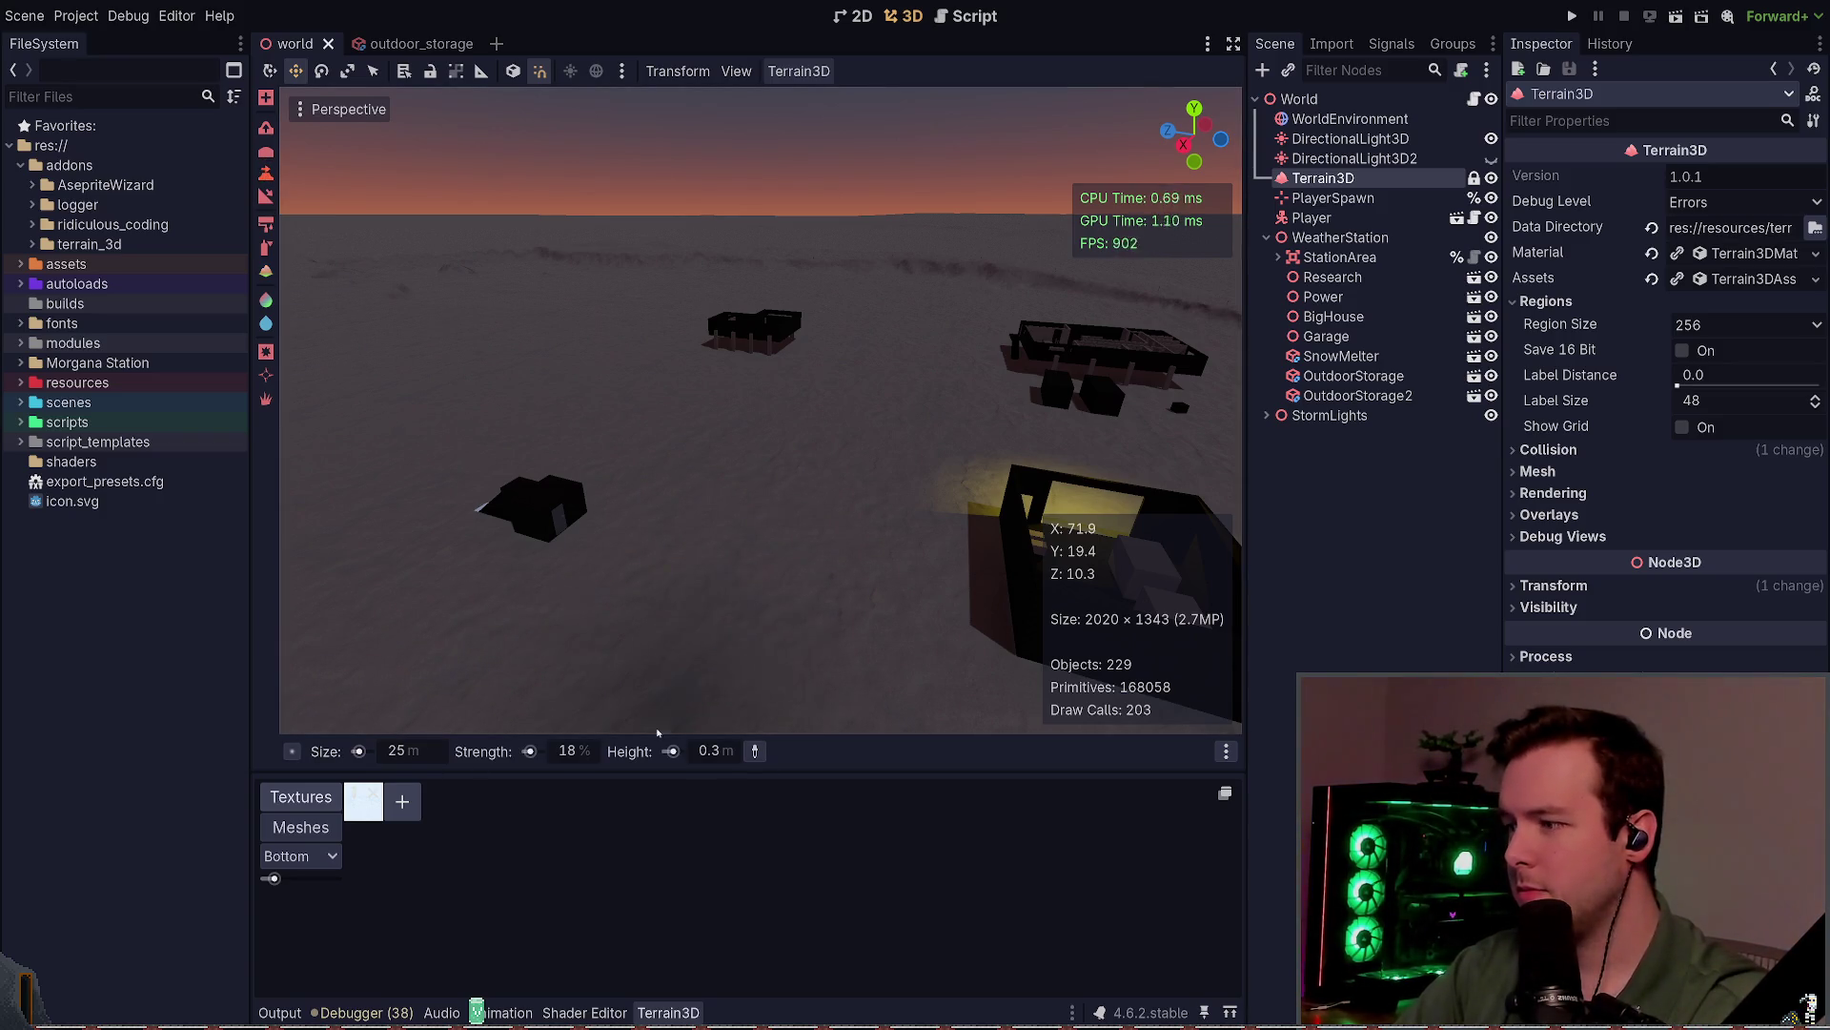
scroll(576, 761, "down", 13)
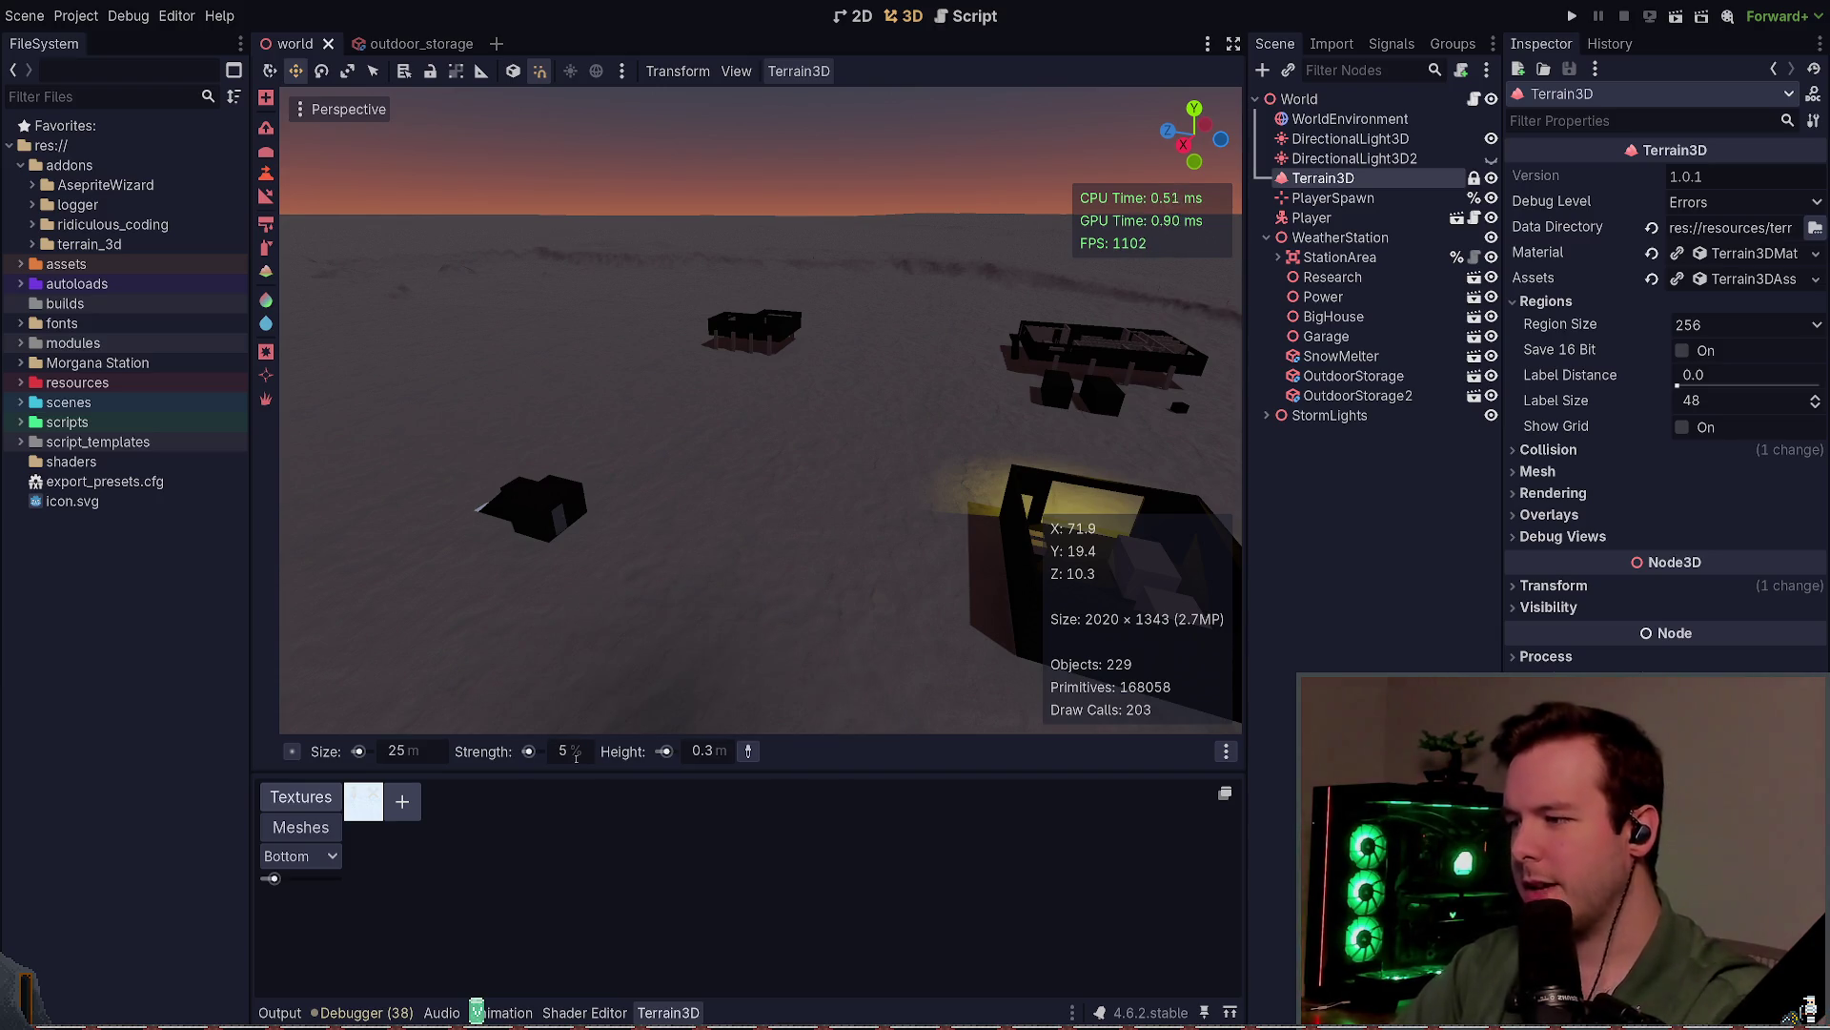
scroll(686, 543, "down", 2)
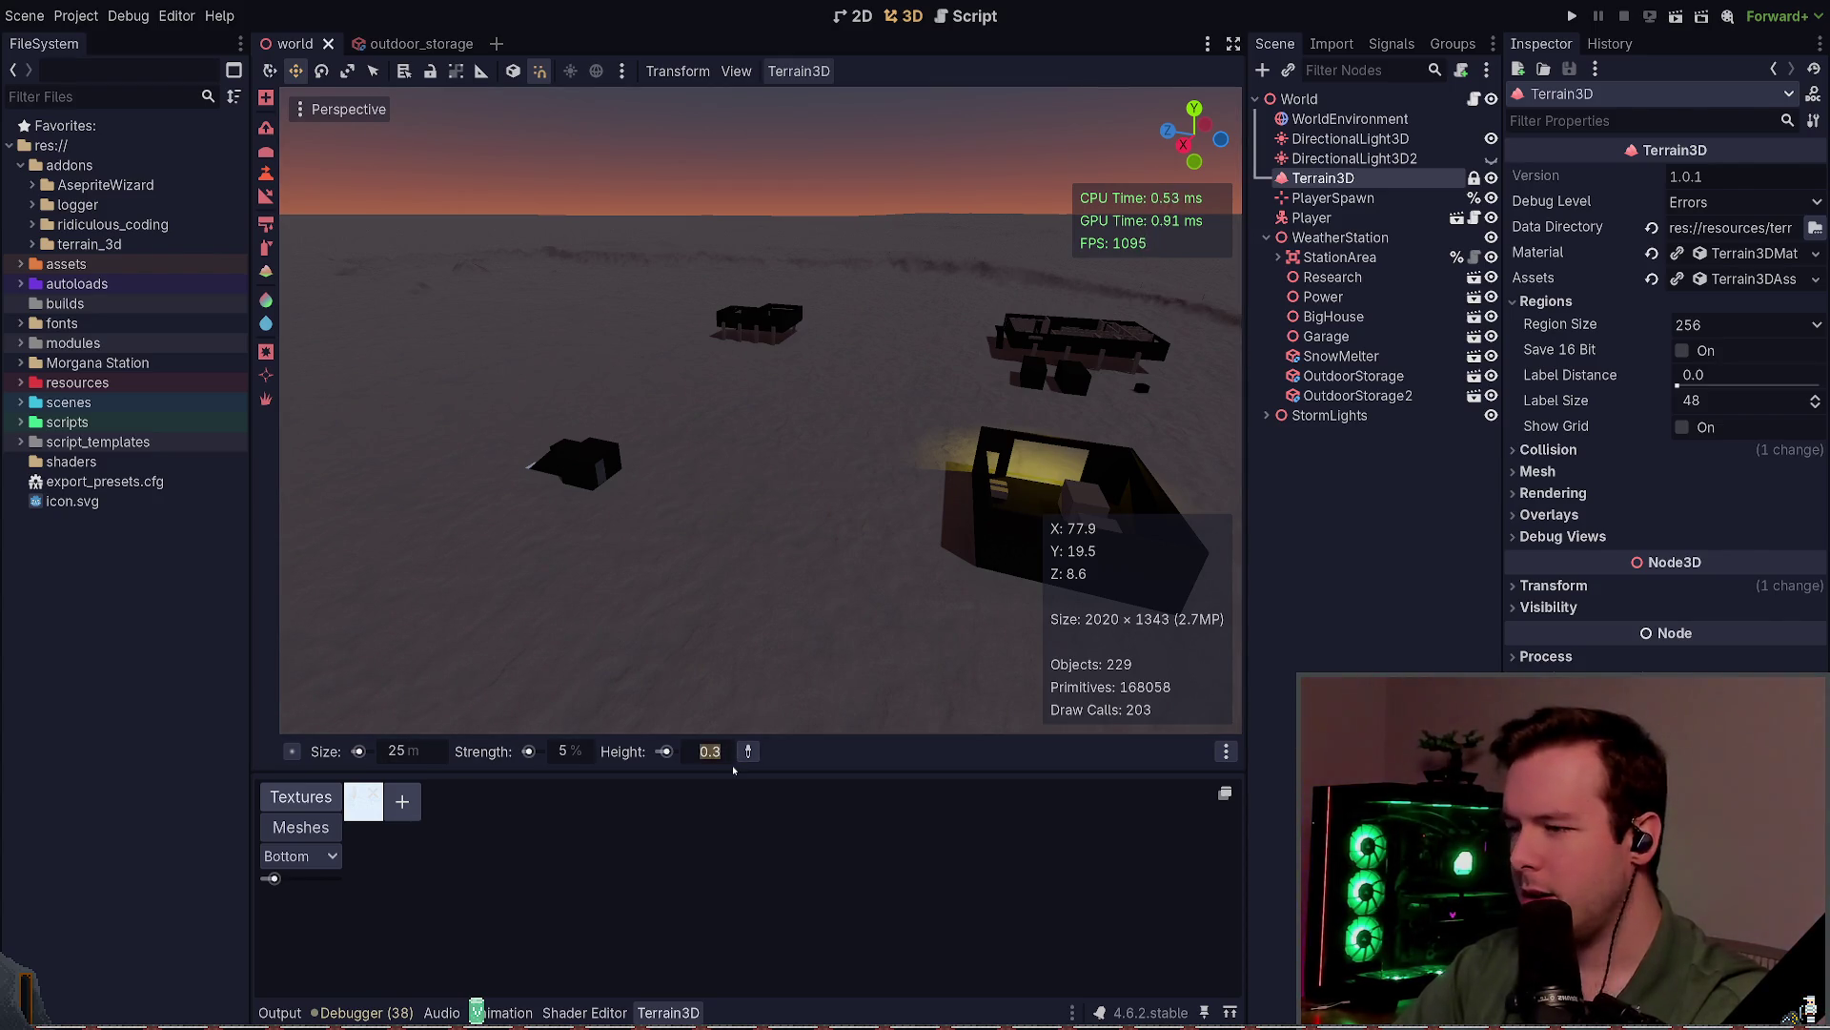
left_click_drag(719, 601, 754, 534)
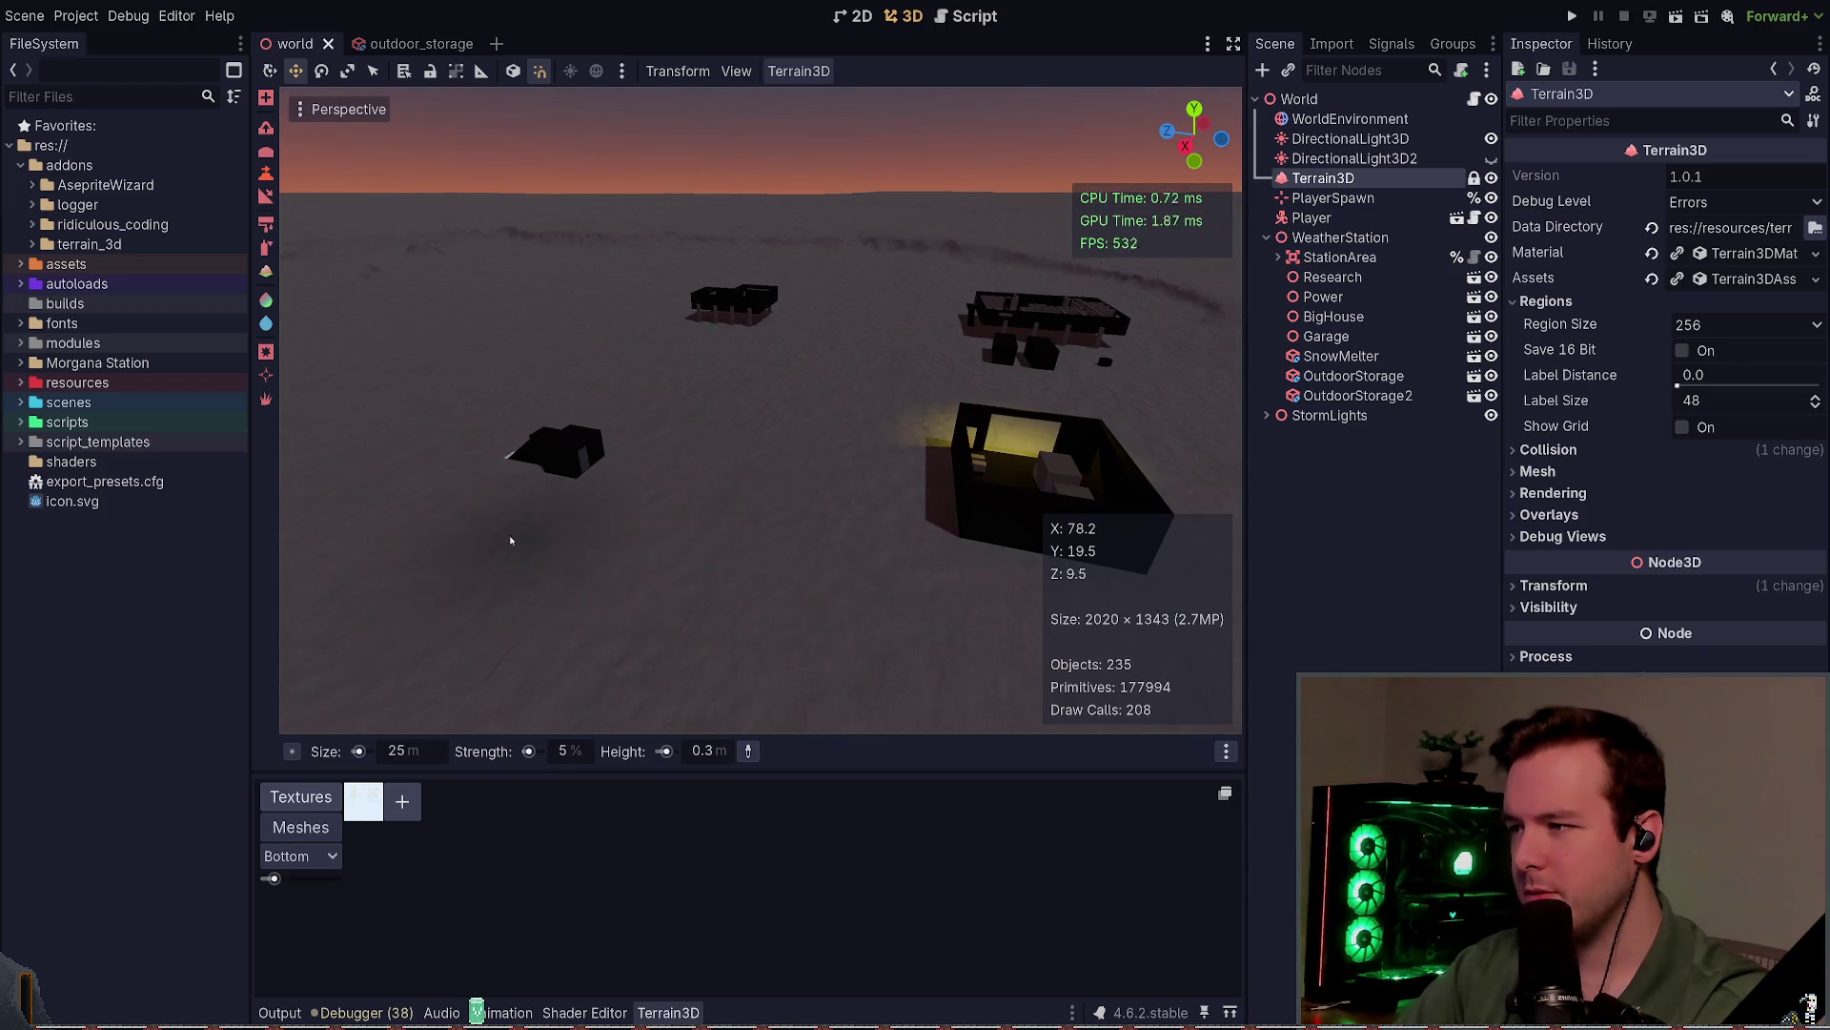
left_click_drag(487, 519, 630, 561)
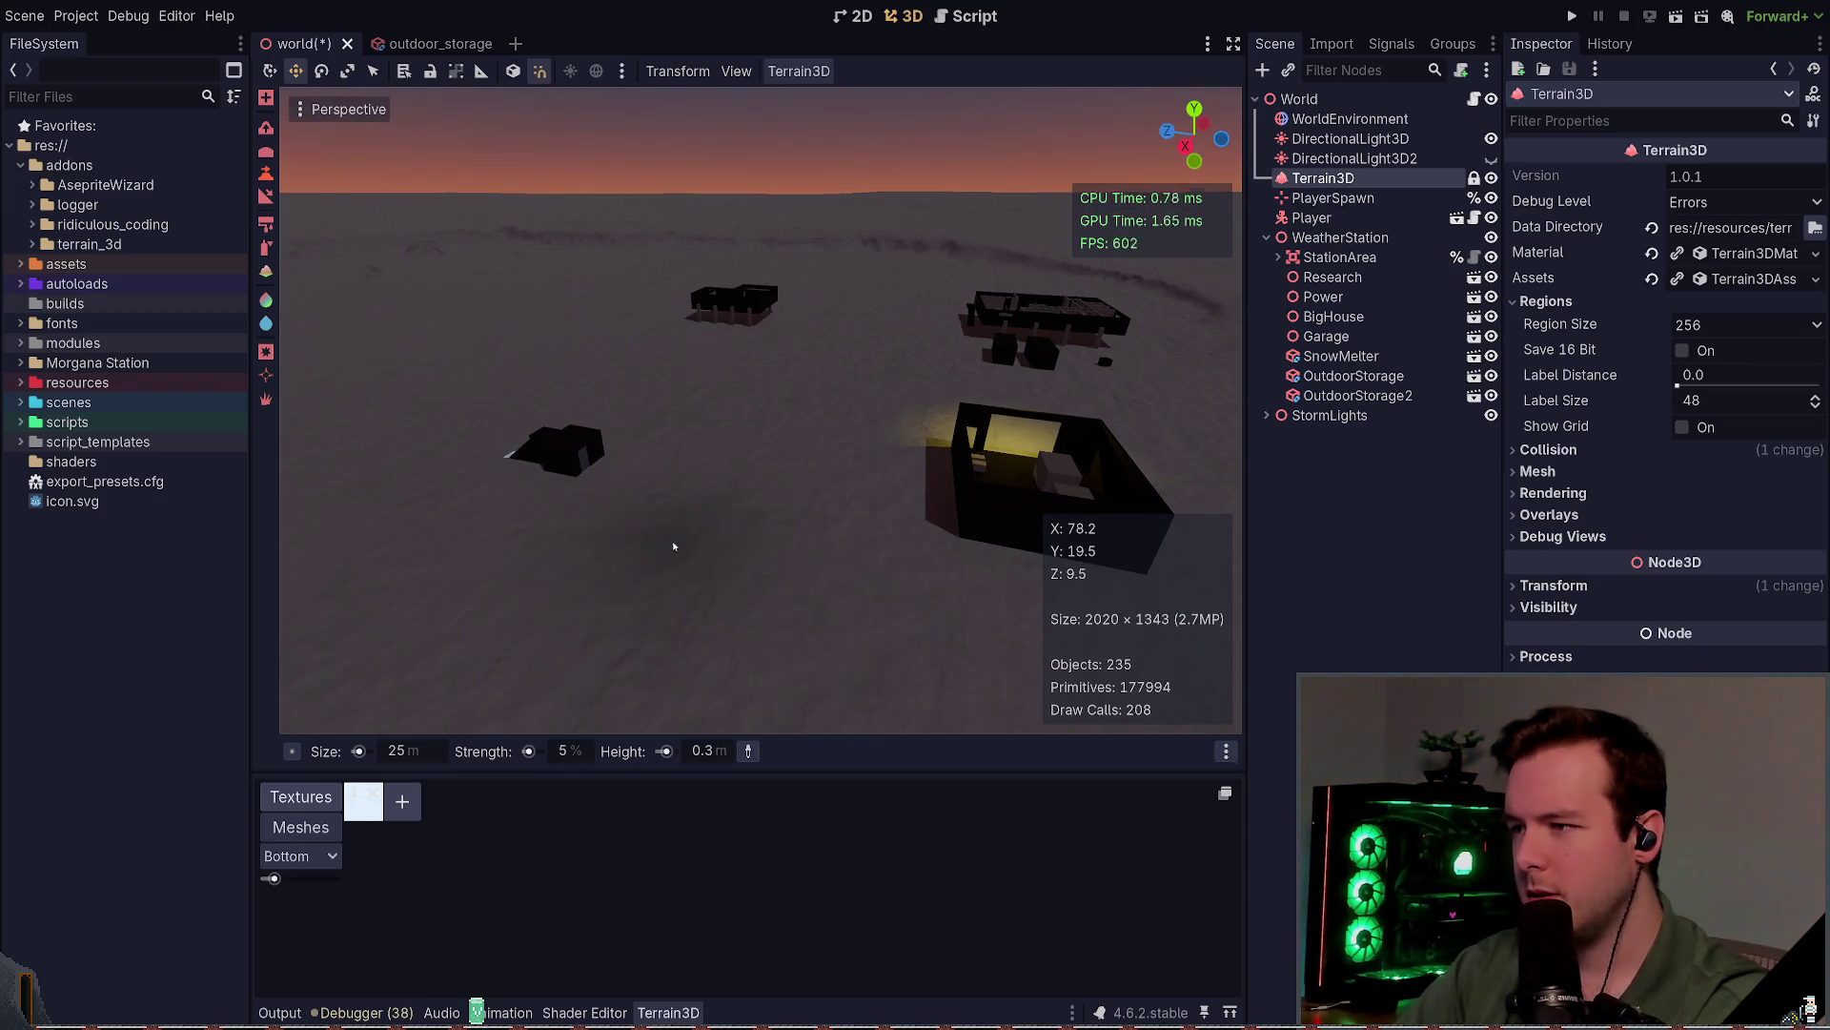
key("w")
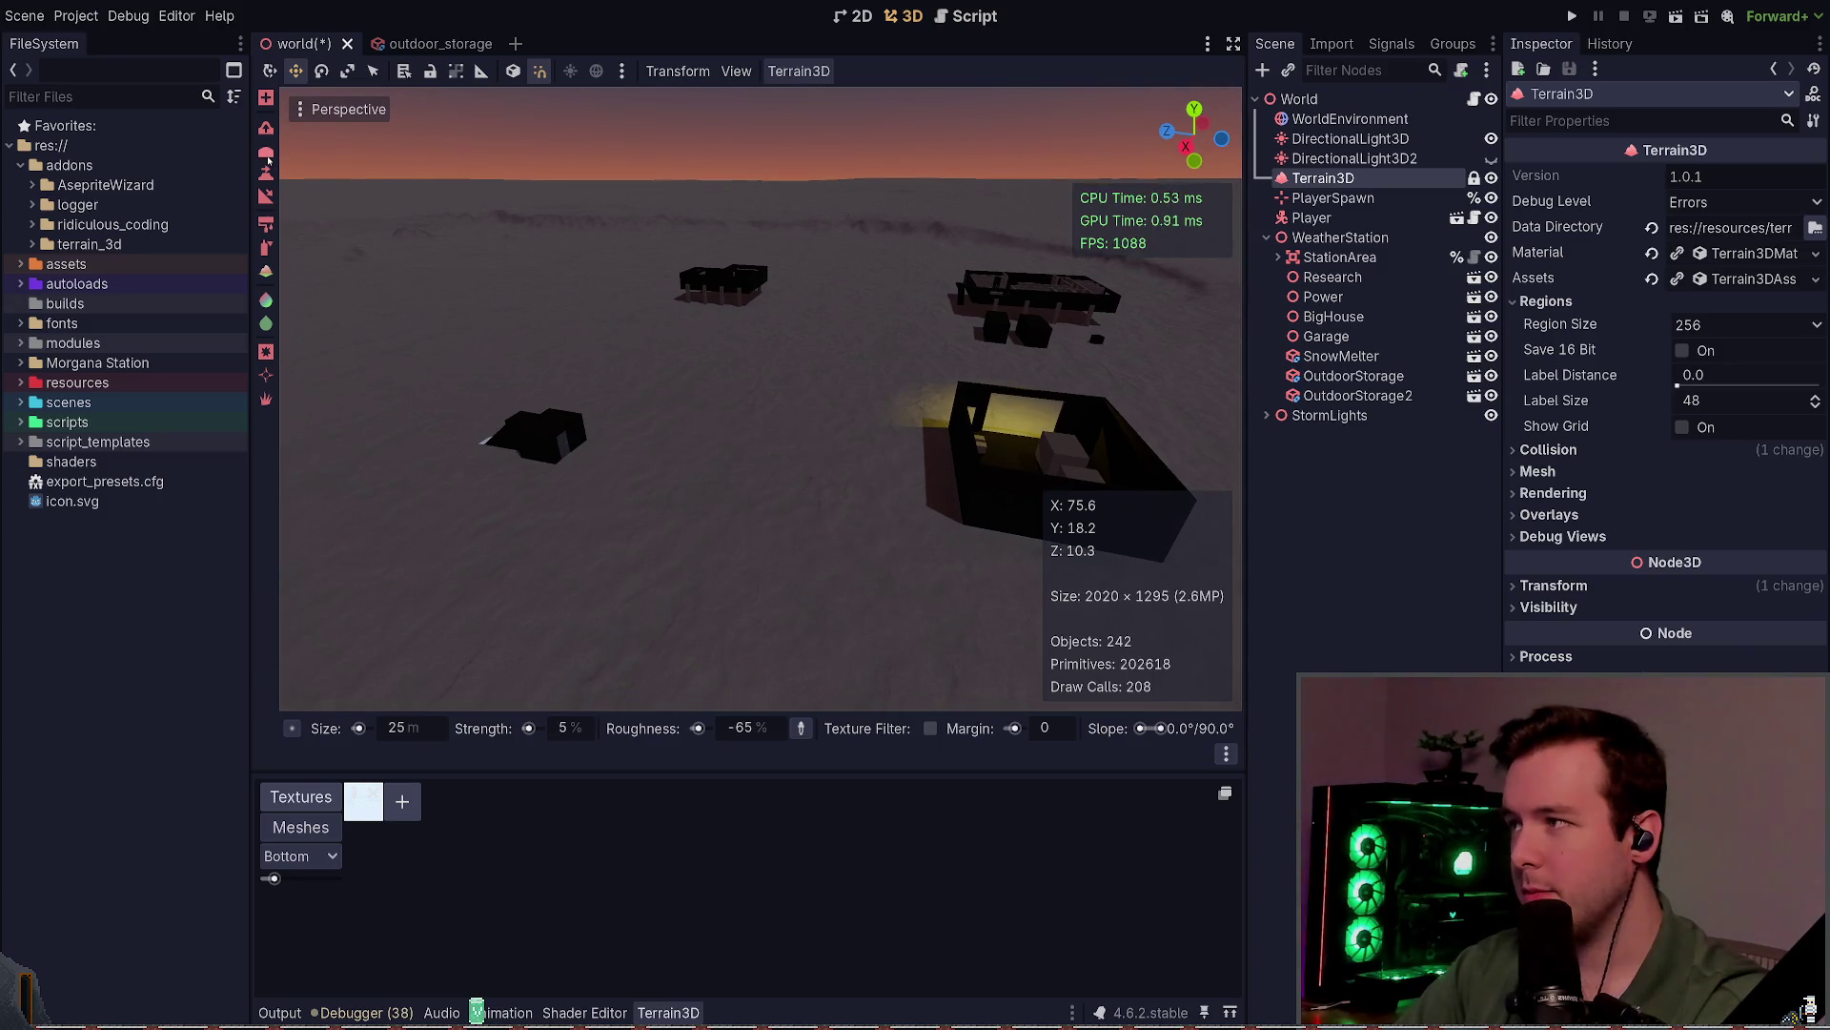
left_click(265, 175)
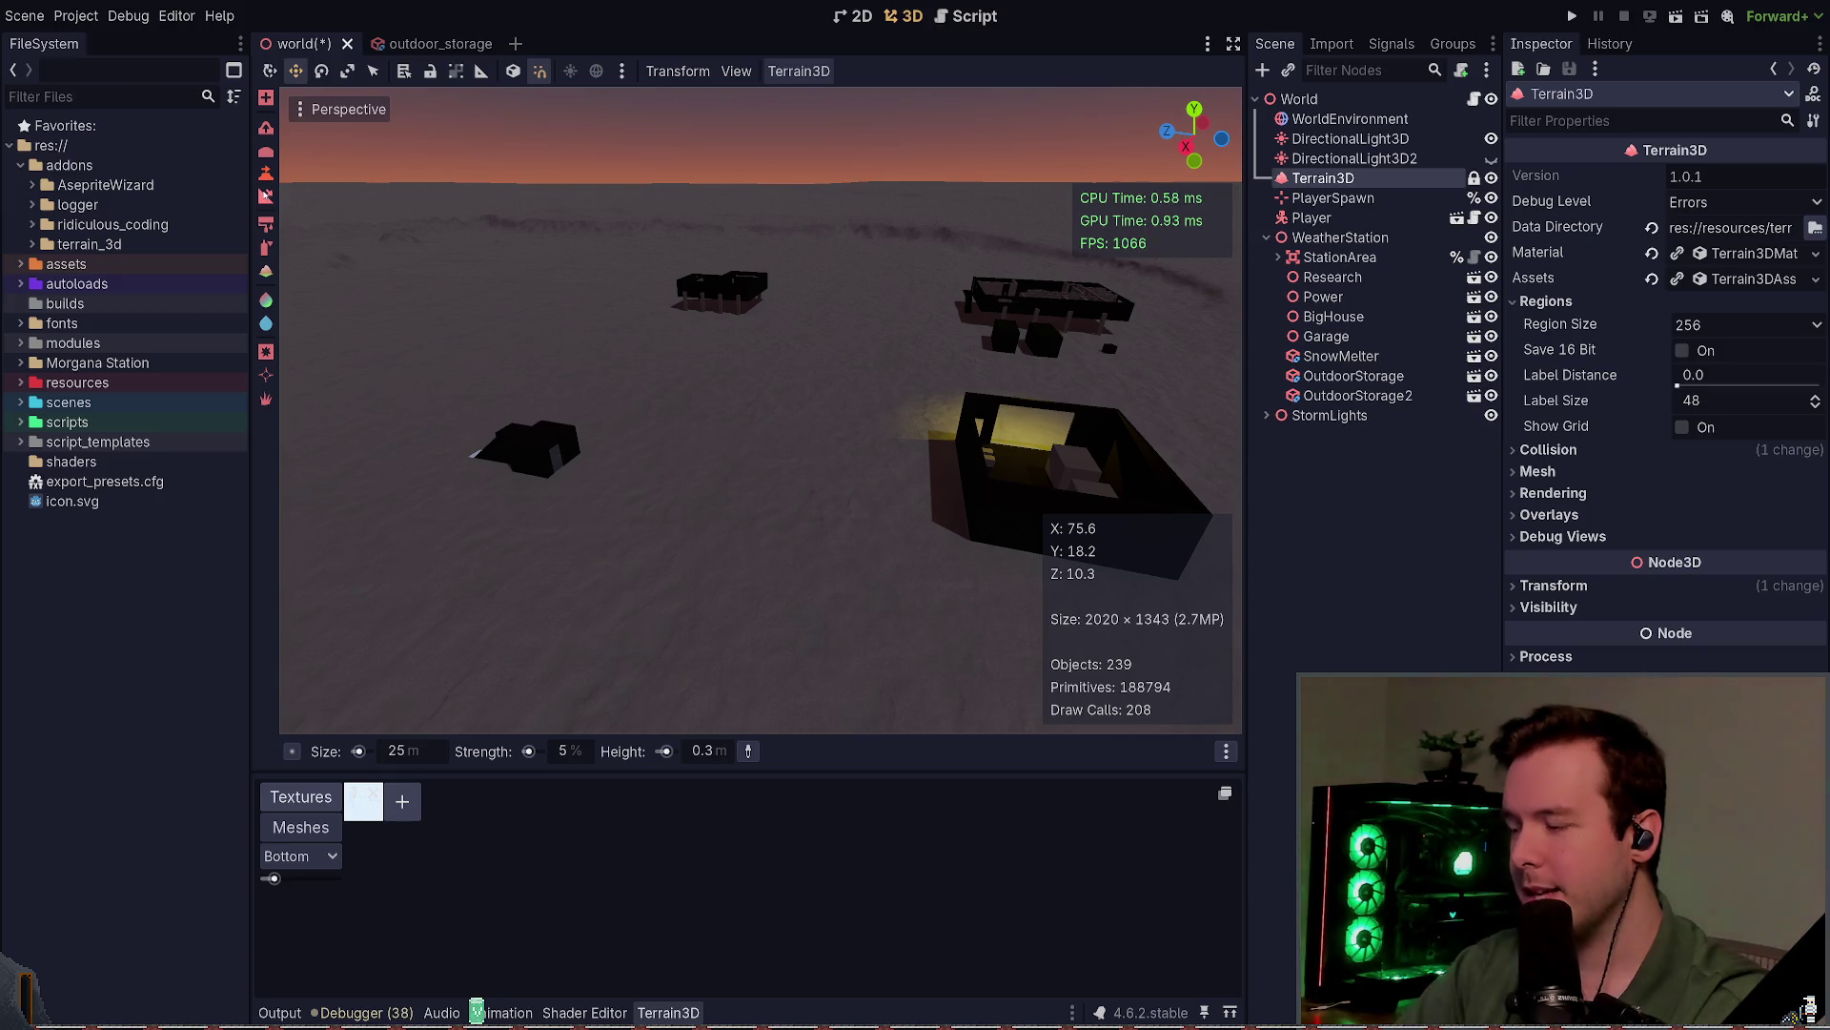
key("a")
key("d")
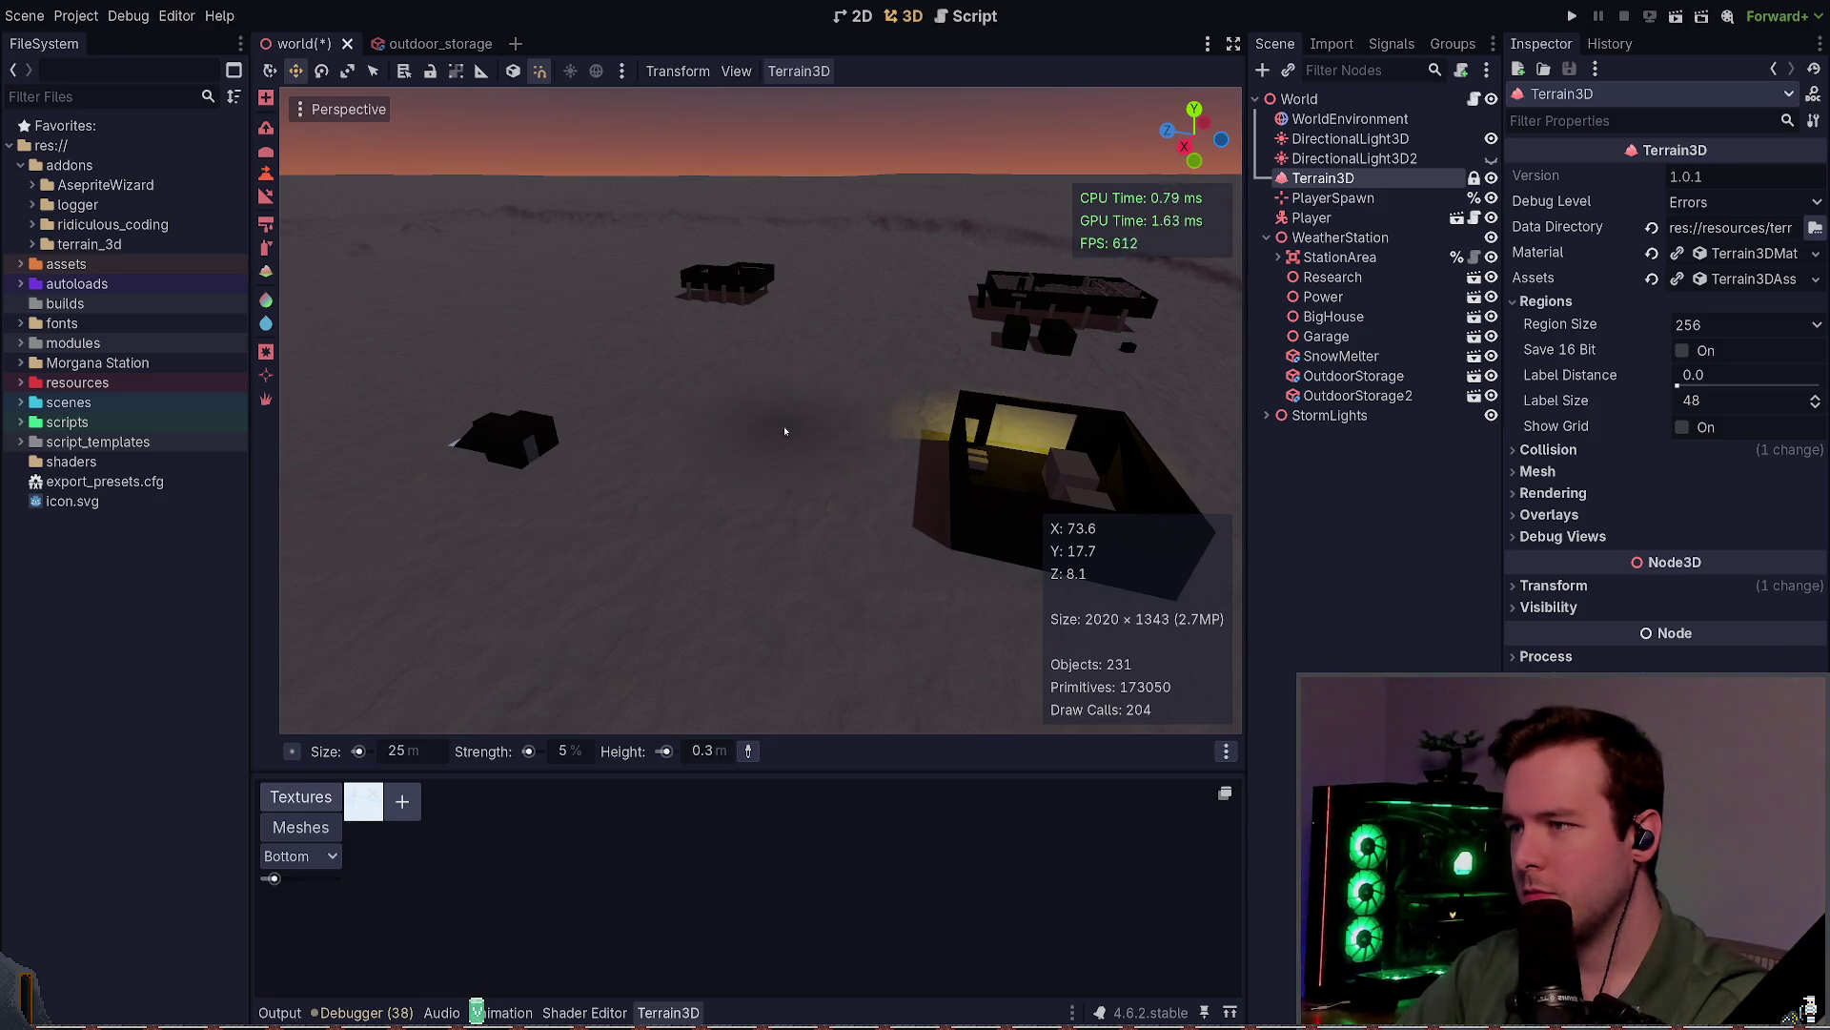
left_click_drag(784, 410, 1204, 517)
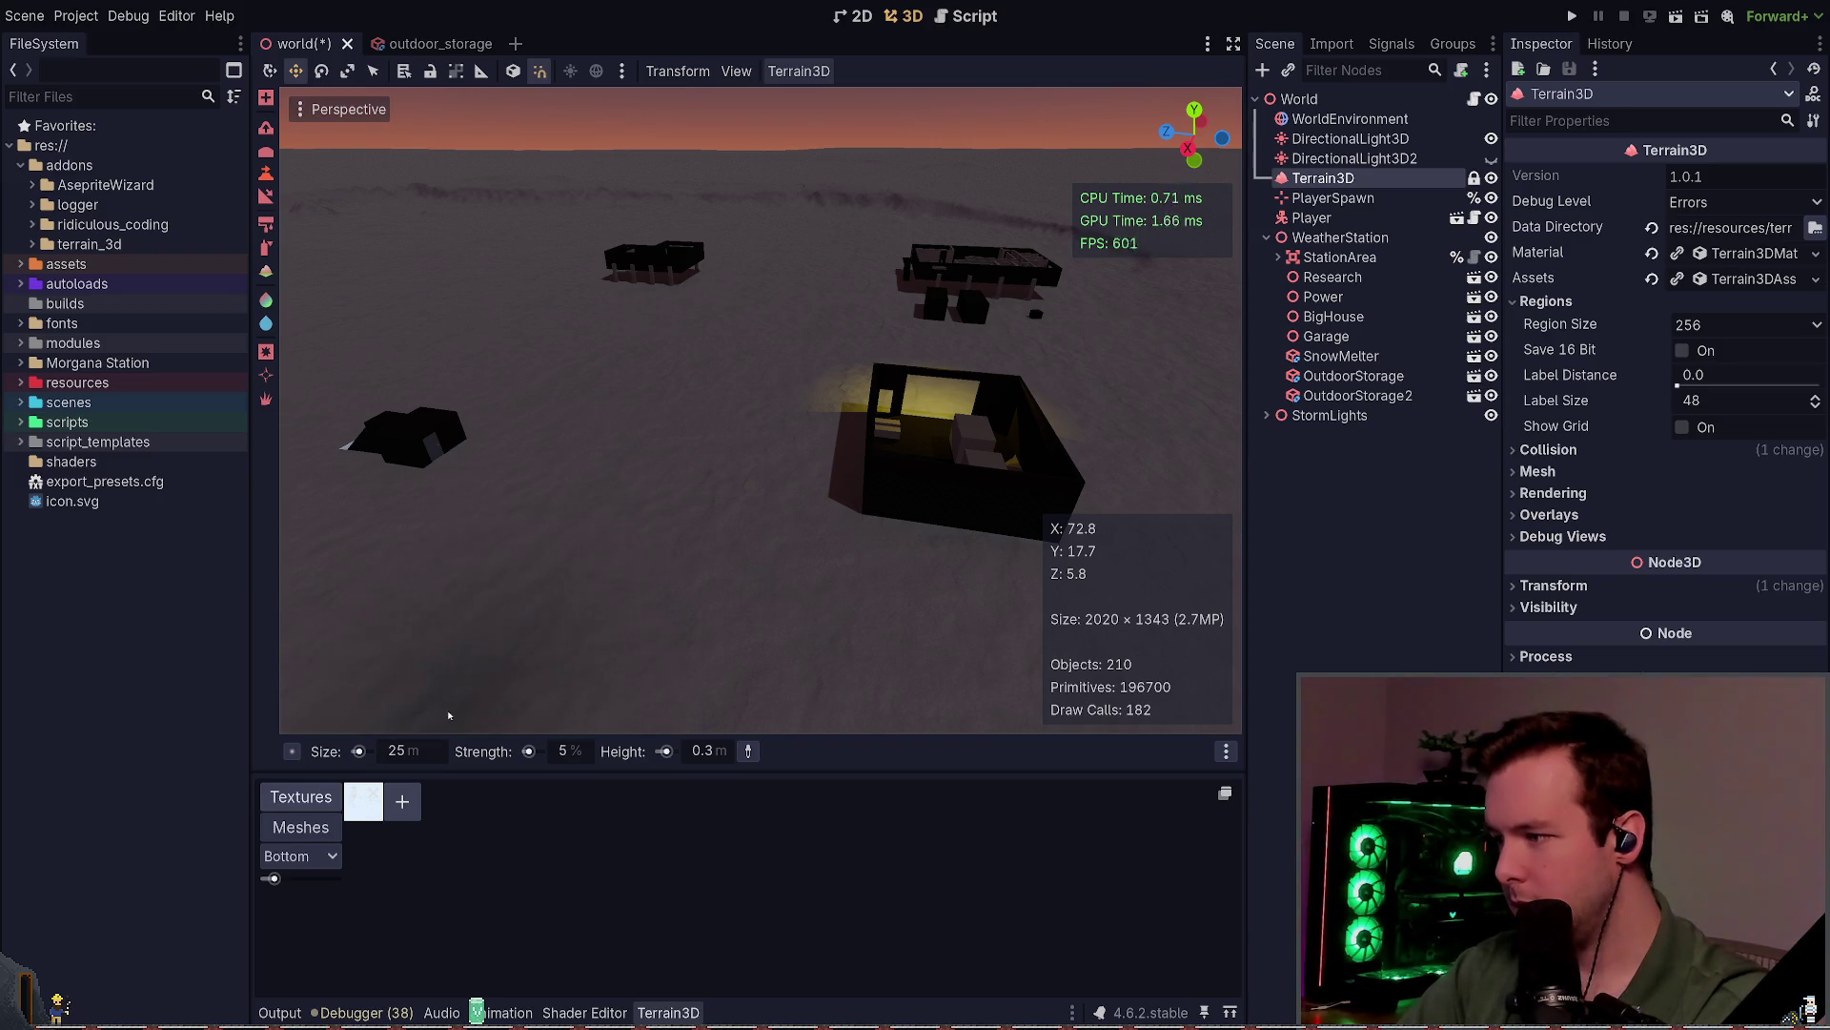
Step: Set the terrain brush to 1.0 height, 10 m size and 1% strength, then save
left_click(706, 750)
type("0.")
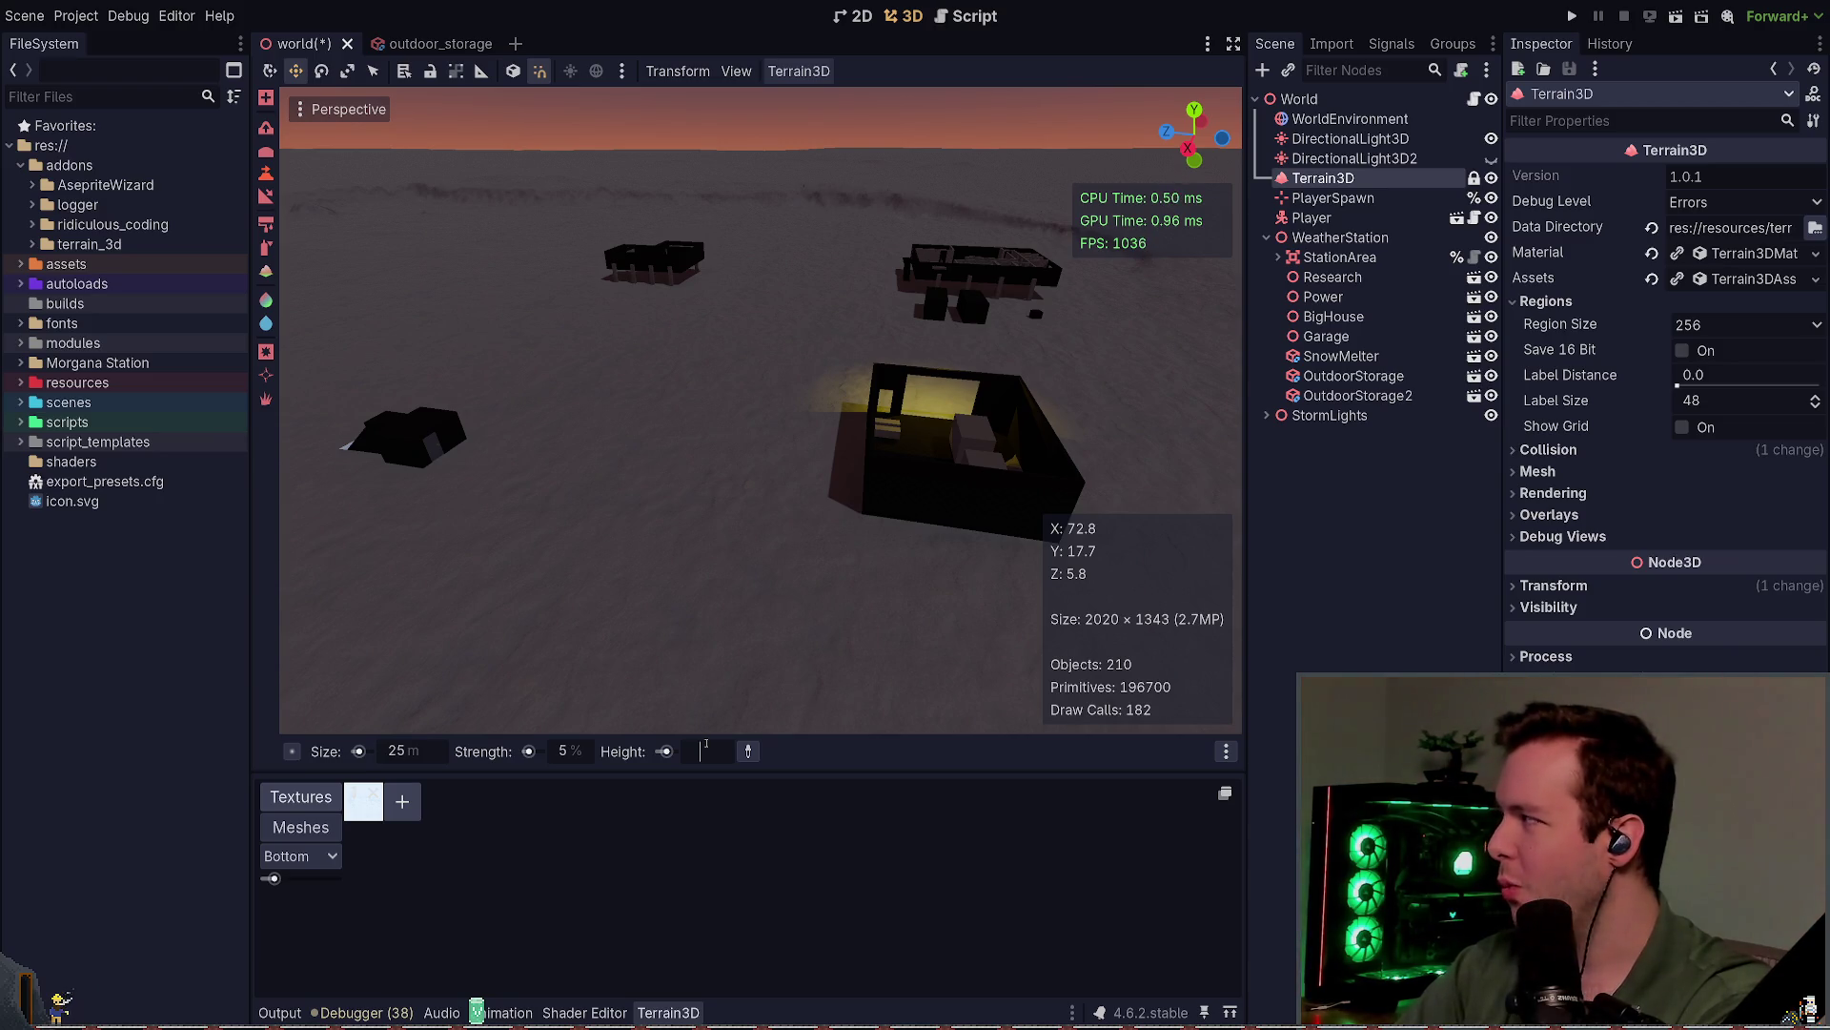
key("Return")
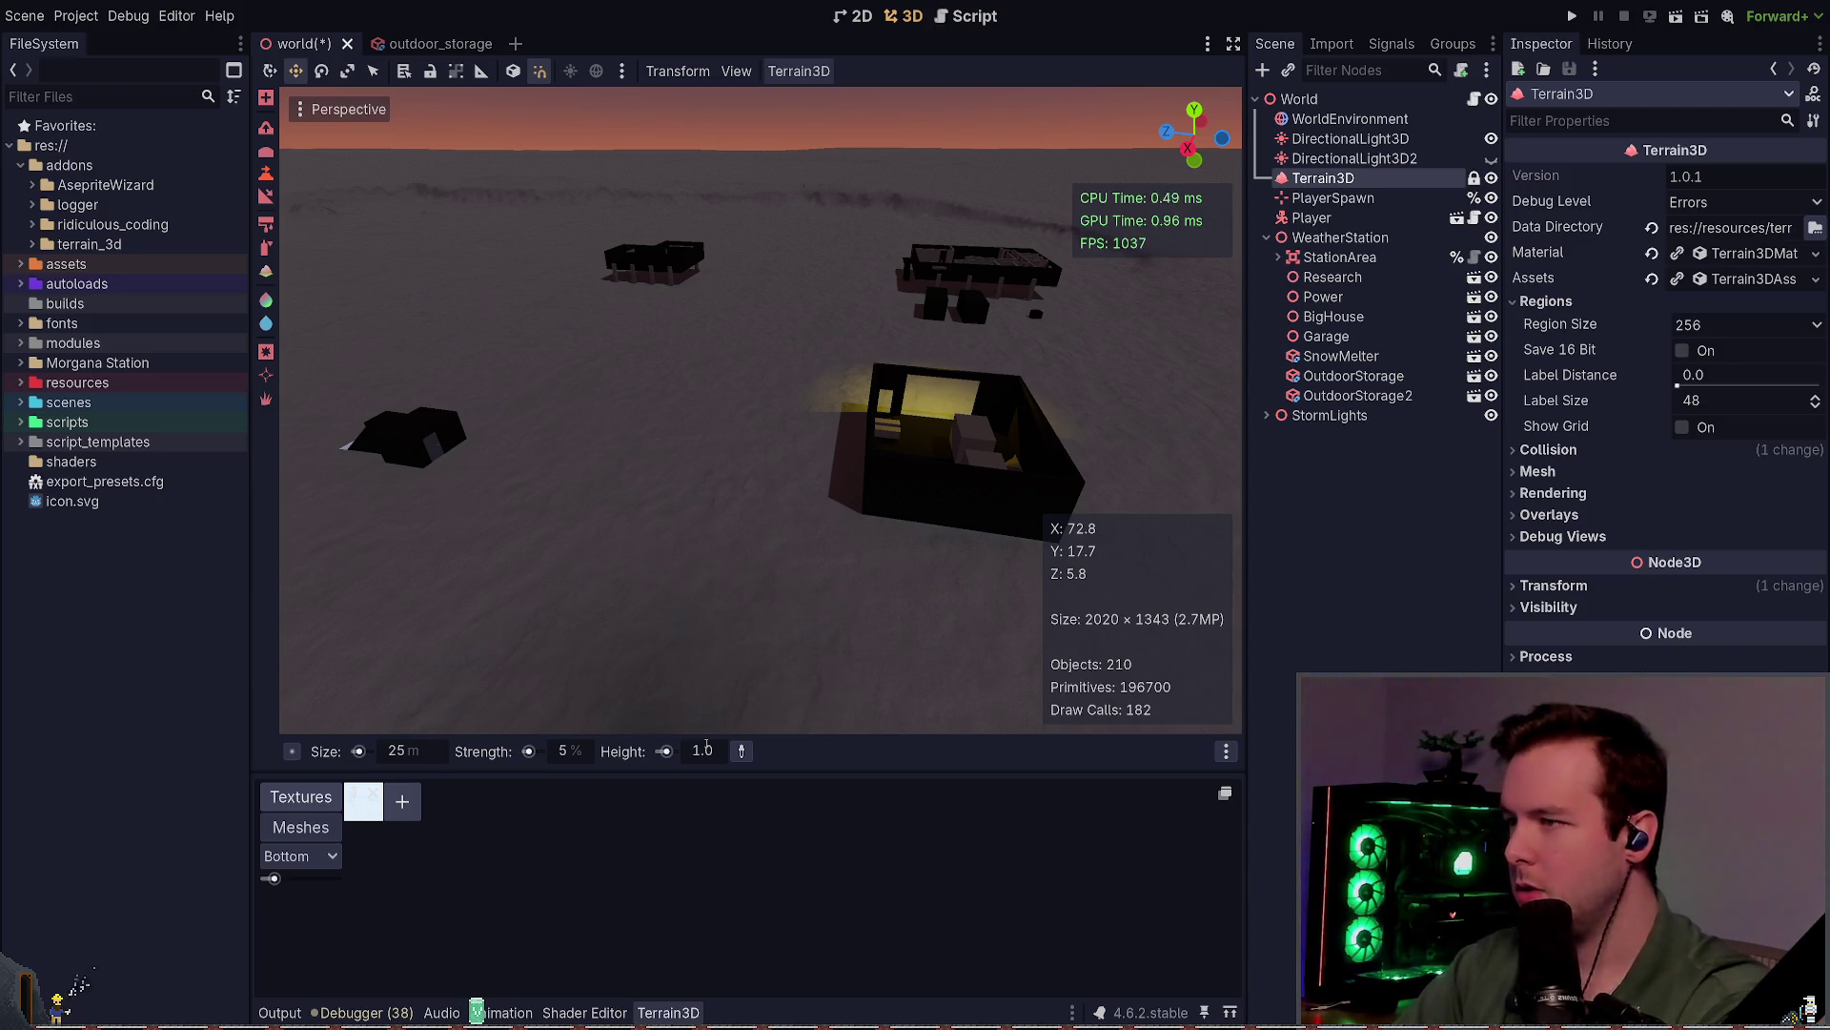
key("w")
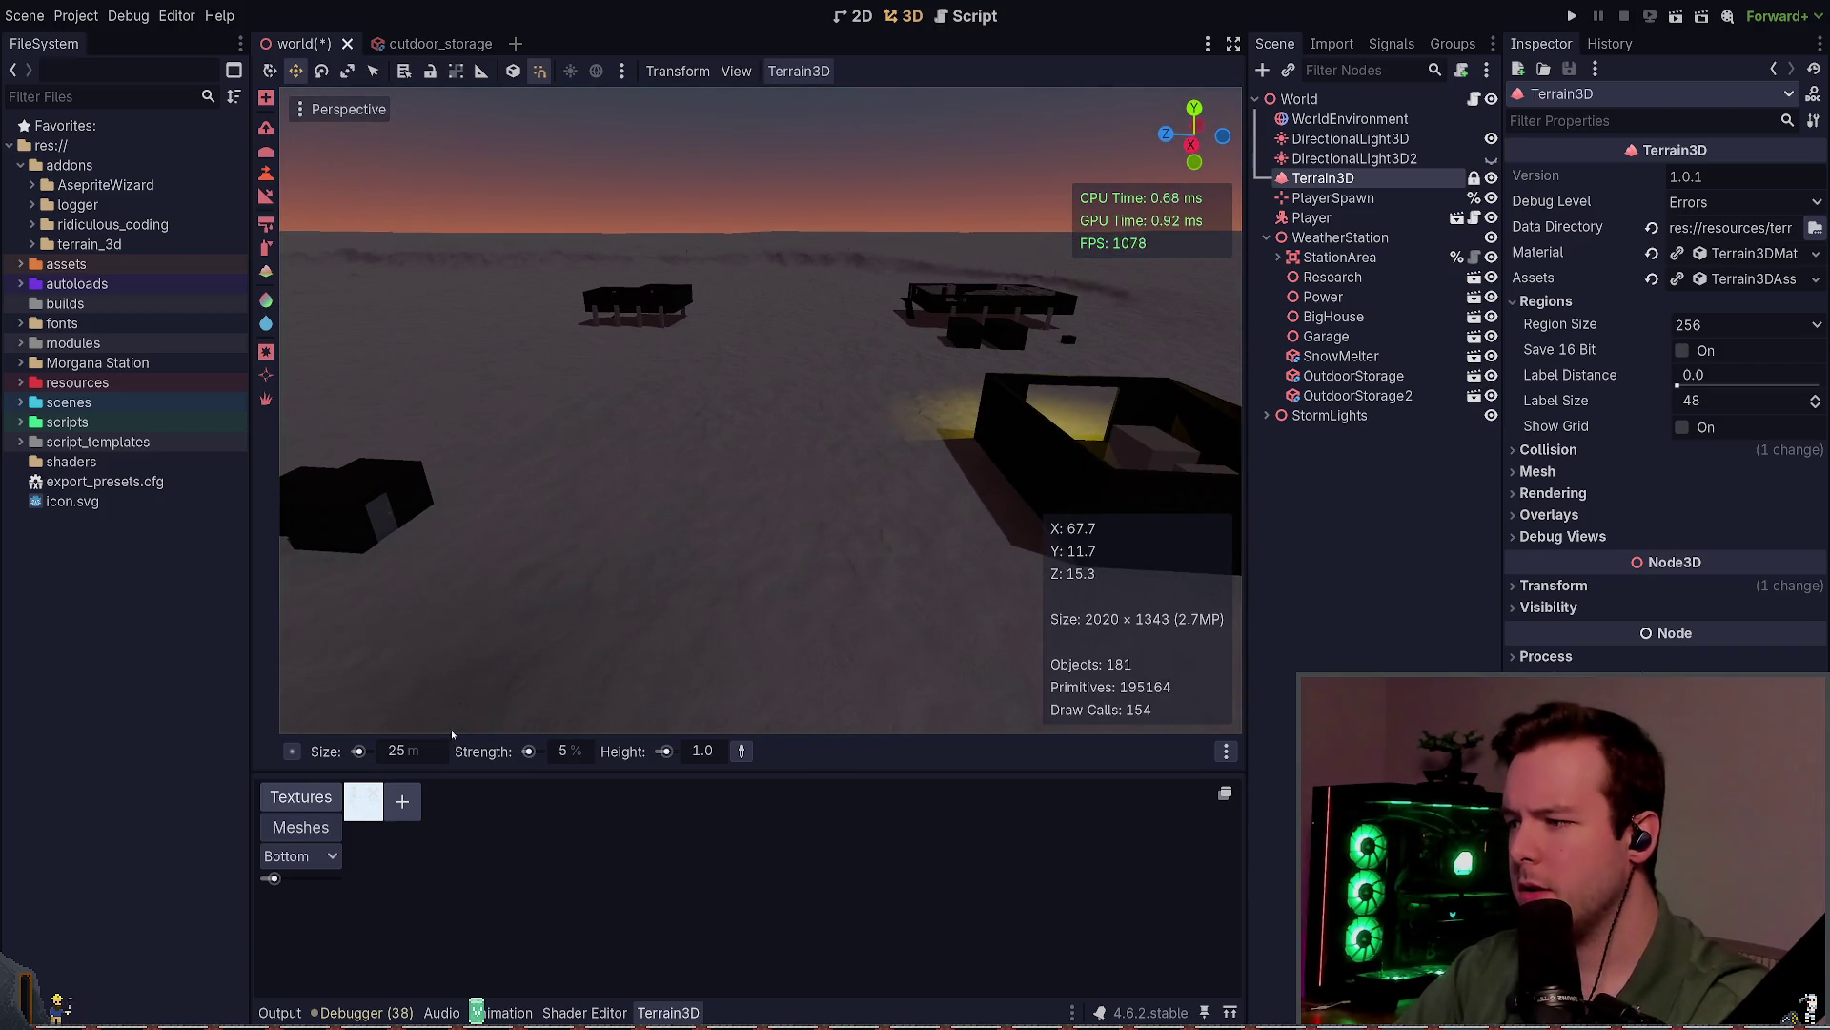
left_click(422, 747)
type("5")
key("Return")
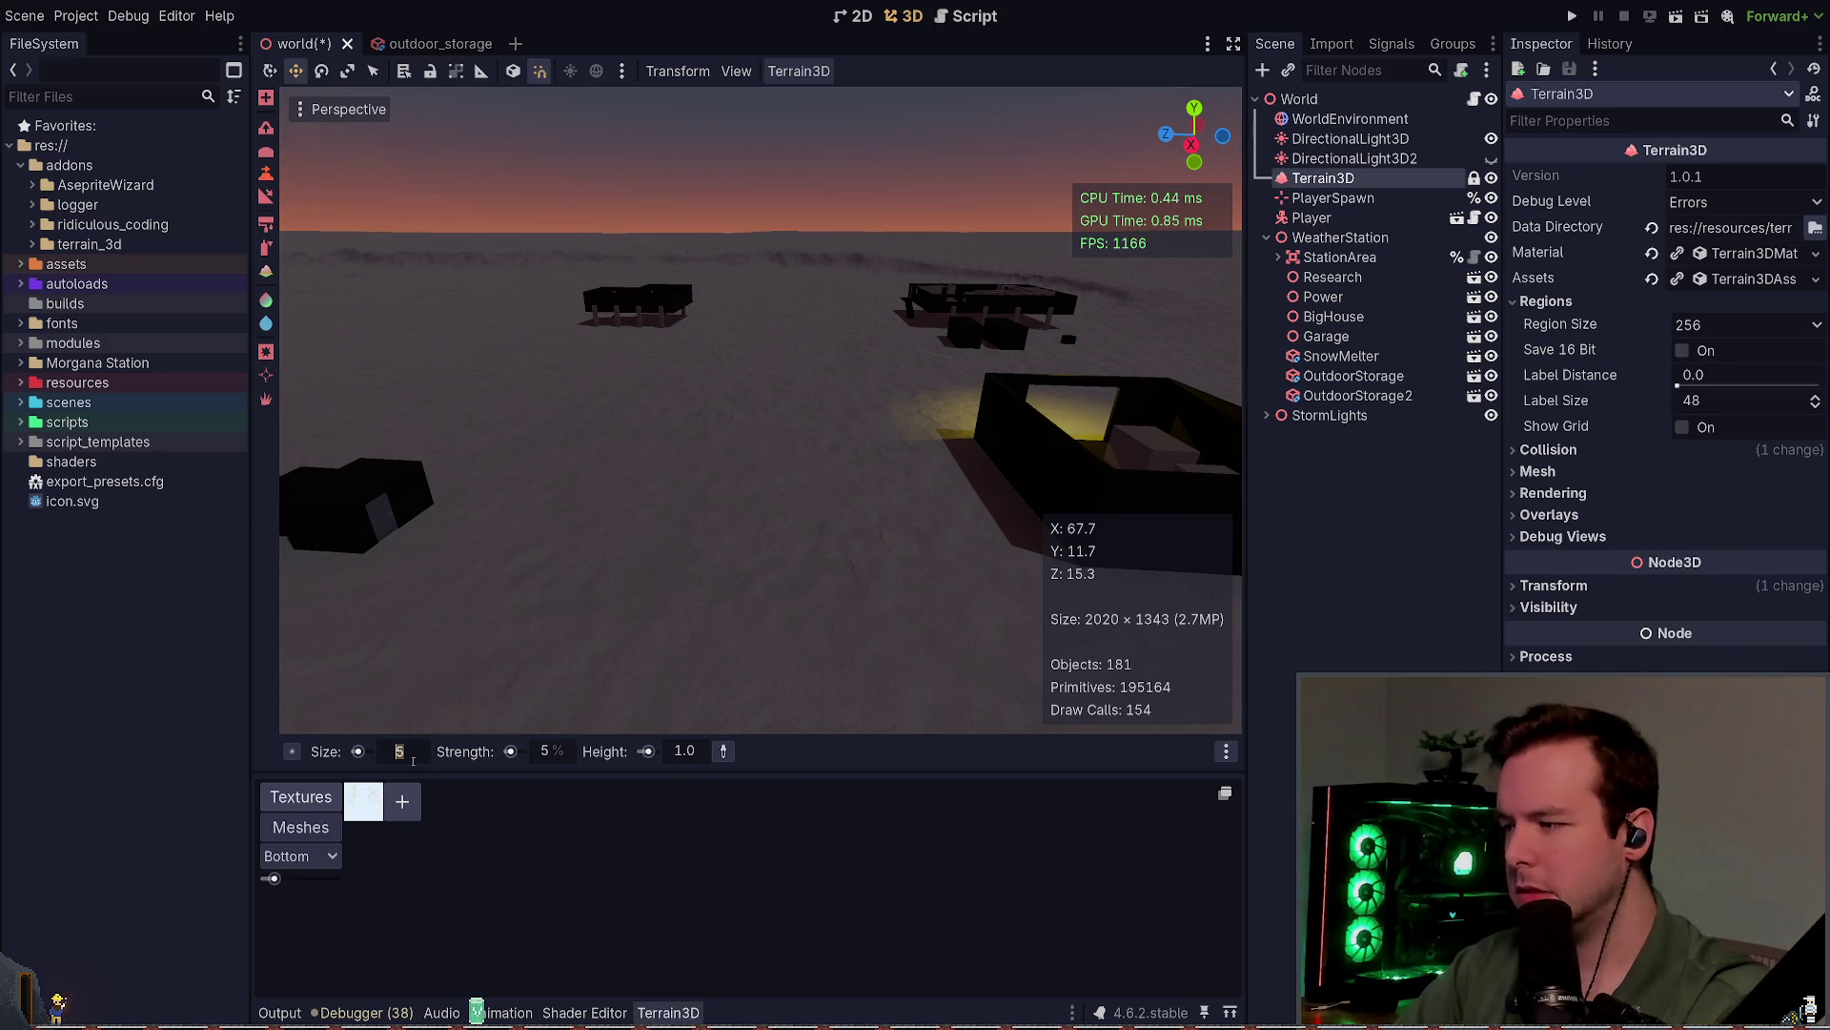
left_click_drag(443, 714, 472, 715)
left_click_drag(575, 762, 558, 763)
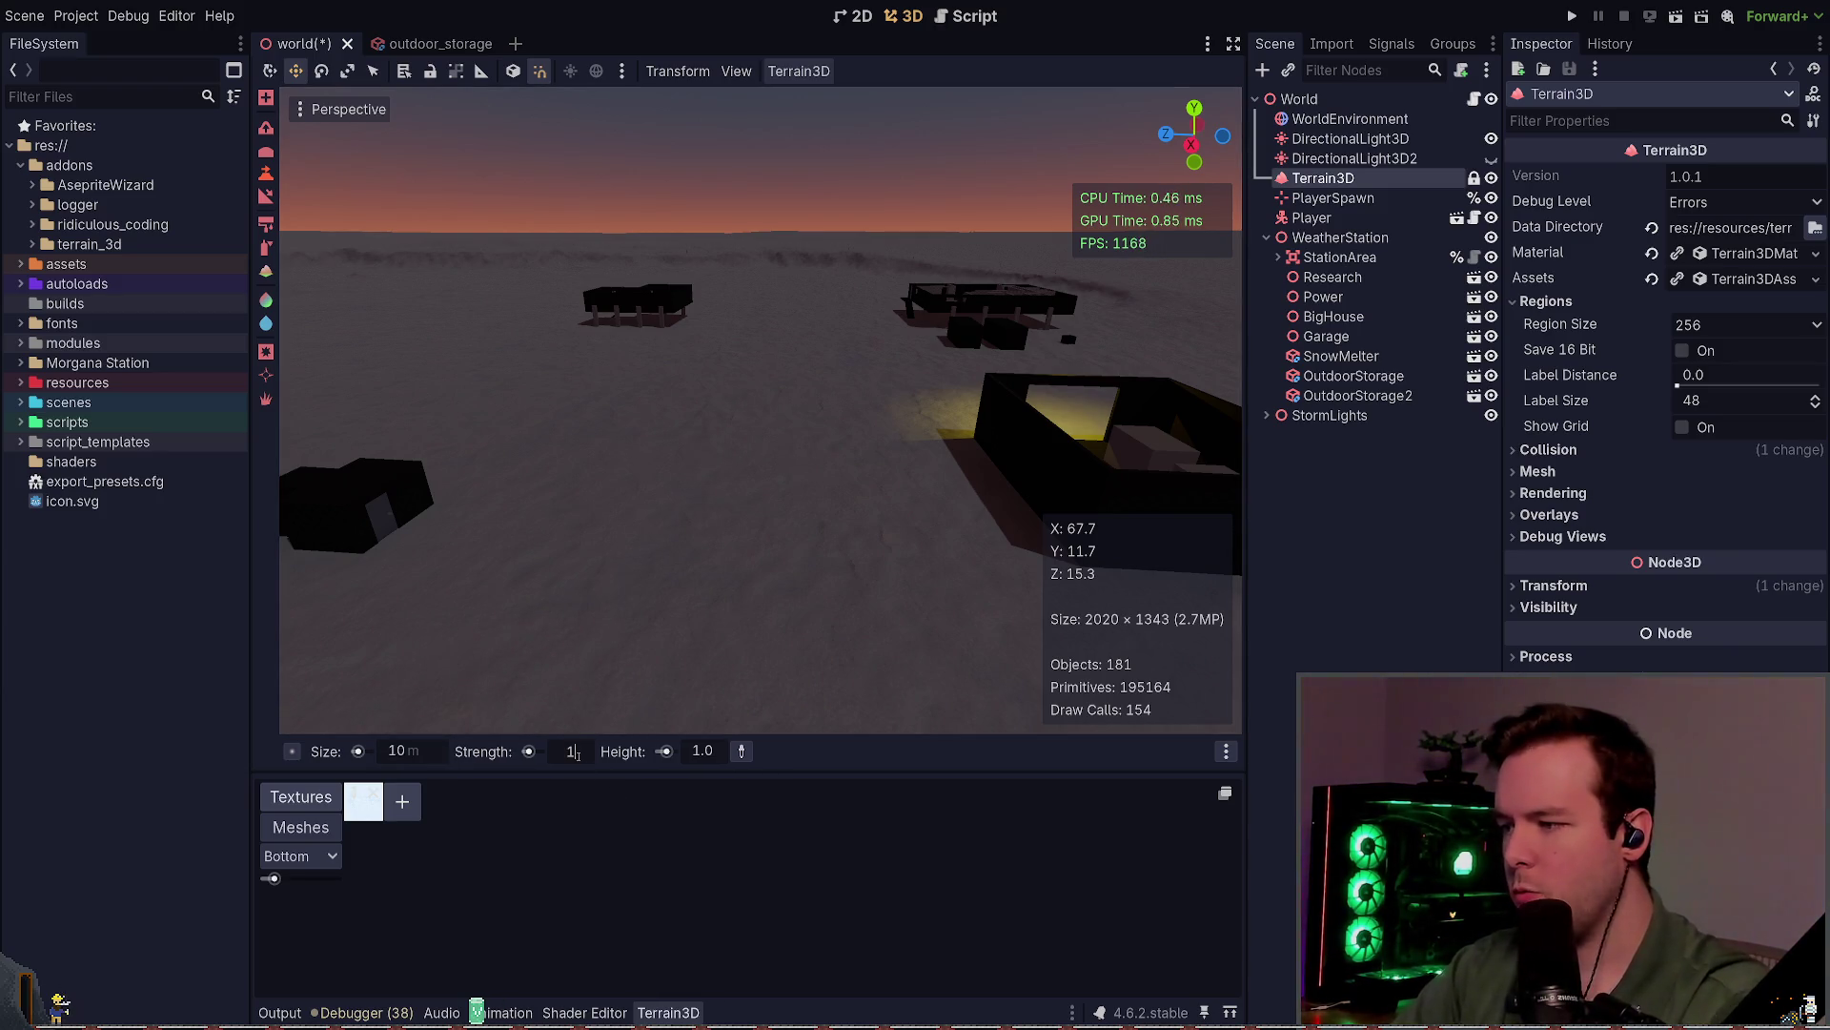
key("ctrl+s")
Step: Raise snow near the small building, then fly toward the lit building
key("w")
key("a")
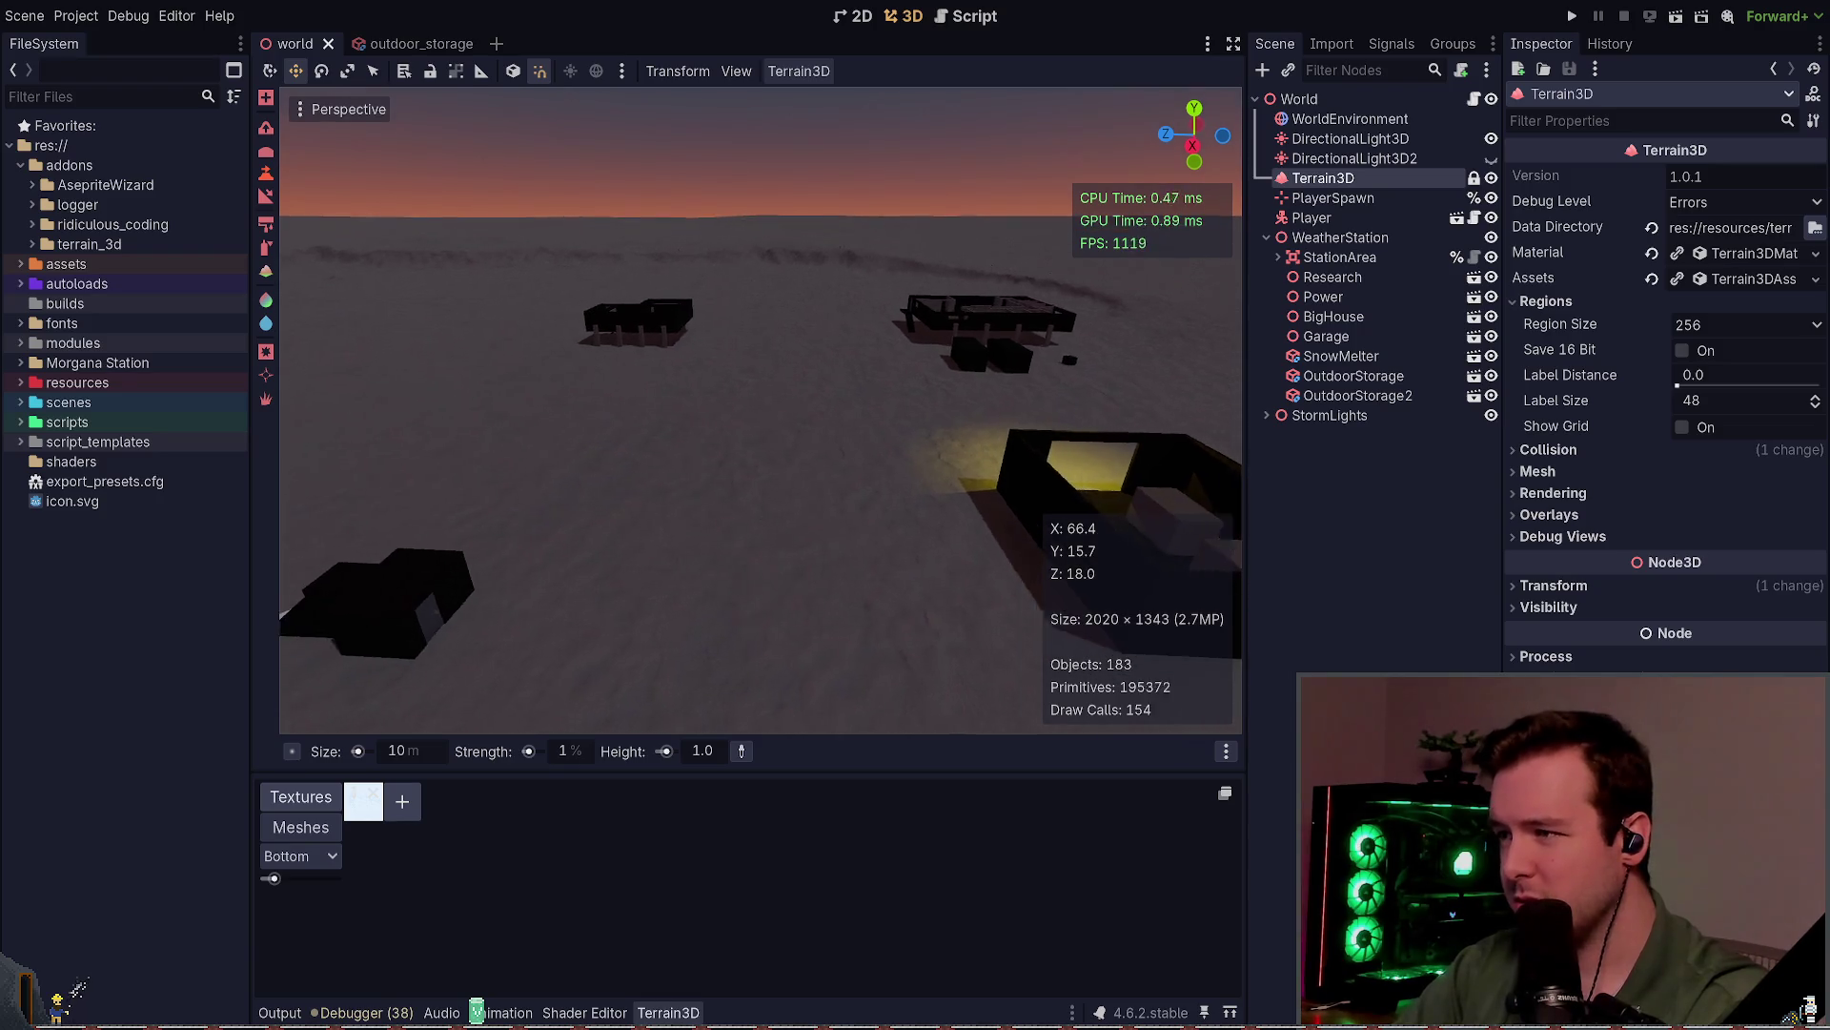
left_click(717, 341)
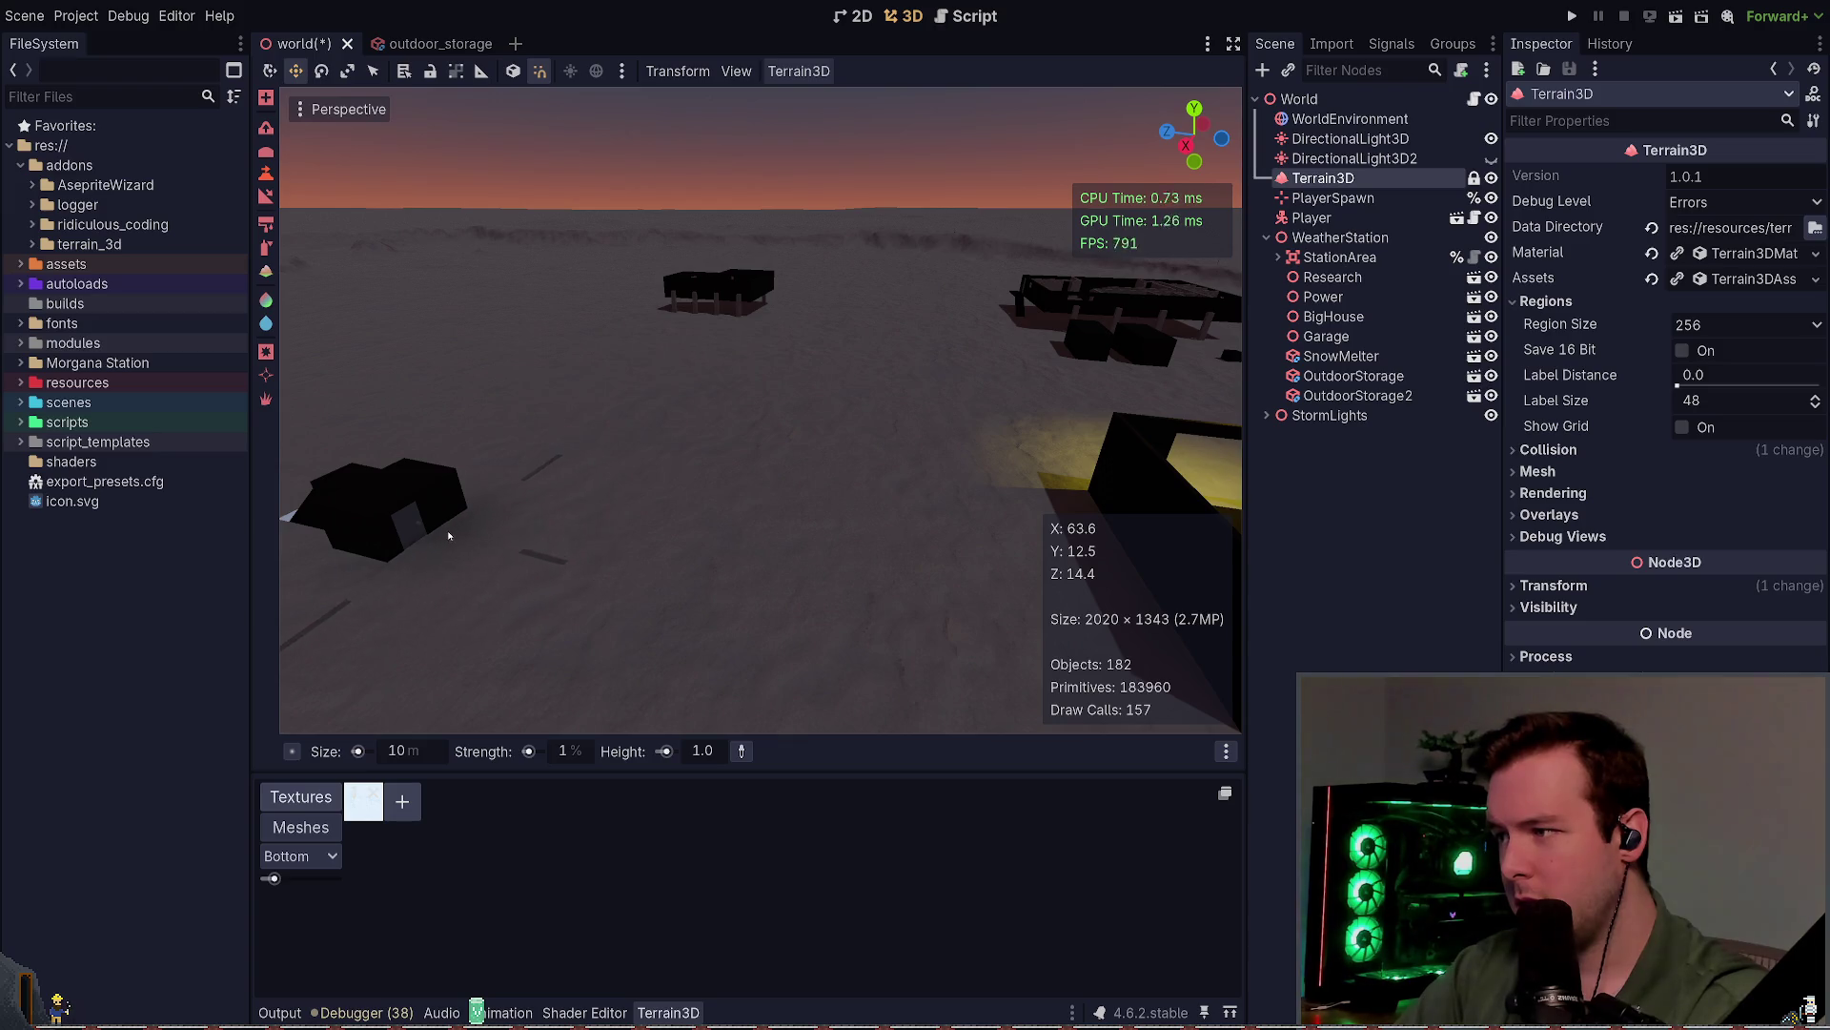
right_click(580, 572)
key("w")
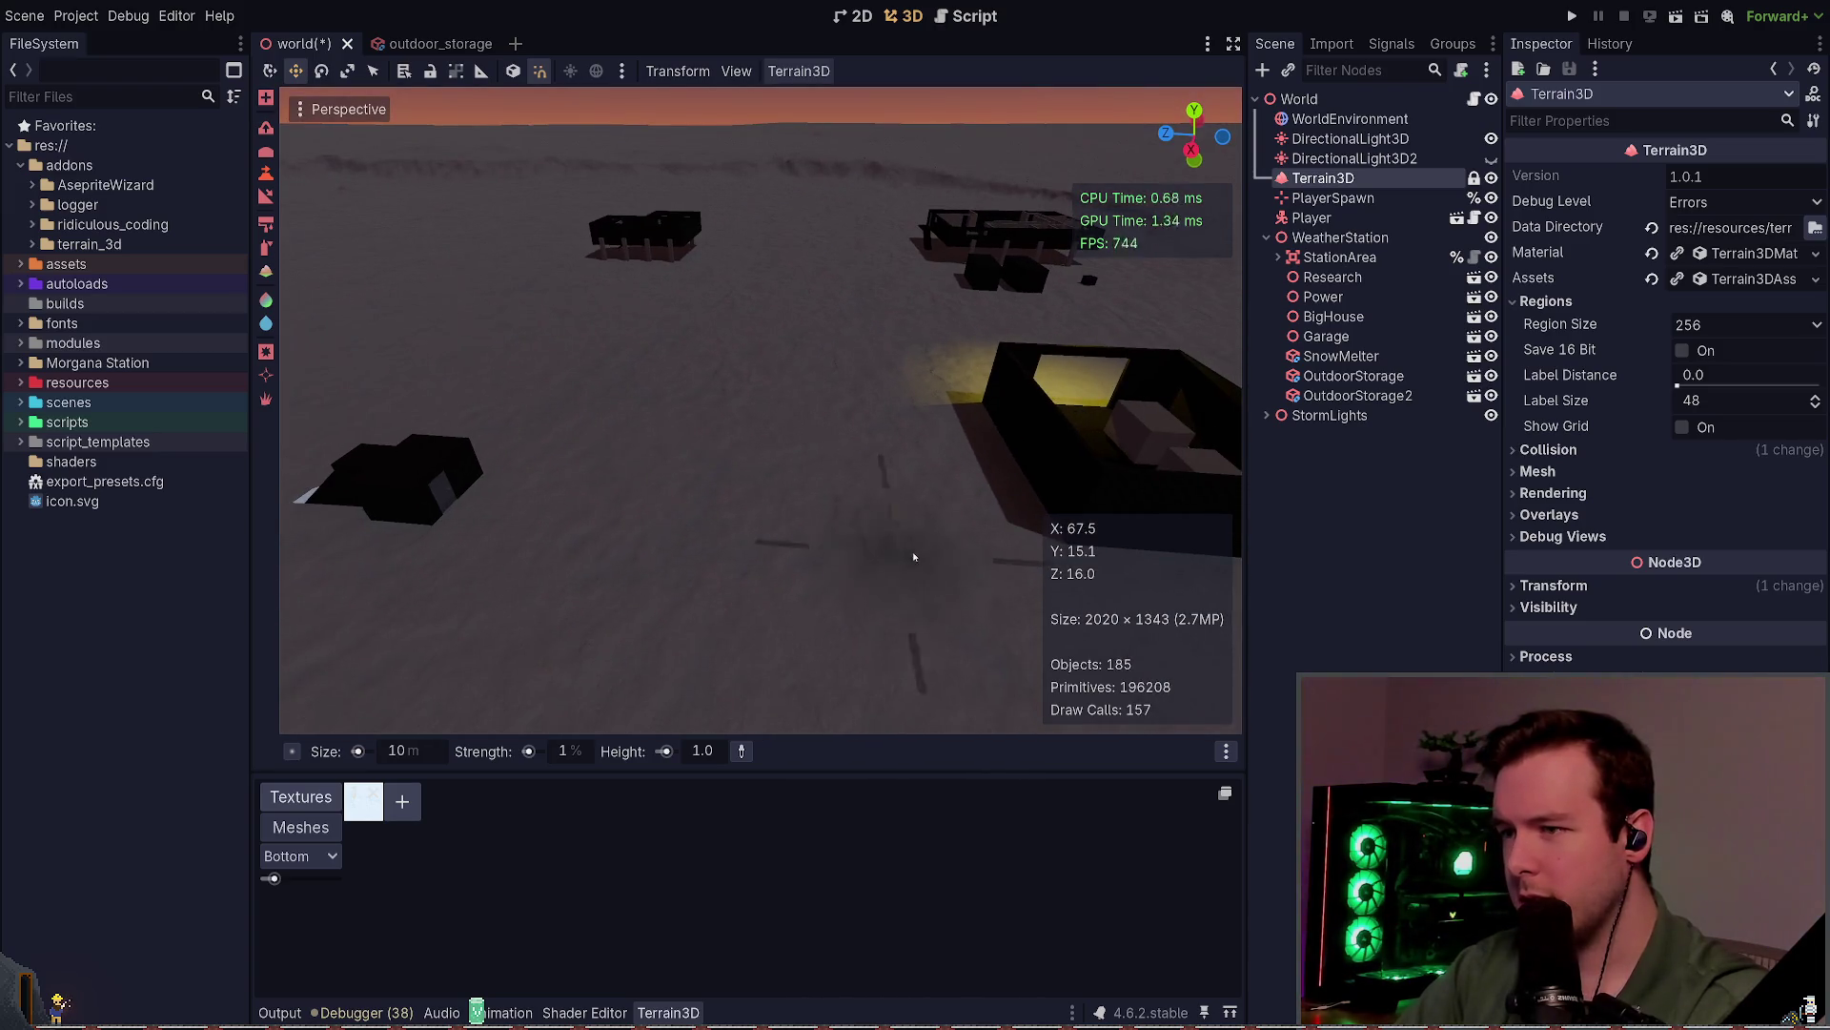
left_click_drag(1028, 500, 1027, 499)
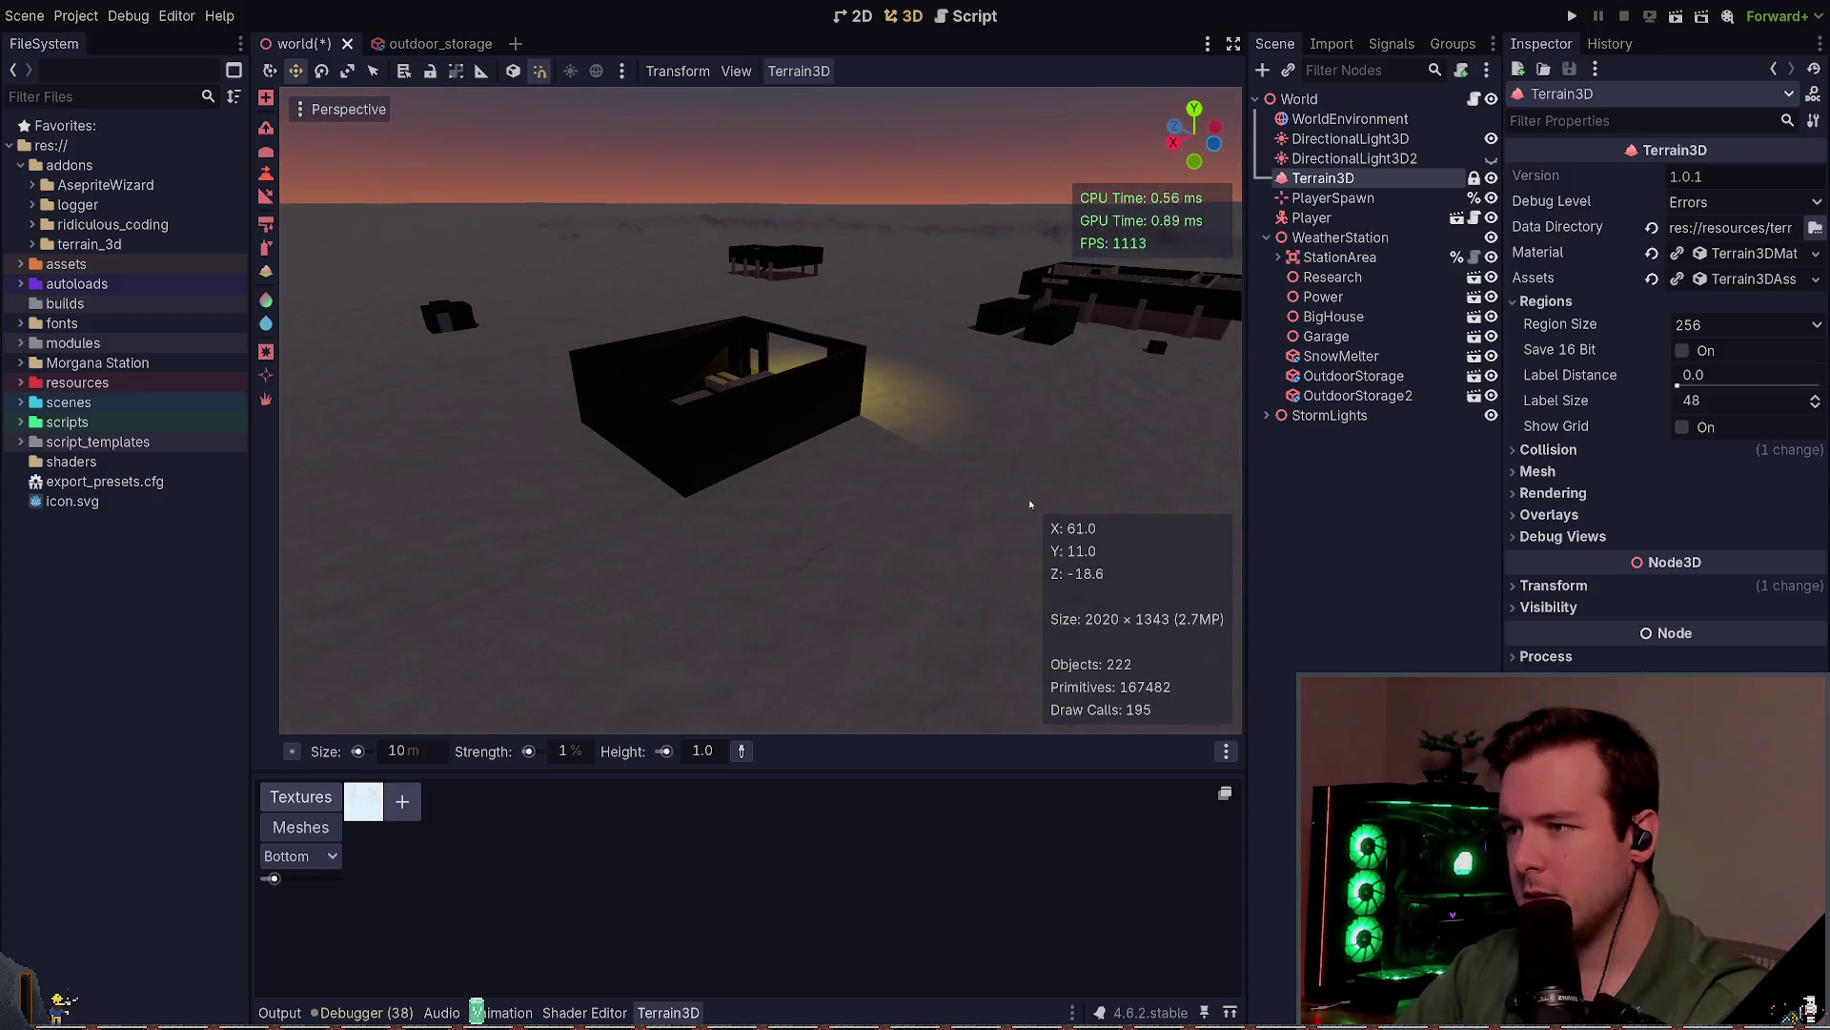
left_click_drag(669, 522, 722, 505)
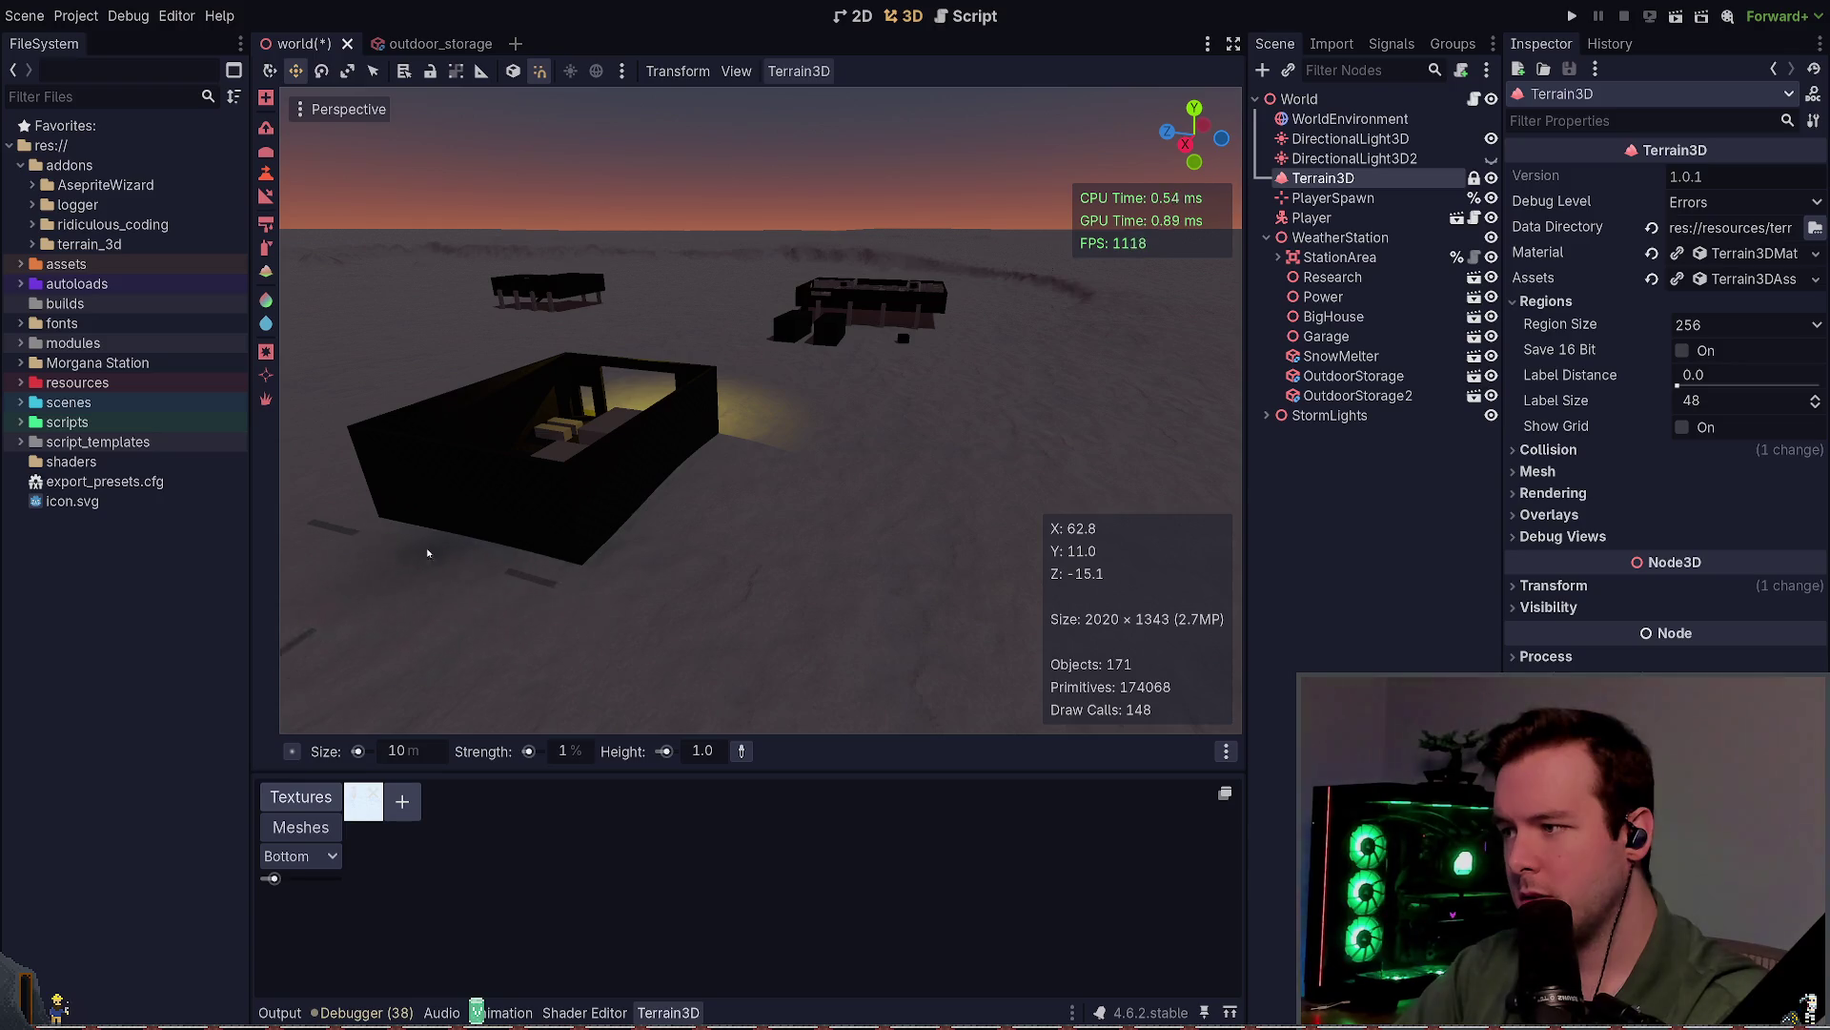
mouse_move(708, 559)
left_mouse_down()
mouse_move(653, 406)
mouse_move(908, 490)
left_mouse_up()
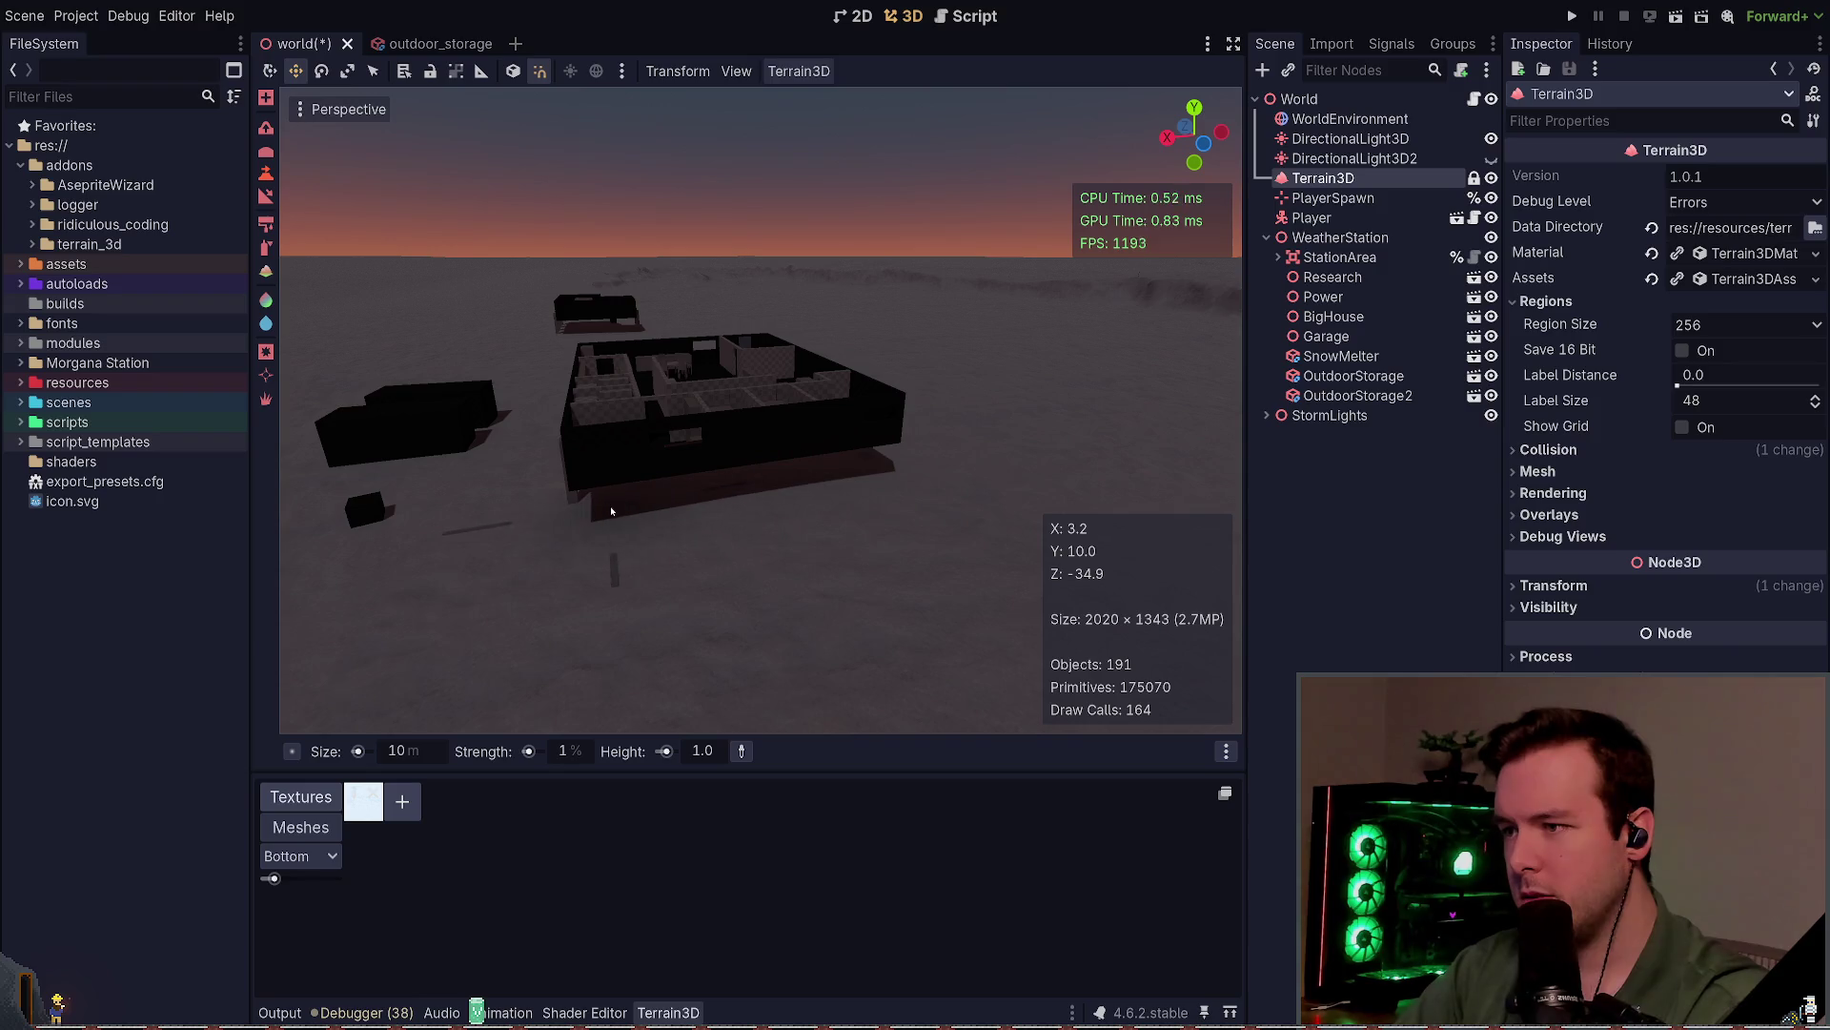
mouse_move(681, 500)
left_mouse_down()
mouse_move(738, 485)
mouse_move(739, 458)
mouse_move(758, 491)
mouse_move(725, 486)
mouse_move(756, 523)
mouse_move(753, 500)
mouse_move(675, 475)
mouse_move(768, 531)
left_mouse_up()
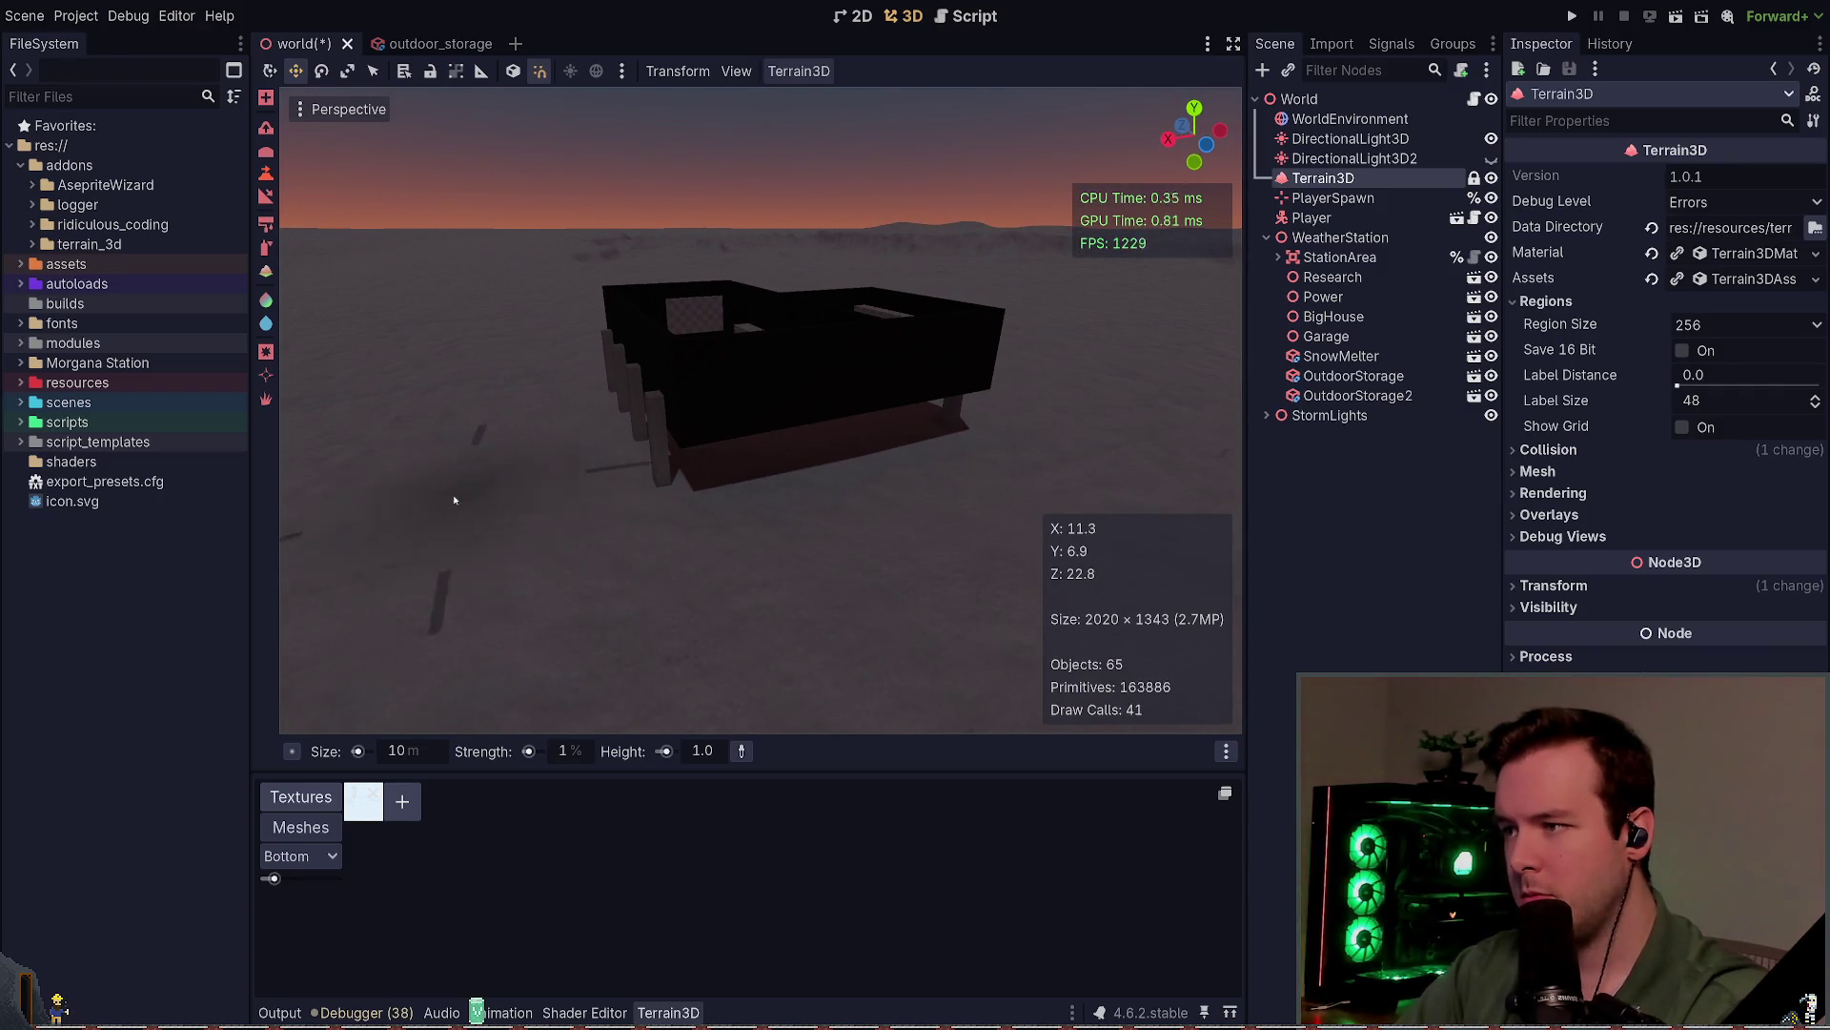
mouse_move(454, 498)
left_mouse_down()
mouse_move(821, 499)
mouse_move(890, 477)
left_mouse_up()
Step: Enlarge the 3D viewport by resizing the bottom panel and narrowing the FileSystem panel
left_click_drag(776, 475, 776, 475)
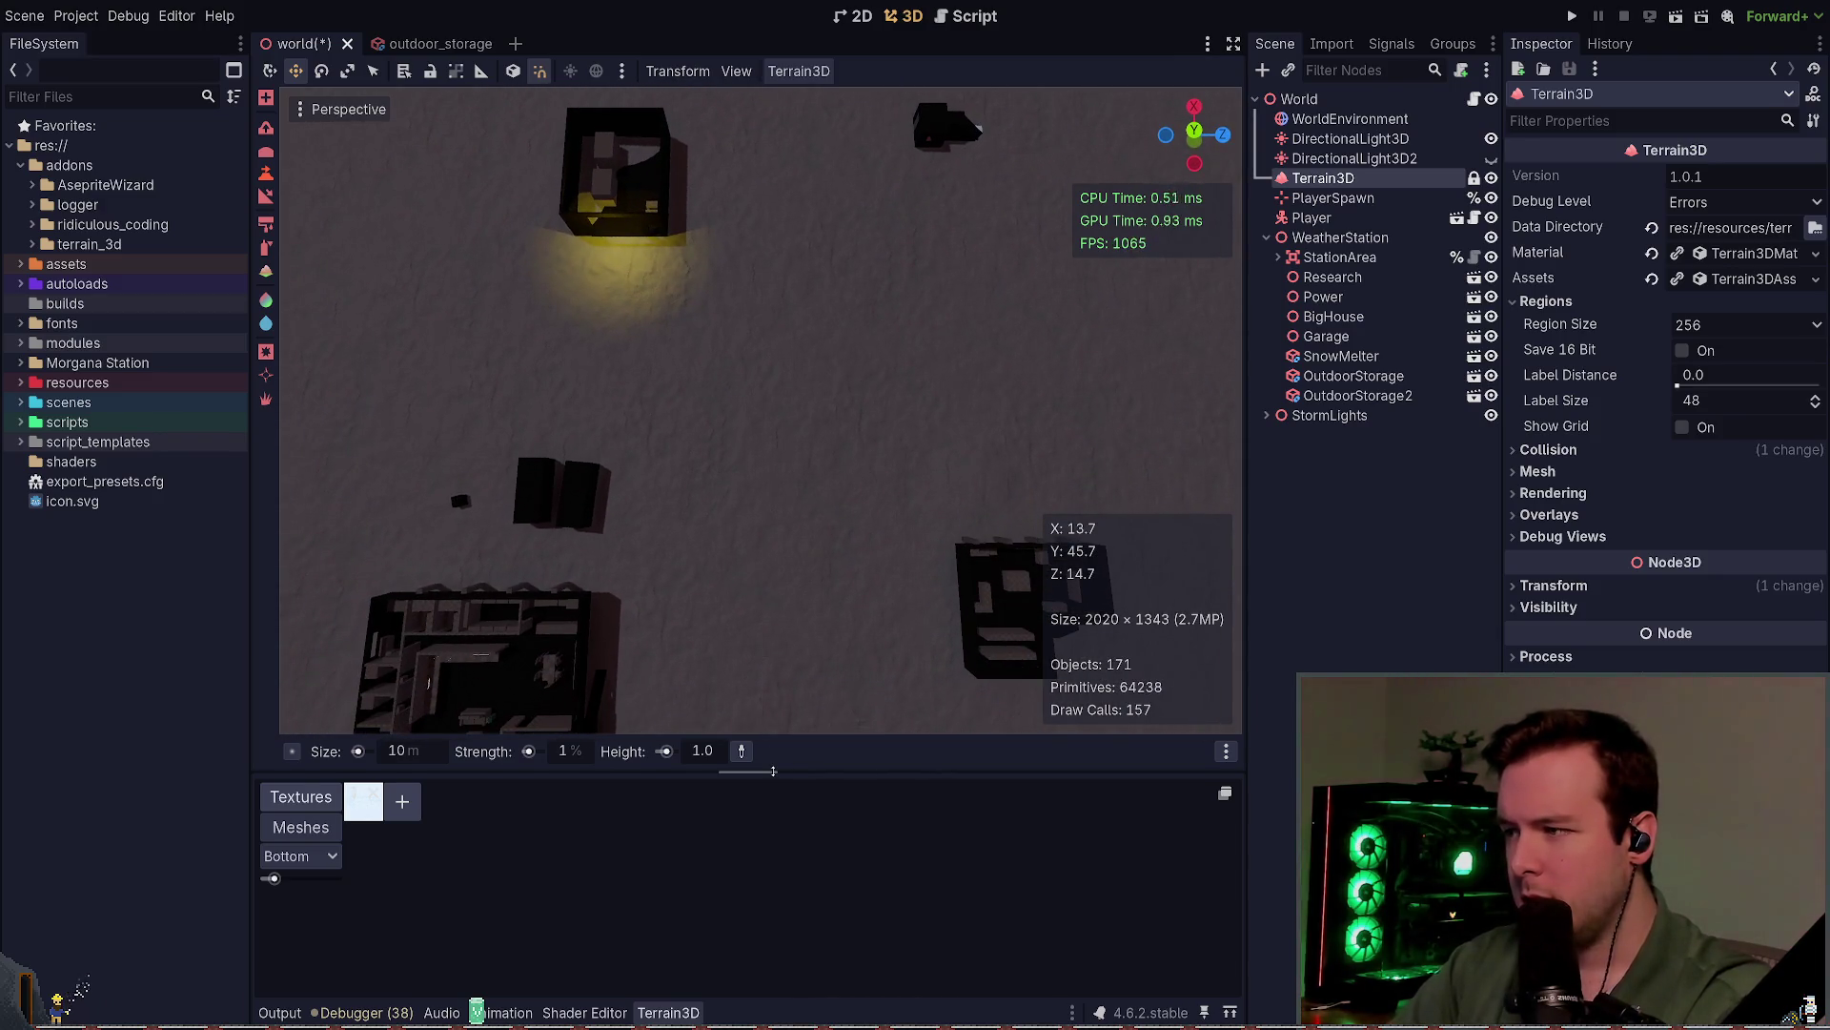
left_click_drag(778, 766, 778, 791)
left_click_drag(1249, 427, 1291, 428)
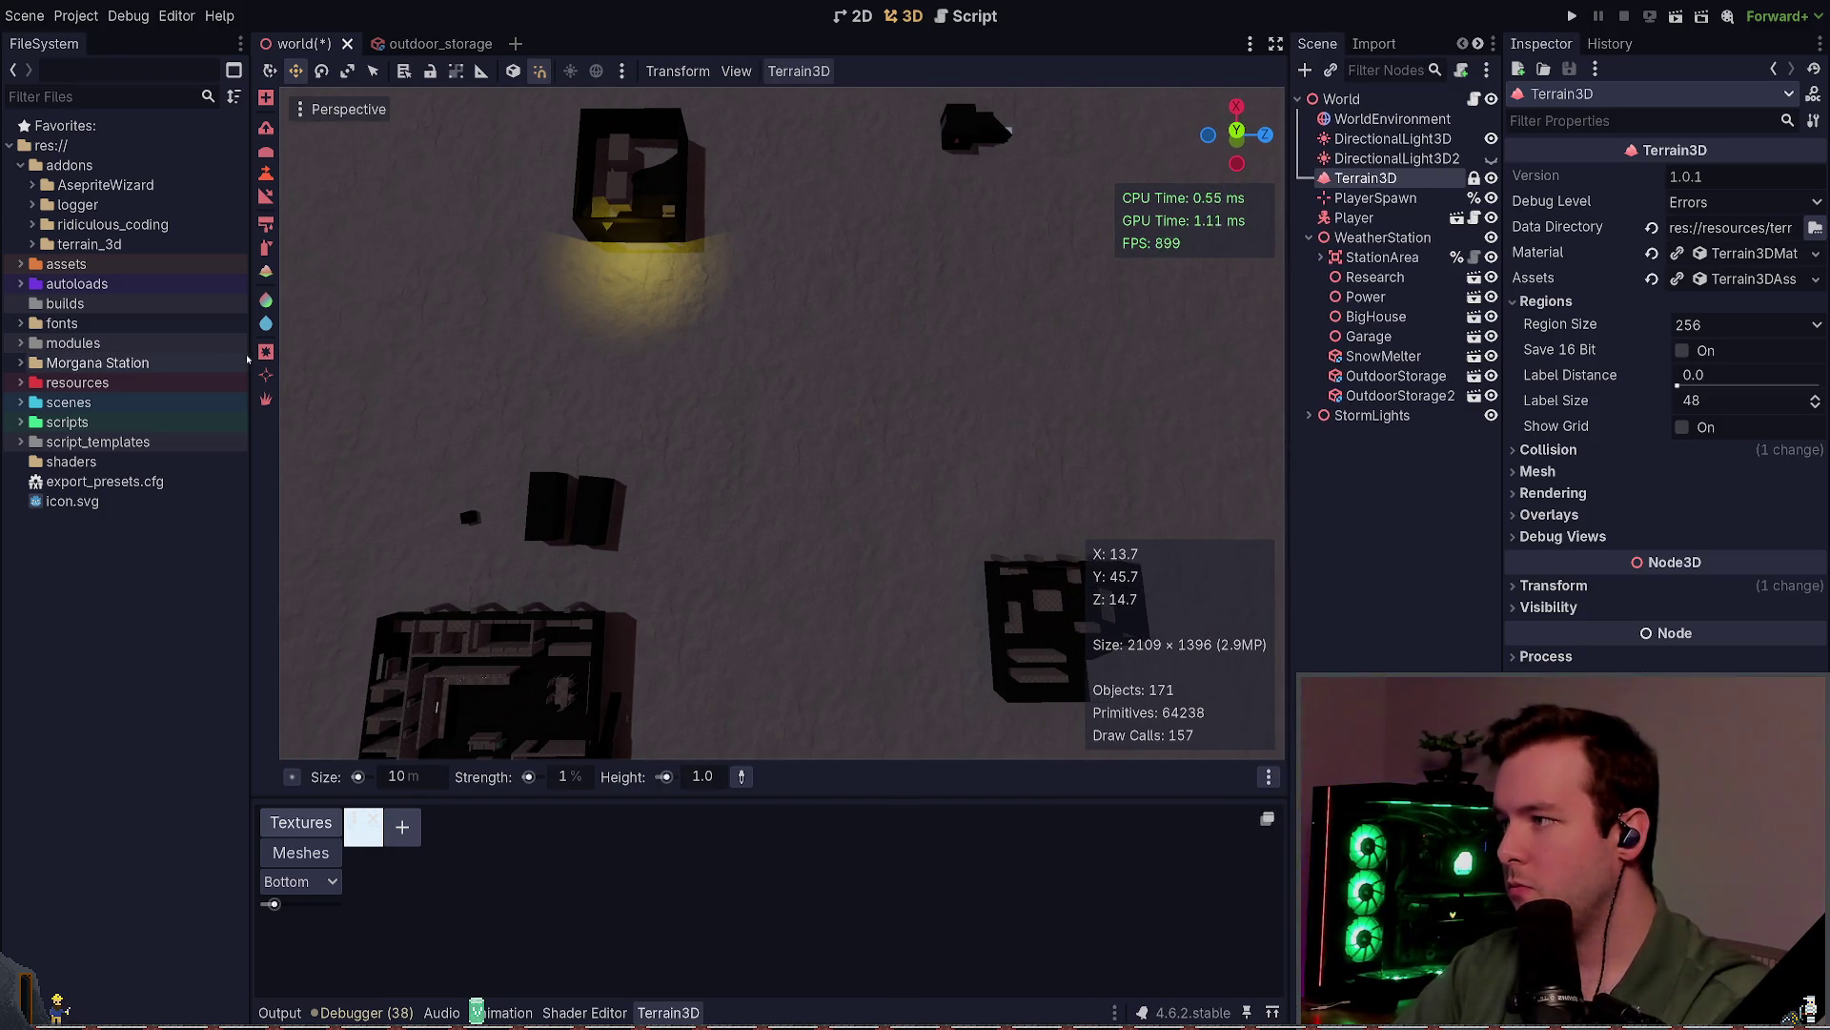
left_click_drag(247, 358, 176, 358)
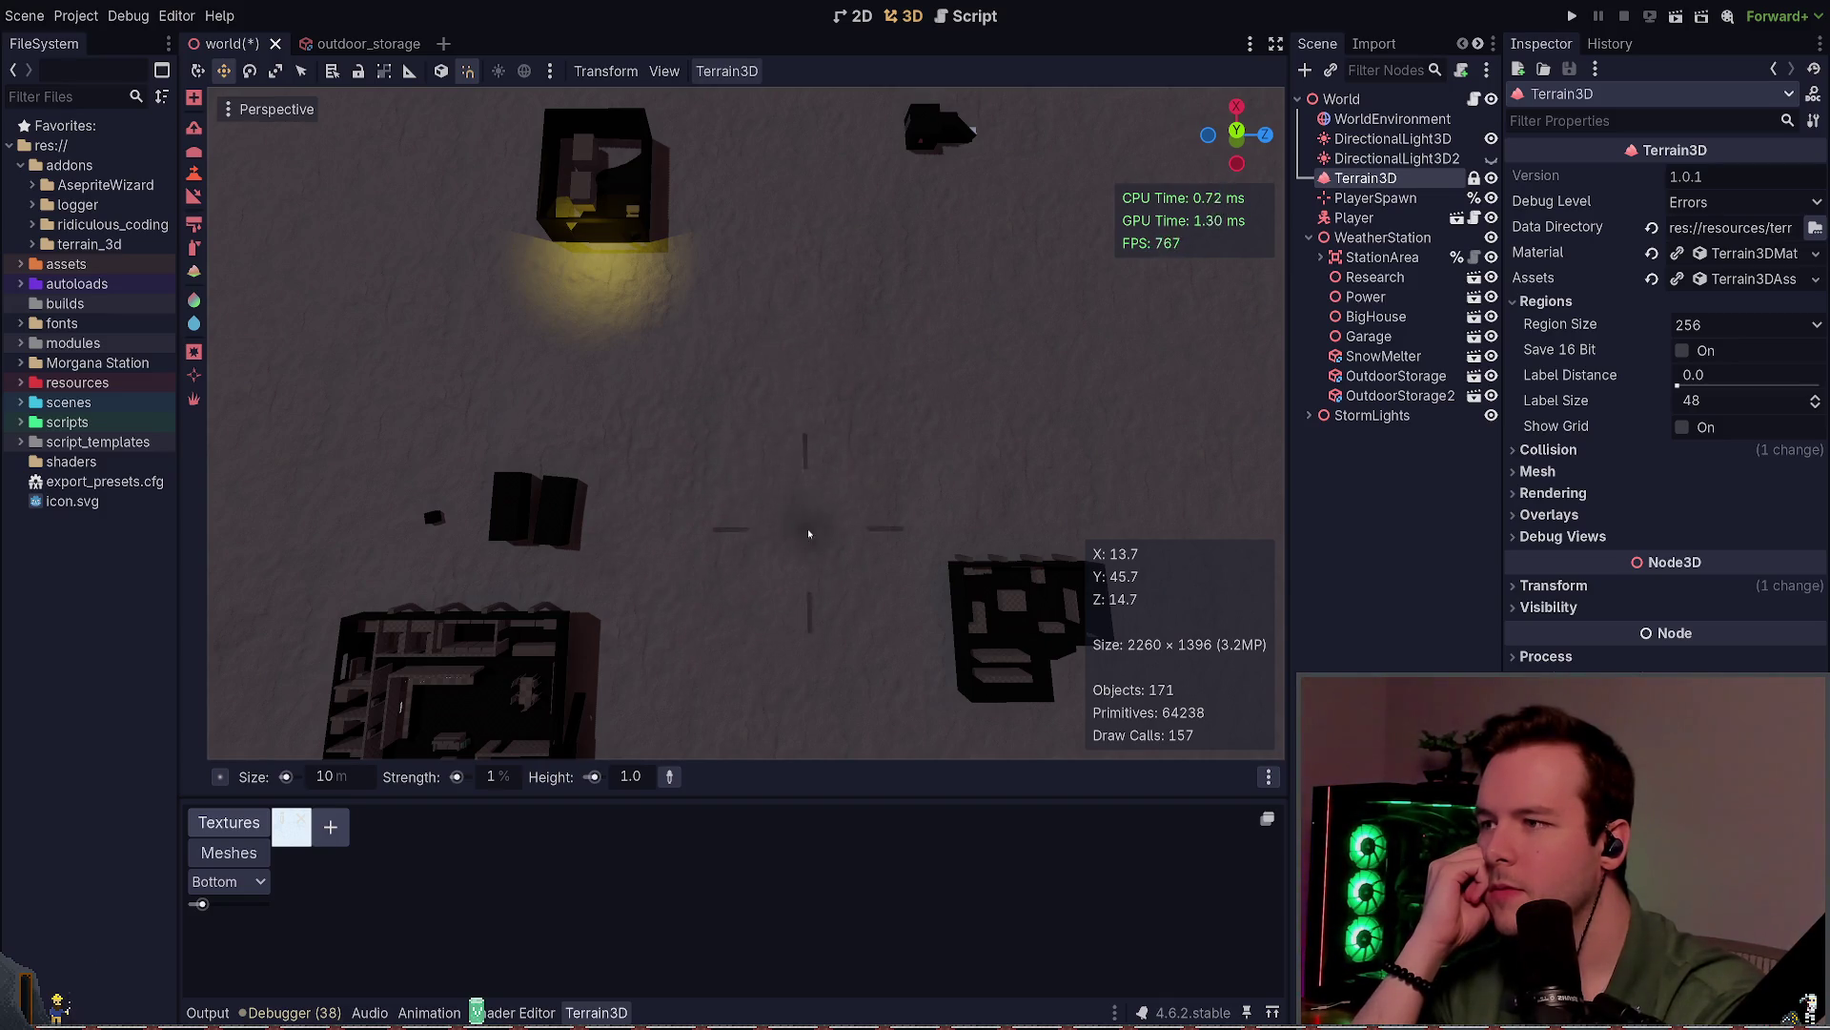
Step: Set the terrain brush height to 1.5 m
left_click(637, 776)
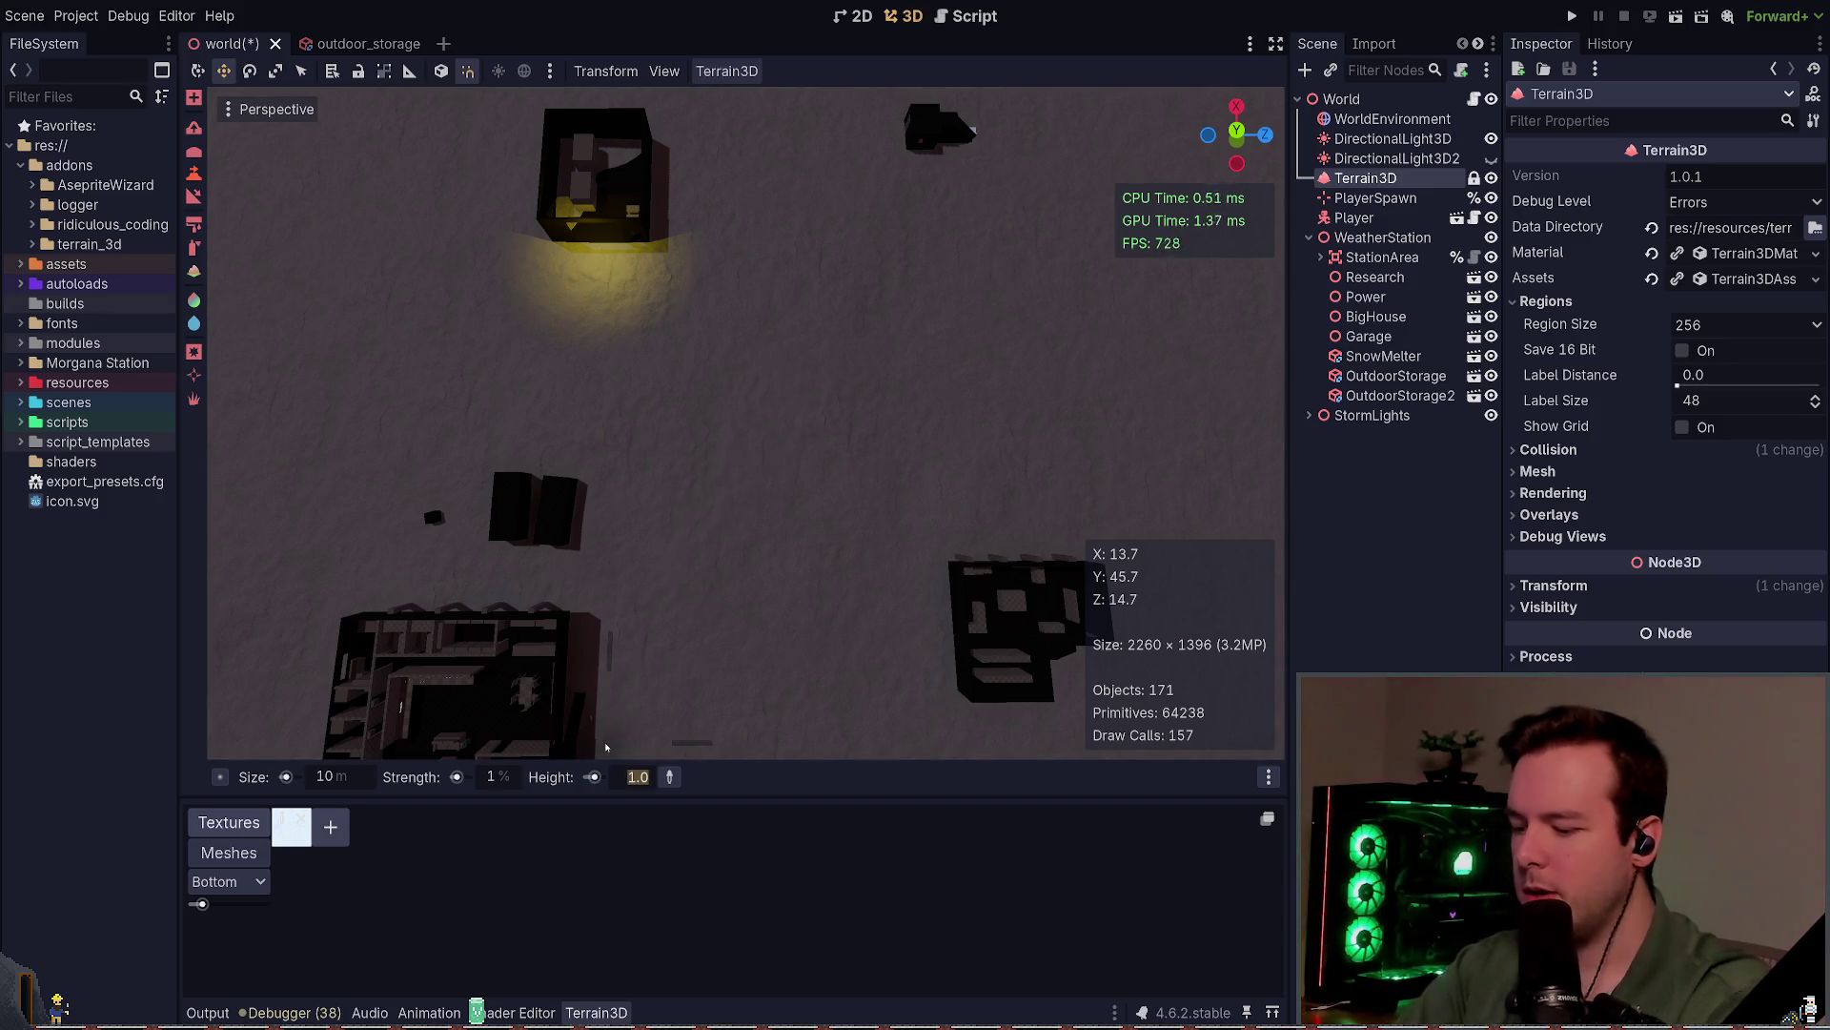
type("1.5")
key("Return")
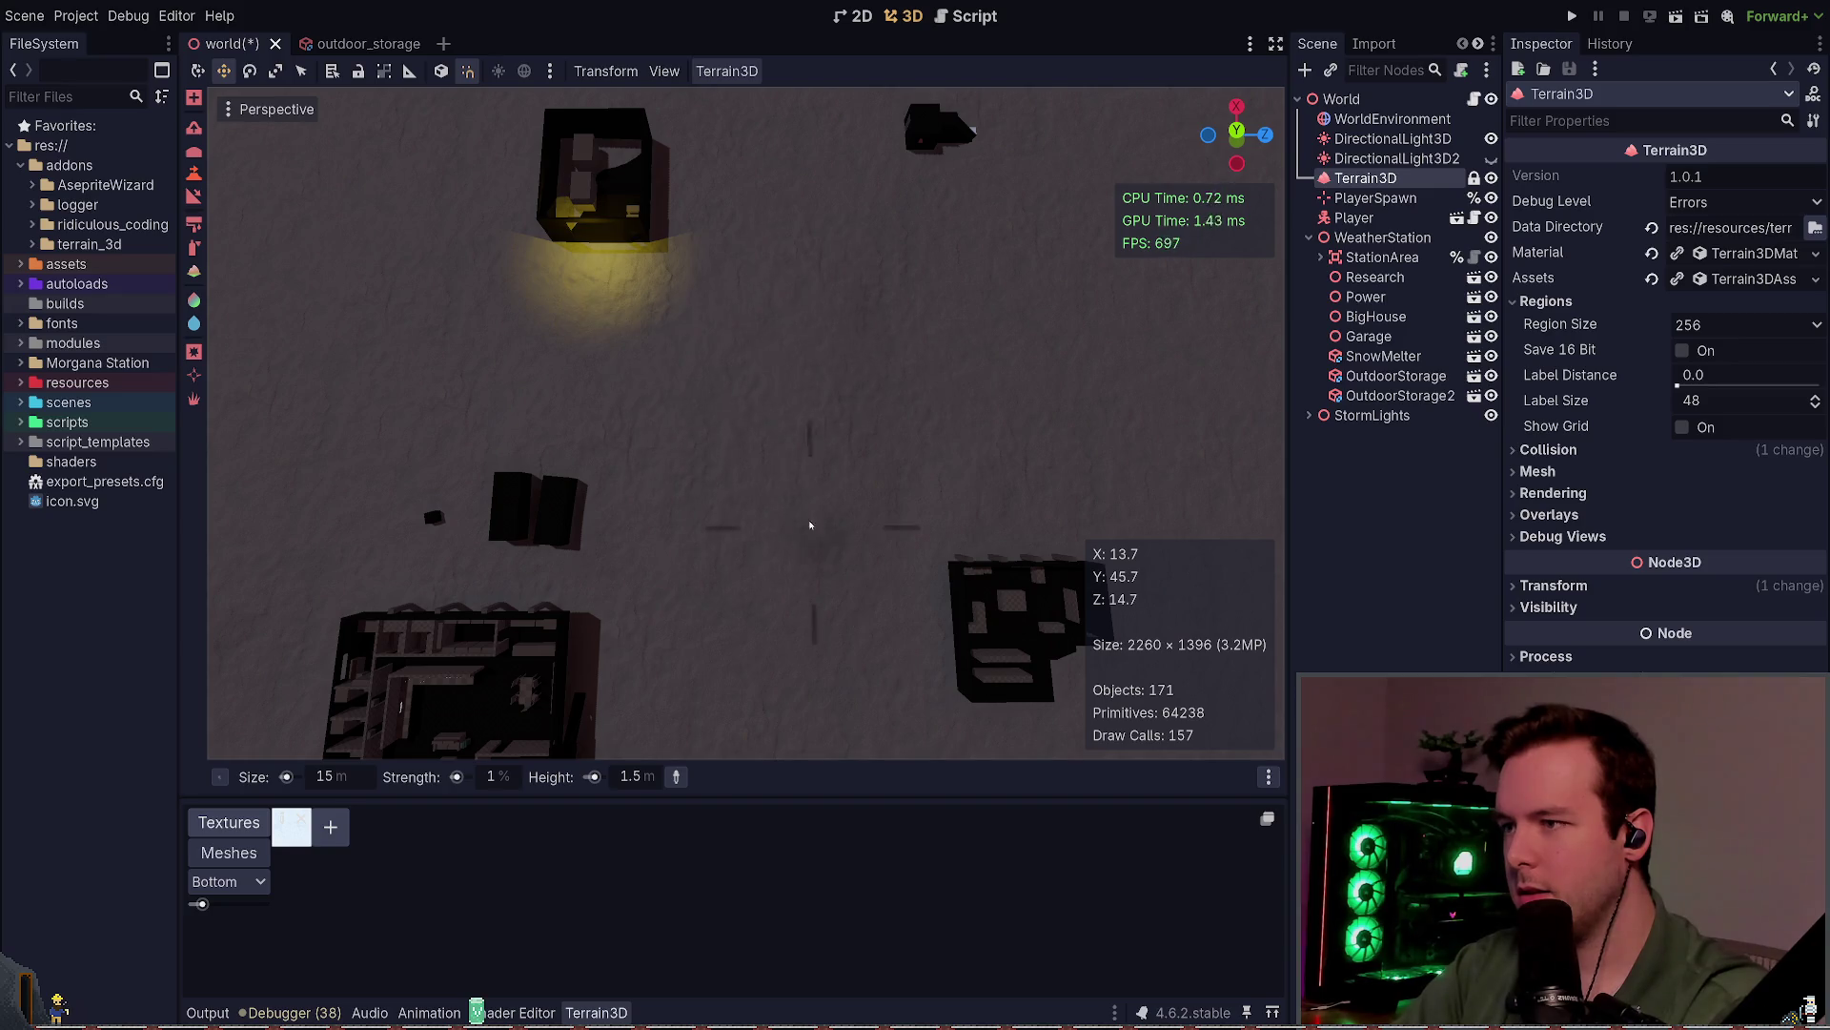
mouse_move(794, 420)
left_mouse_down()
mouse_move(789, 257)
mouse_move(818, 561)
left_mouse_up()
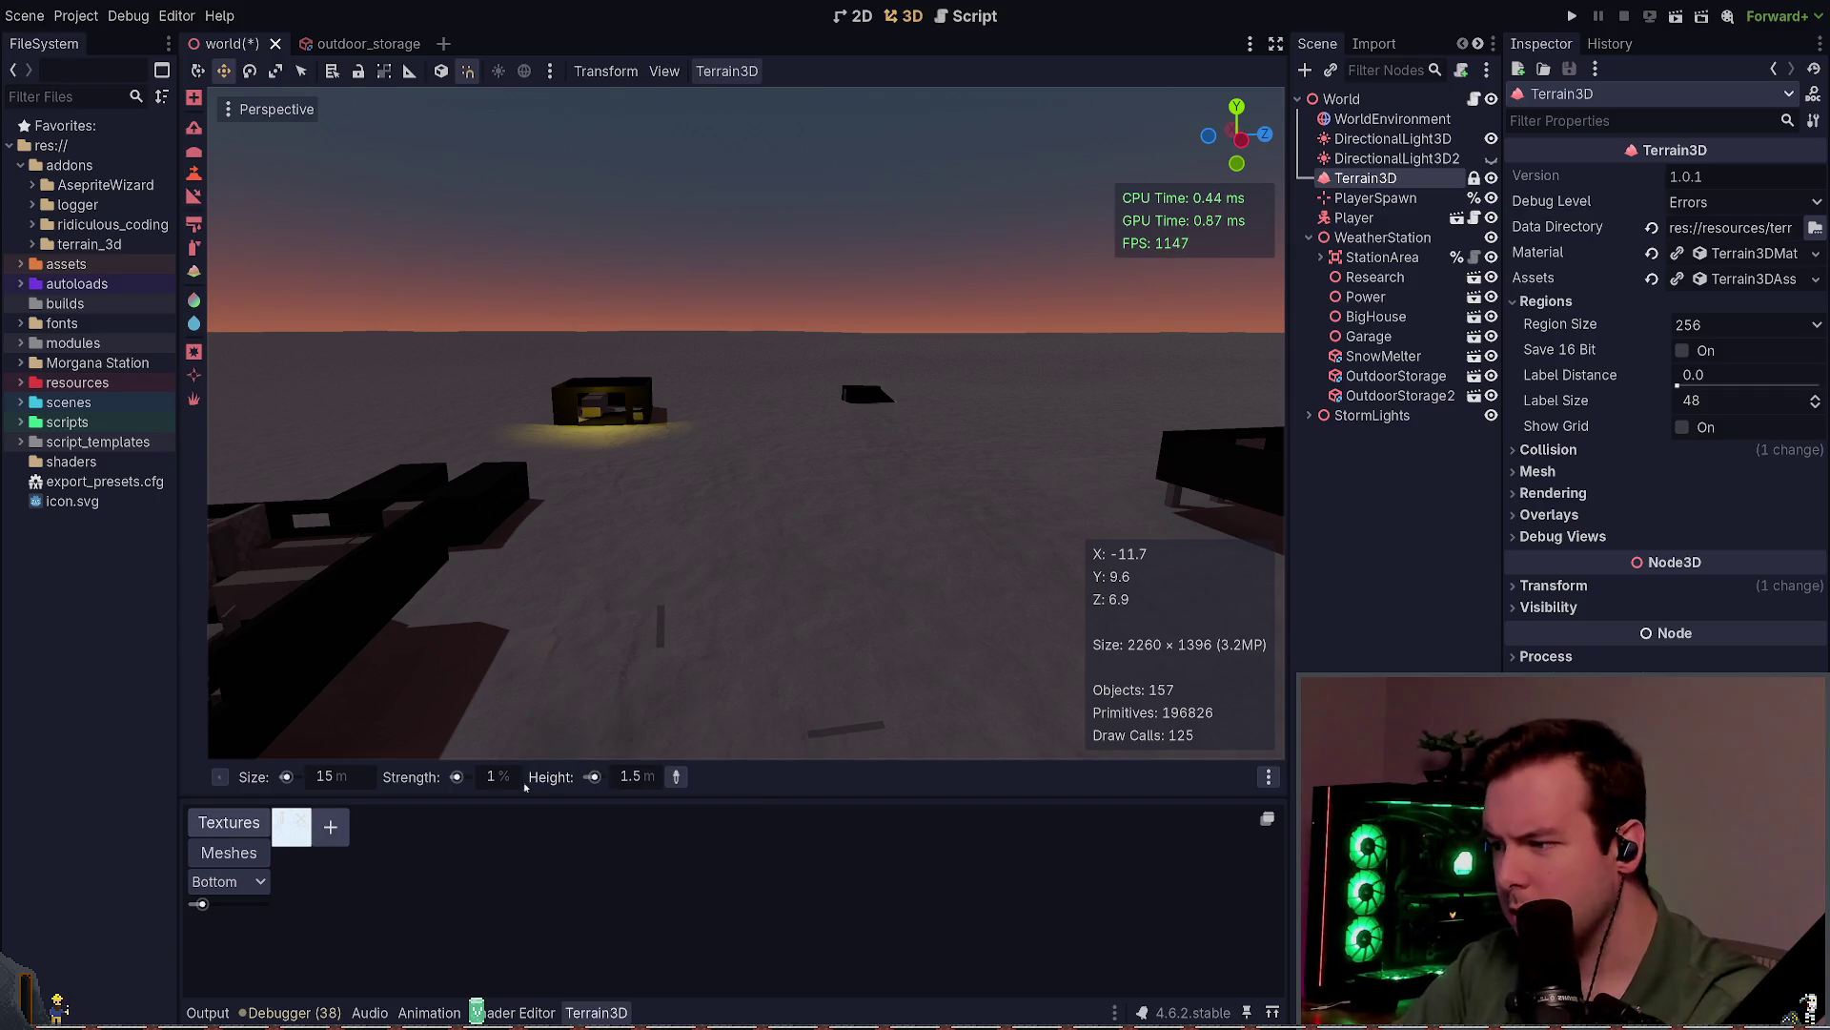
type("5")
key("Return")
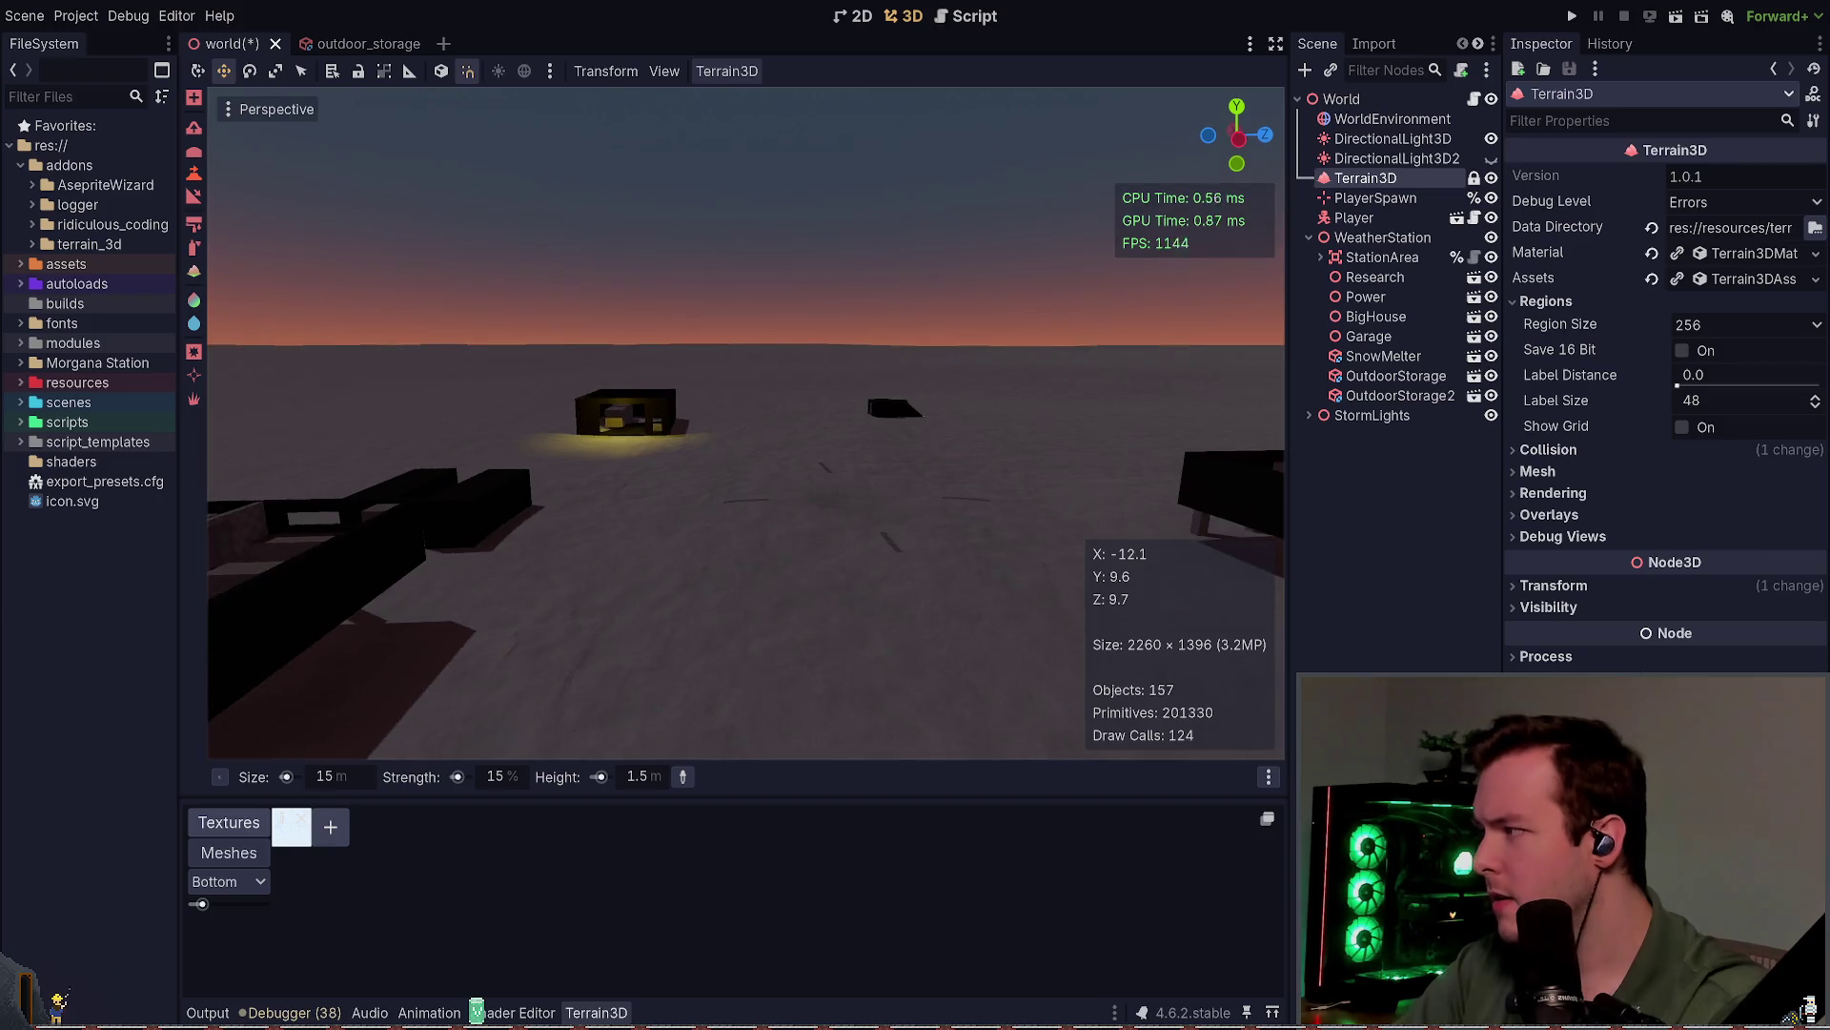
left_click_drag(872, 483, 837, 483)
key("ctrl+s")
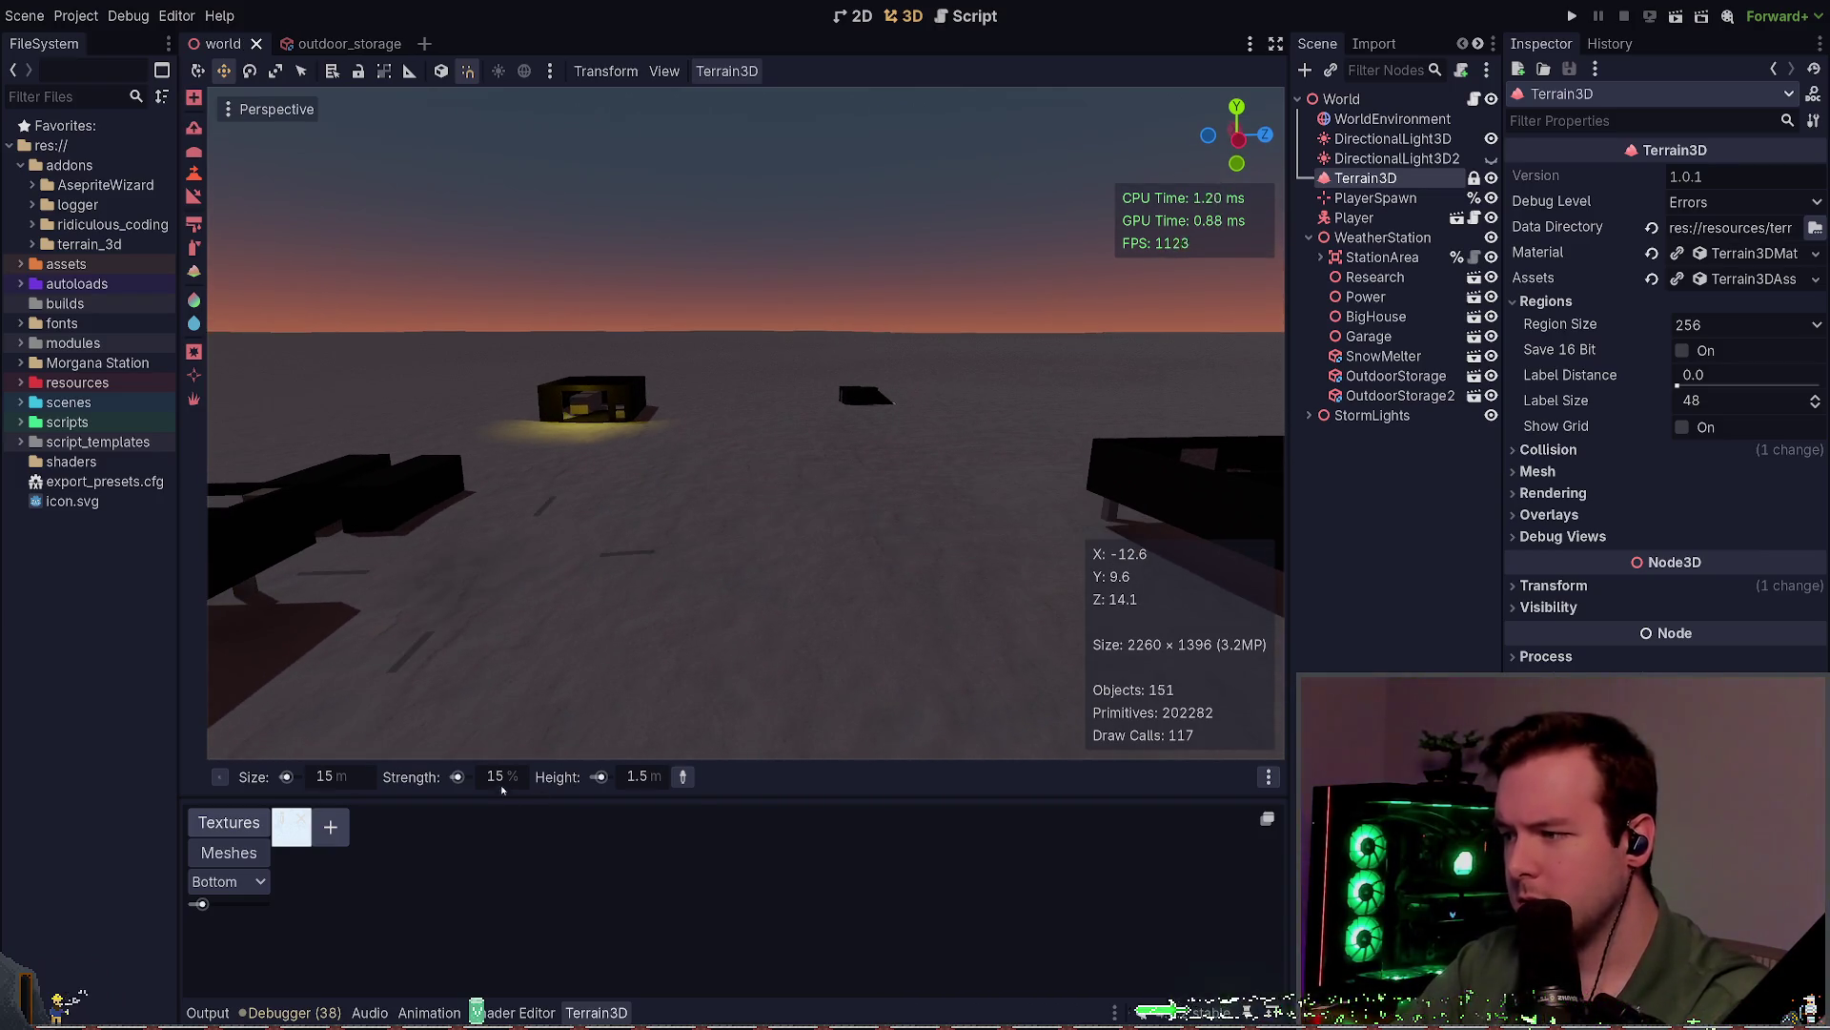
left_click(637, 776)
type("2.0")
key("Return")
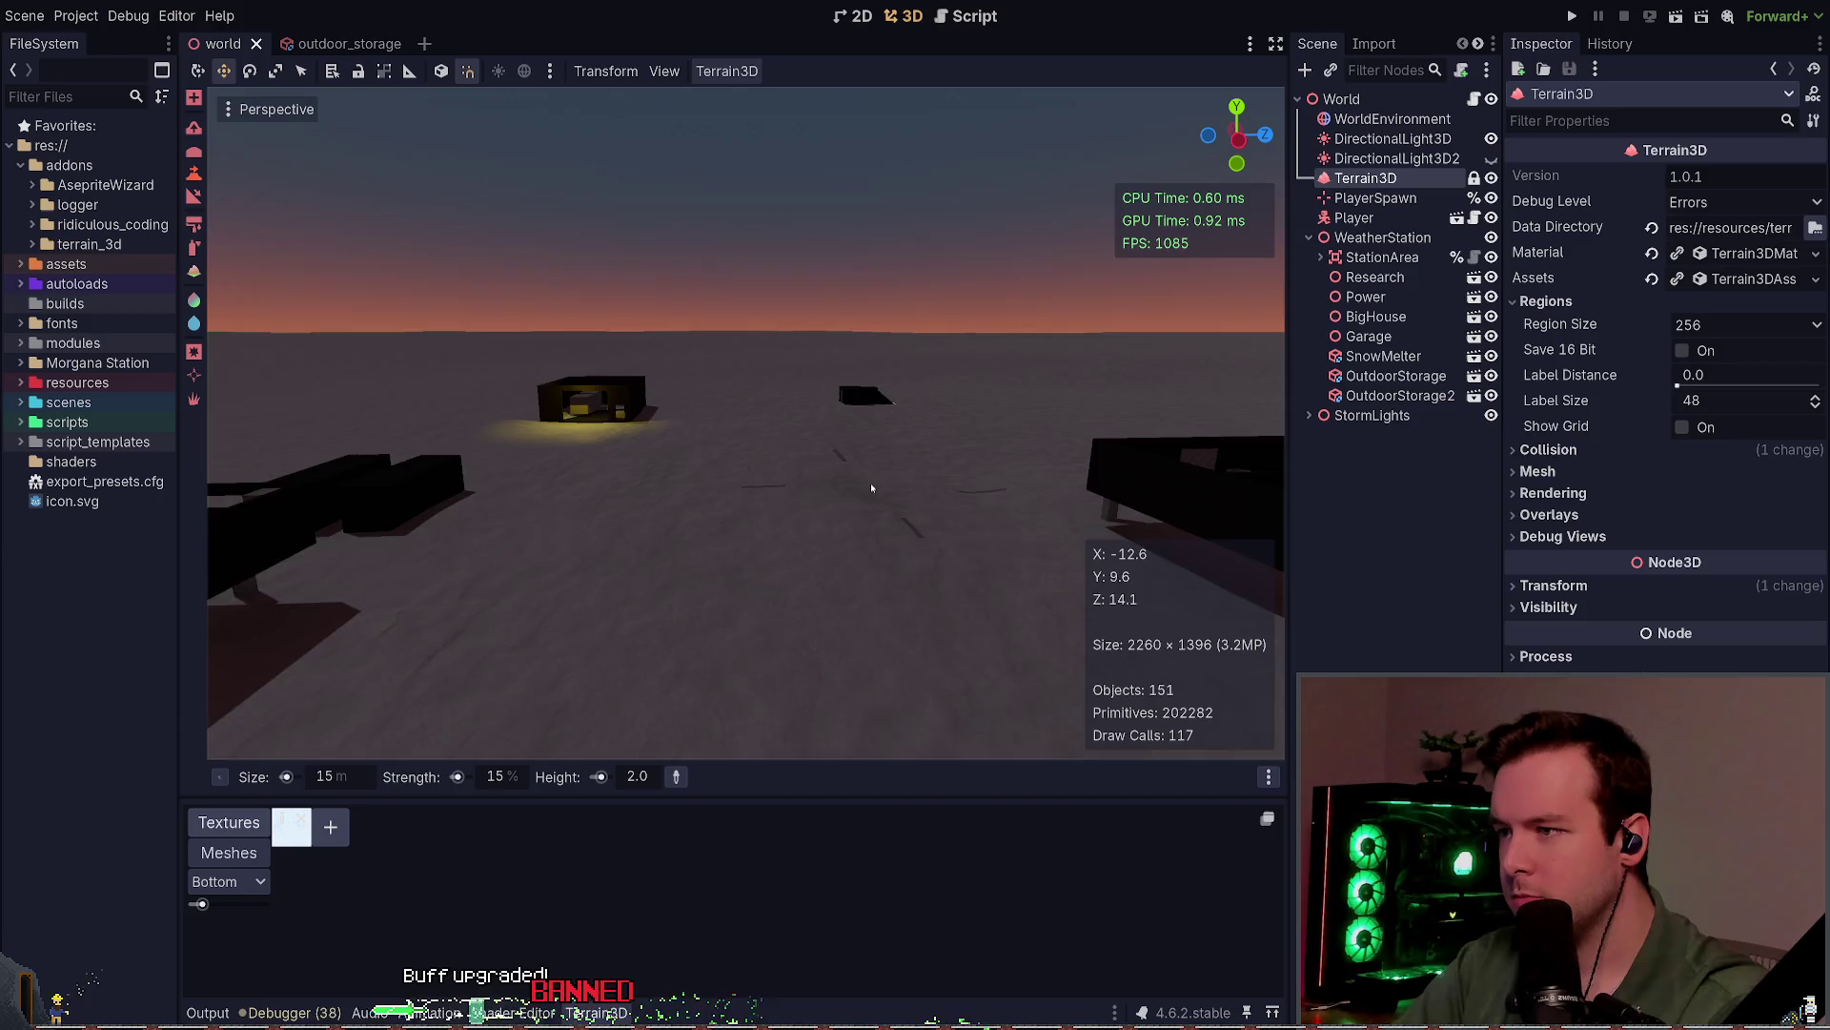
left_click(811, 498)
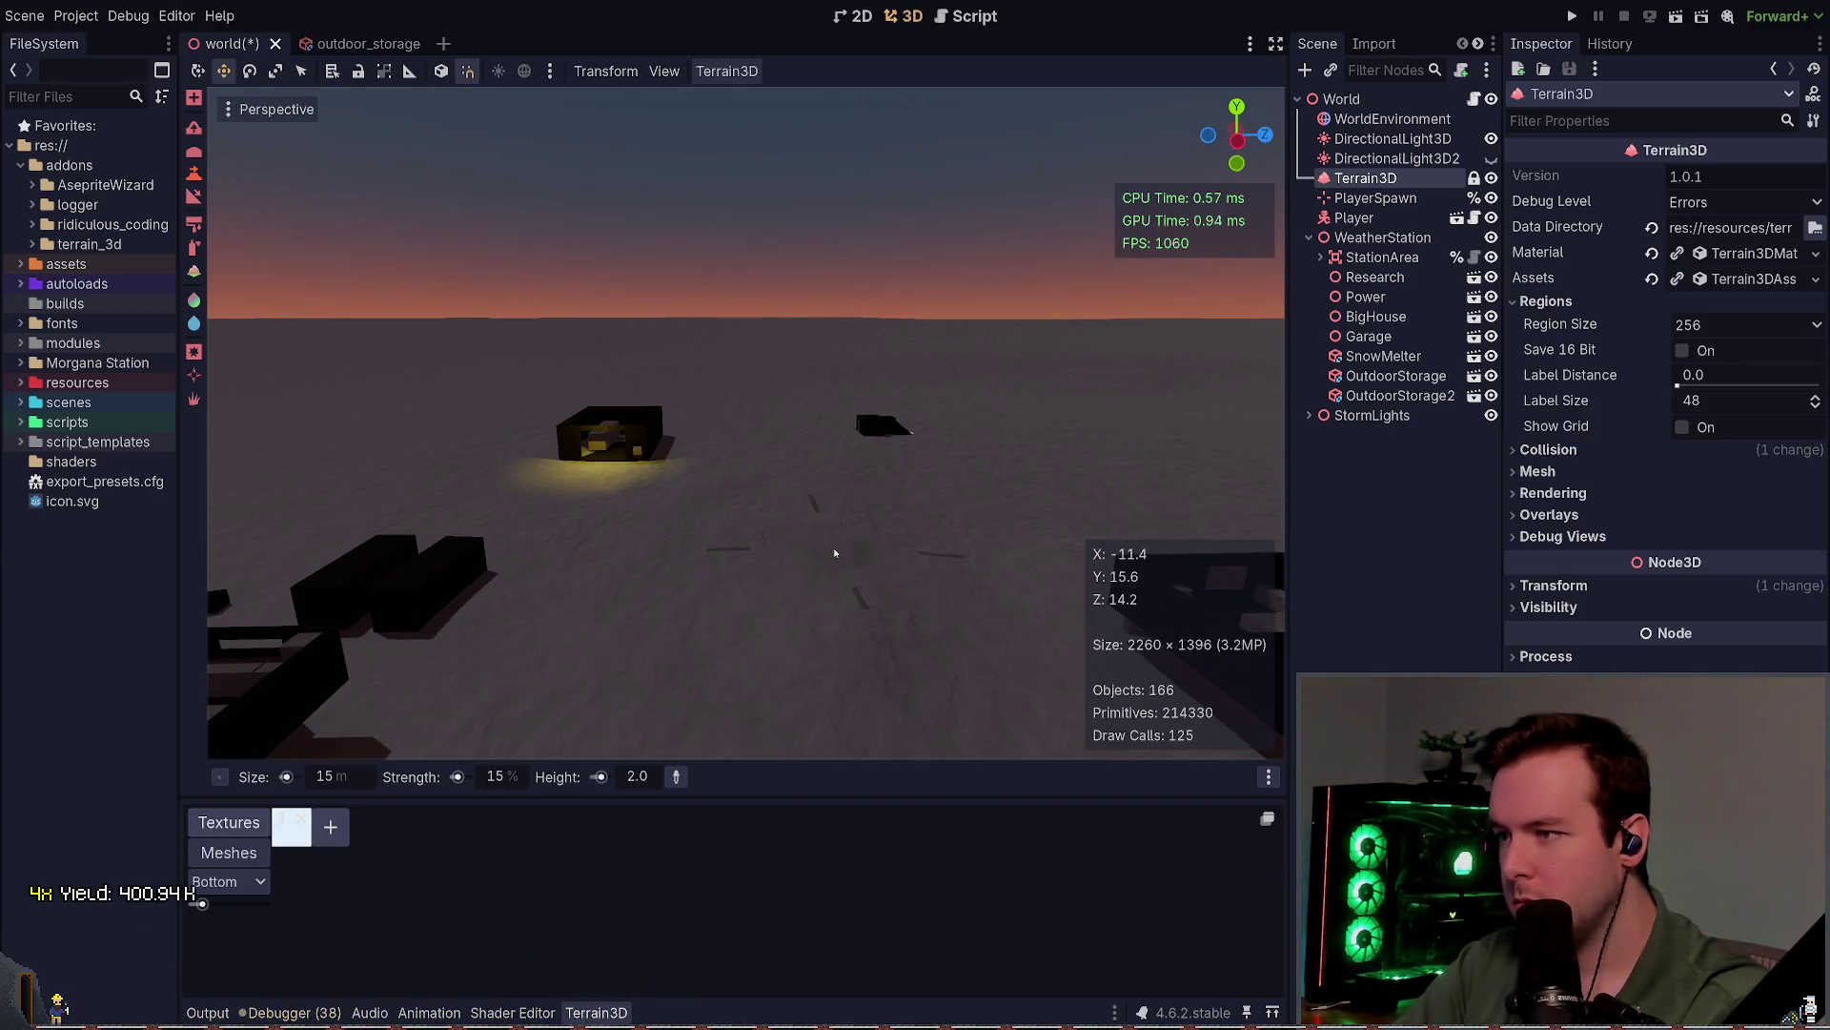
mouse_move(834, 548)
left_mouse_down()
mouse_move(822, 477)
mouse_move(840, 427)
left_mouse_up()
scroll(621, 667, "down", 1)
scroll(887, 547, "down", 1)
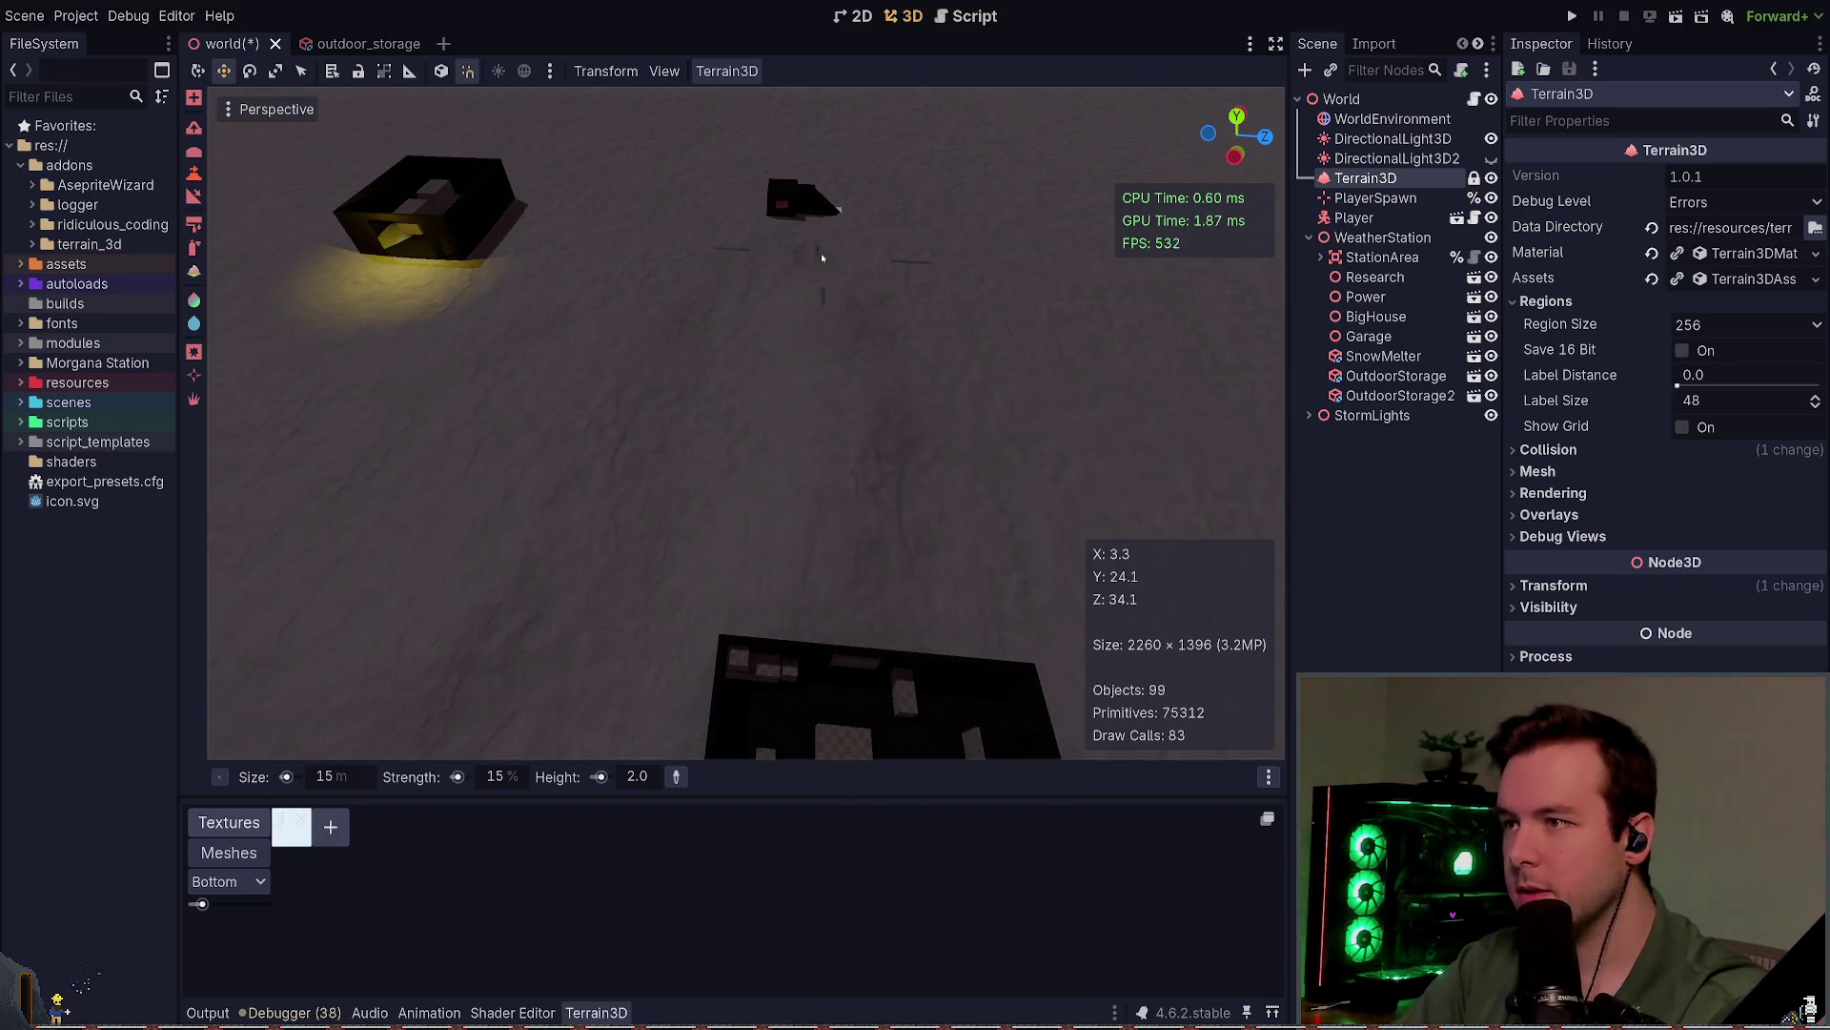
left_click_drag(822, 258, 1000, 508)
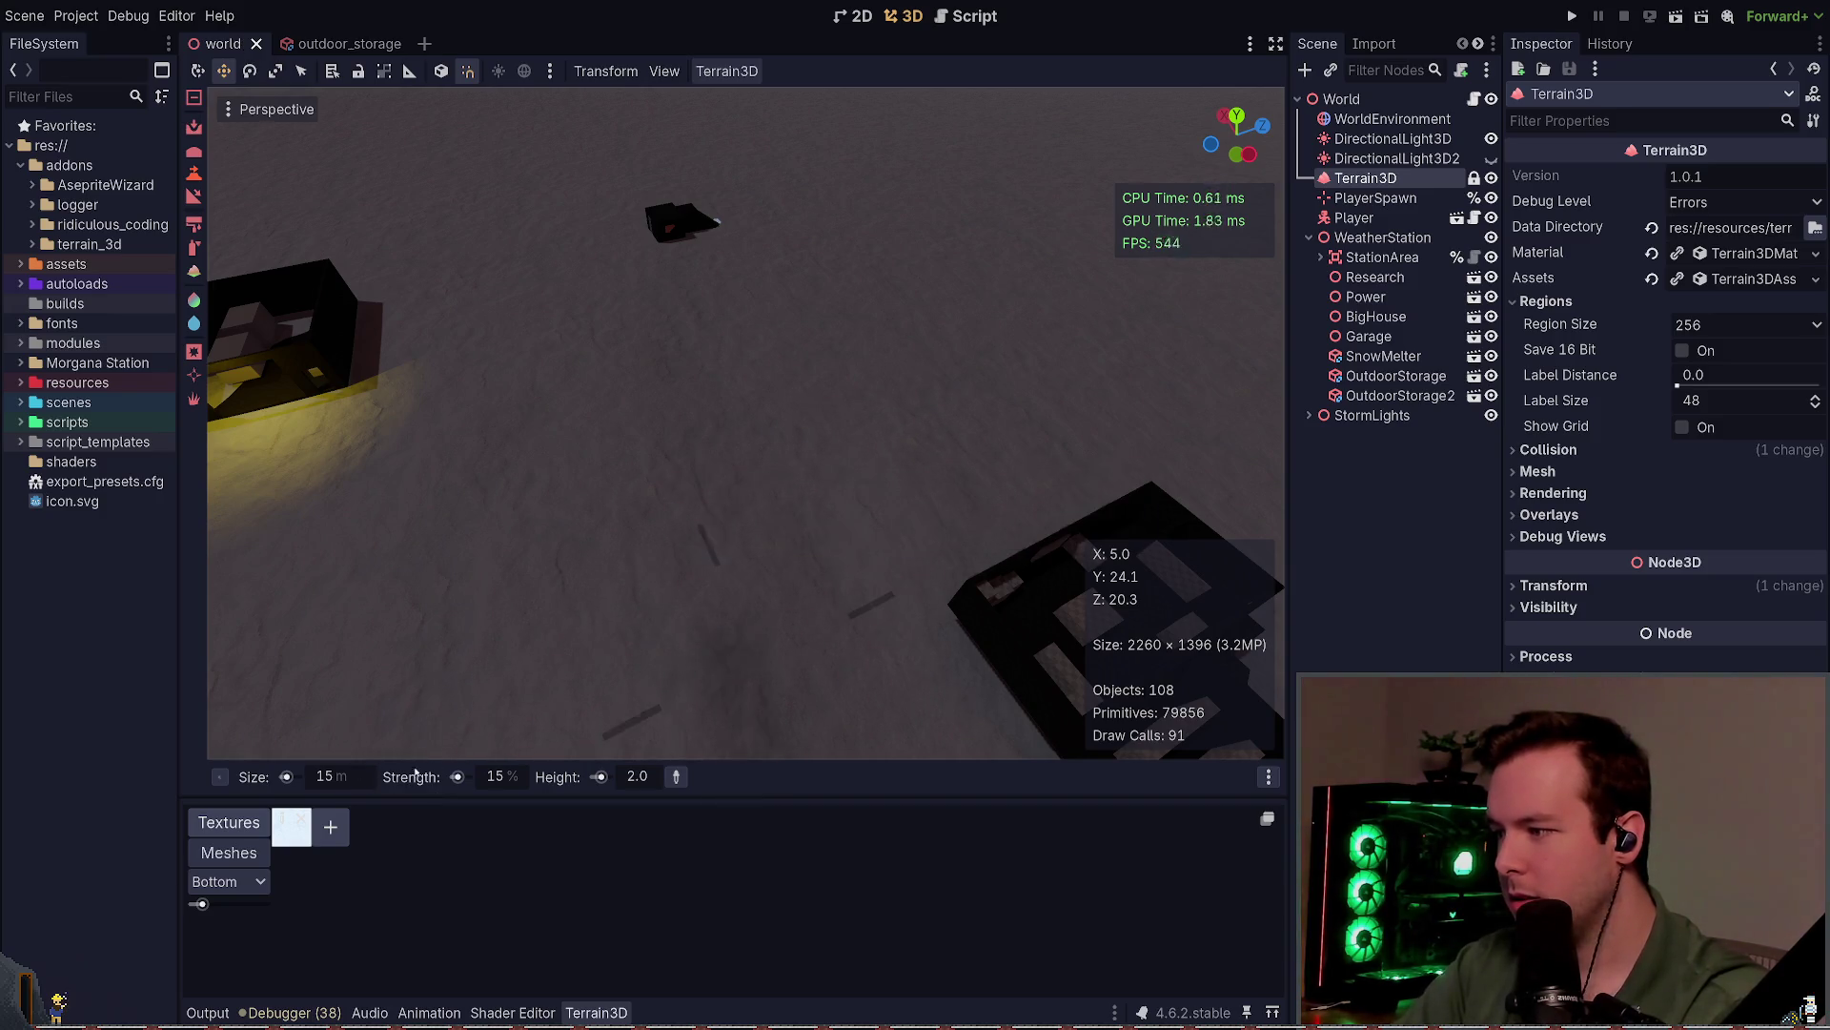
key("ctrl+s")
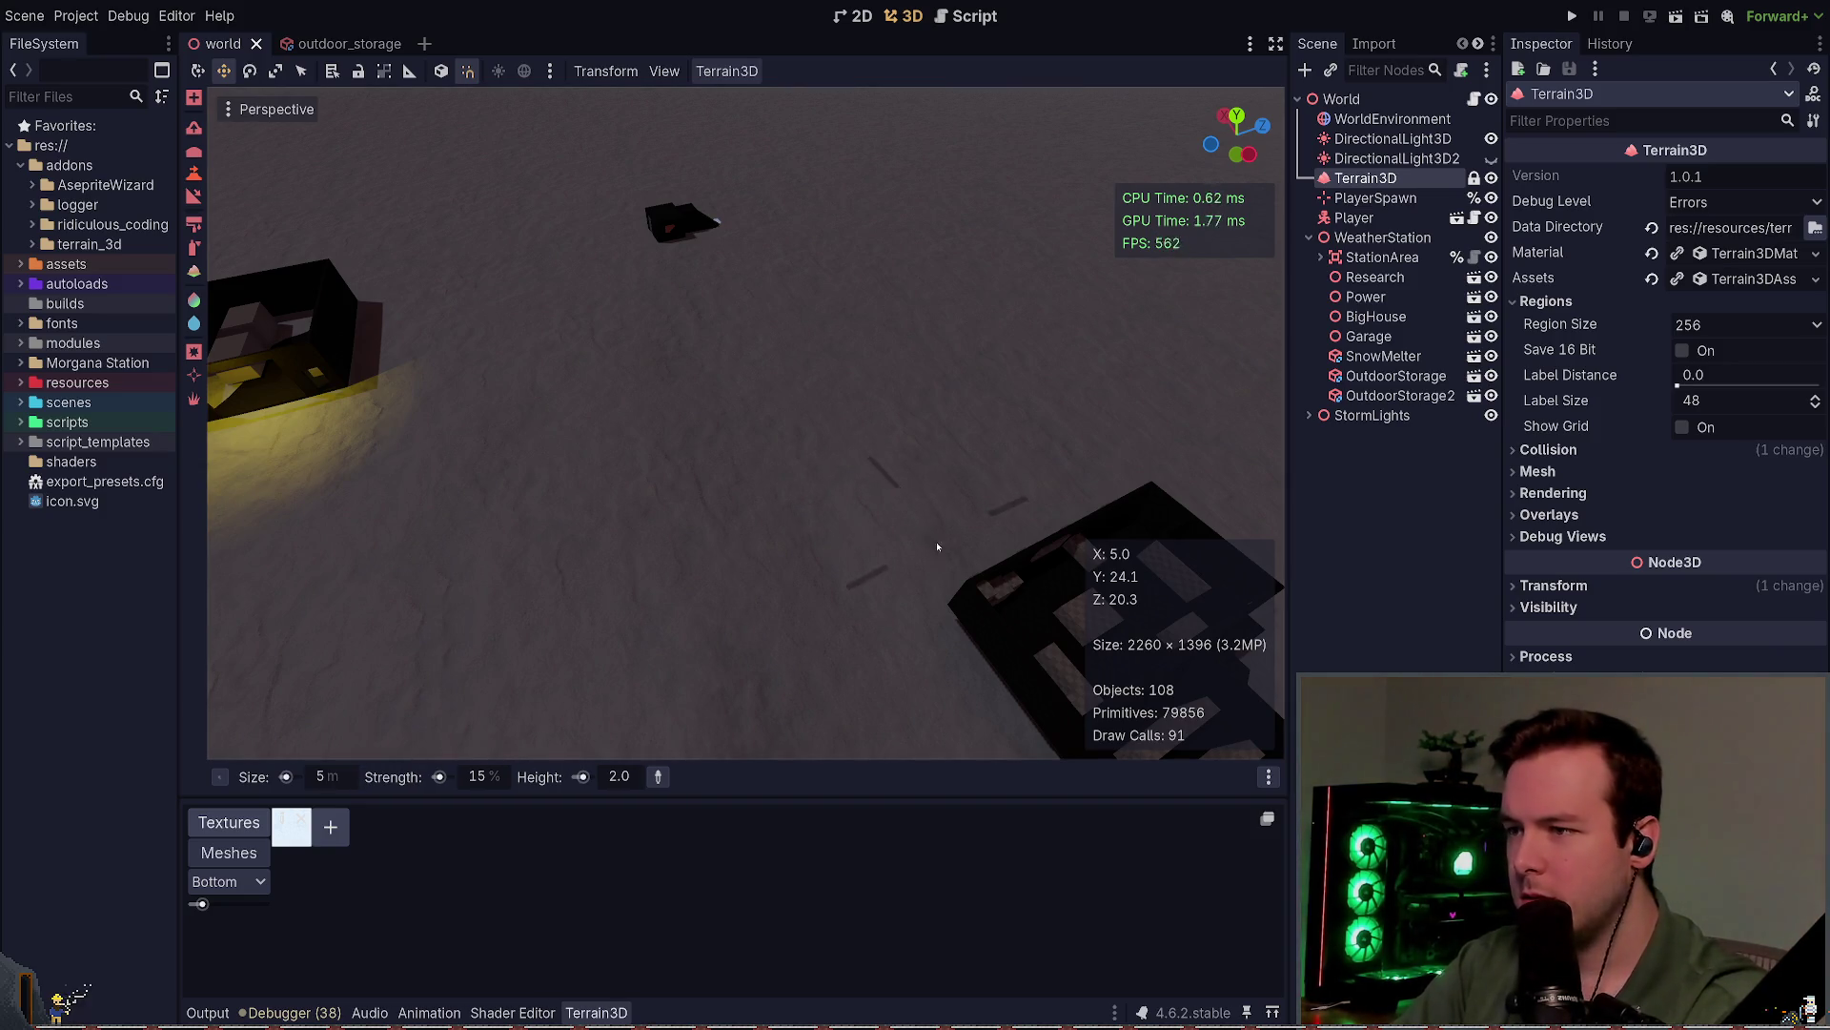
scroll(487, 777, "down", 5)
key("ctrl+s")
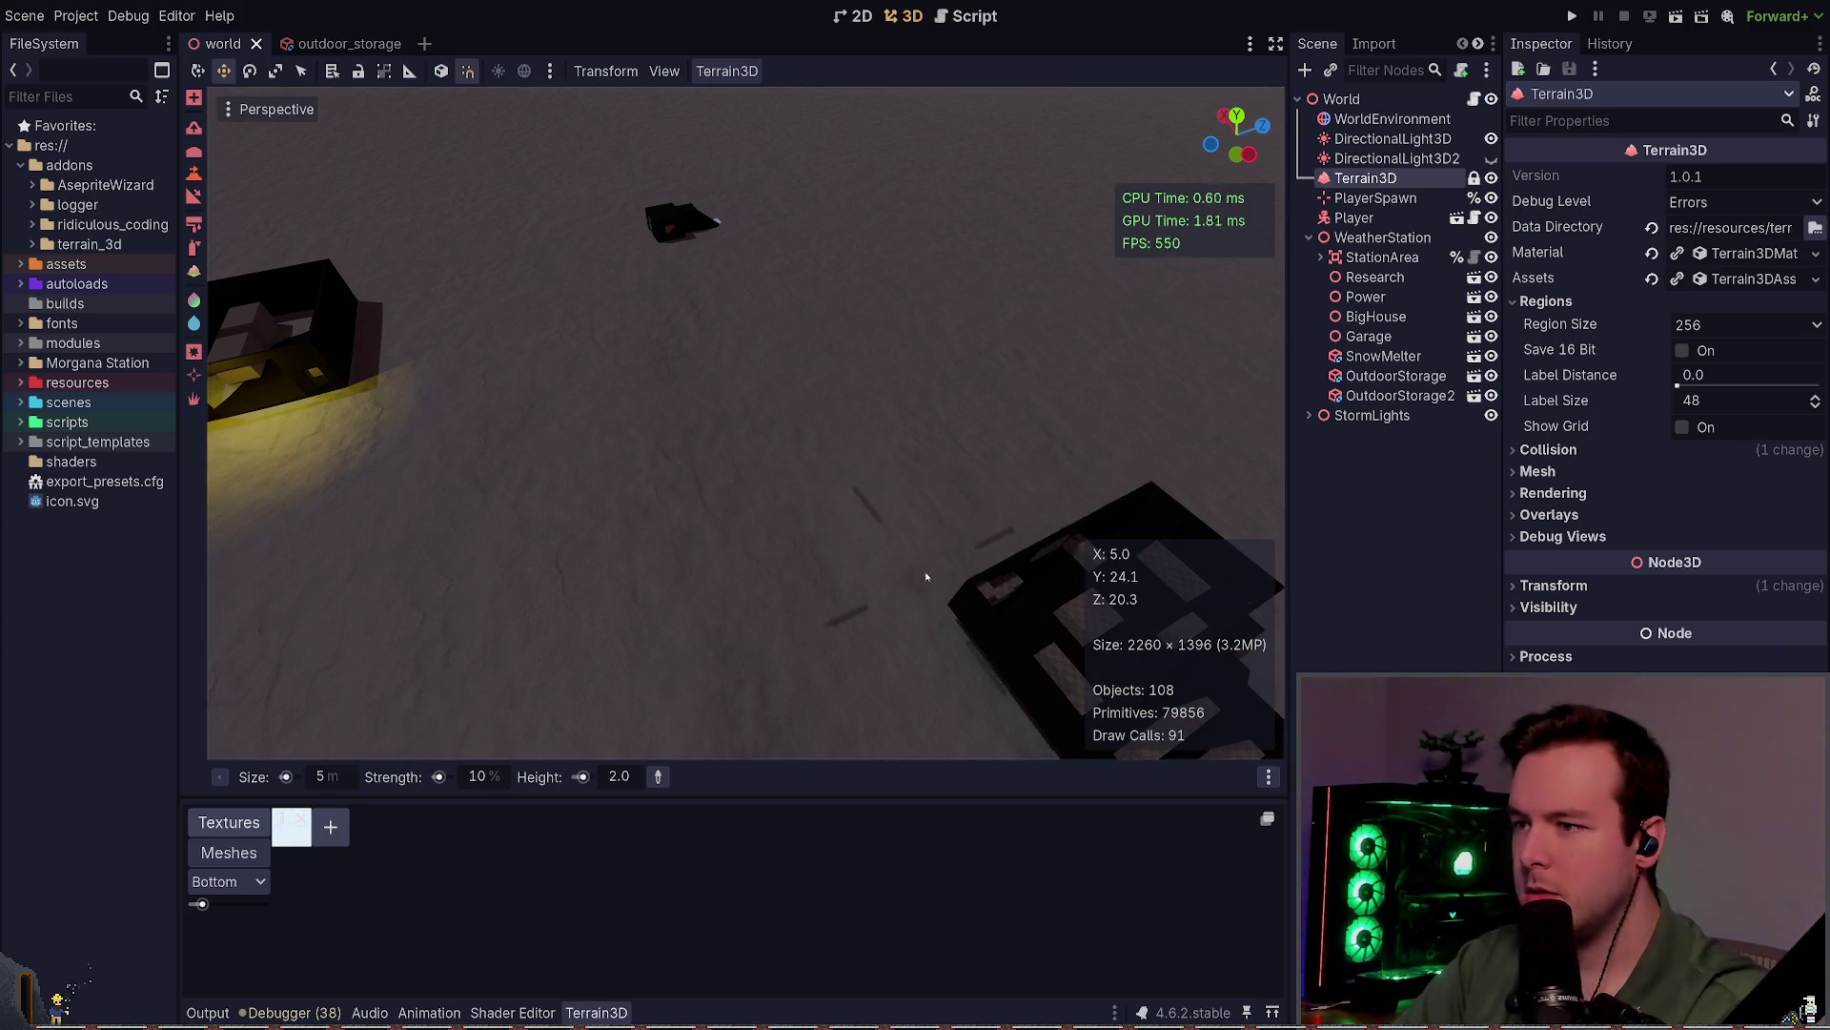
left_click(936, 457)
key("s")
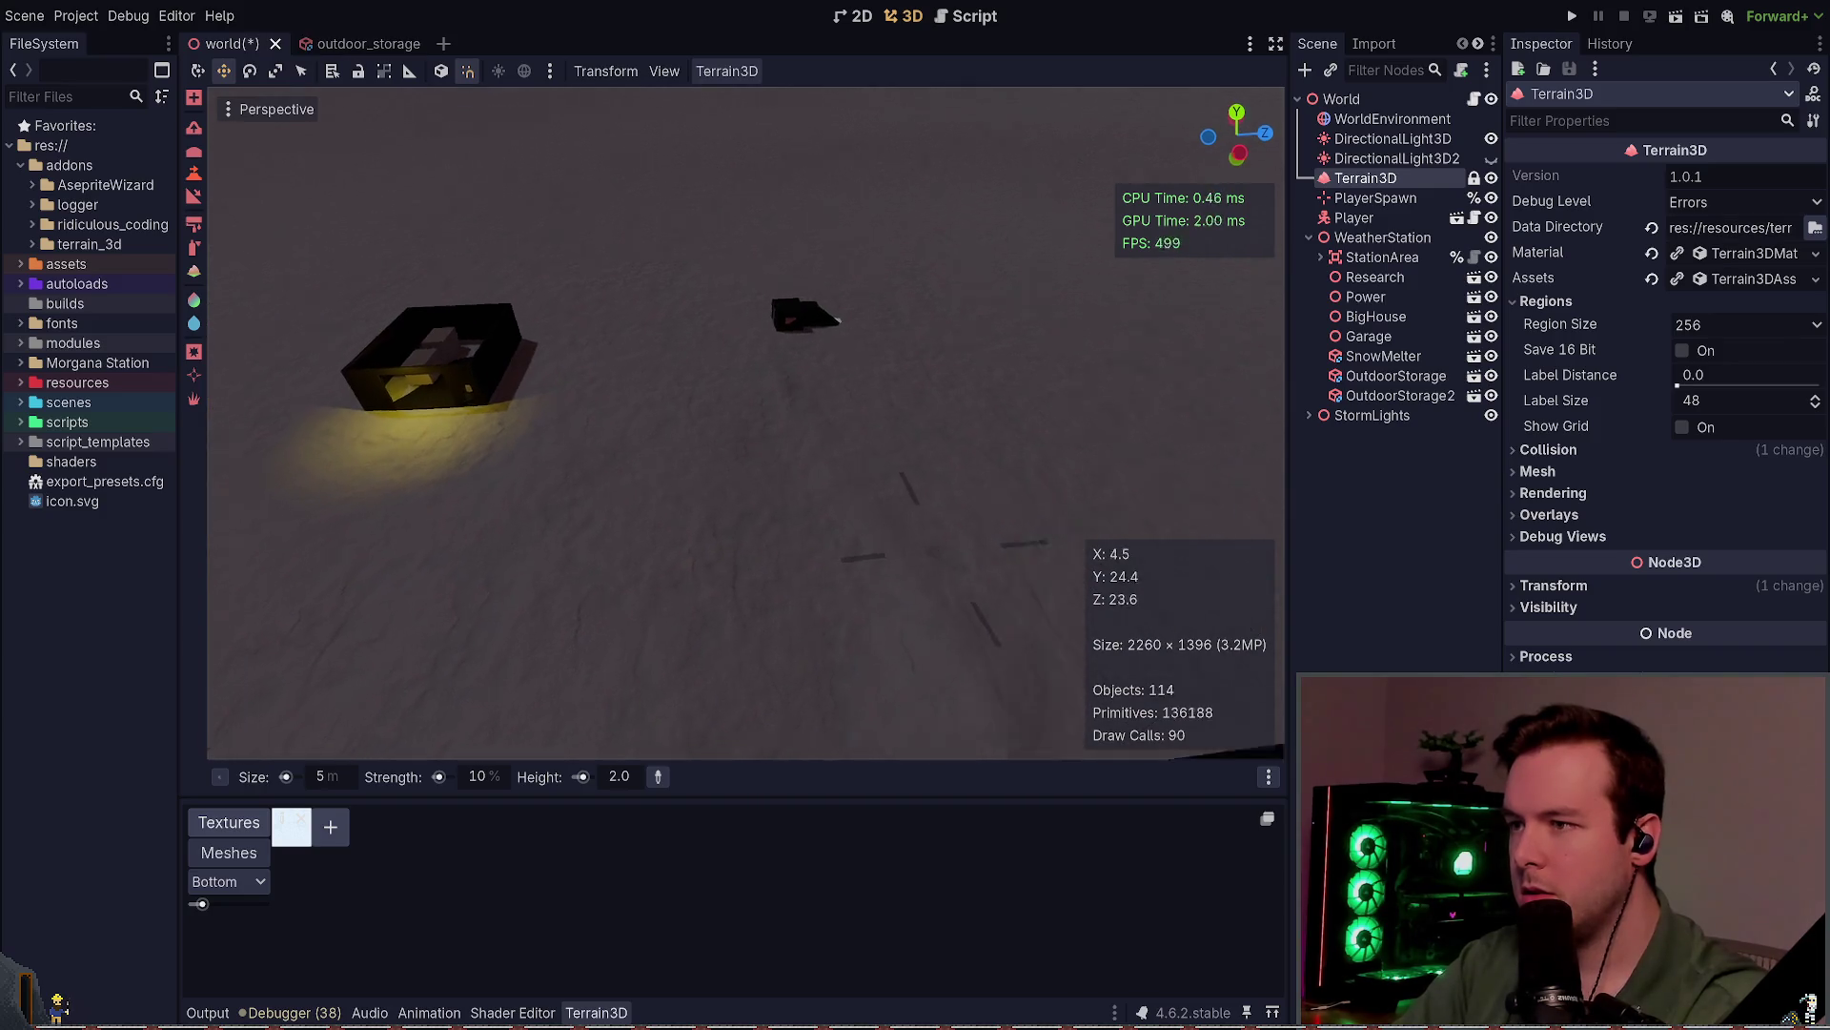
key("s")
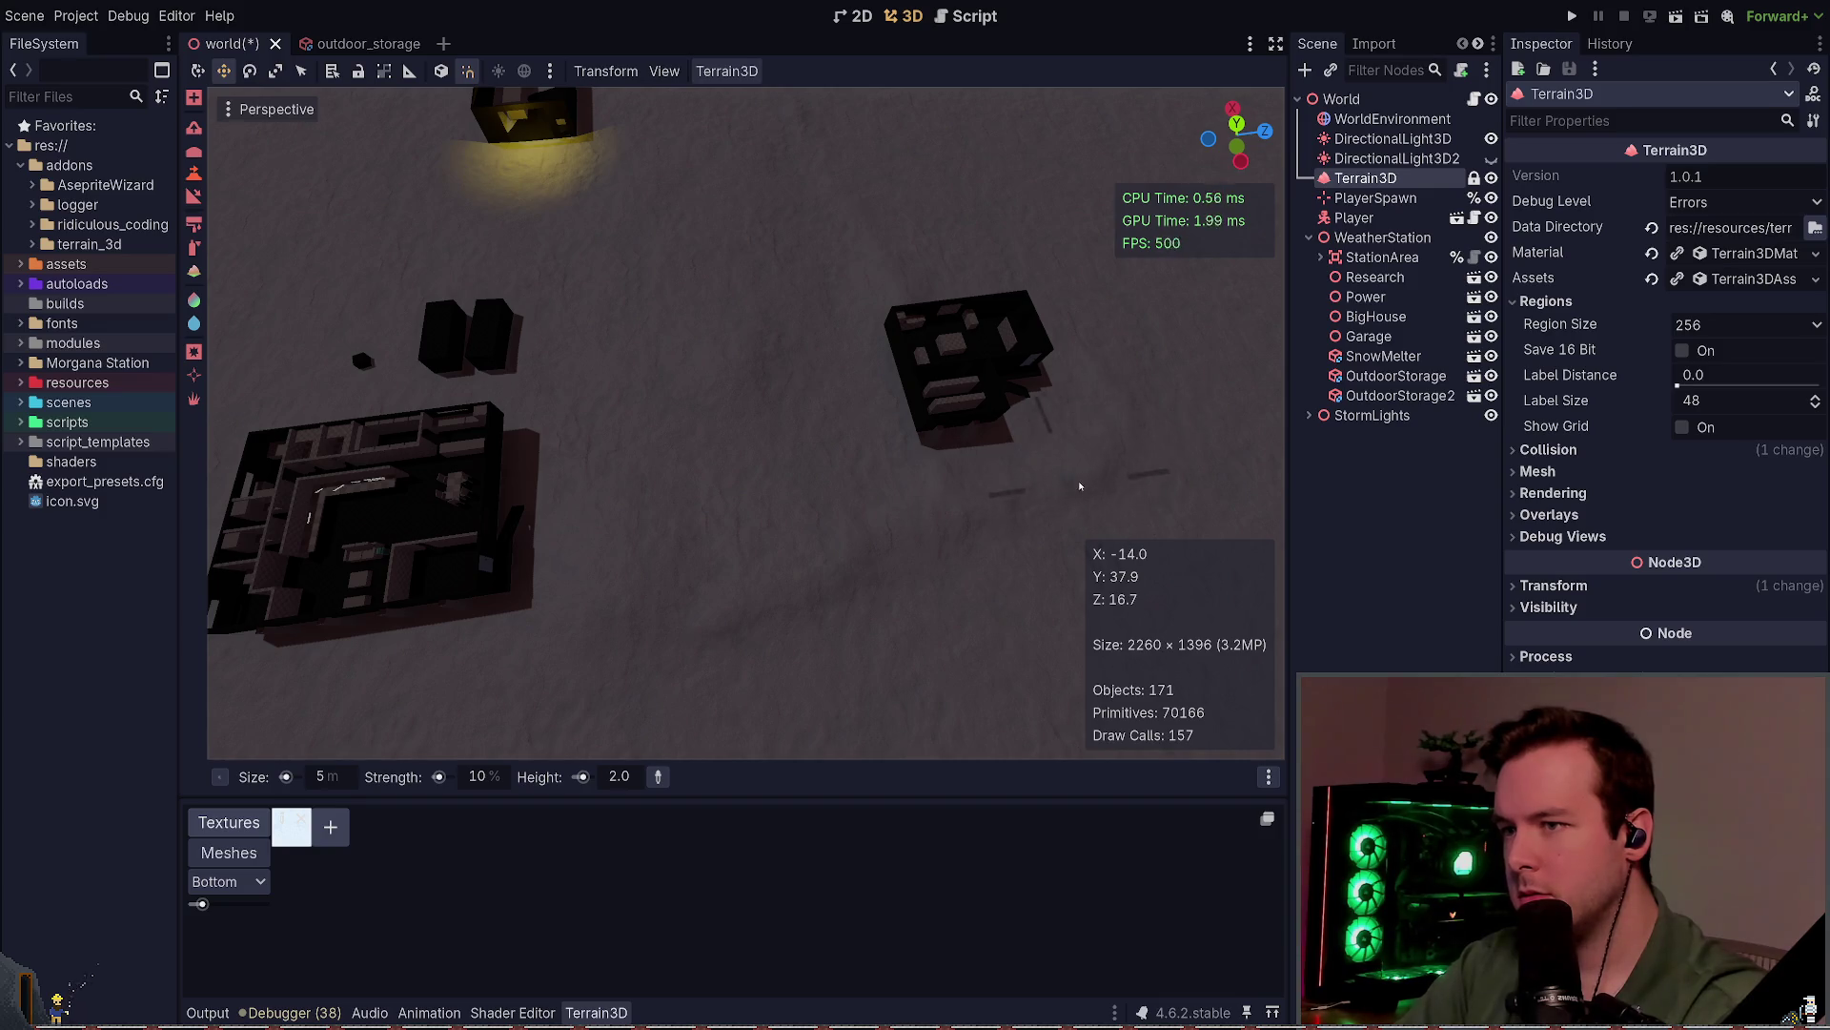
mouse_move(1054, 341)
left_mouse_down()
mouse_move(910, 680)
mouse_move(905, 638)
mouse_move(764, 601)
left_mouse_up()
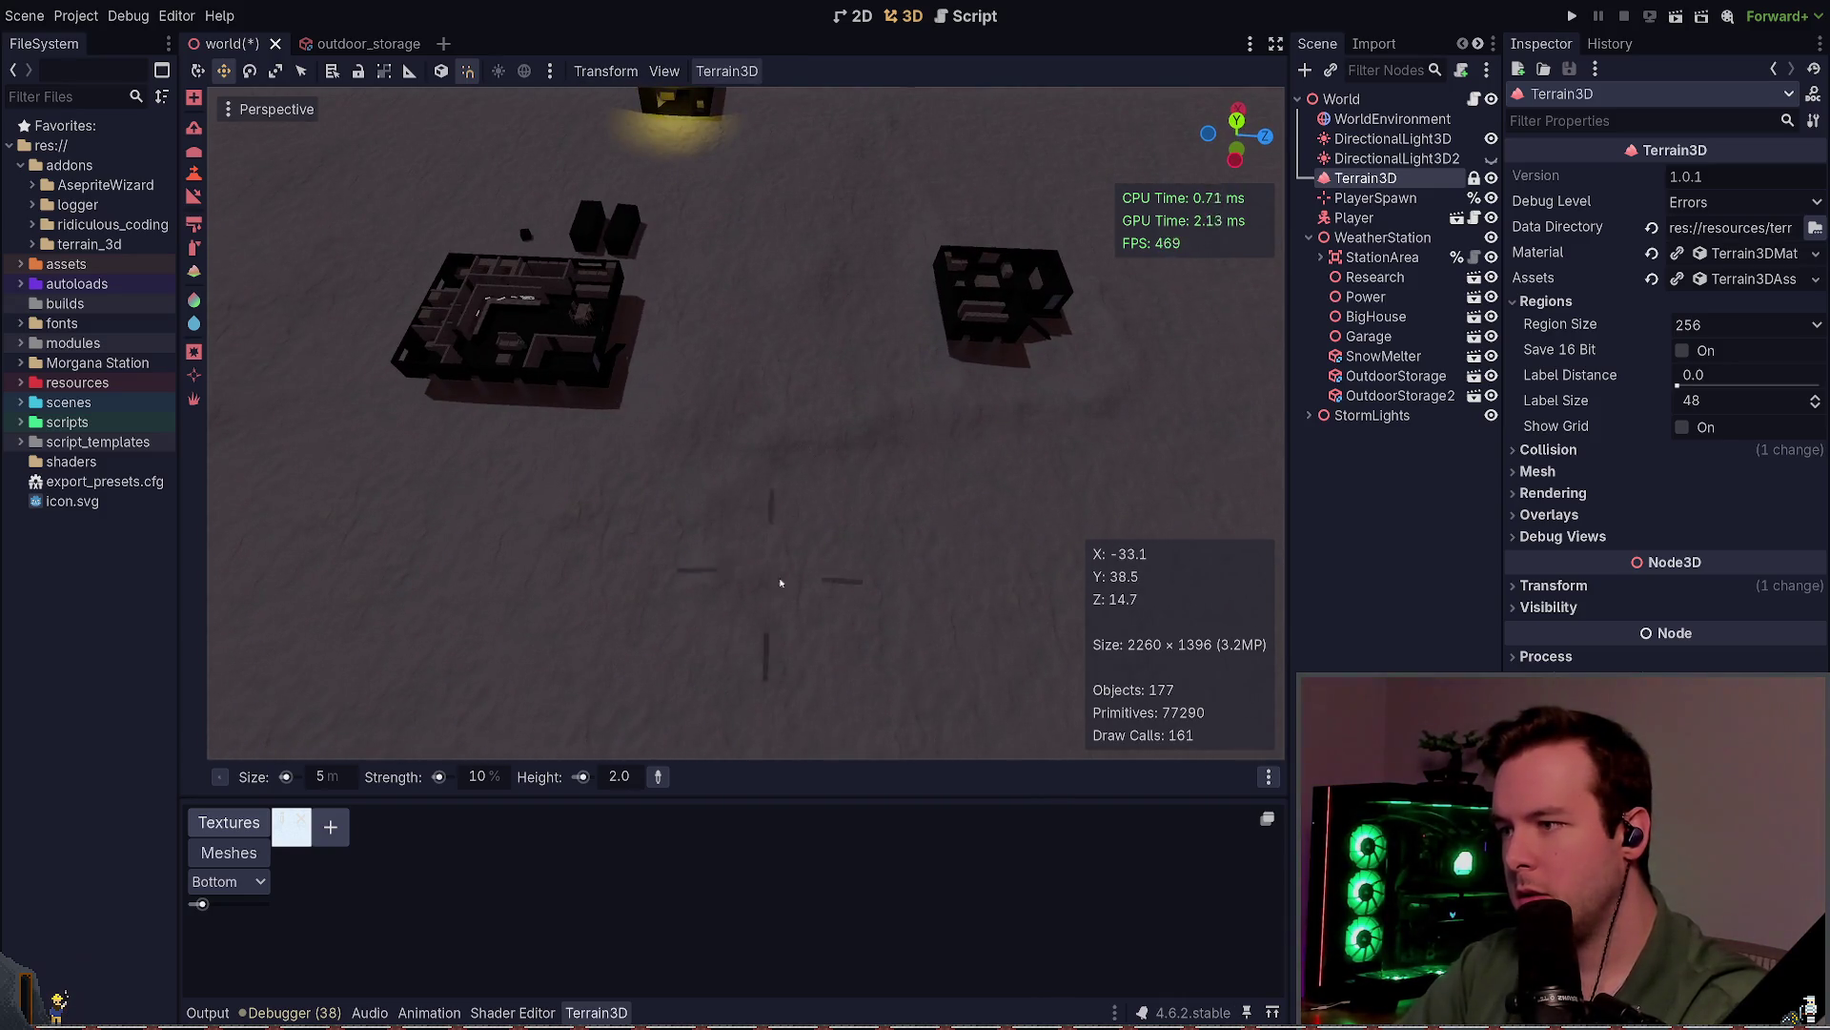
Step: Hold Ctrl to lower the terrain, carve a dip near the buildings, and save
scroll(740, 666, "down", 4)
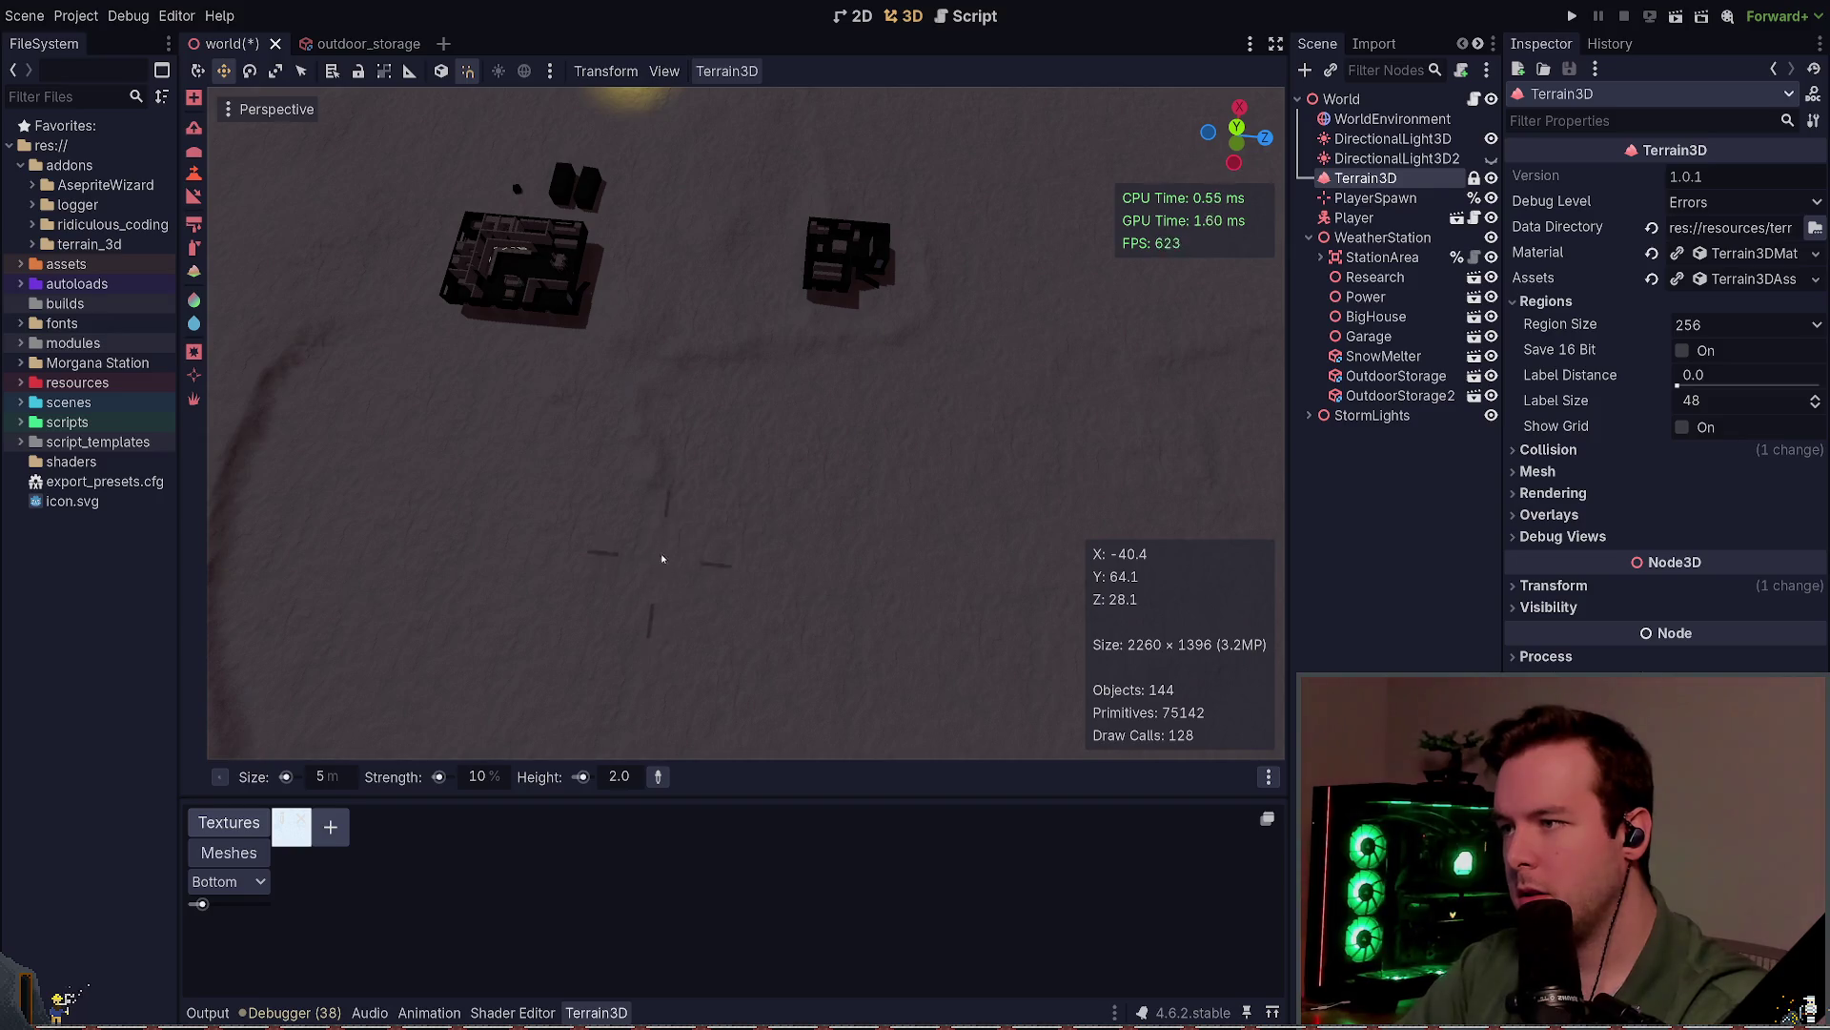
left_click_drag(663, 558, 719, 515)
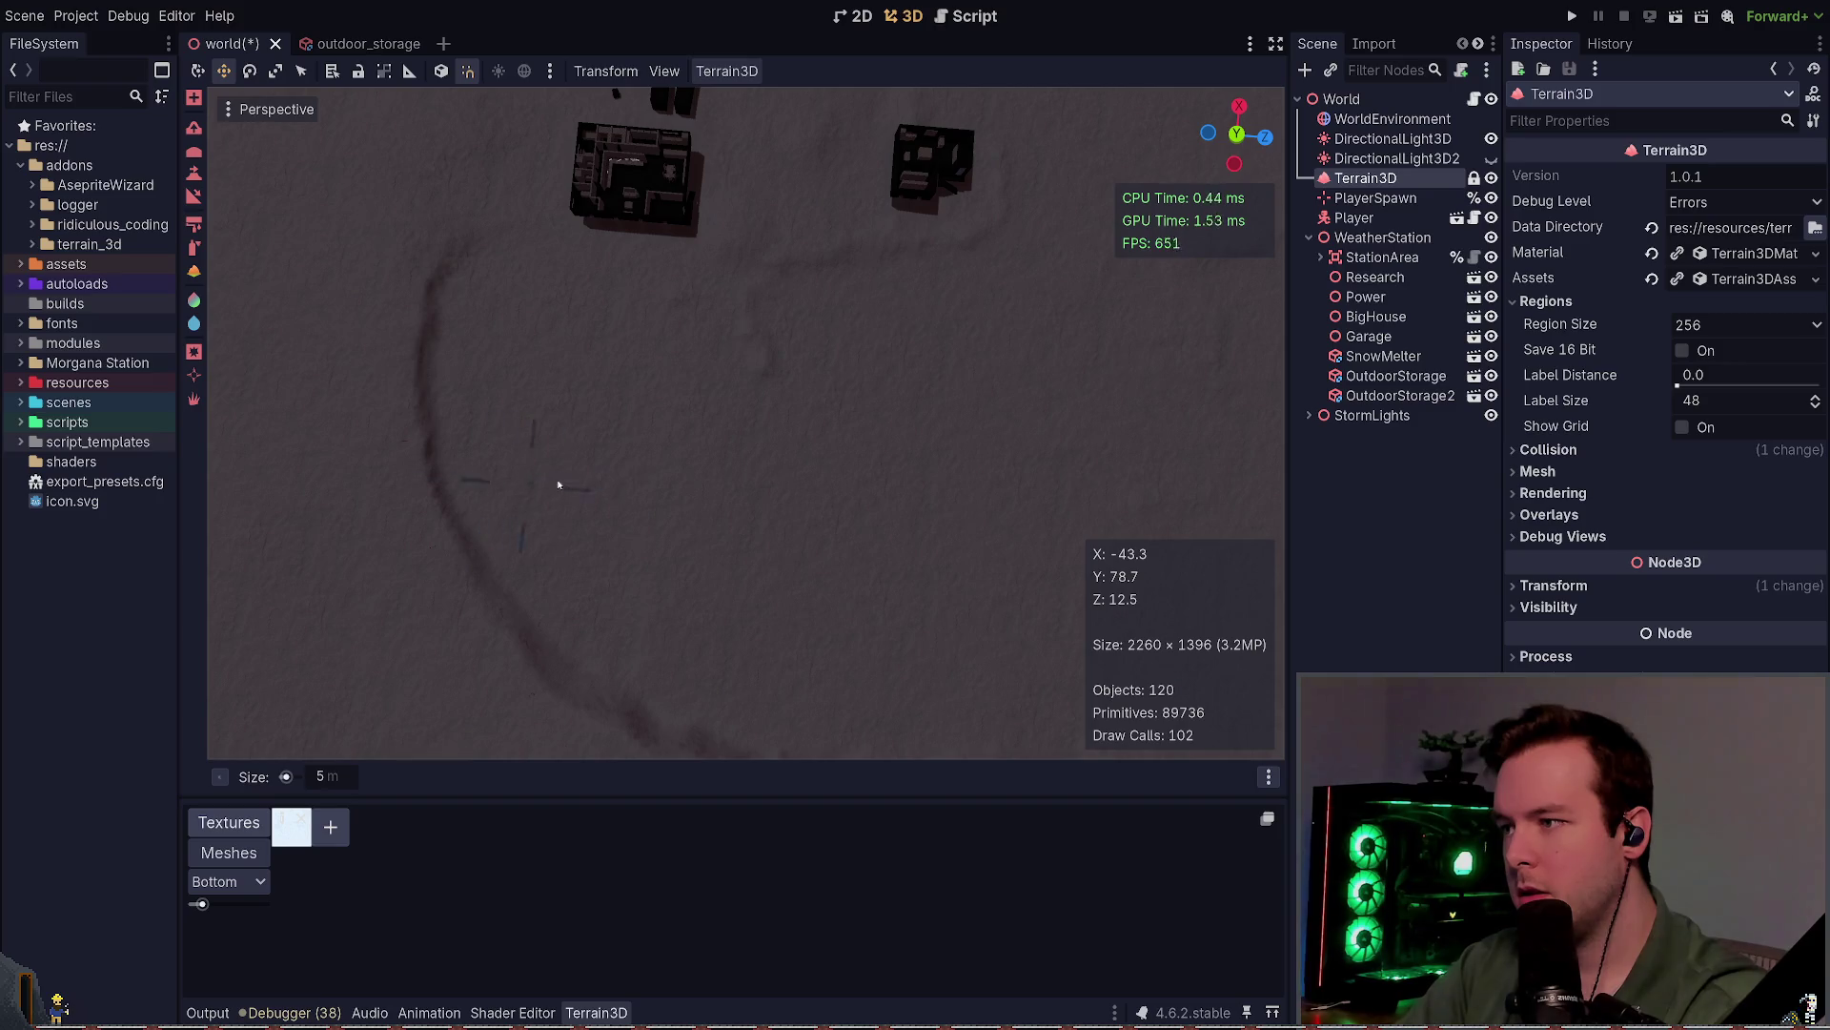
mouse_move(519, 516)
left_mouse_down()
mouse_move(576, 739)
mouse_move(739, 592)
mouse_move(791, 572)
mouse_move(805, 505)
left_mouse_up()
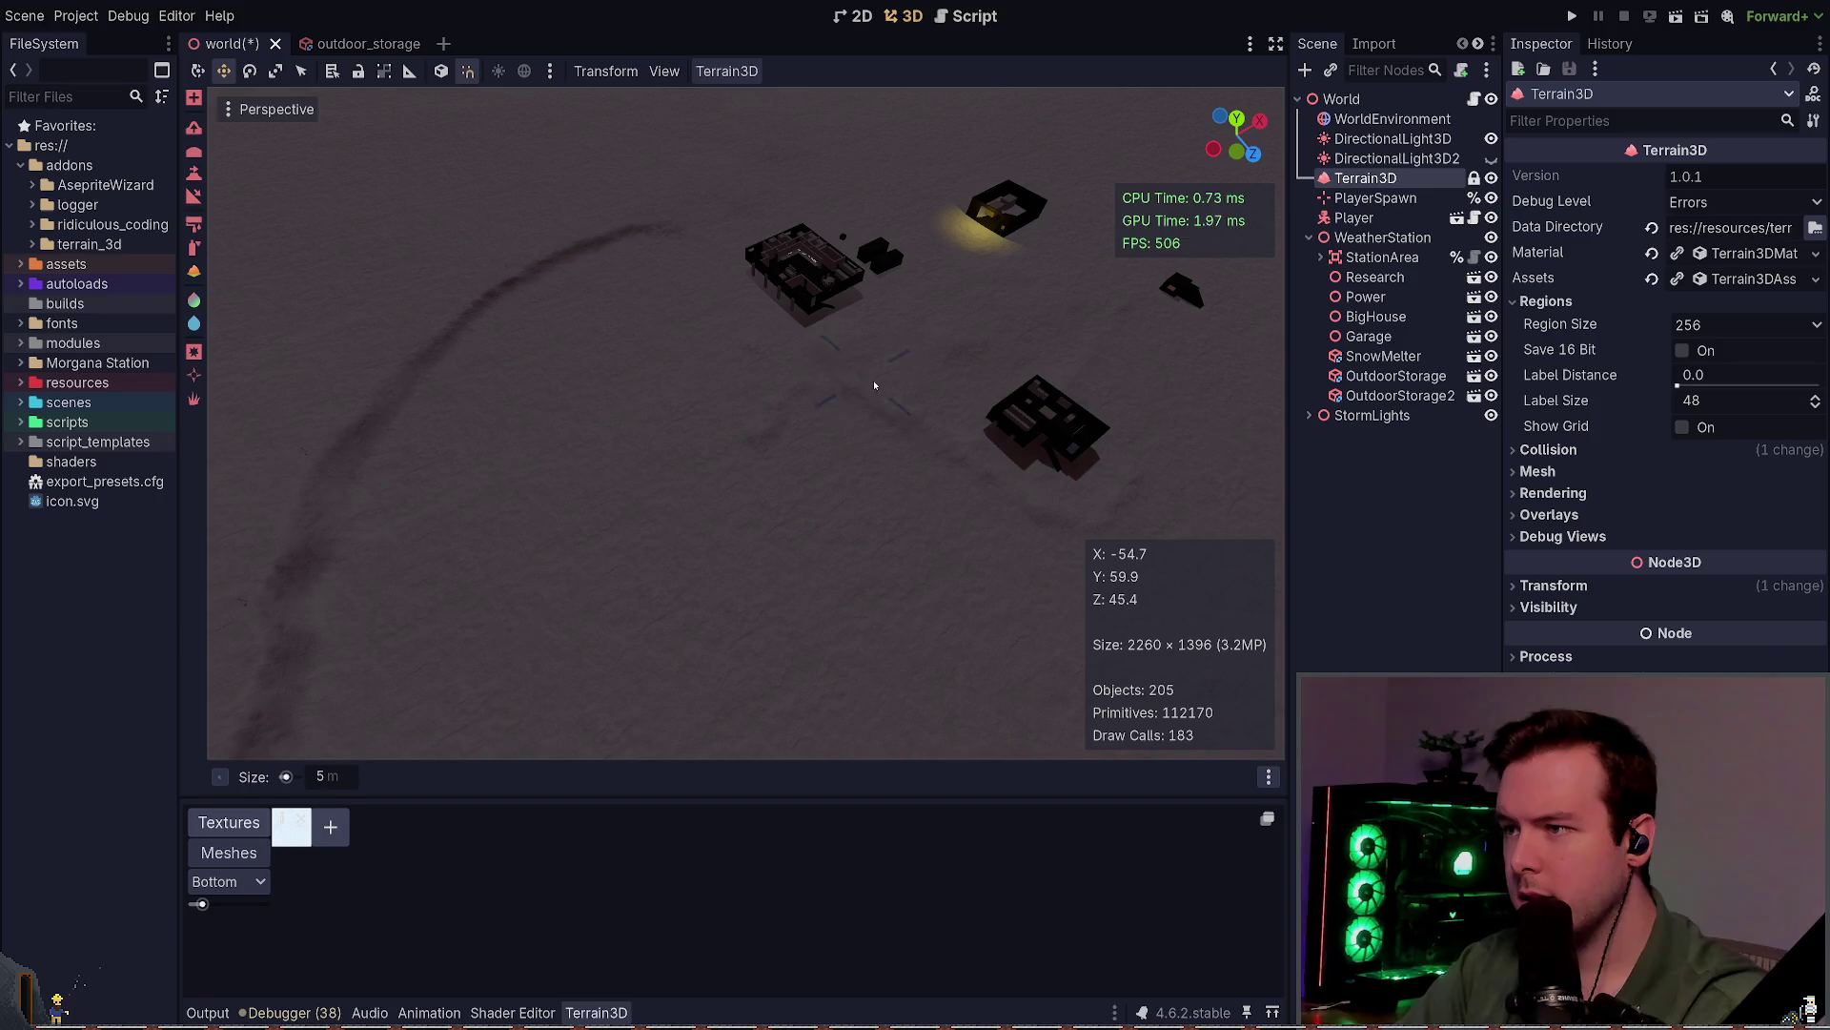
mouse_move(806, 506)
left_mouse_down()
mouse_move(866, 400)
mouse_move(849, 552)
left_mouse_up()
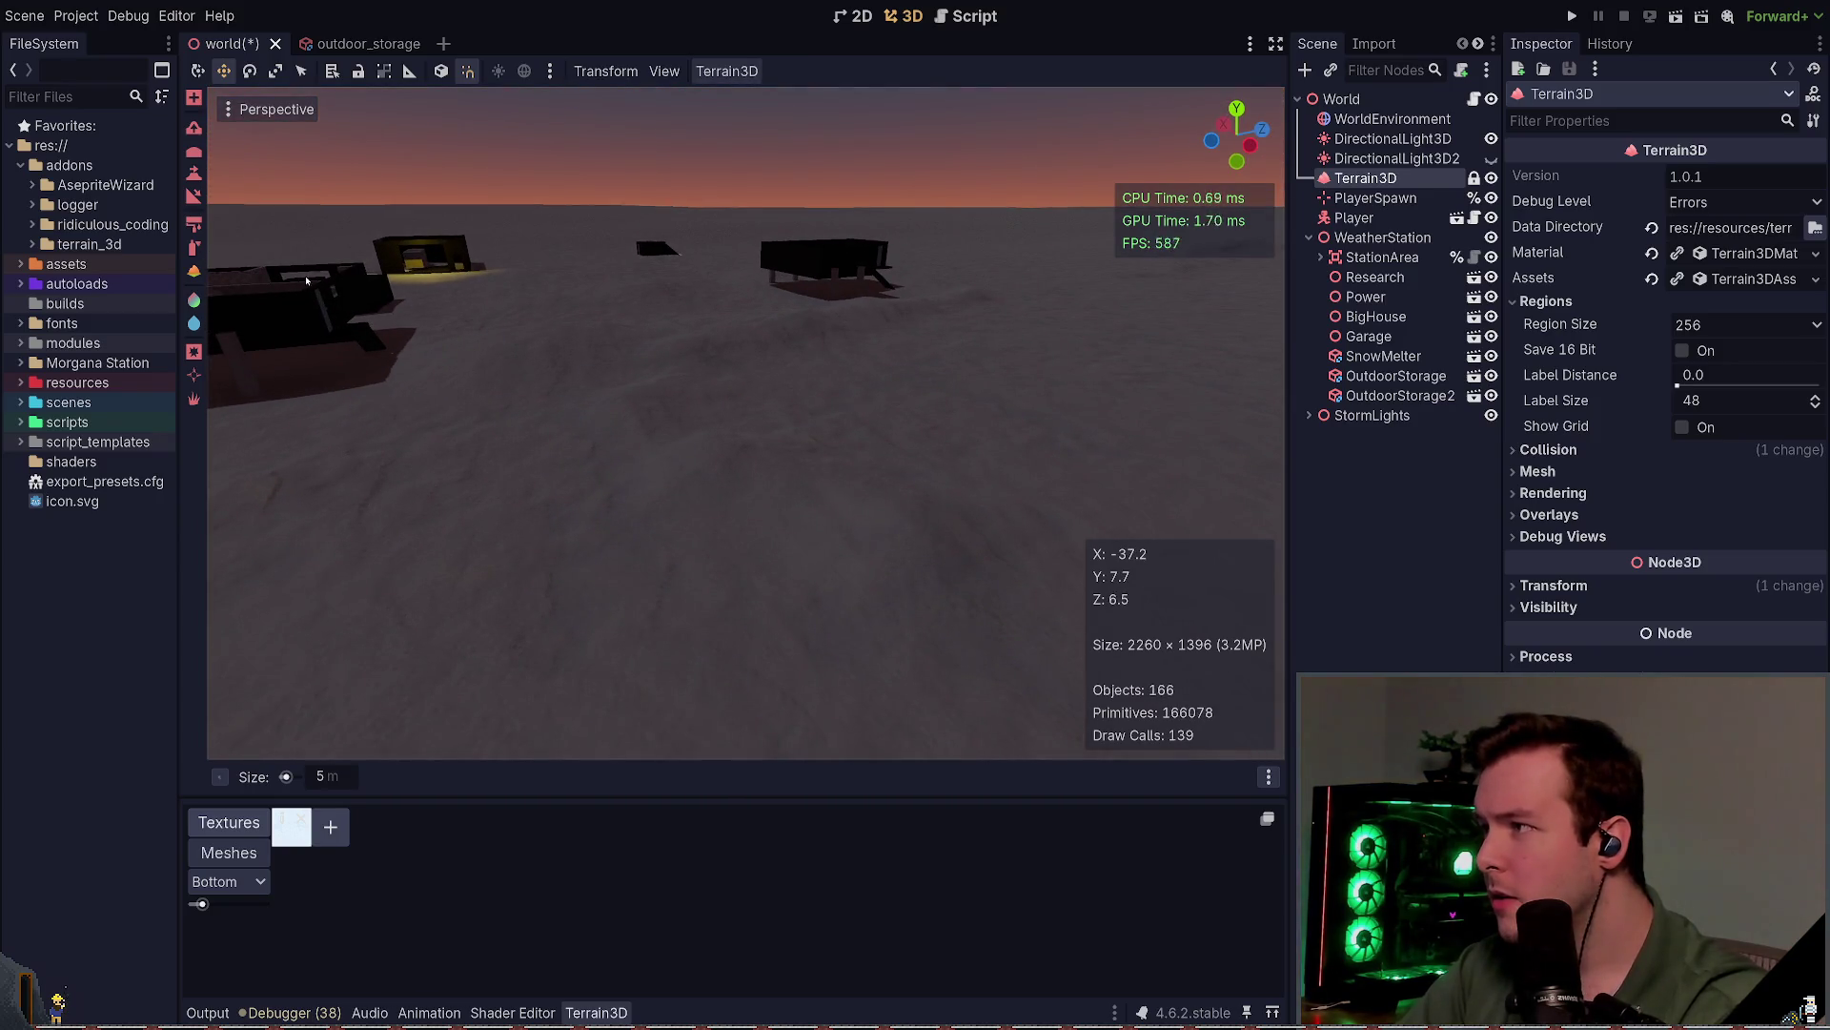
key("ctrl")
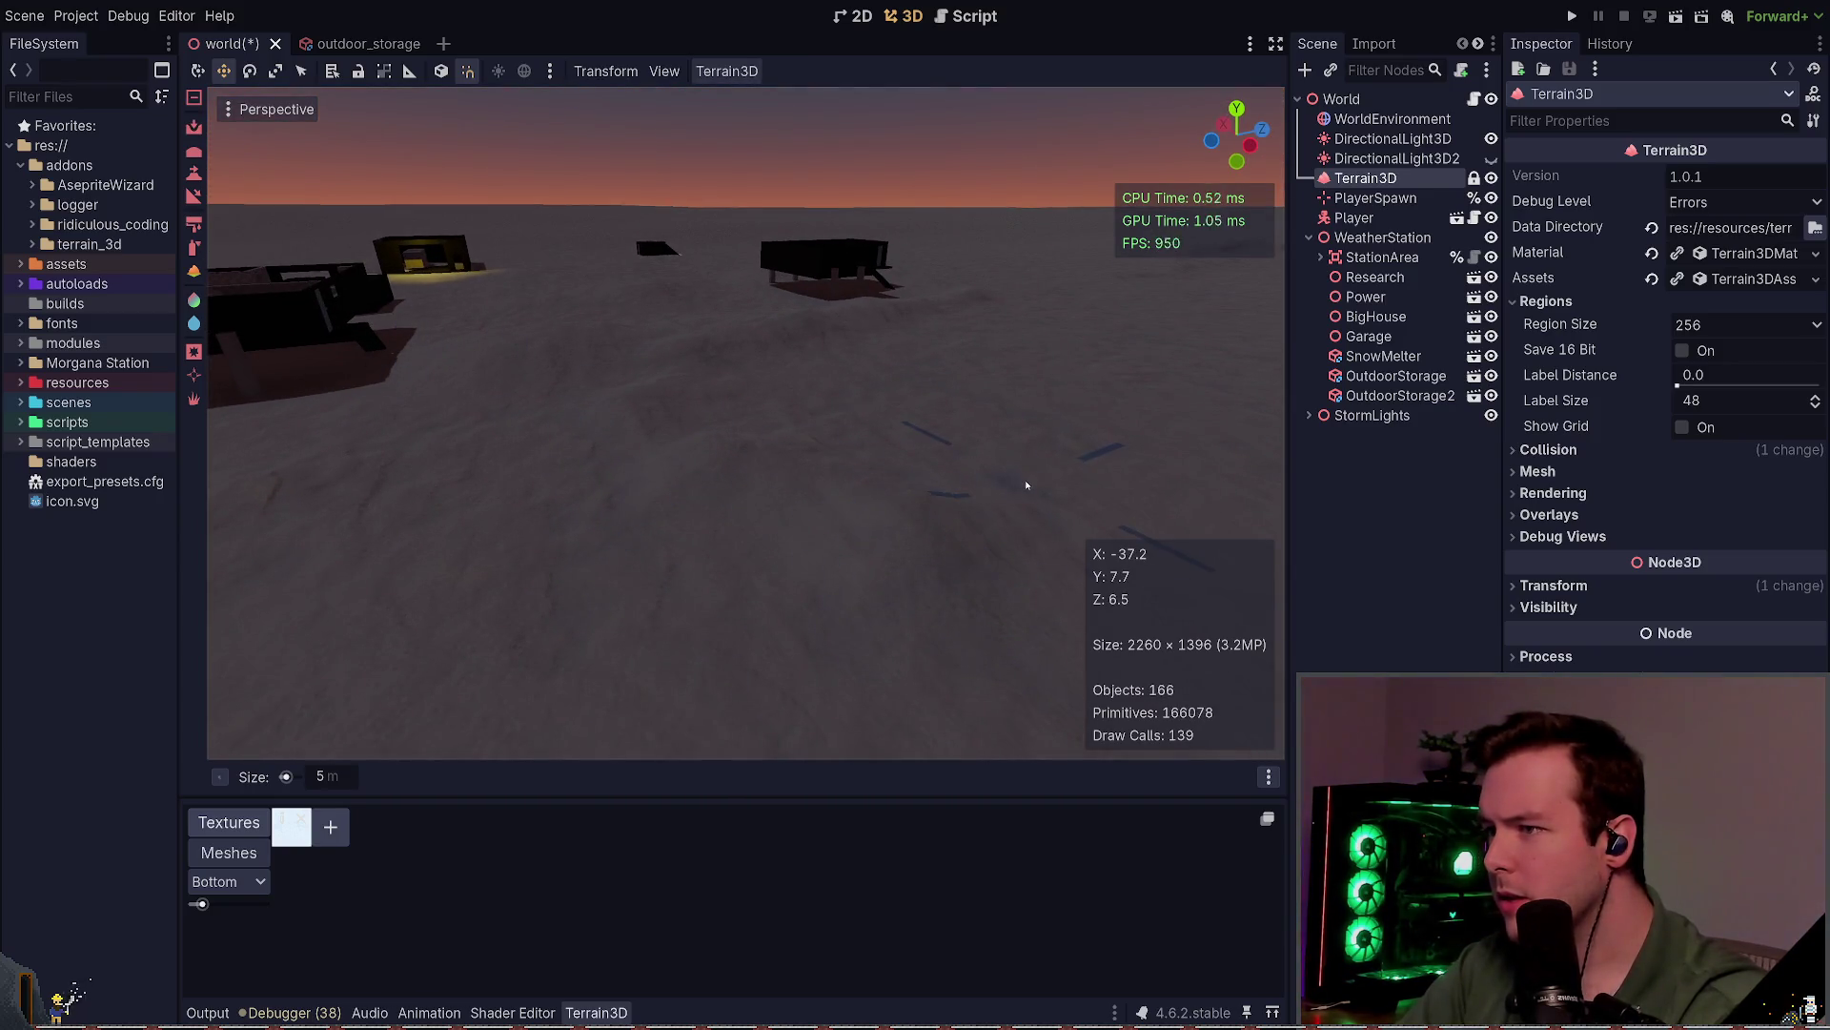
left_click_drag(1017, 471, 963, 484)
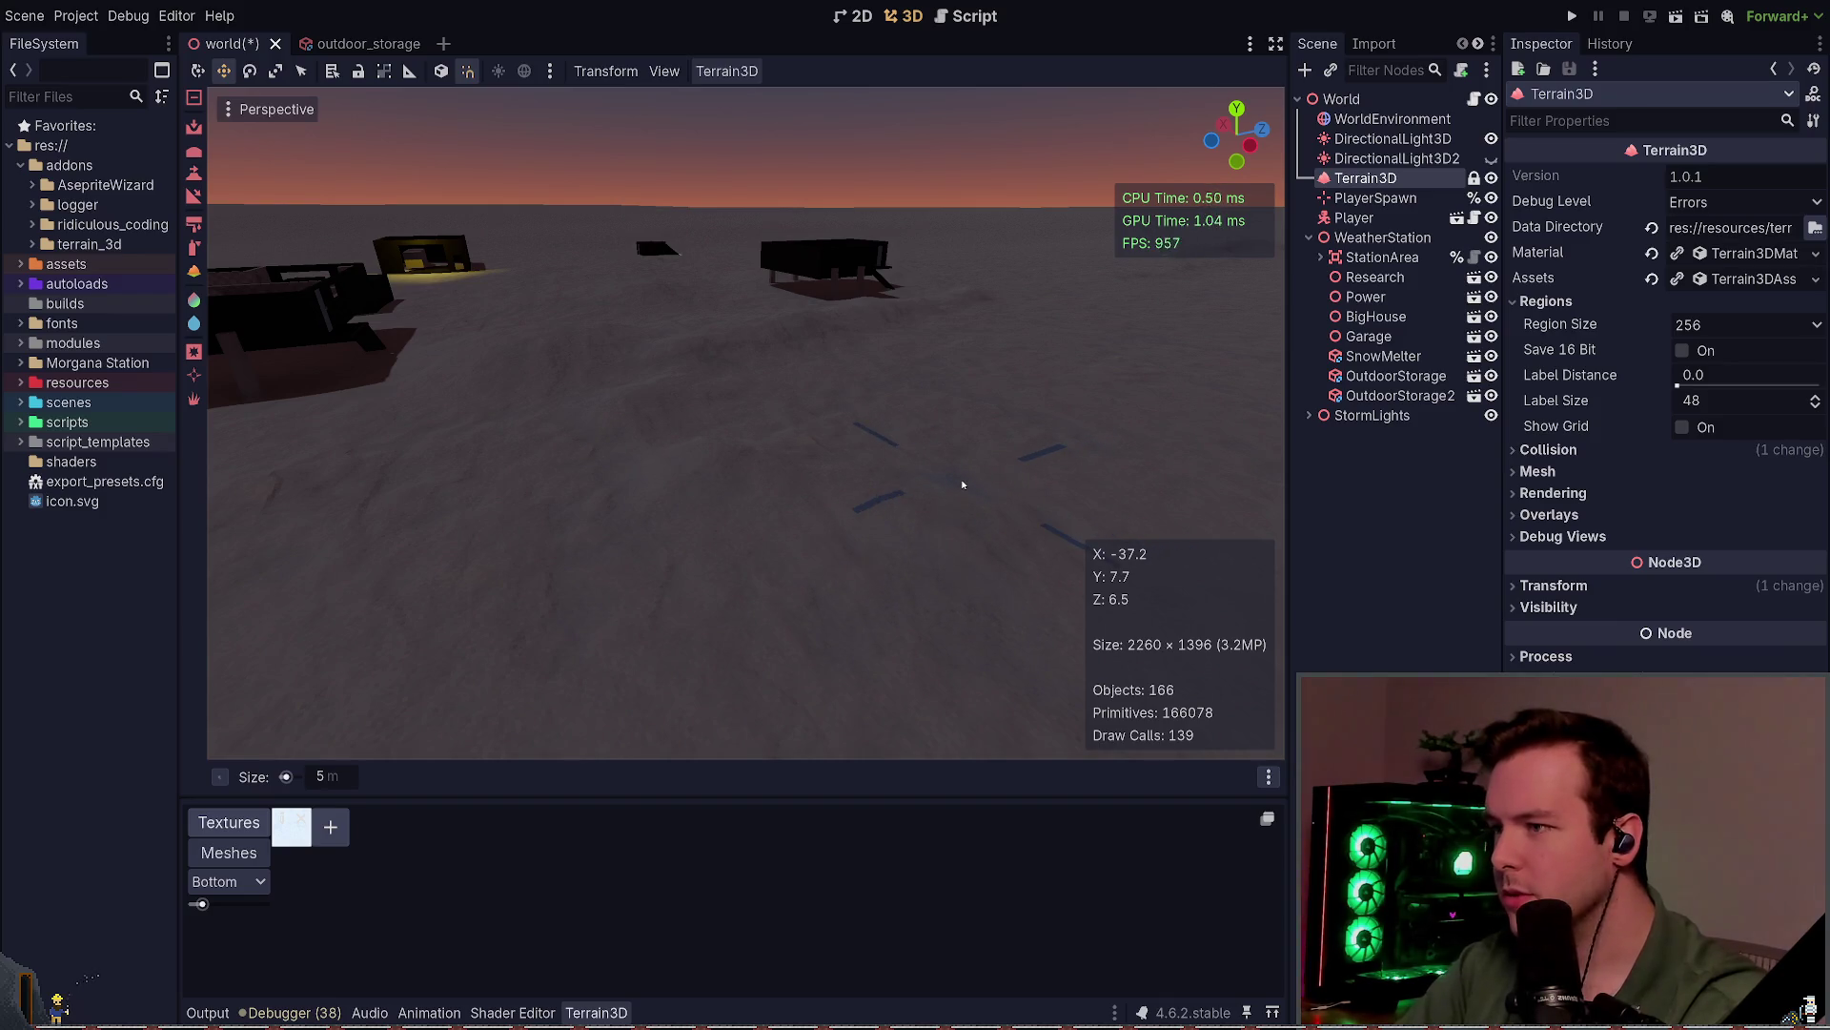
key("ctrl+s")
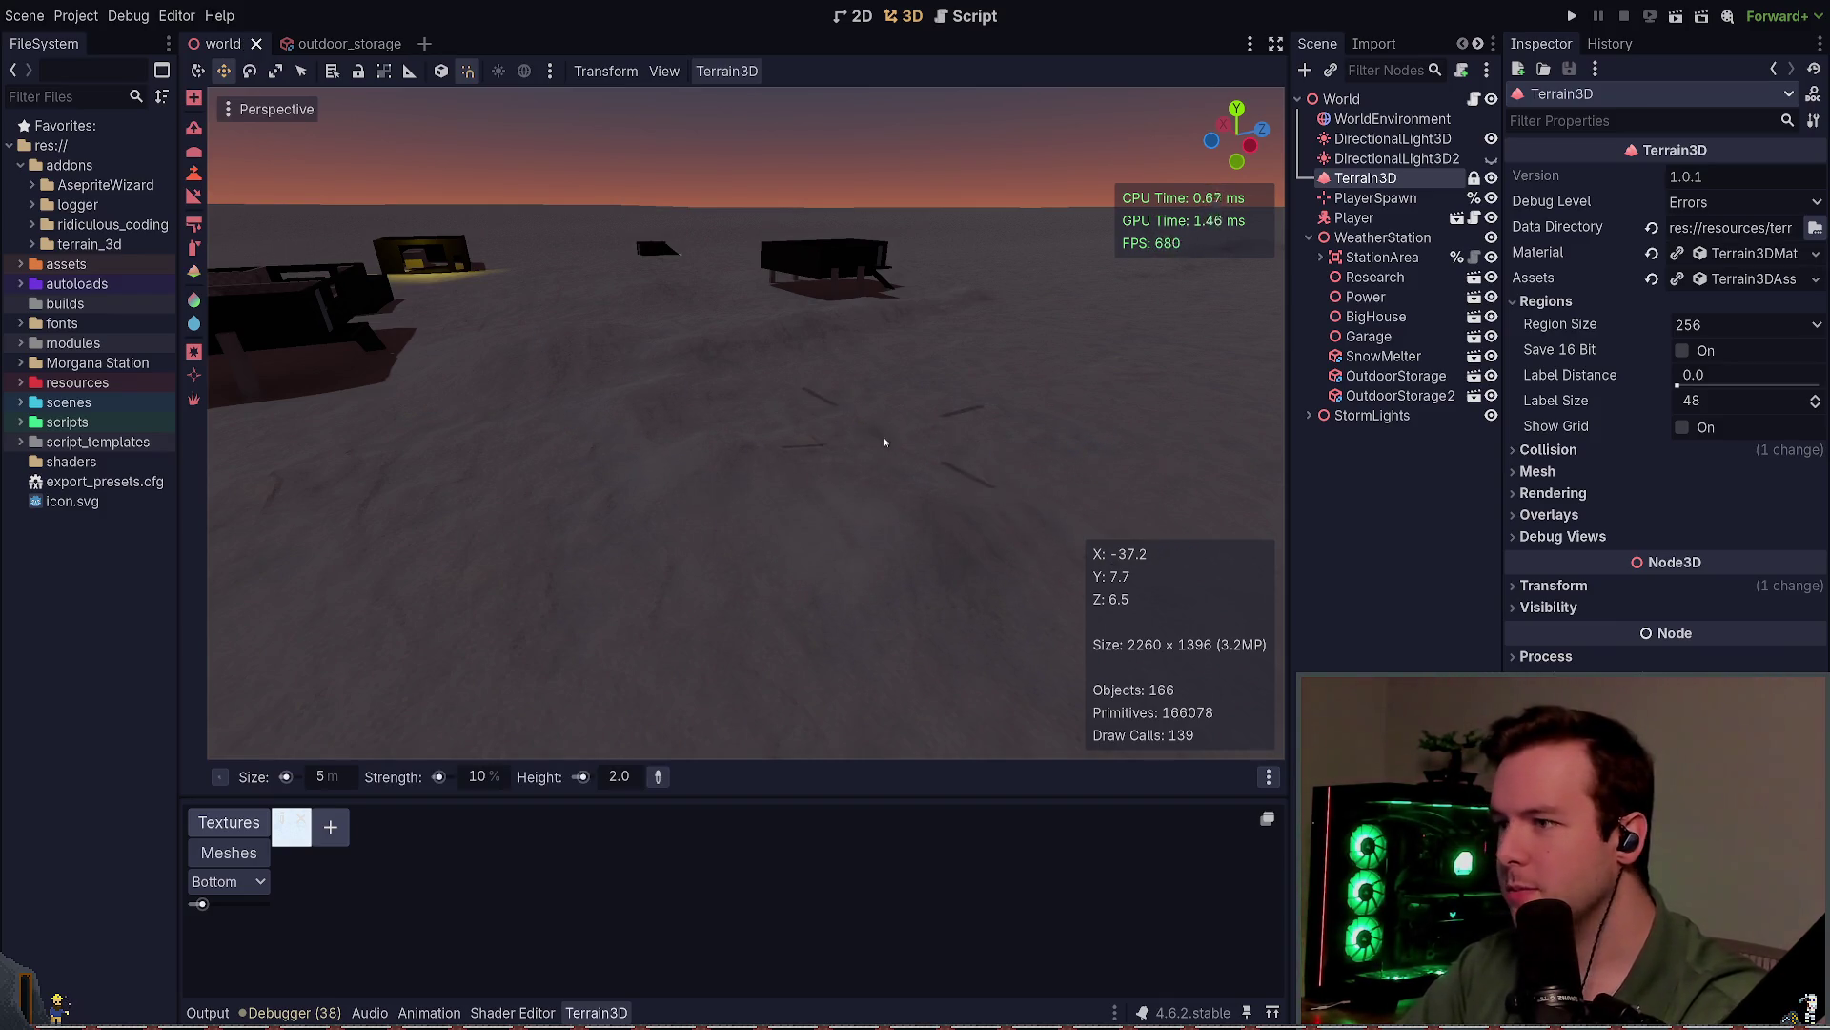
left_click(776, 416)
Step: Orbit and fly around the station to review the curving snow trail
left_click_drag(831, 435, 621, 422)
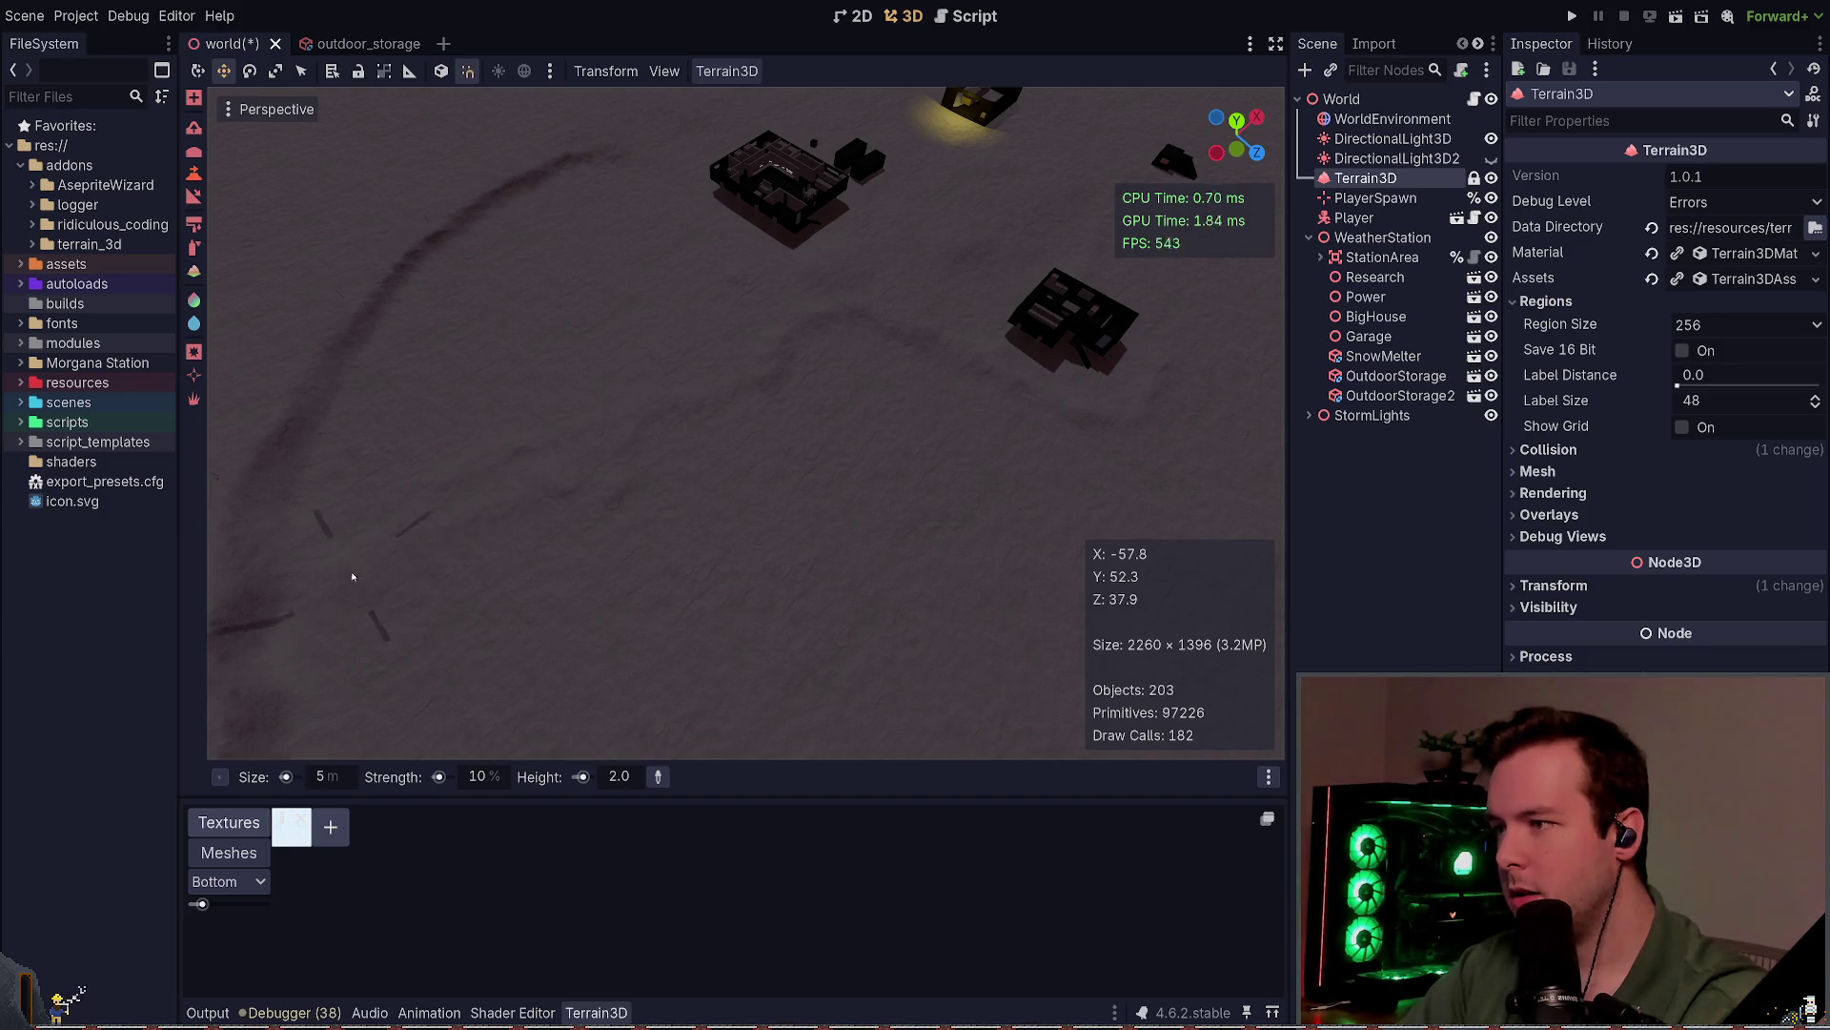
left_click_drag(701, 318, 943, 569)
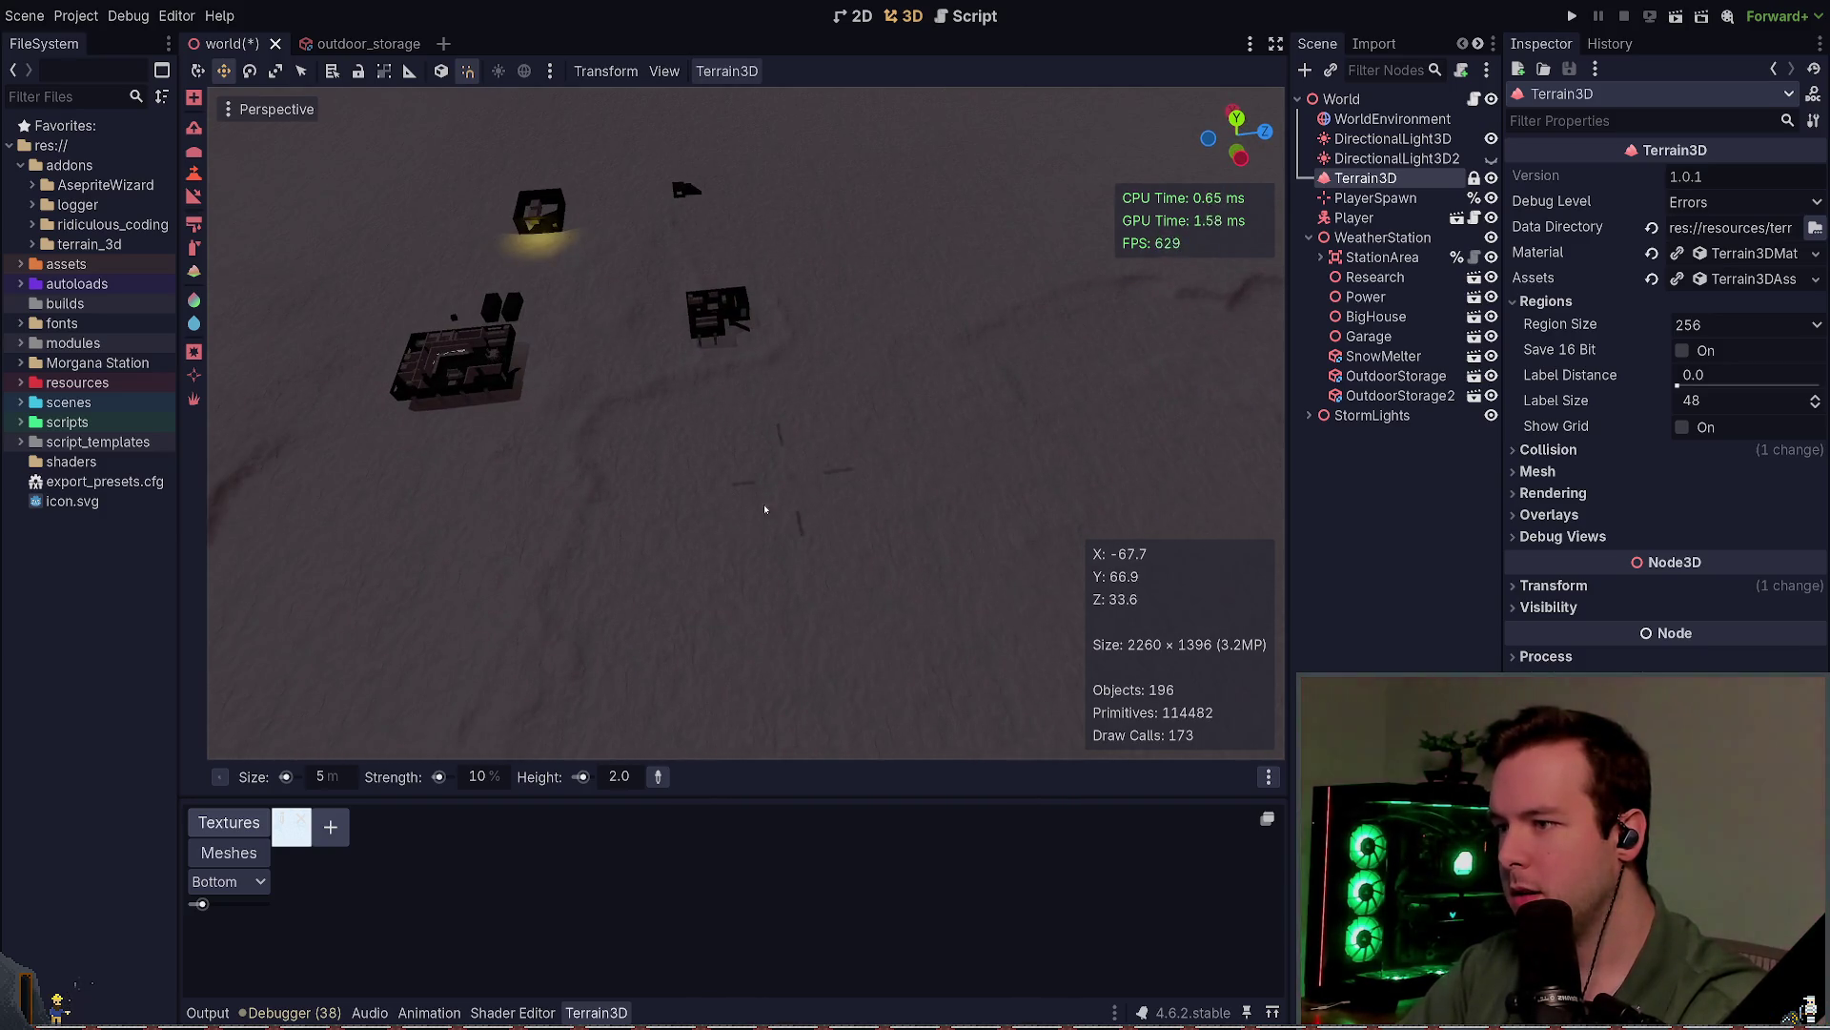
left_click_drag(849, 614, 761, 466)
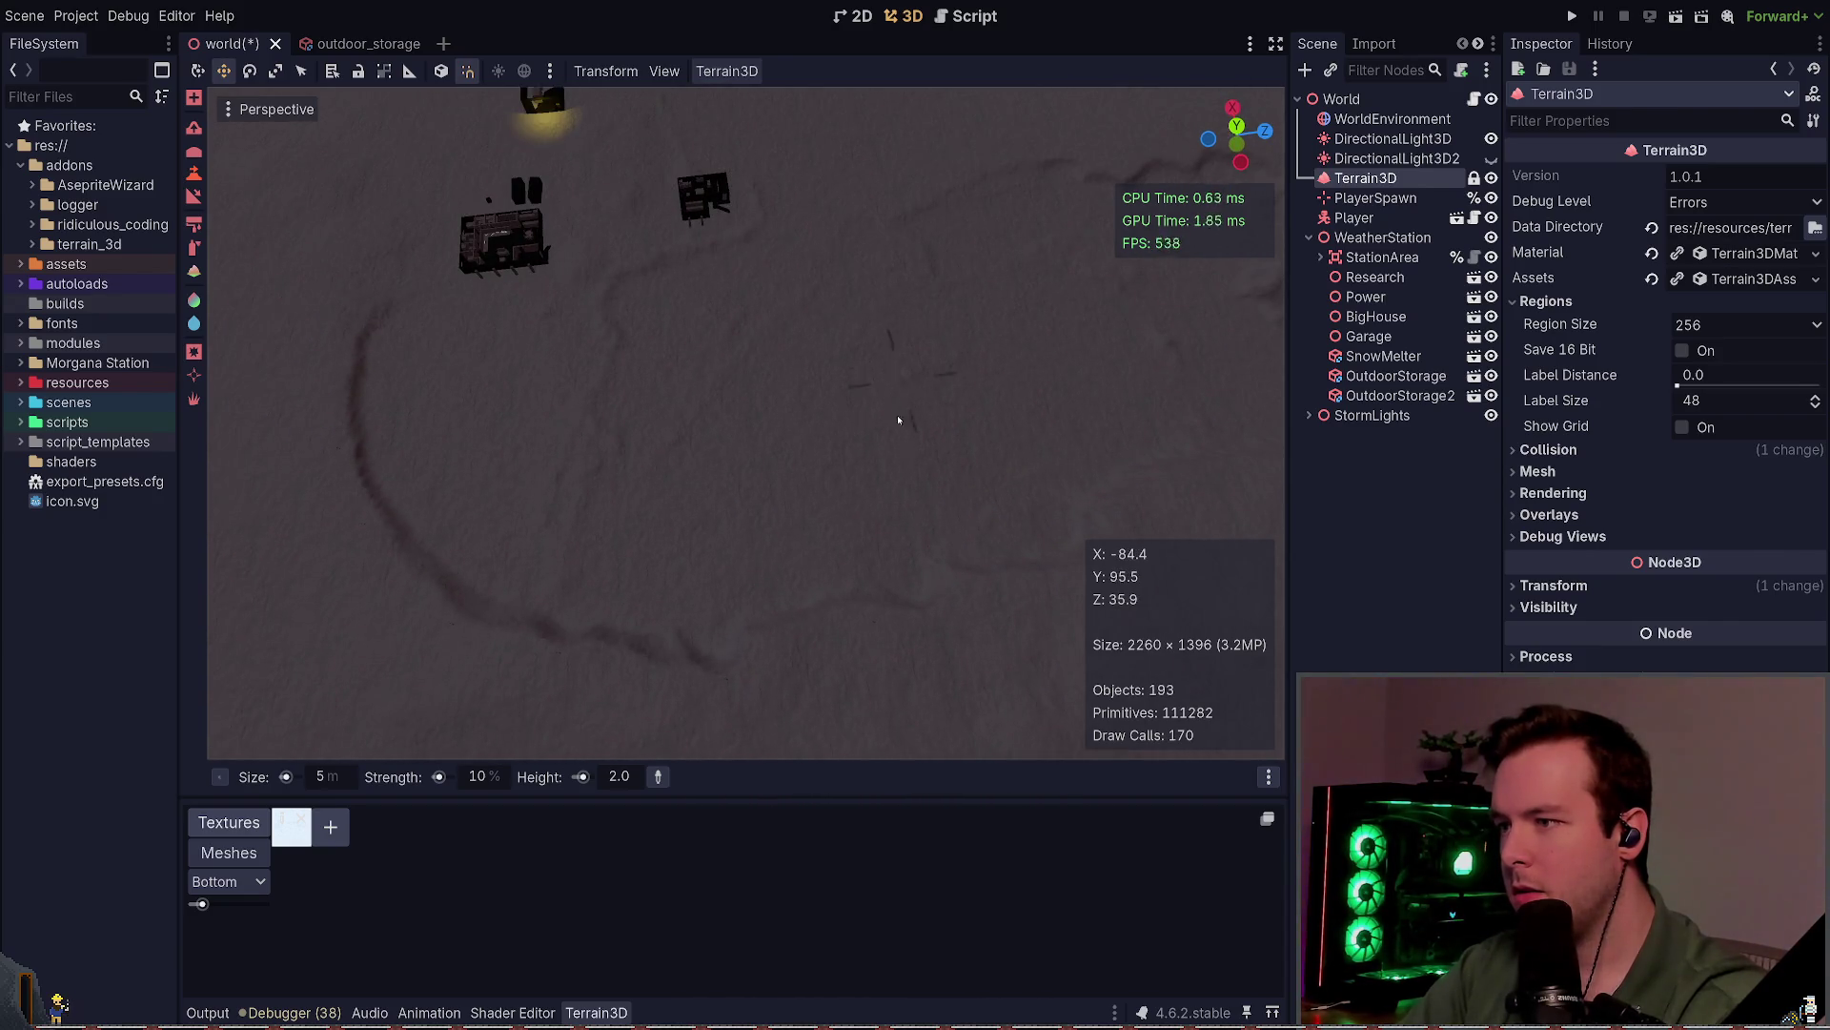
left_click_drag(864, 313, 948, 296)
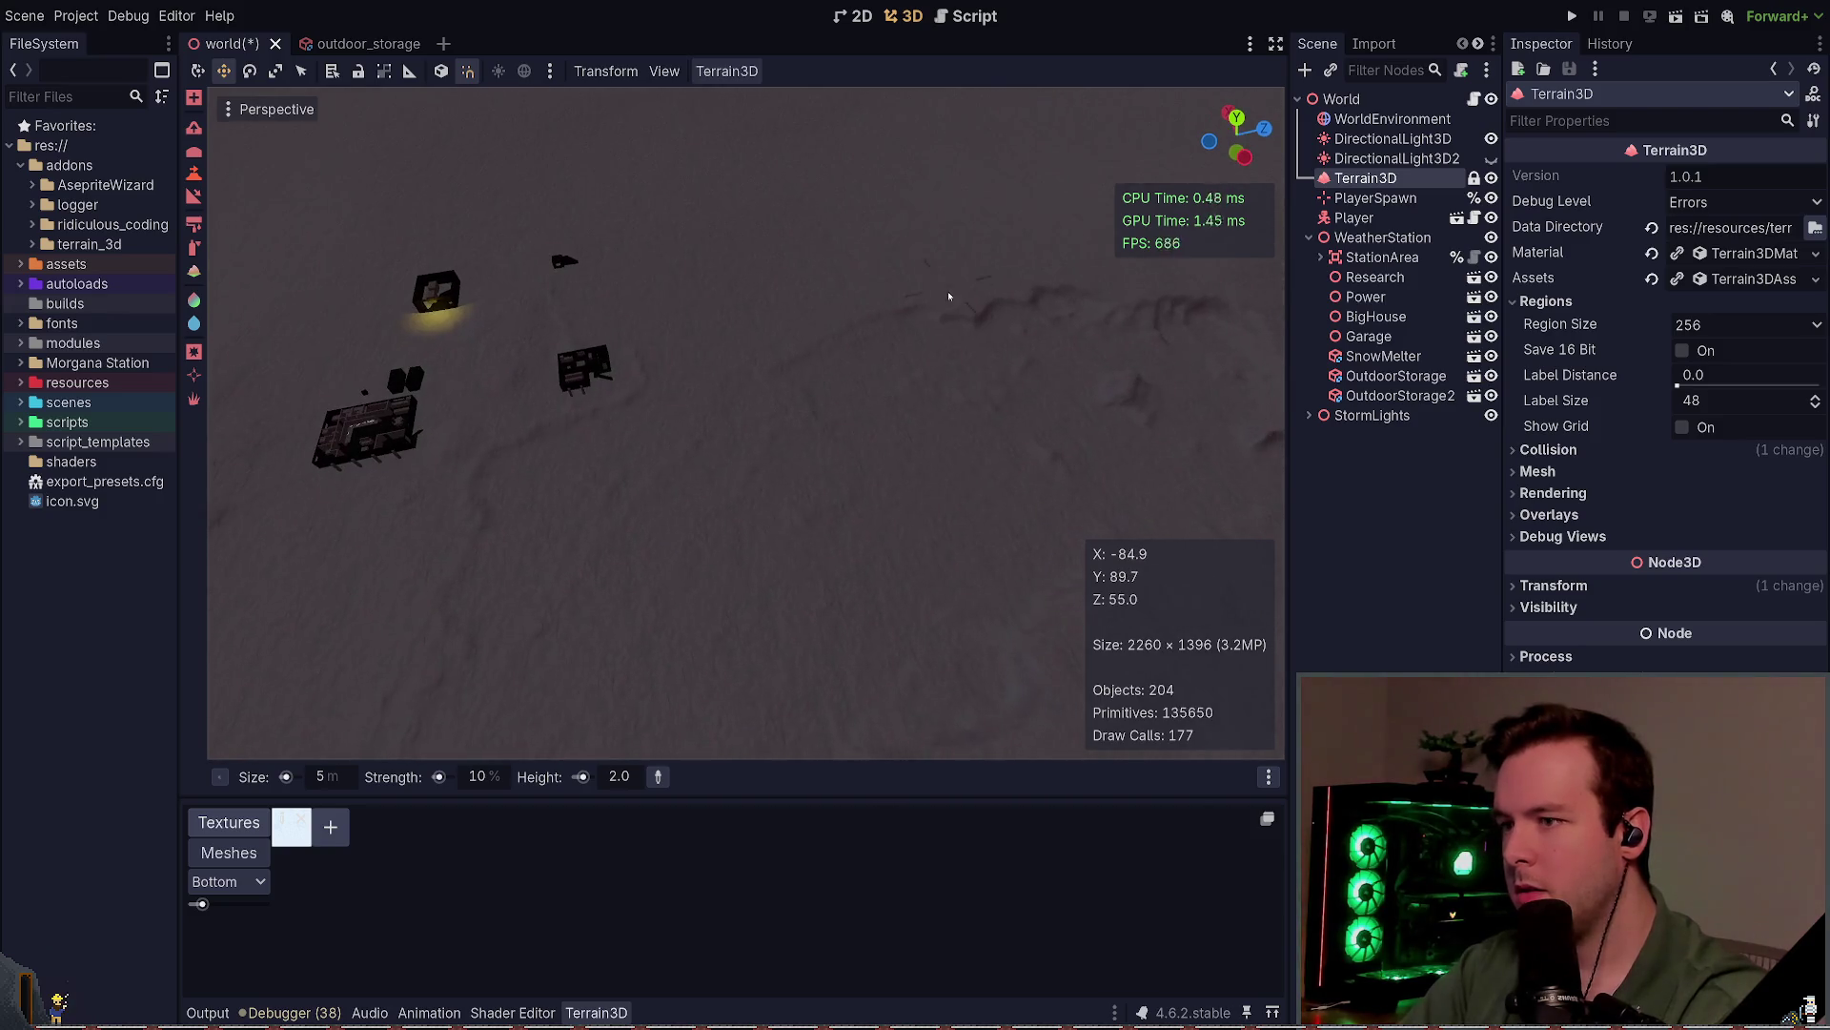
mouse_move(824, 648)
left_mouse_down()
mouse_move(797, 329)
mouse_move(770, 365)
mouse_move(906, 398)
left_mouse_up()
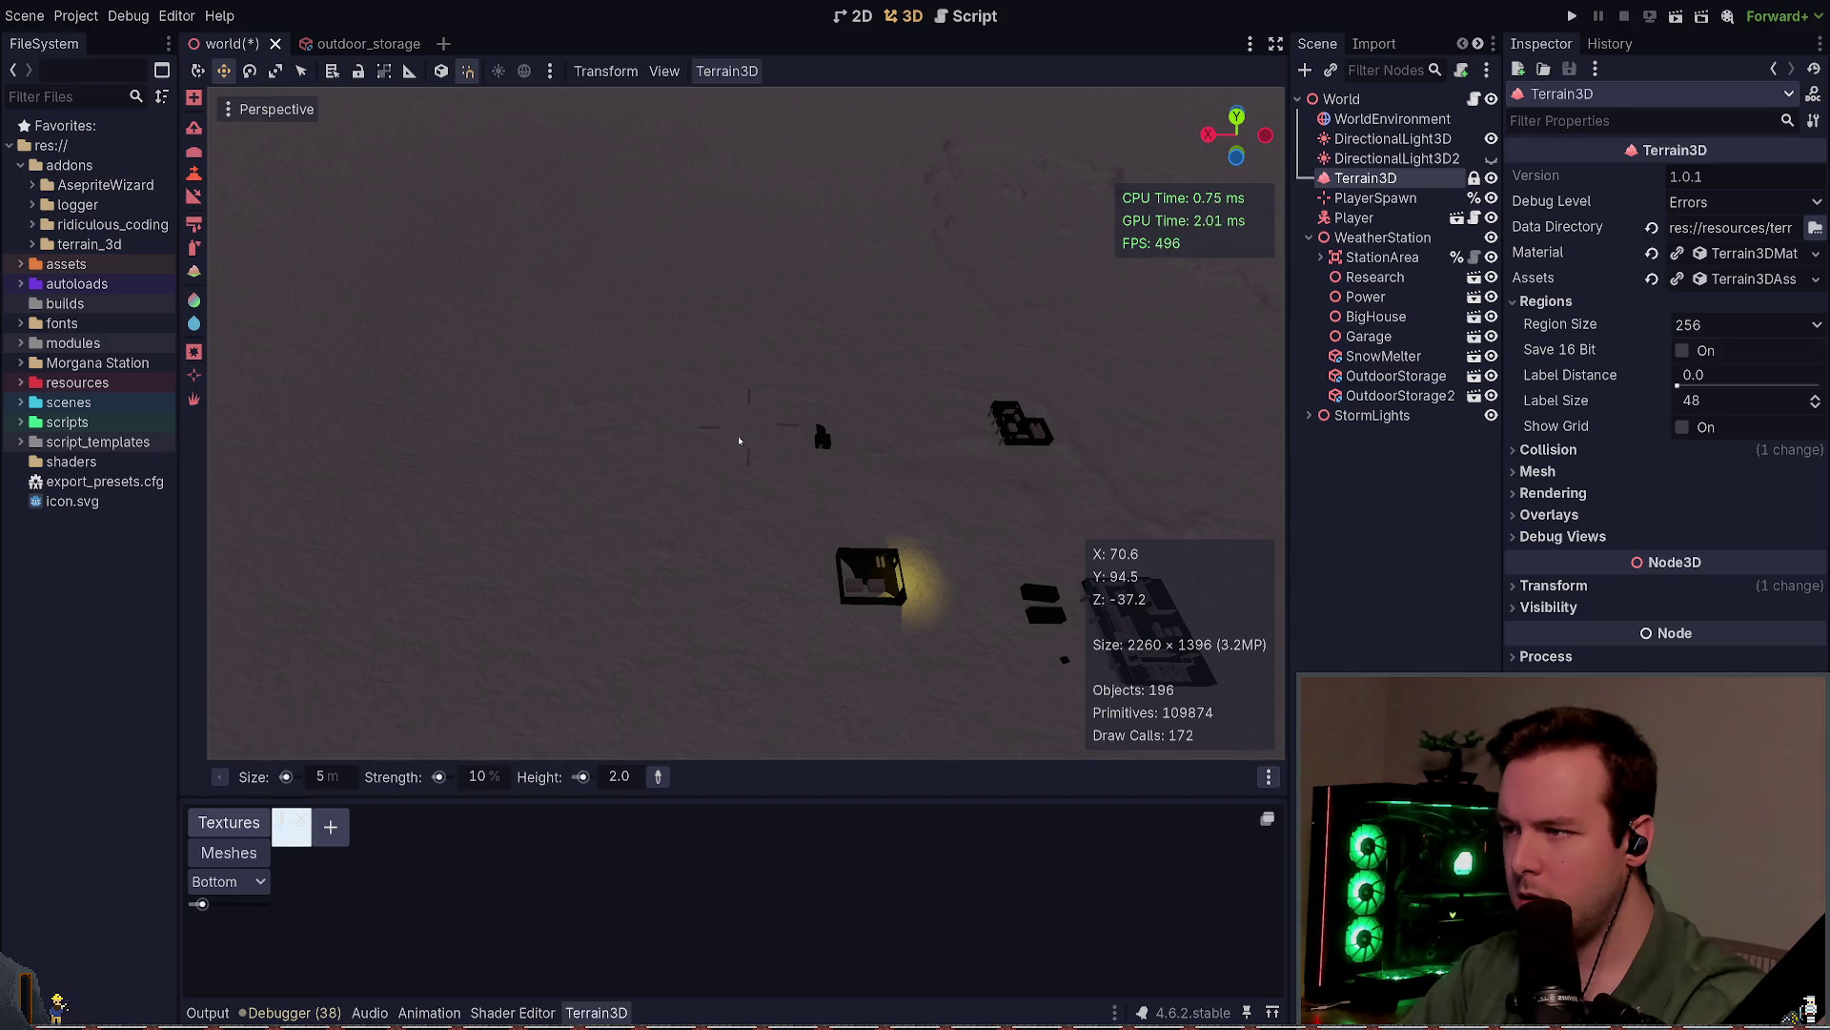
mouse_move(740, 440)
left_mouse_down()
mouse_move(981, 565)
mouse_move(916, 517)
left_mouse_up()
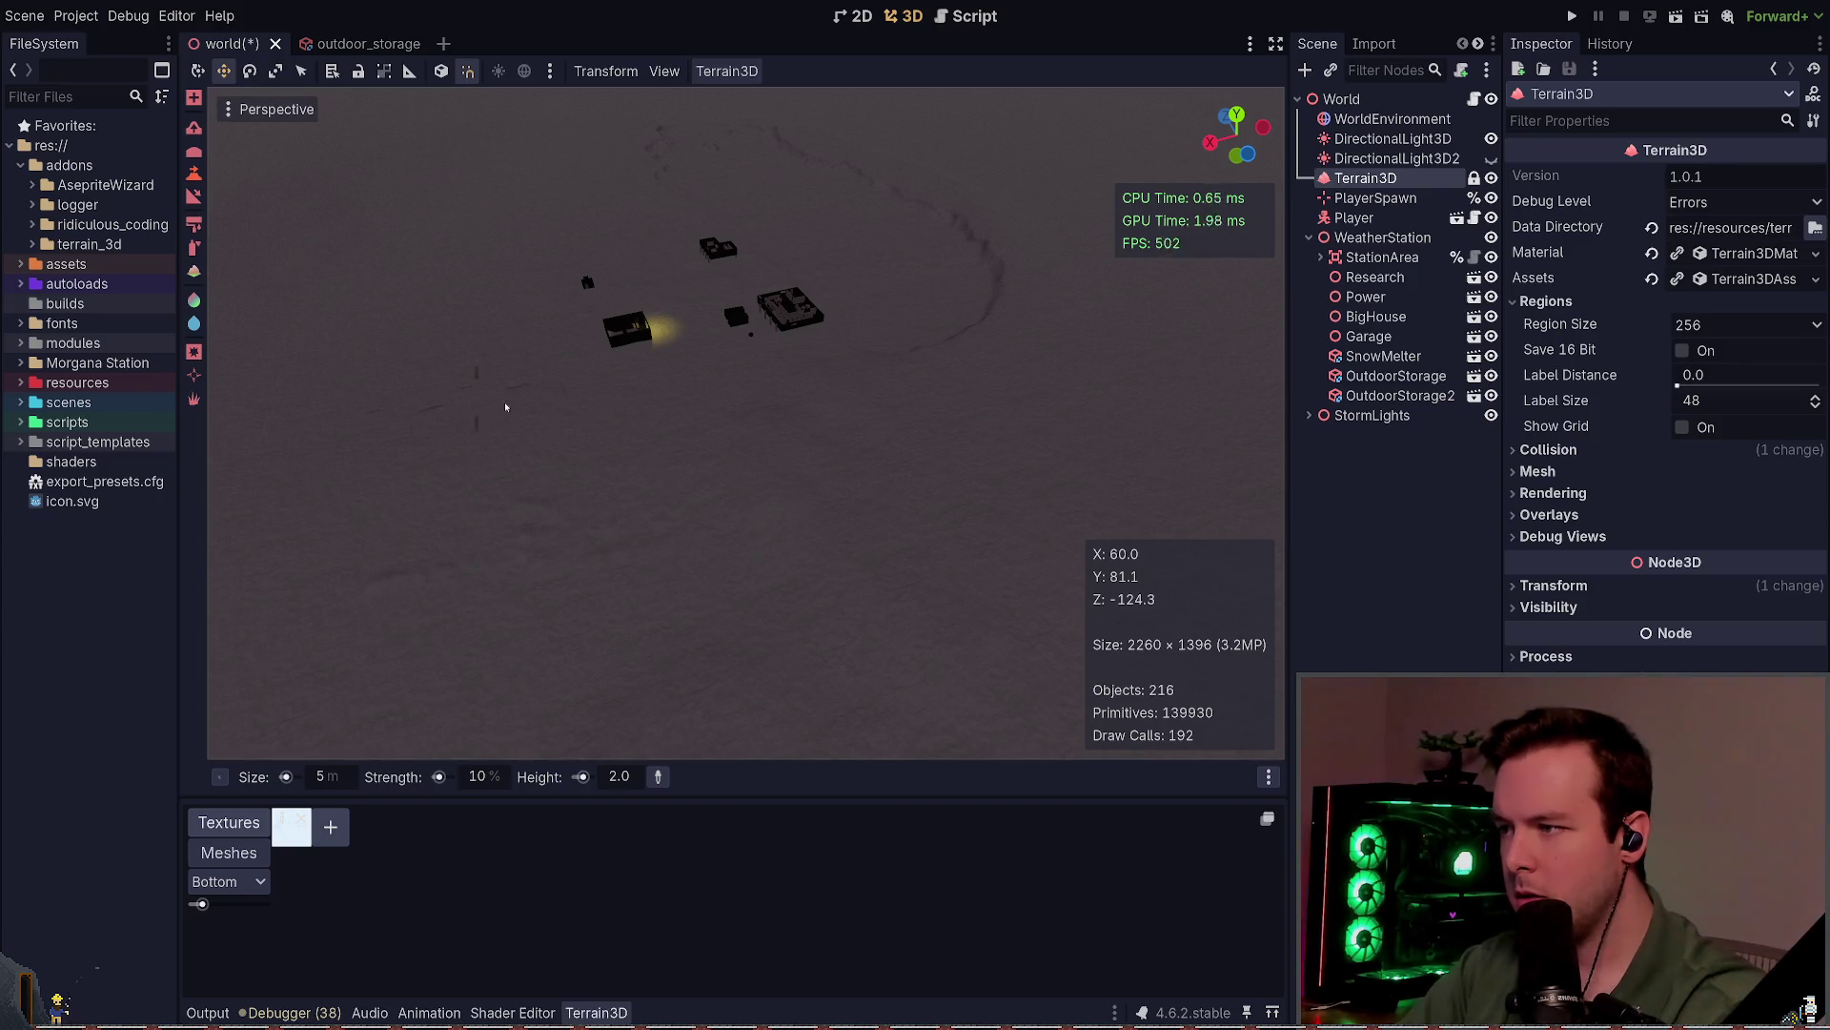
key("w")
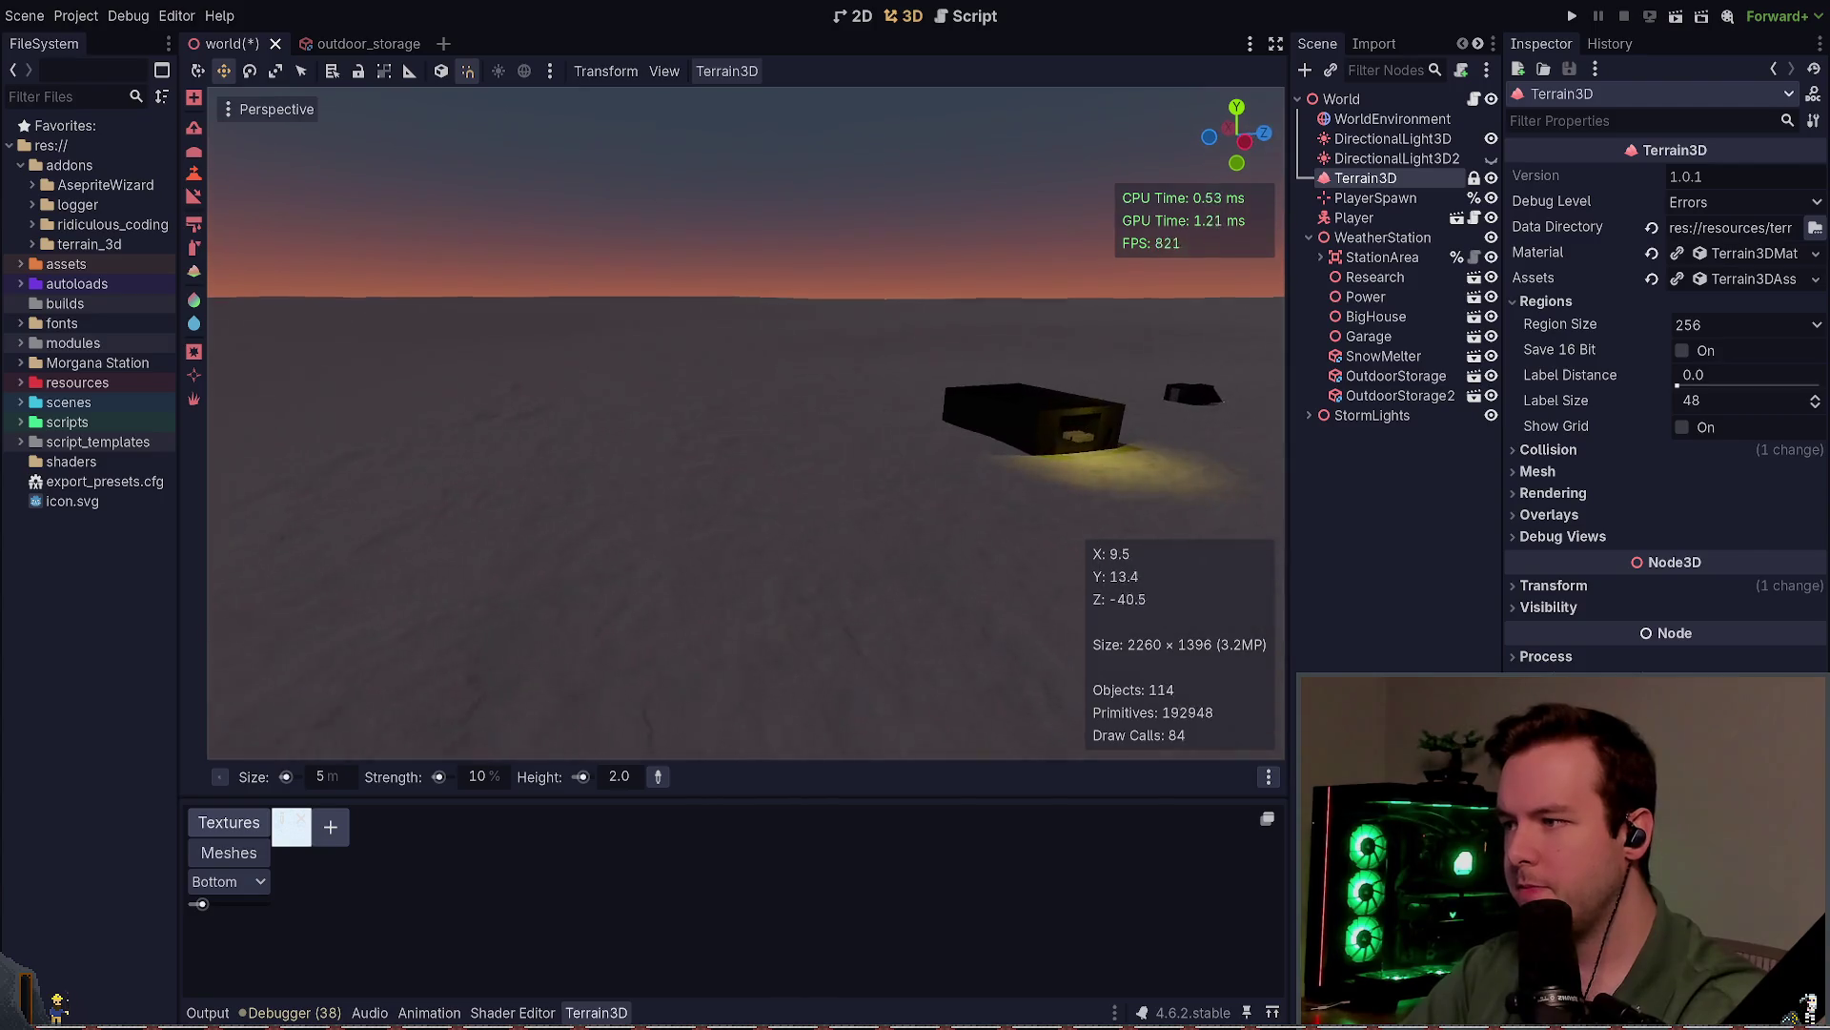
Step: Raise snow in front of the building at ground level, saving along the way
key("ctrl+s")
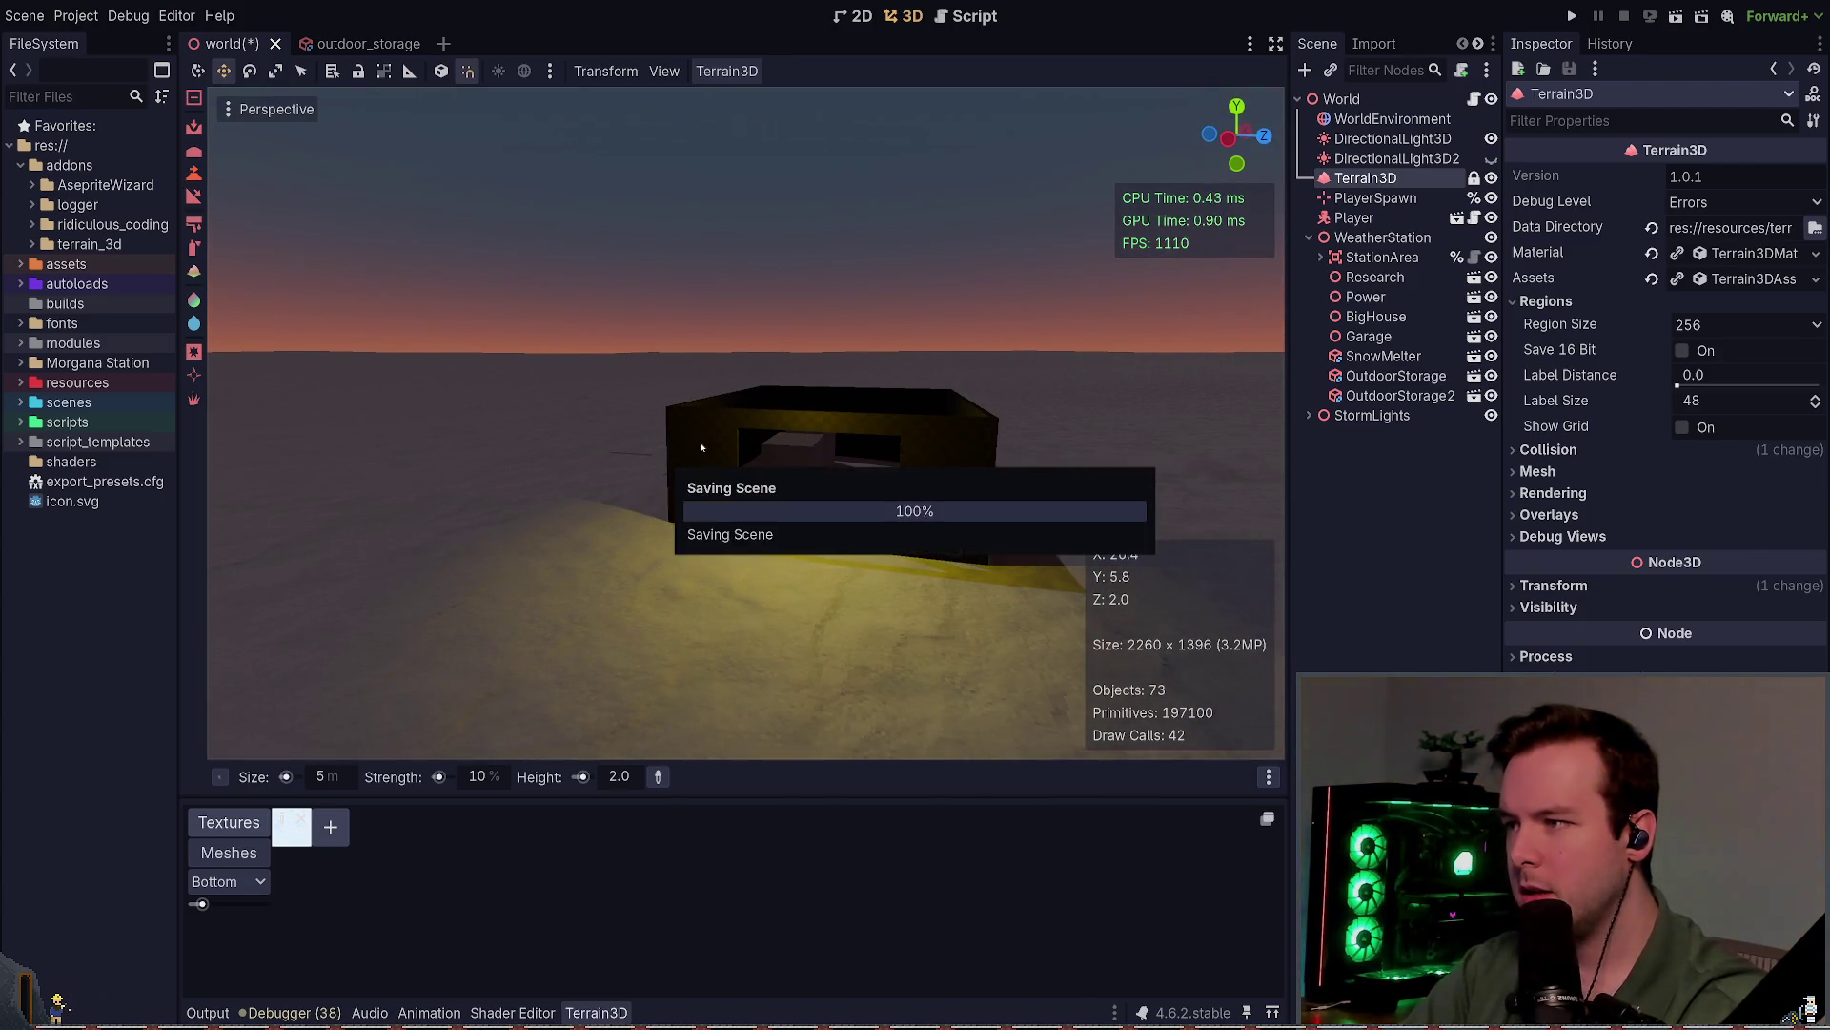
key("s")
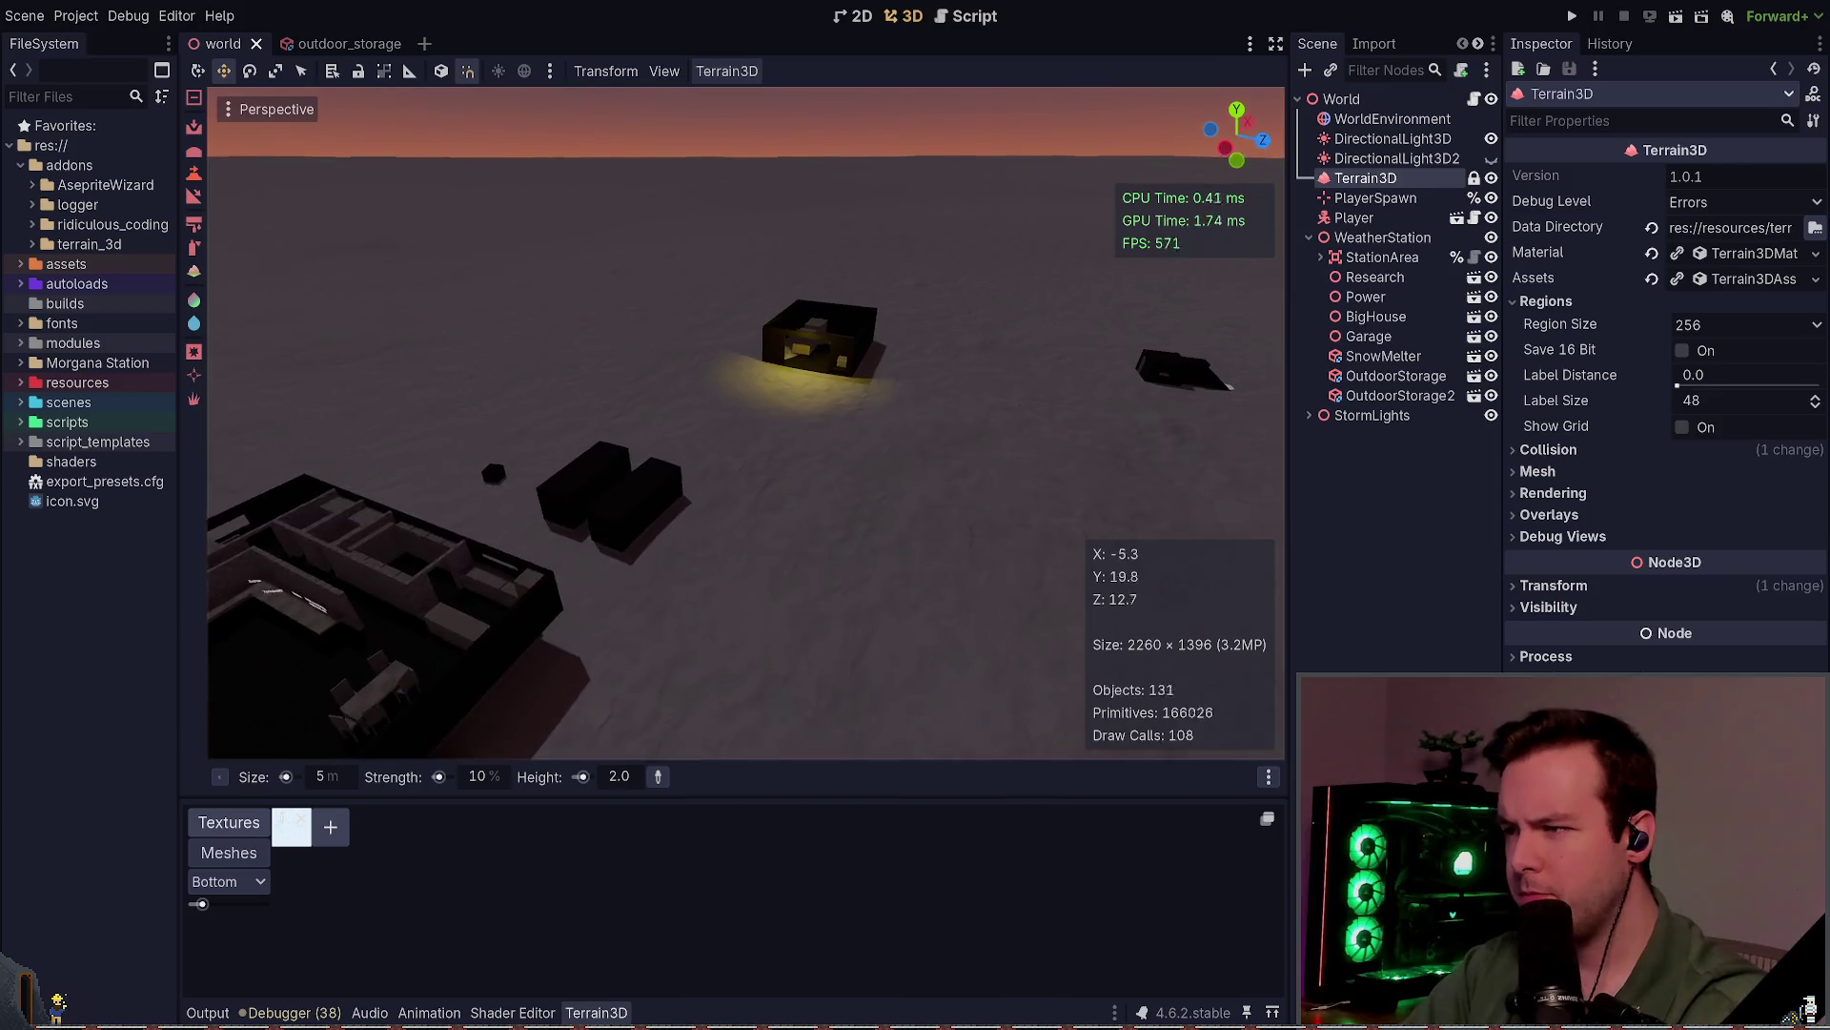
key("w")
mouse_move(724, 395)
left_mouse_down()
mouse_move(658, 441)
mouse_move(715, 380)
mouse_move(667, 397)
left_mouse_up()
key("w")
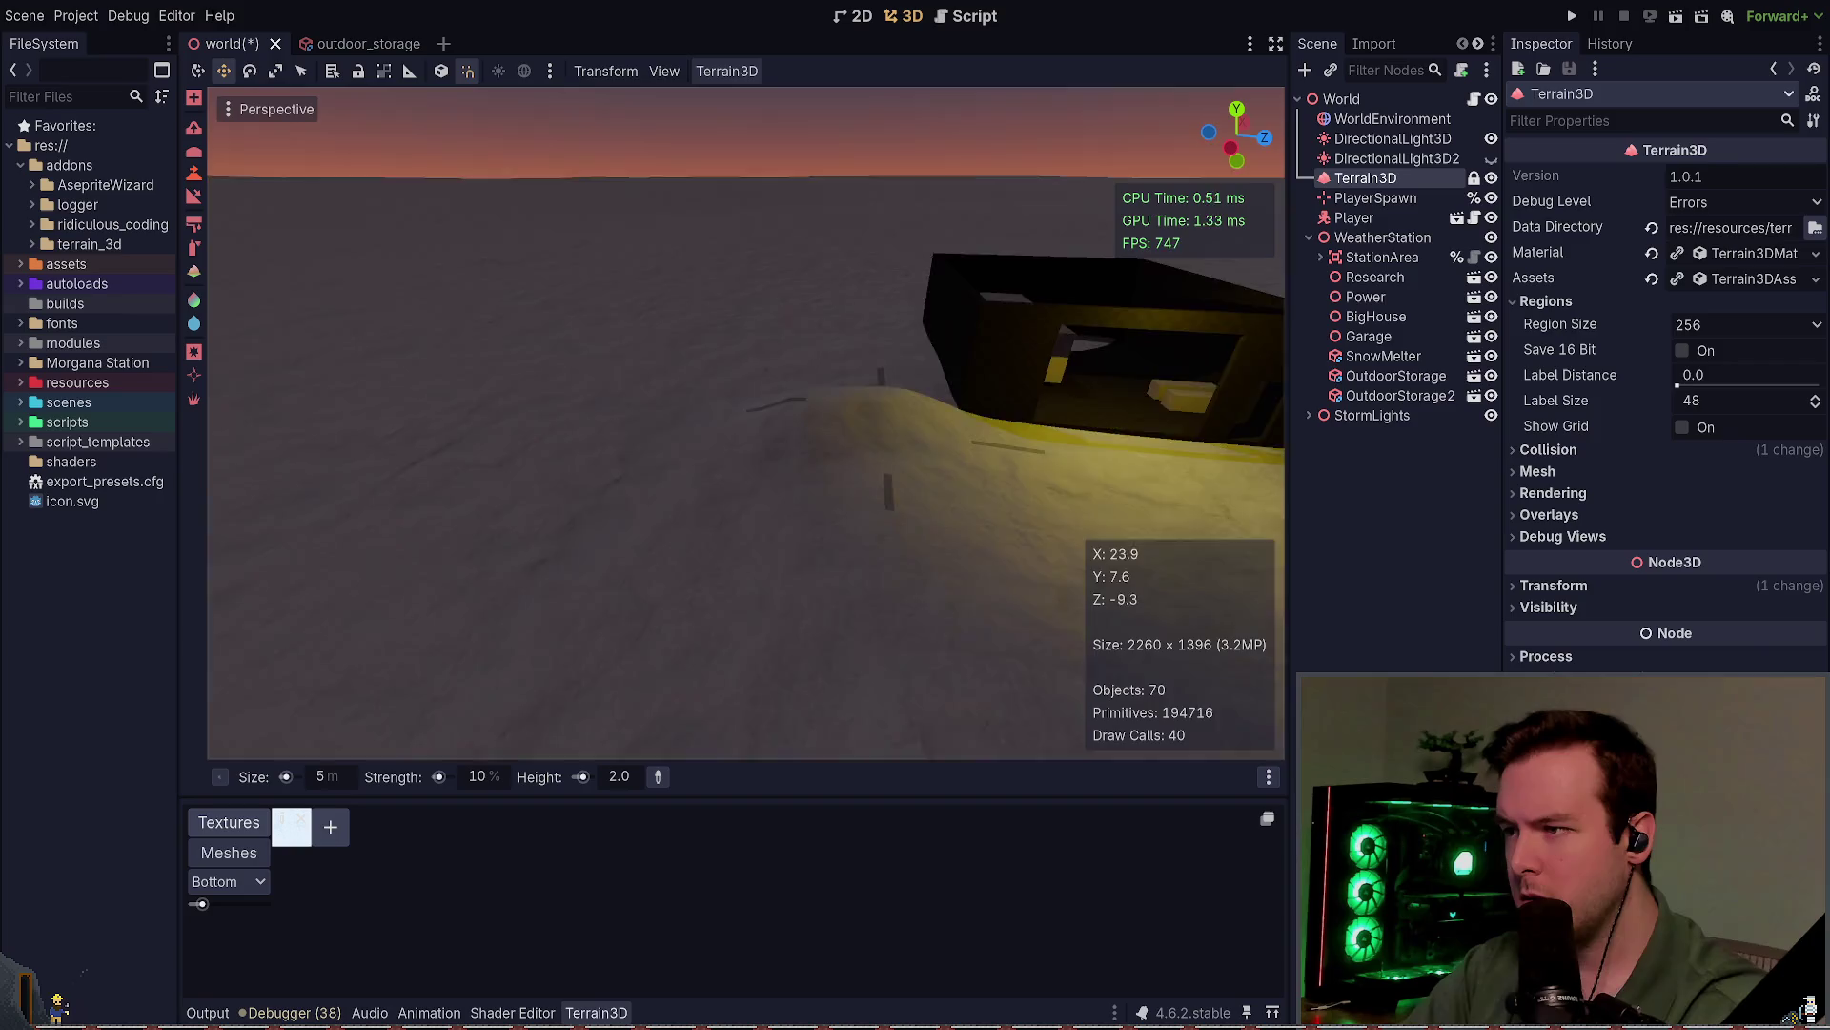
key("s")
key("ctrl+s")
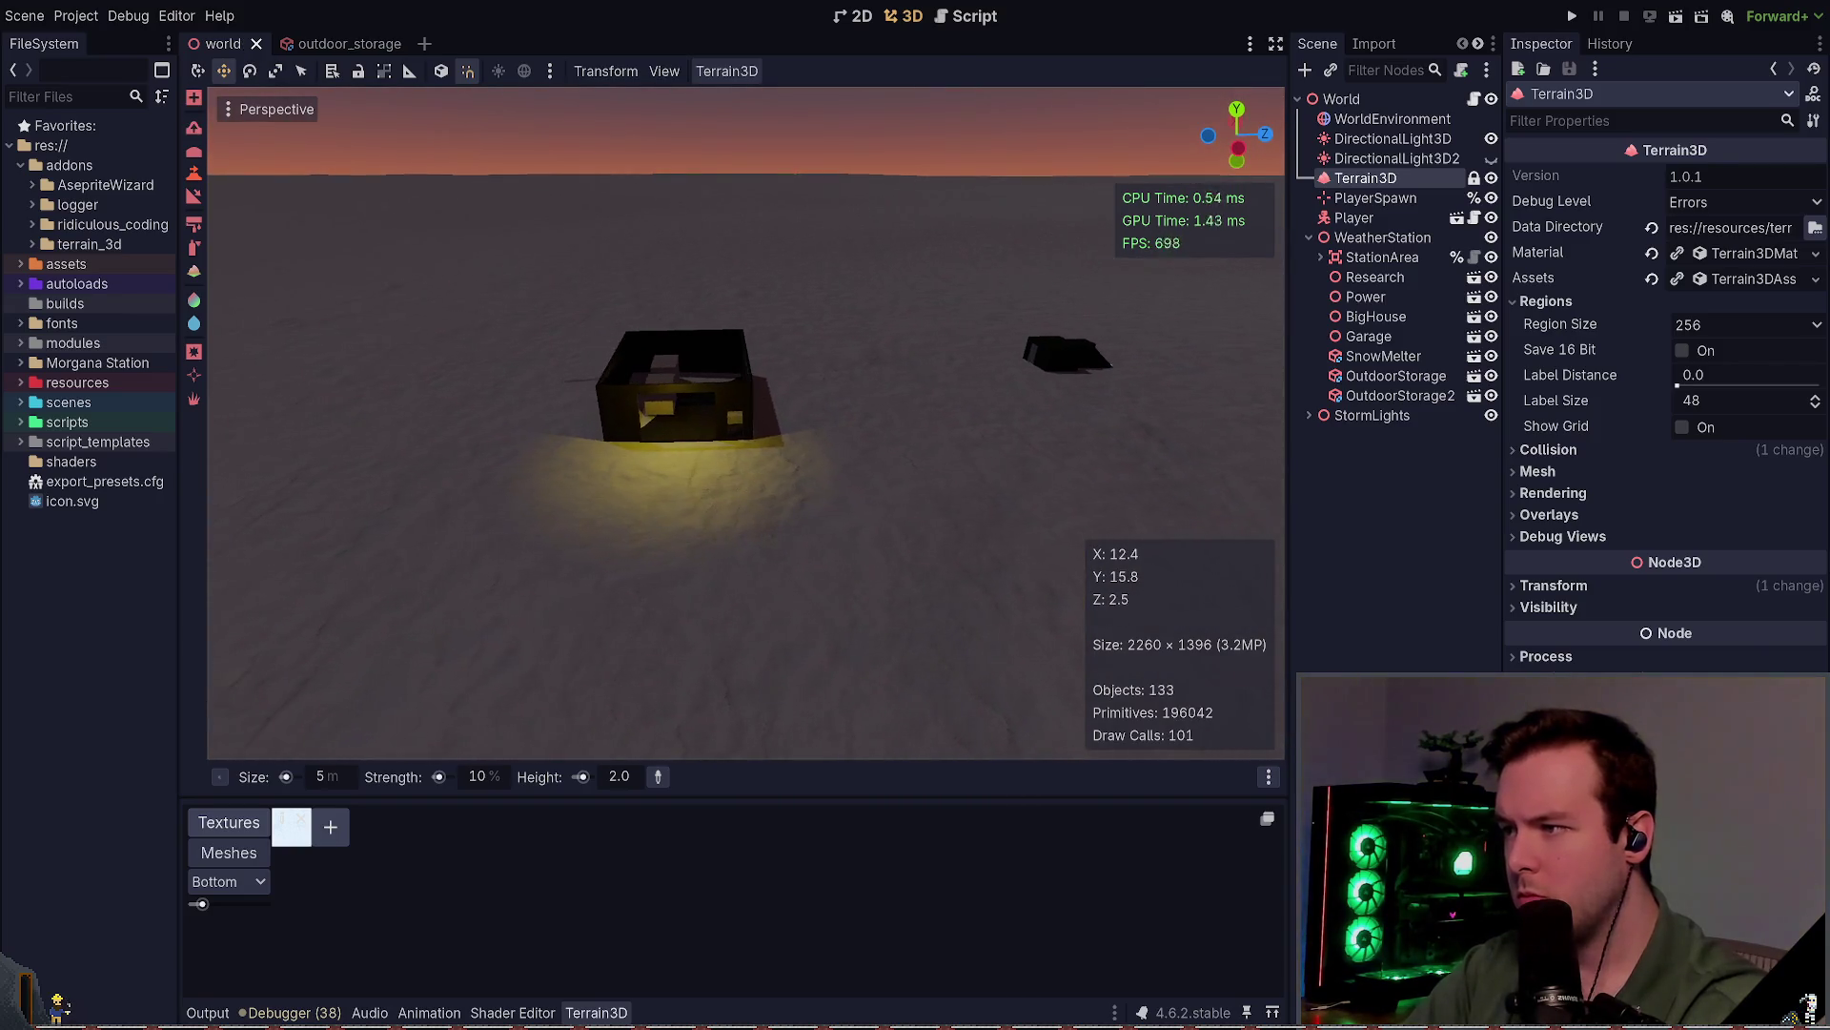
key("w")
left_click_drag(882, 411, 852, 398)
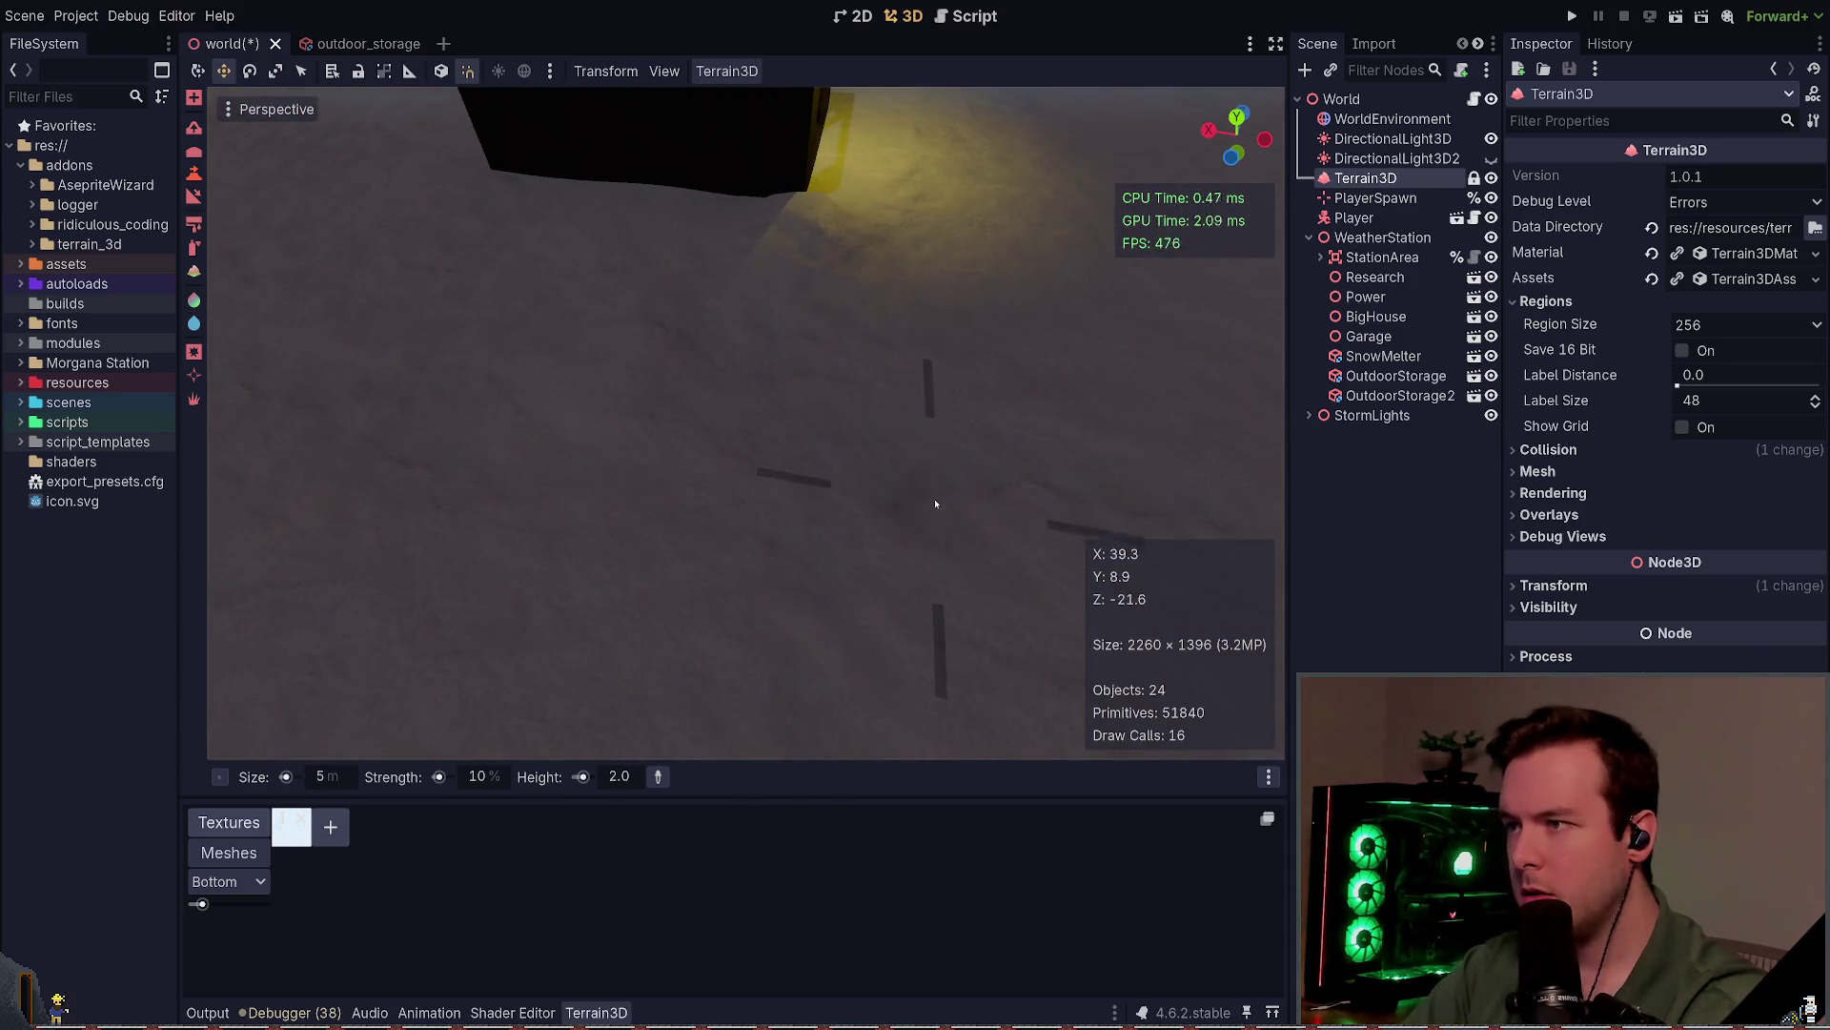
key("ctrl+s")
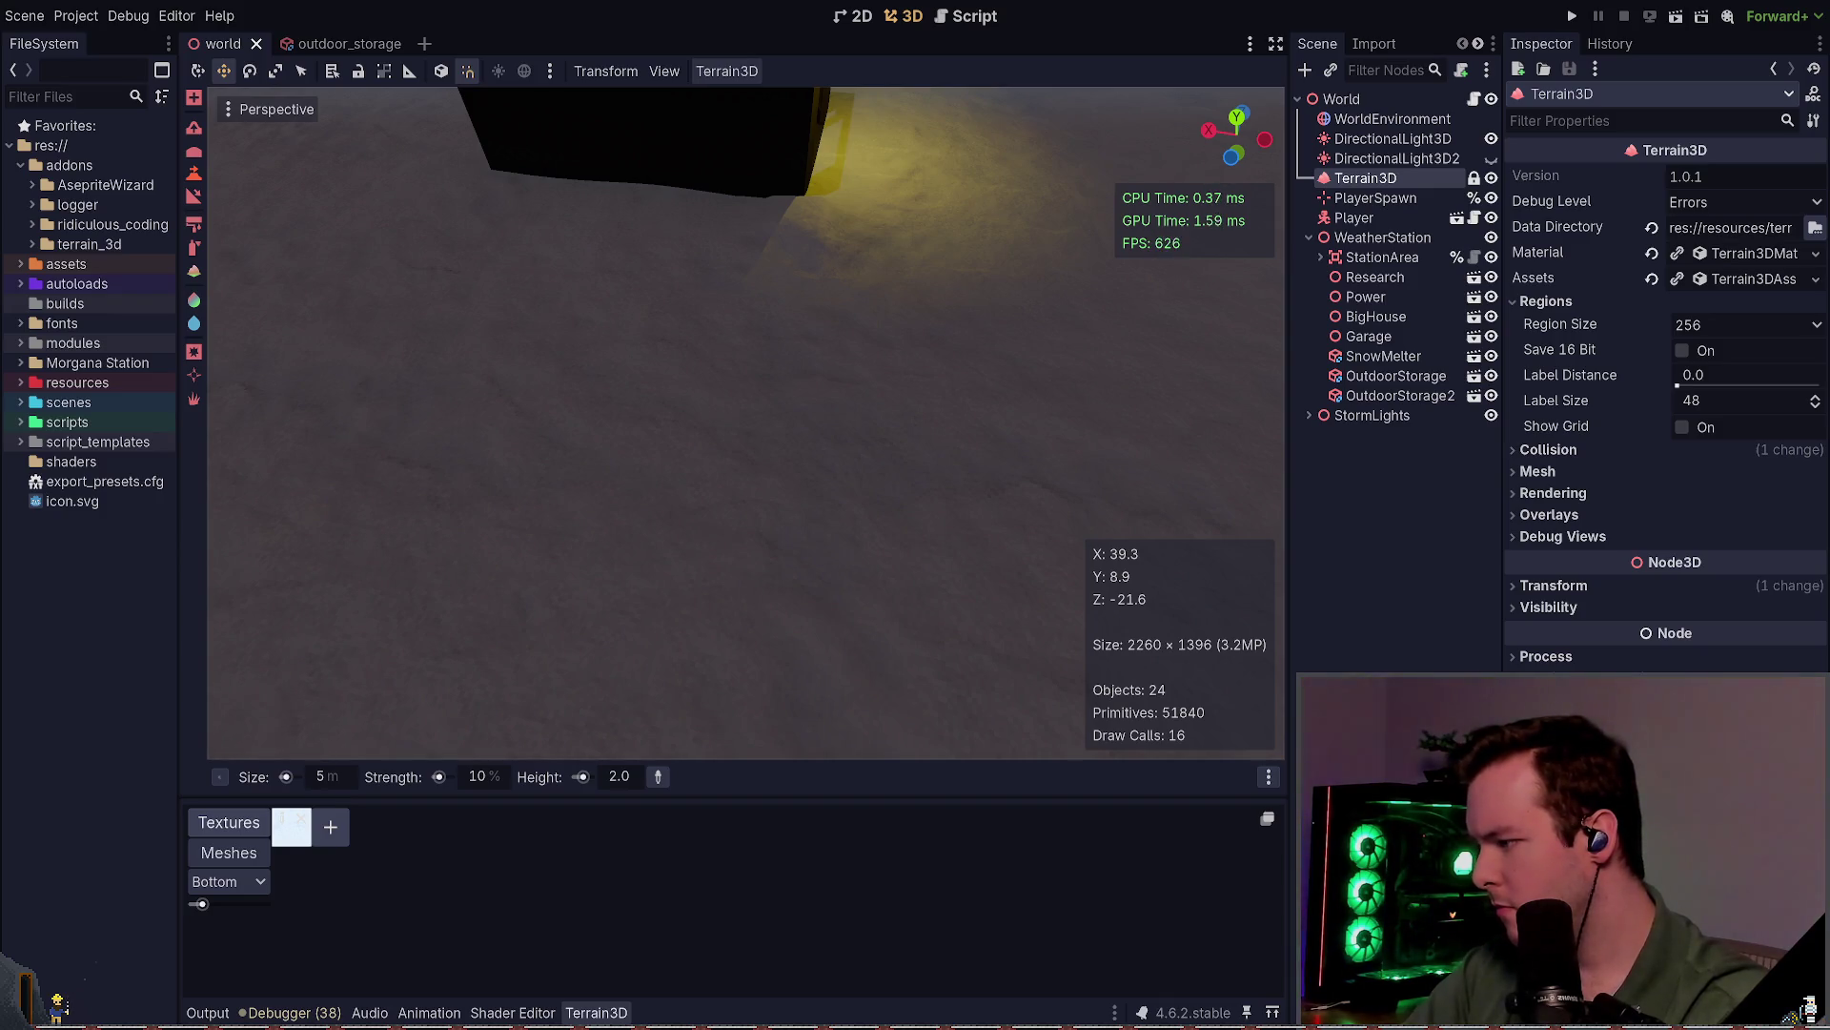
Step: Enlarge the brush to 10 m, reshape the snow mound around the building, and save
left_click_drag(327, 776, 348, 776)
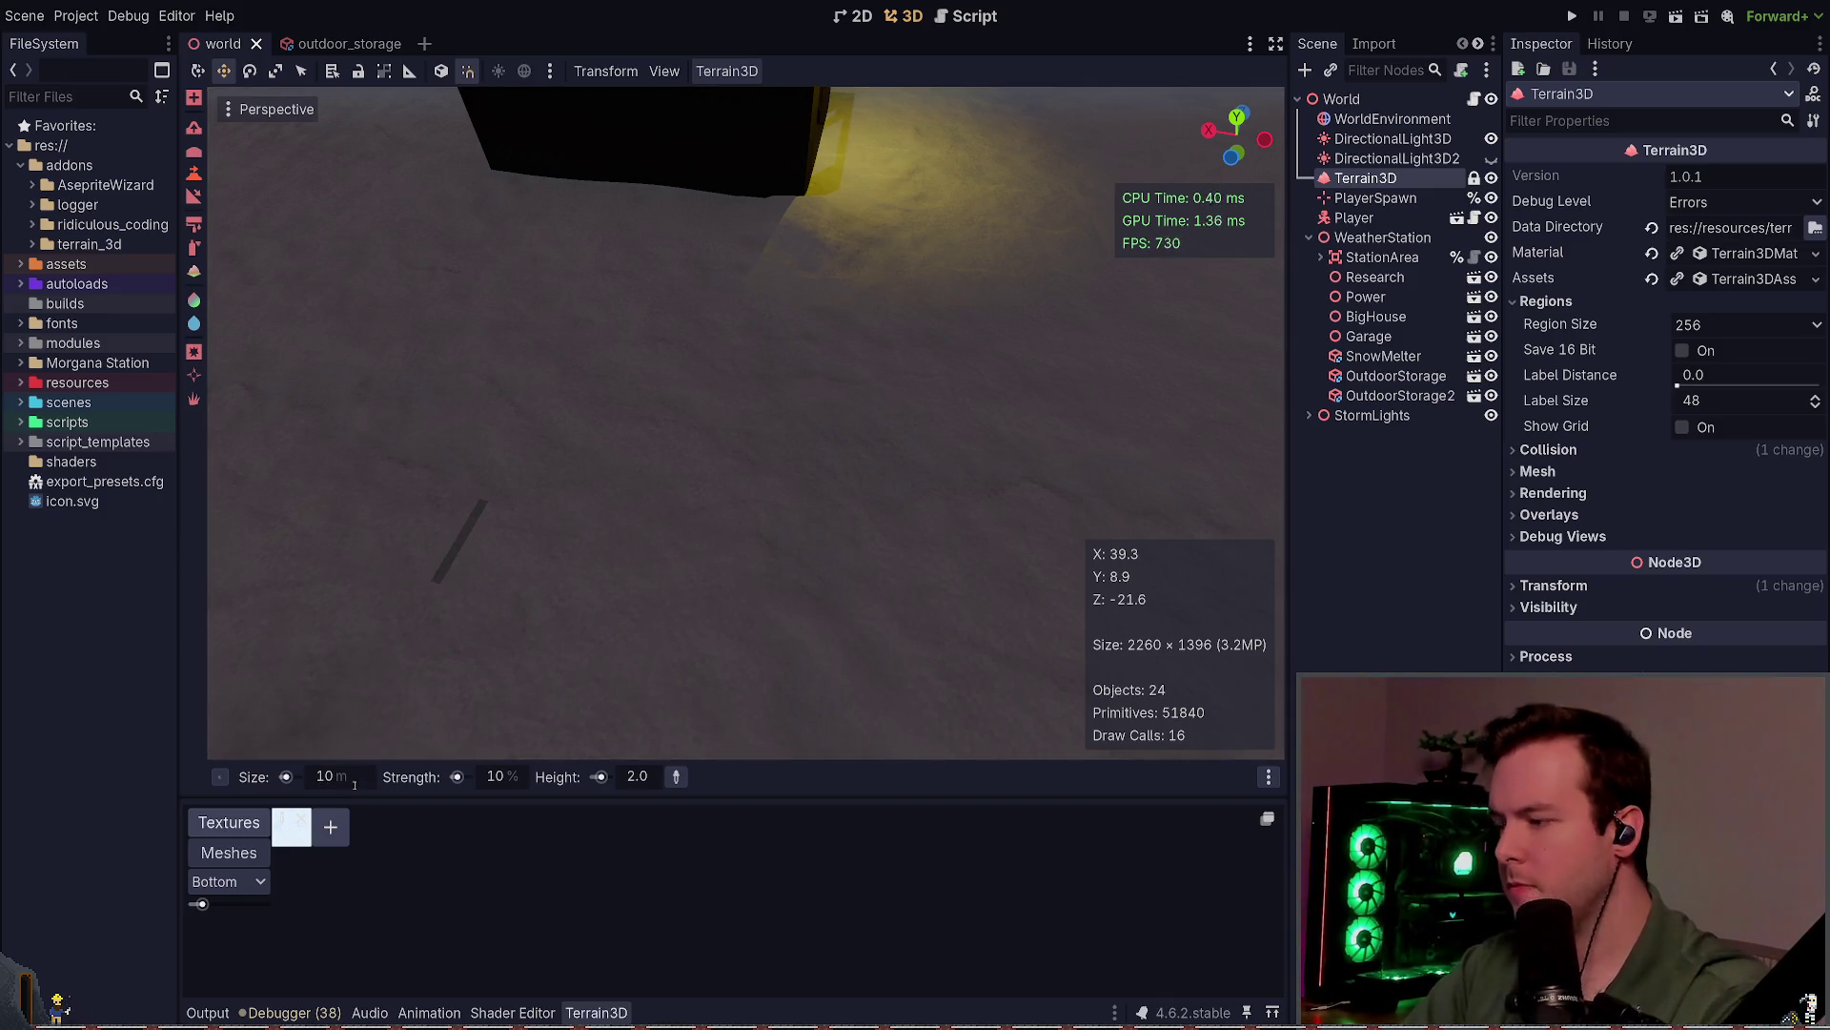
left_click(807, 289)
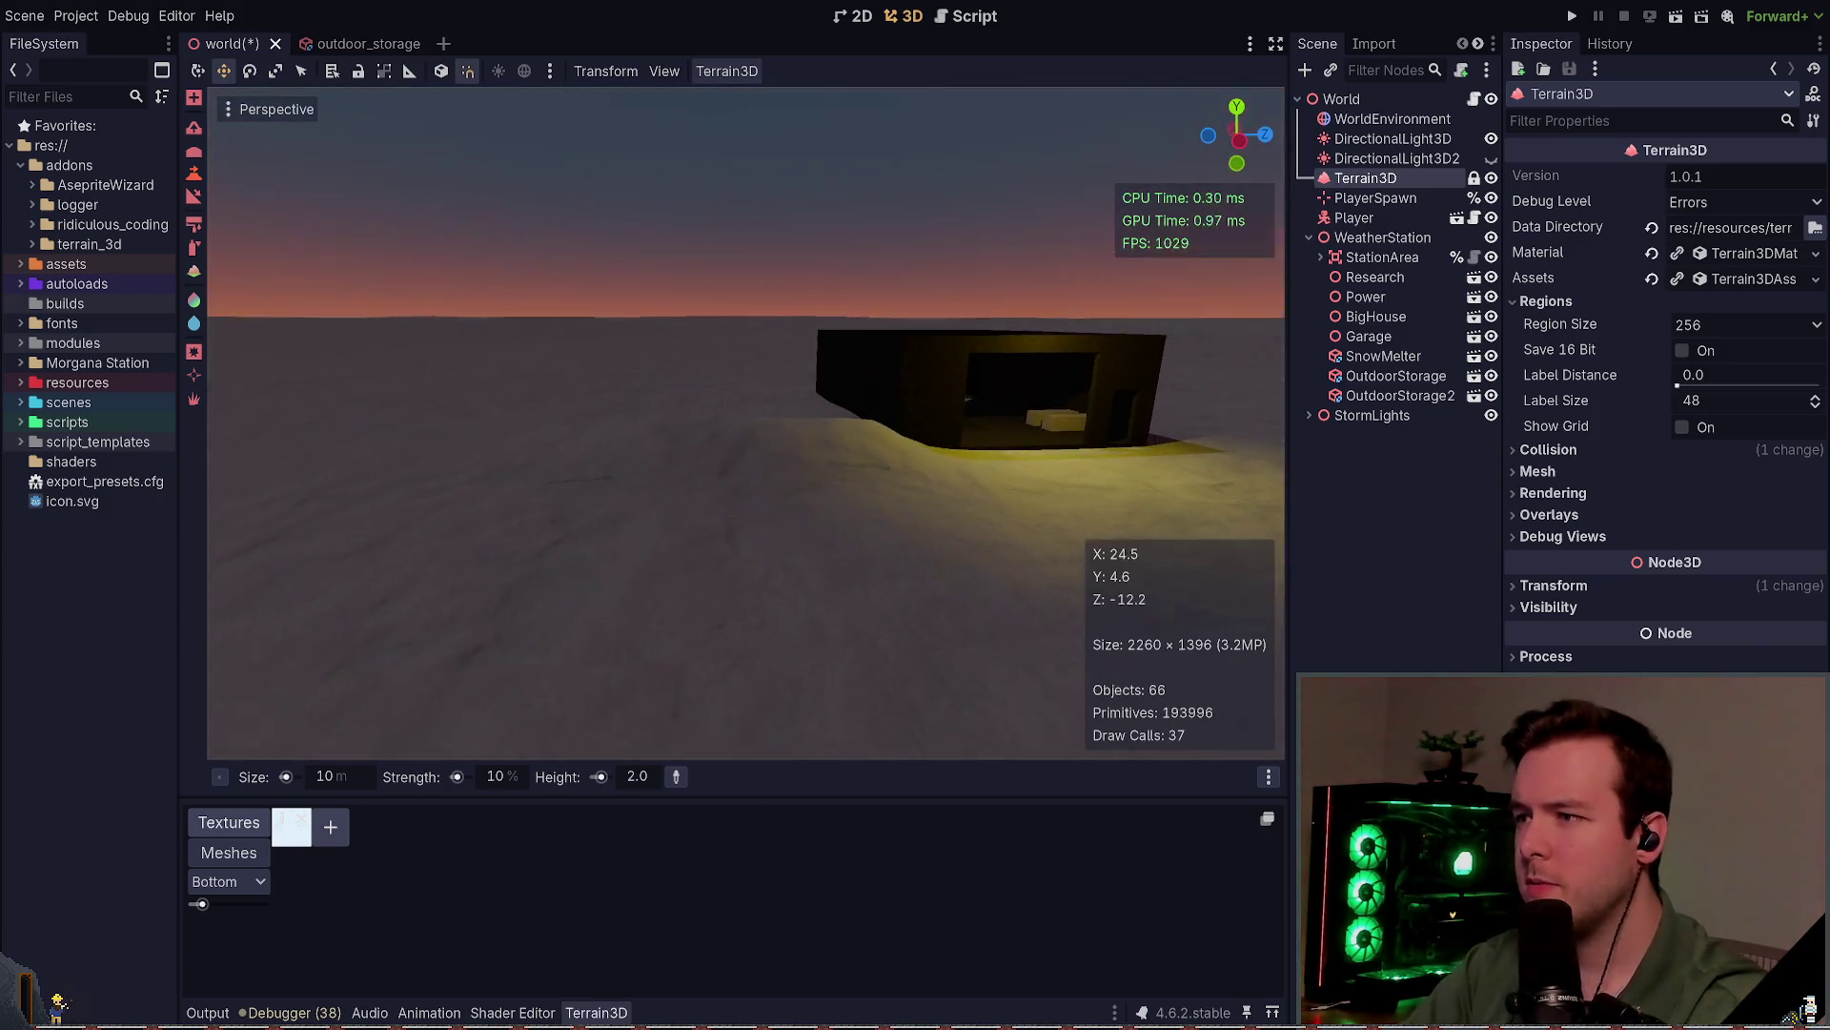
scroll(746, 494, "down", 5)
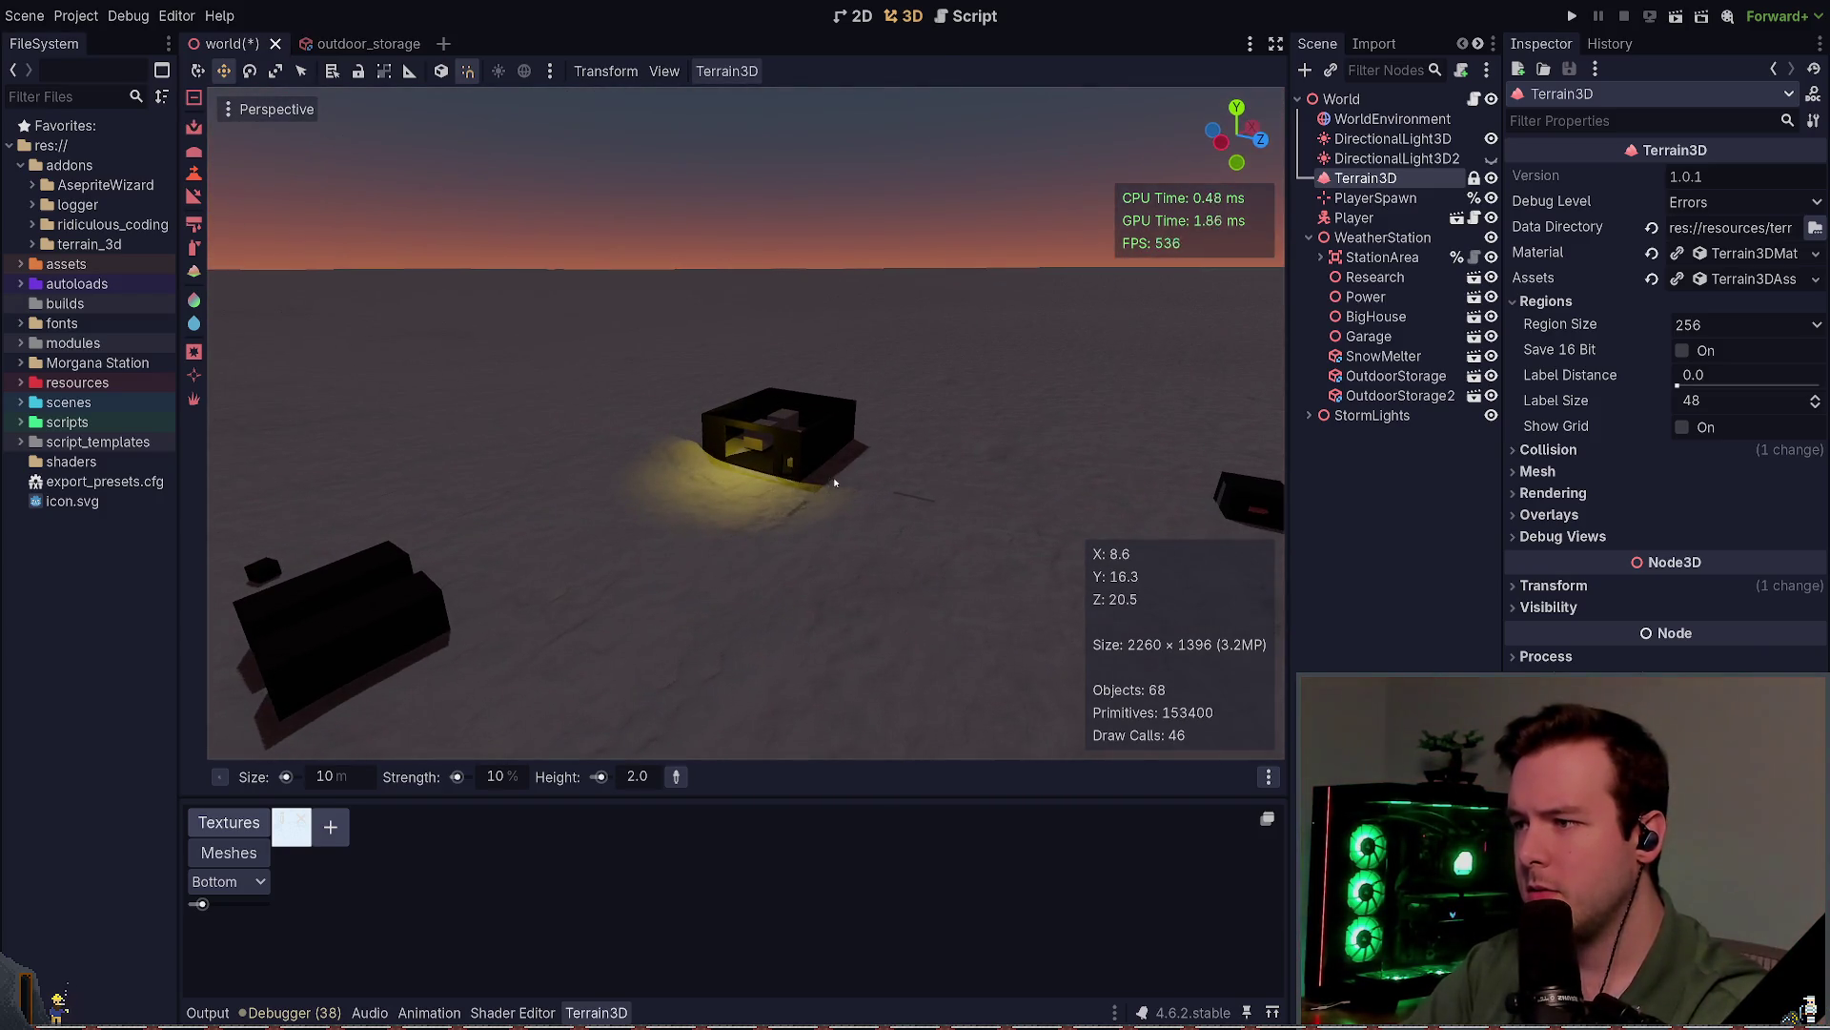
scroll(801, 486, "up", 4)
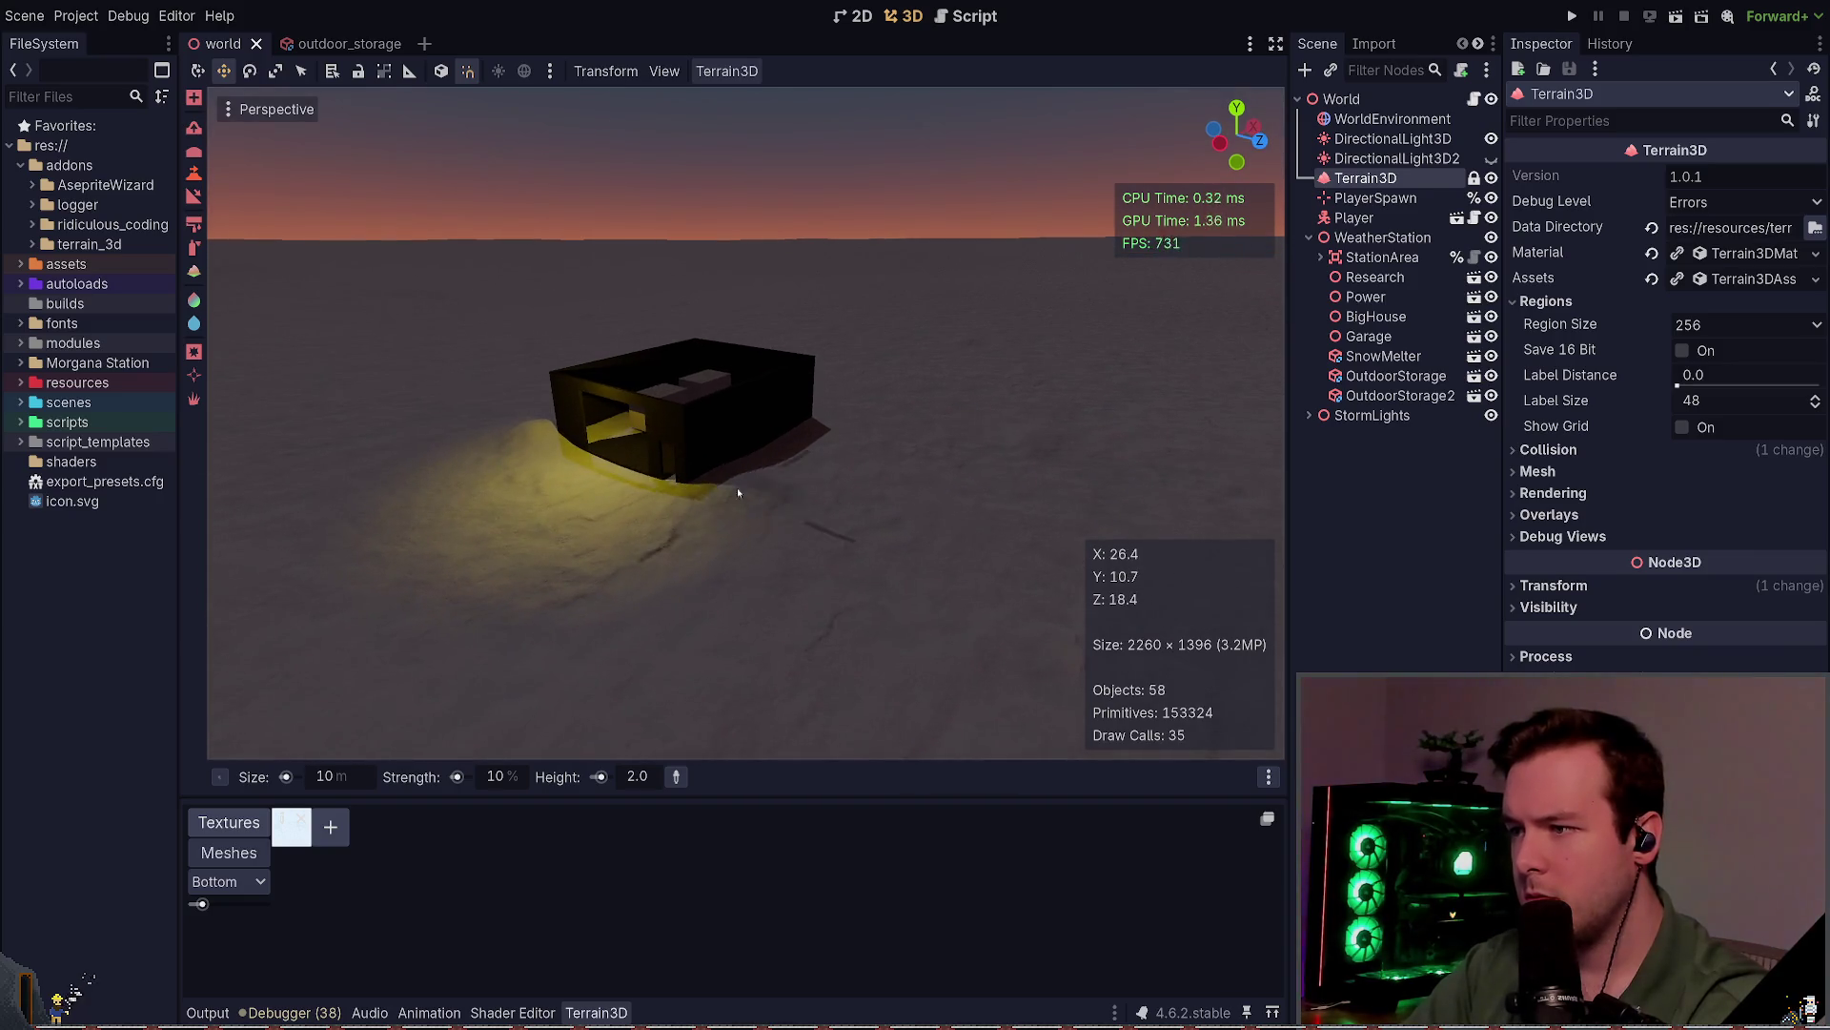
left_click_drag(809, 469, 766, 498)
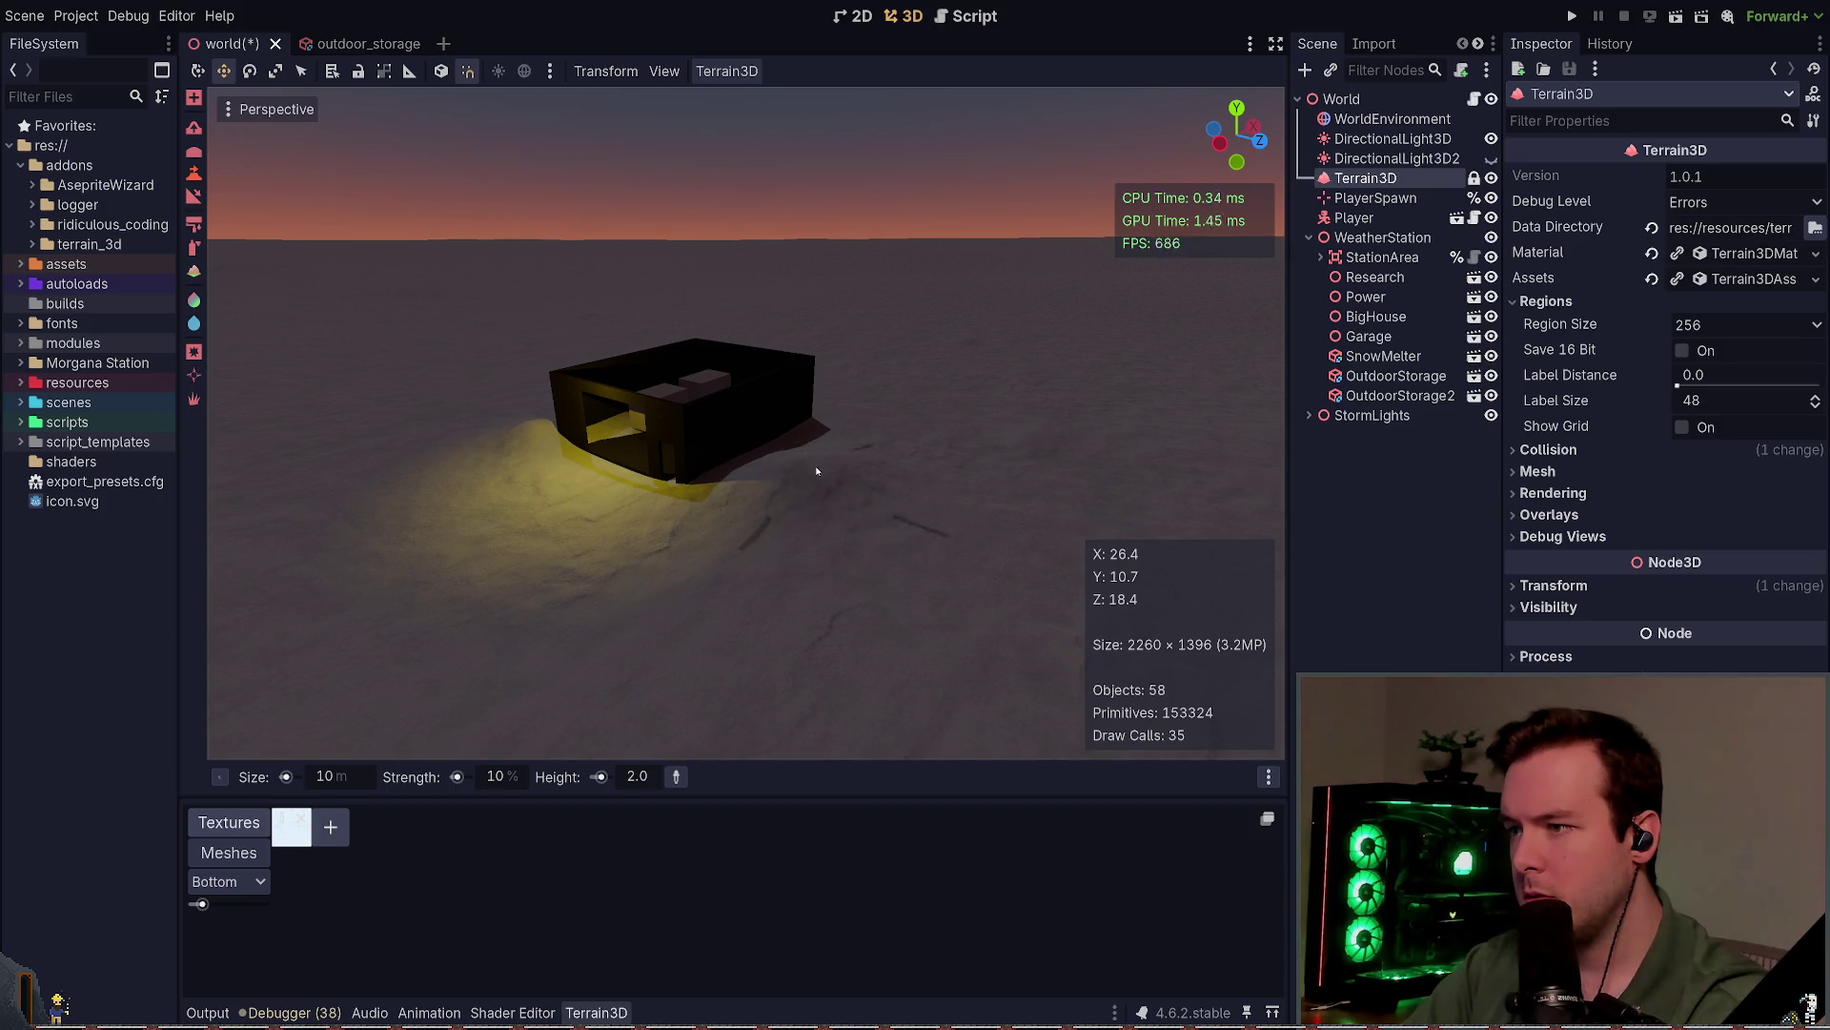
scroll(892, 457, "up", 5)
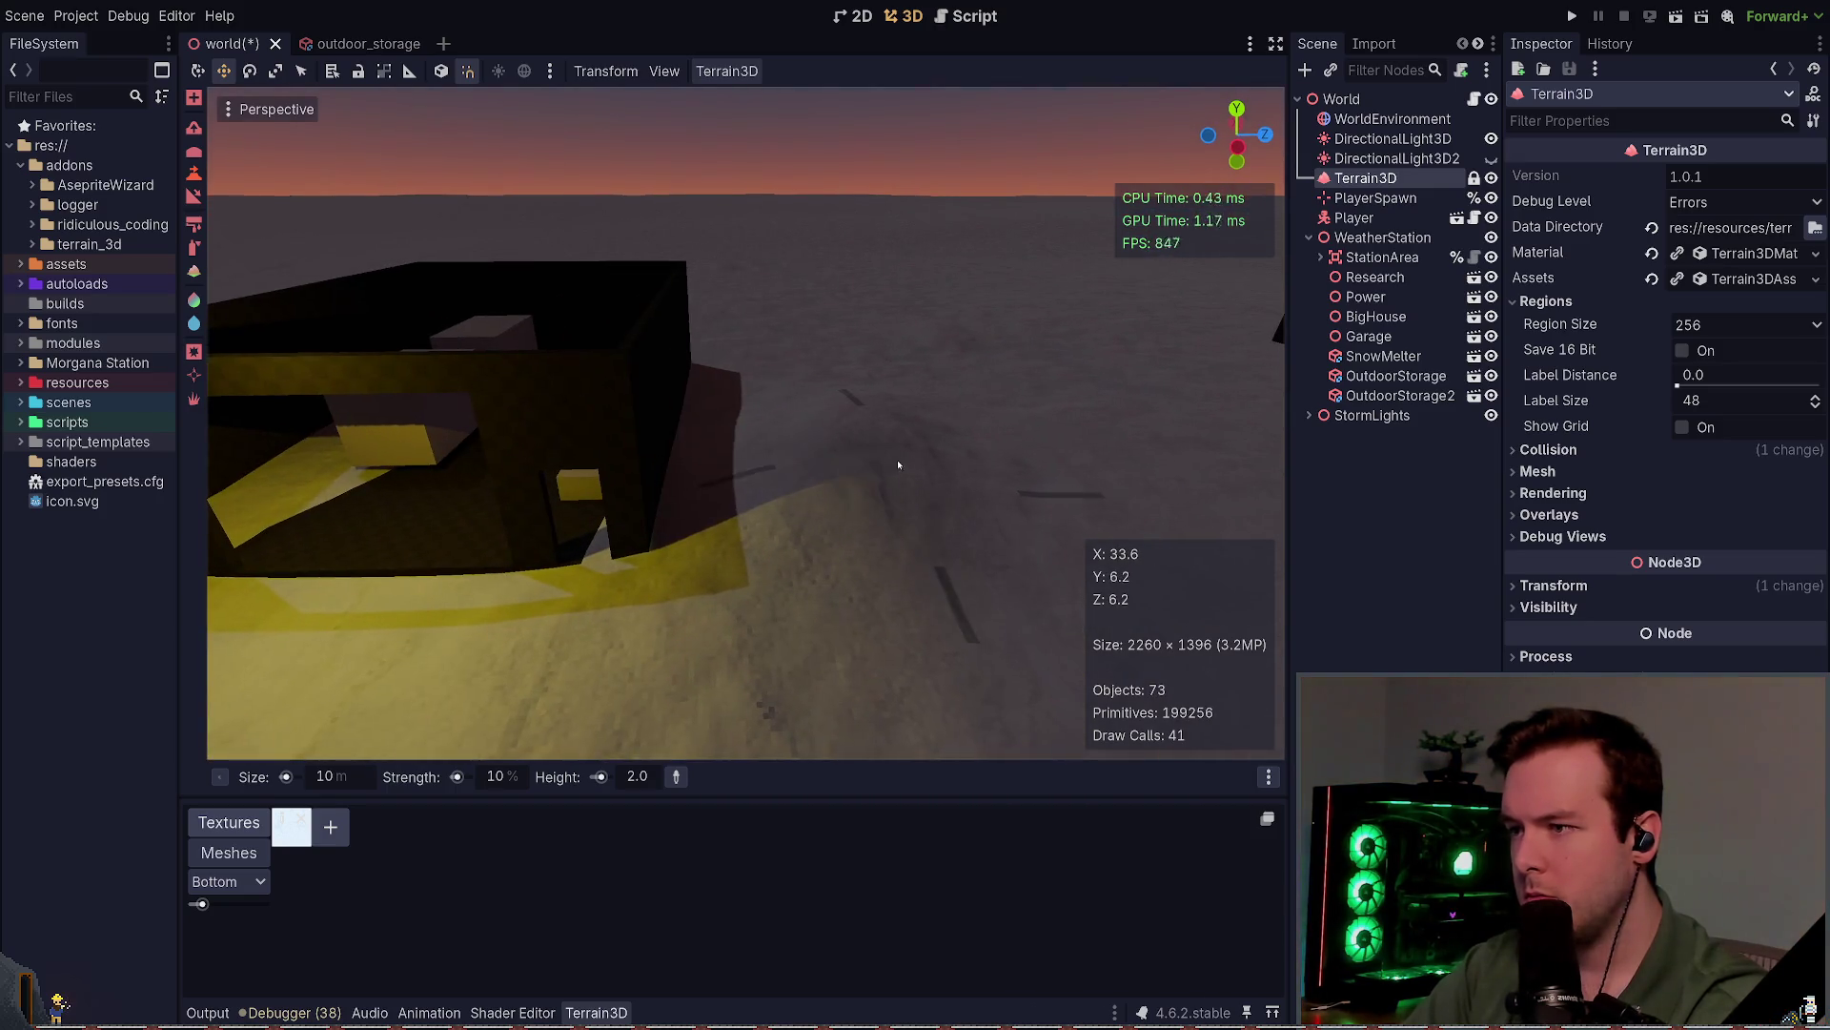
scroll(896, 460, "down", 5)
scroll(897, 465, "down", 2)
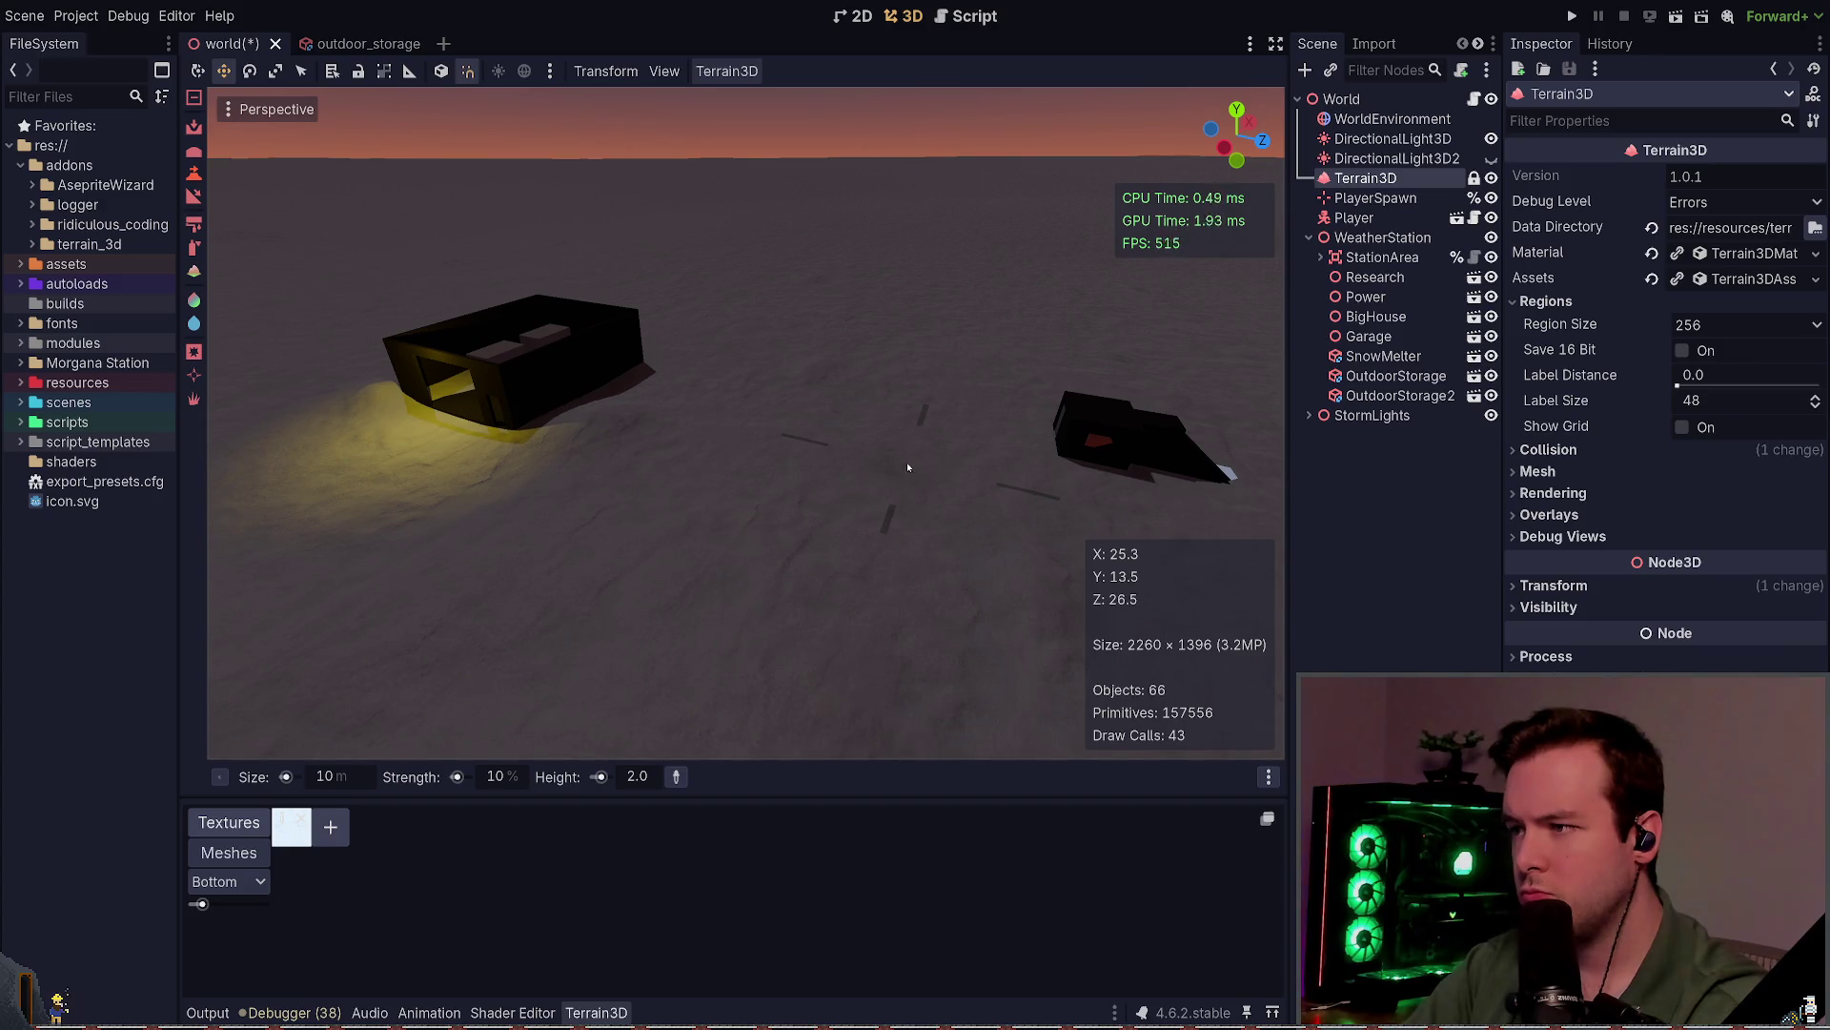
key("ctrl+s")
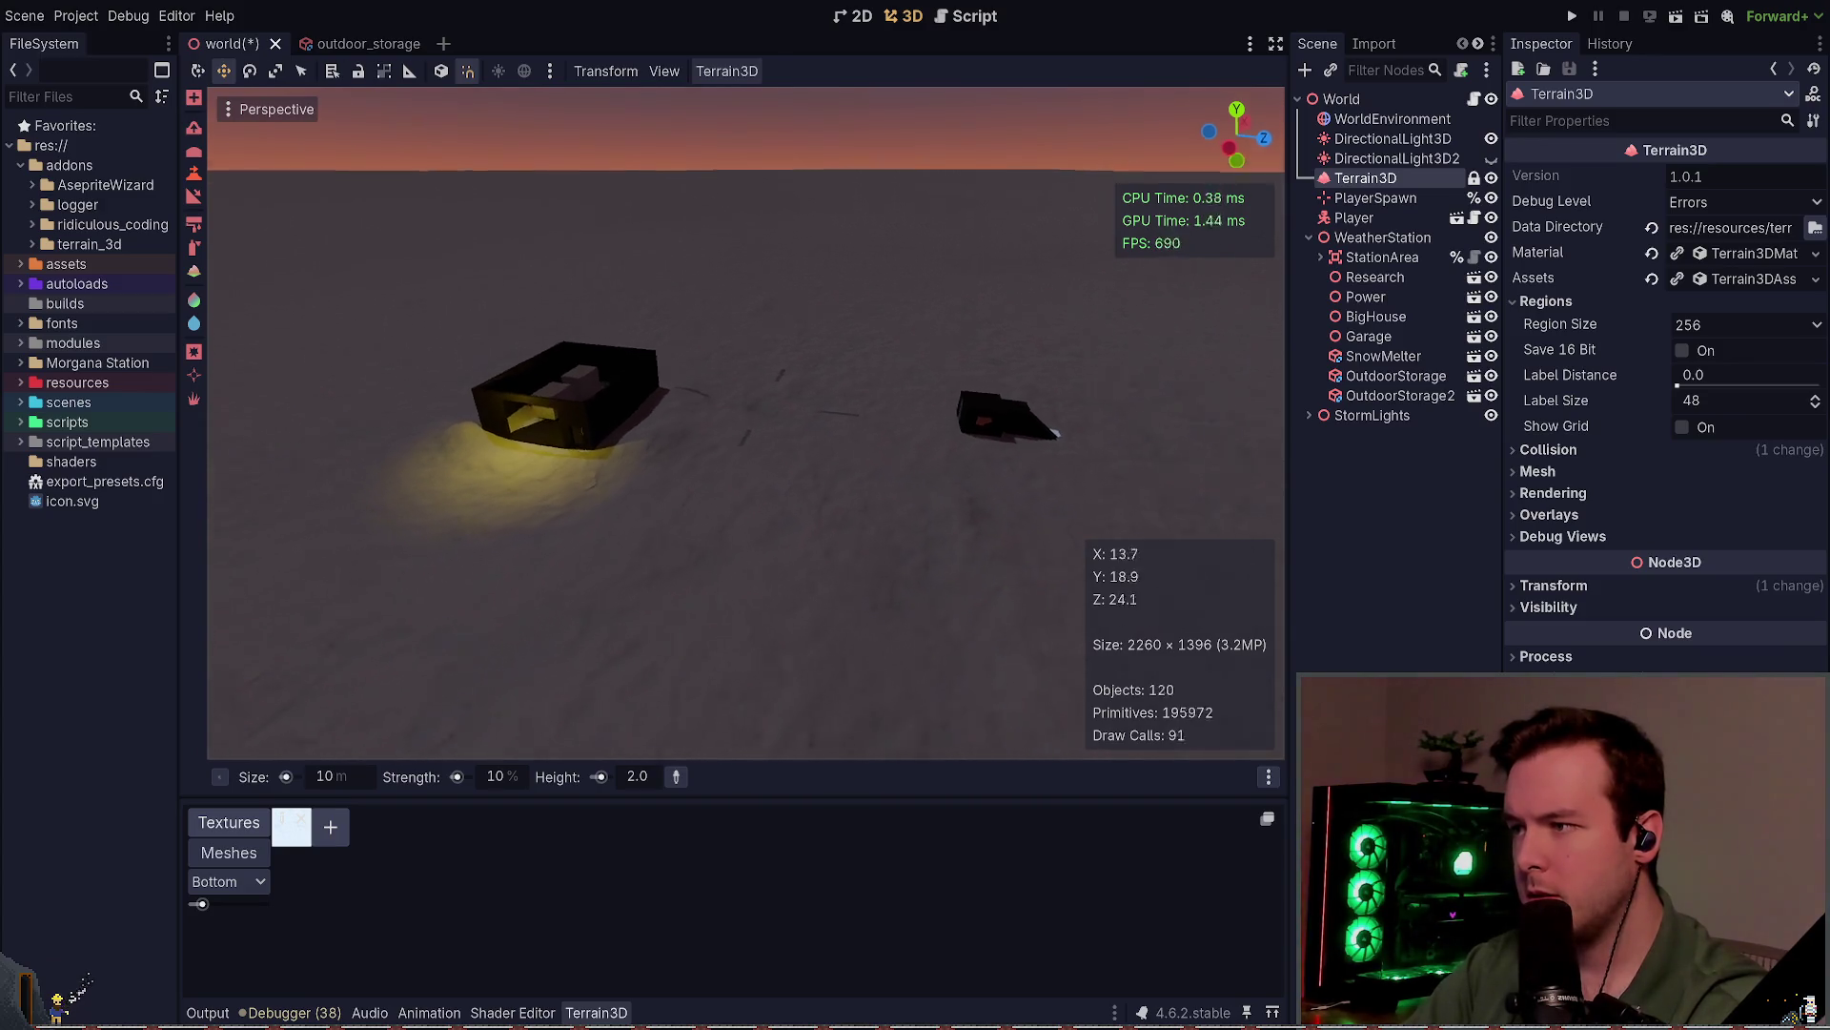
Step: Circle the dark and small buildings, reselect the height brush, and save
scroll(770, 395, "down", 3)
scroll(771, 396, "up", 3)
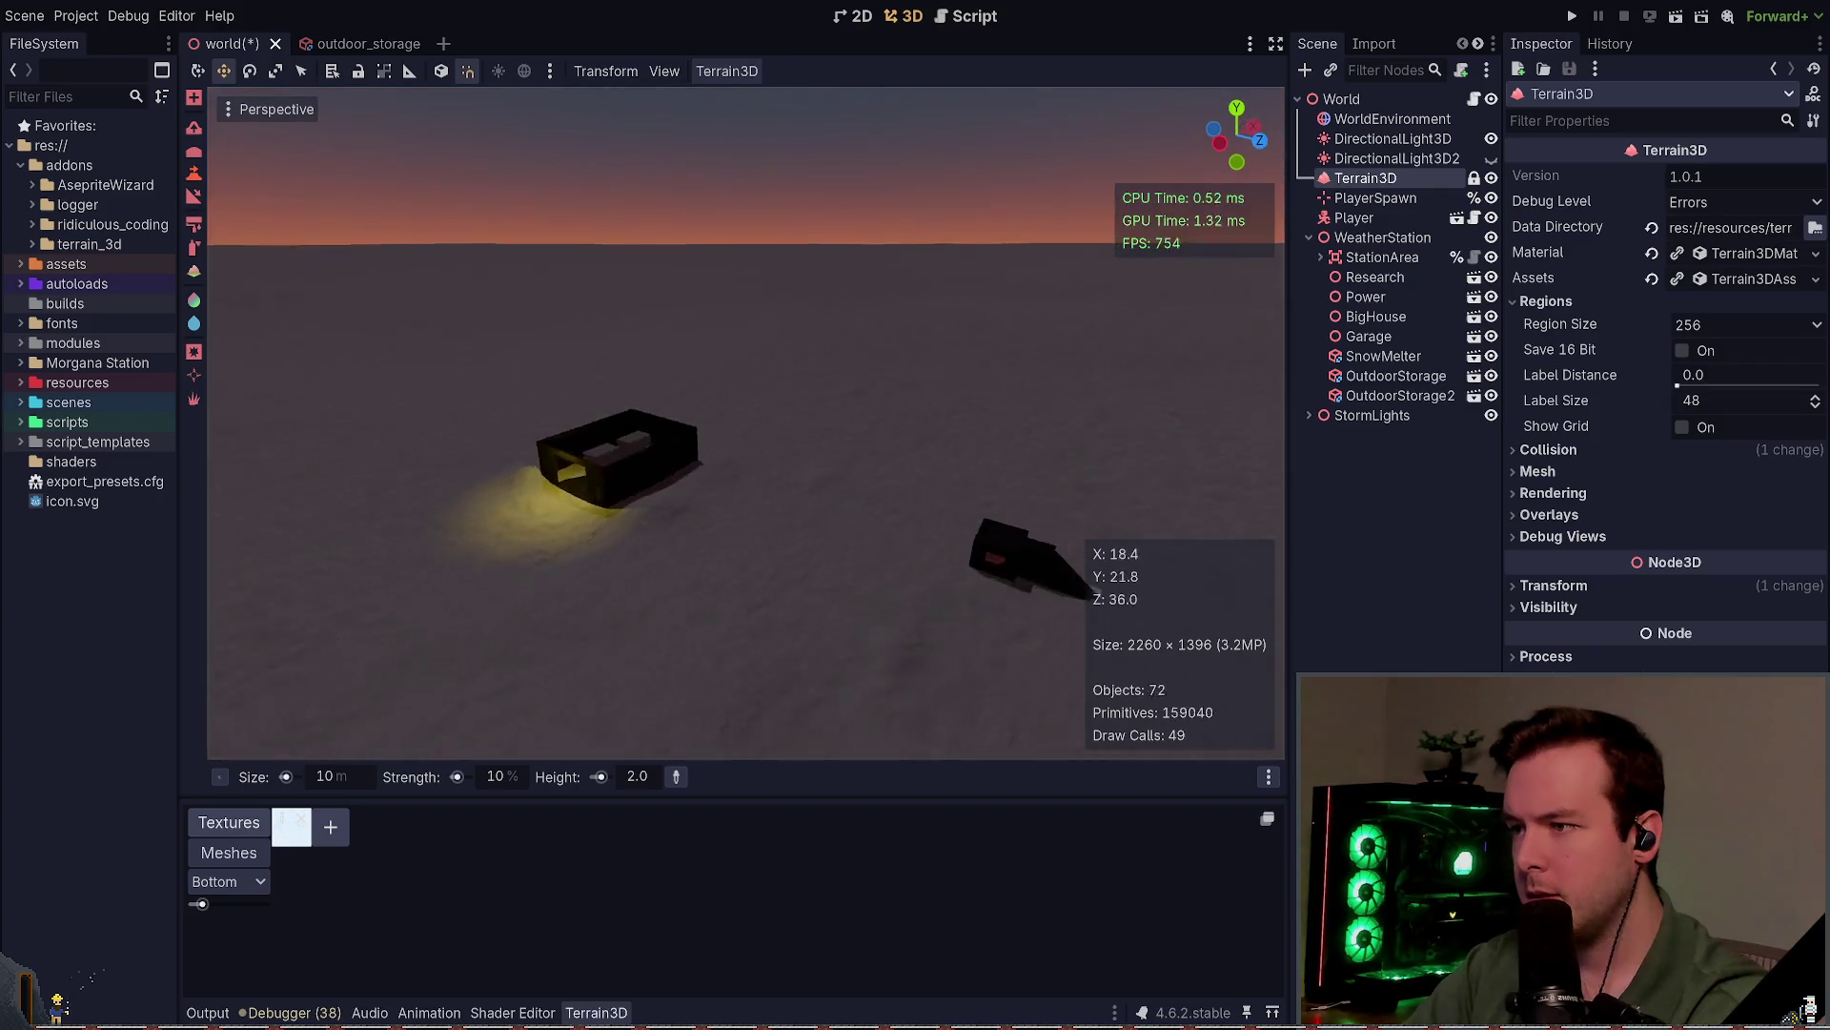
left_click_drag(771, 396, 891, 569)
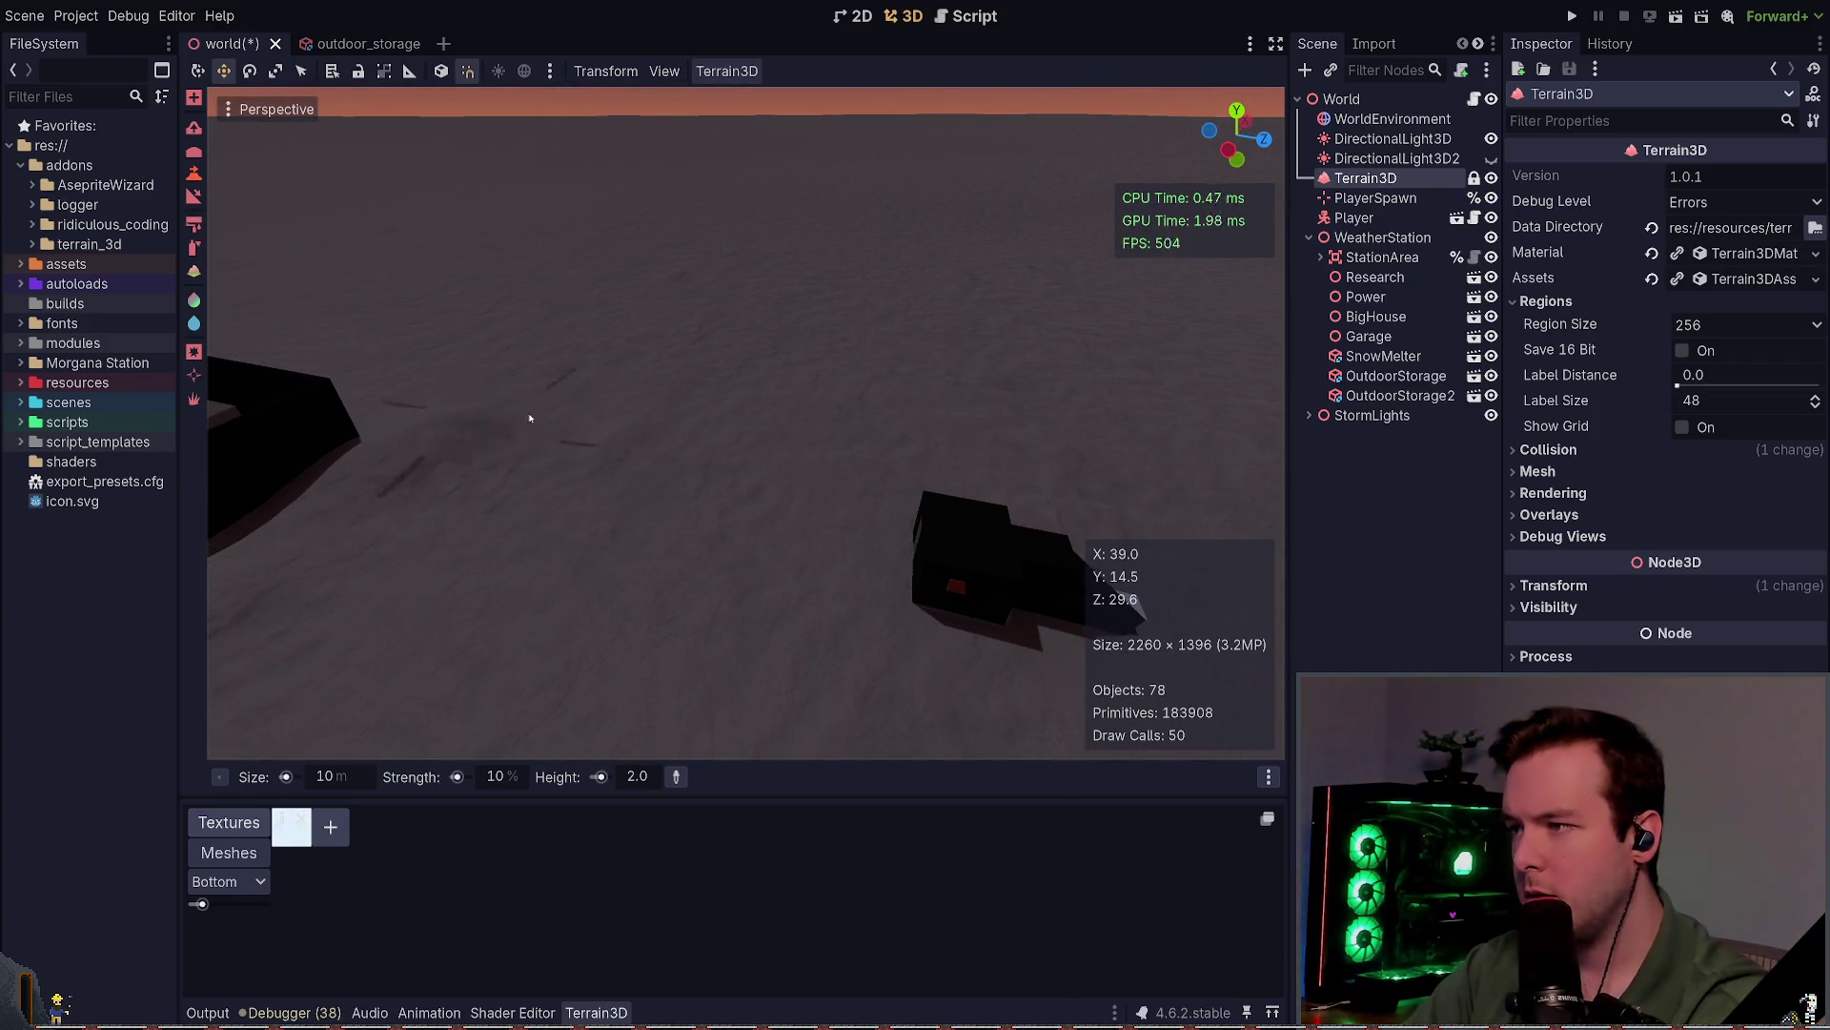
mouse_move(1084, 465)
left_mouse_down()
mouse_move(899, 531)
mouse_move(746, 555)
mouse_move(721, 538)
left_mouse_up()
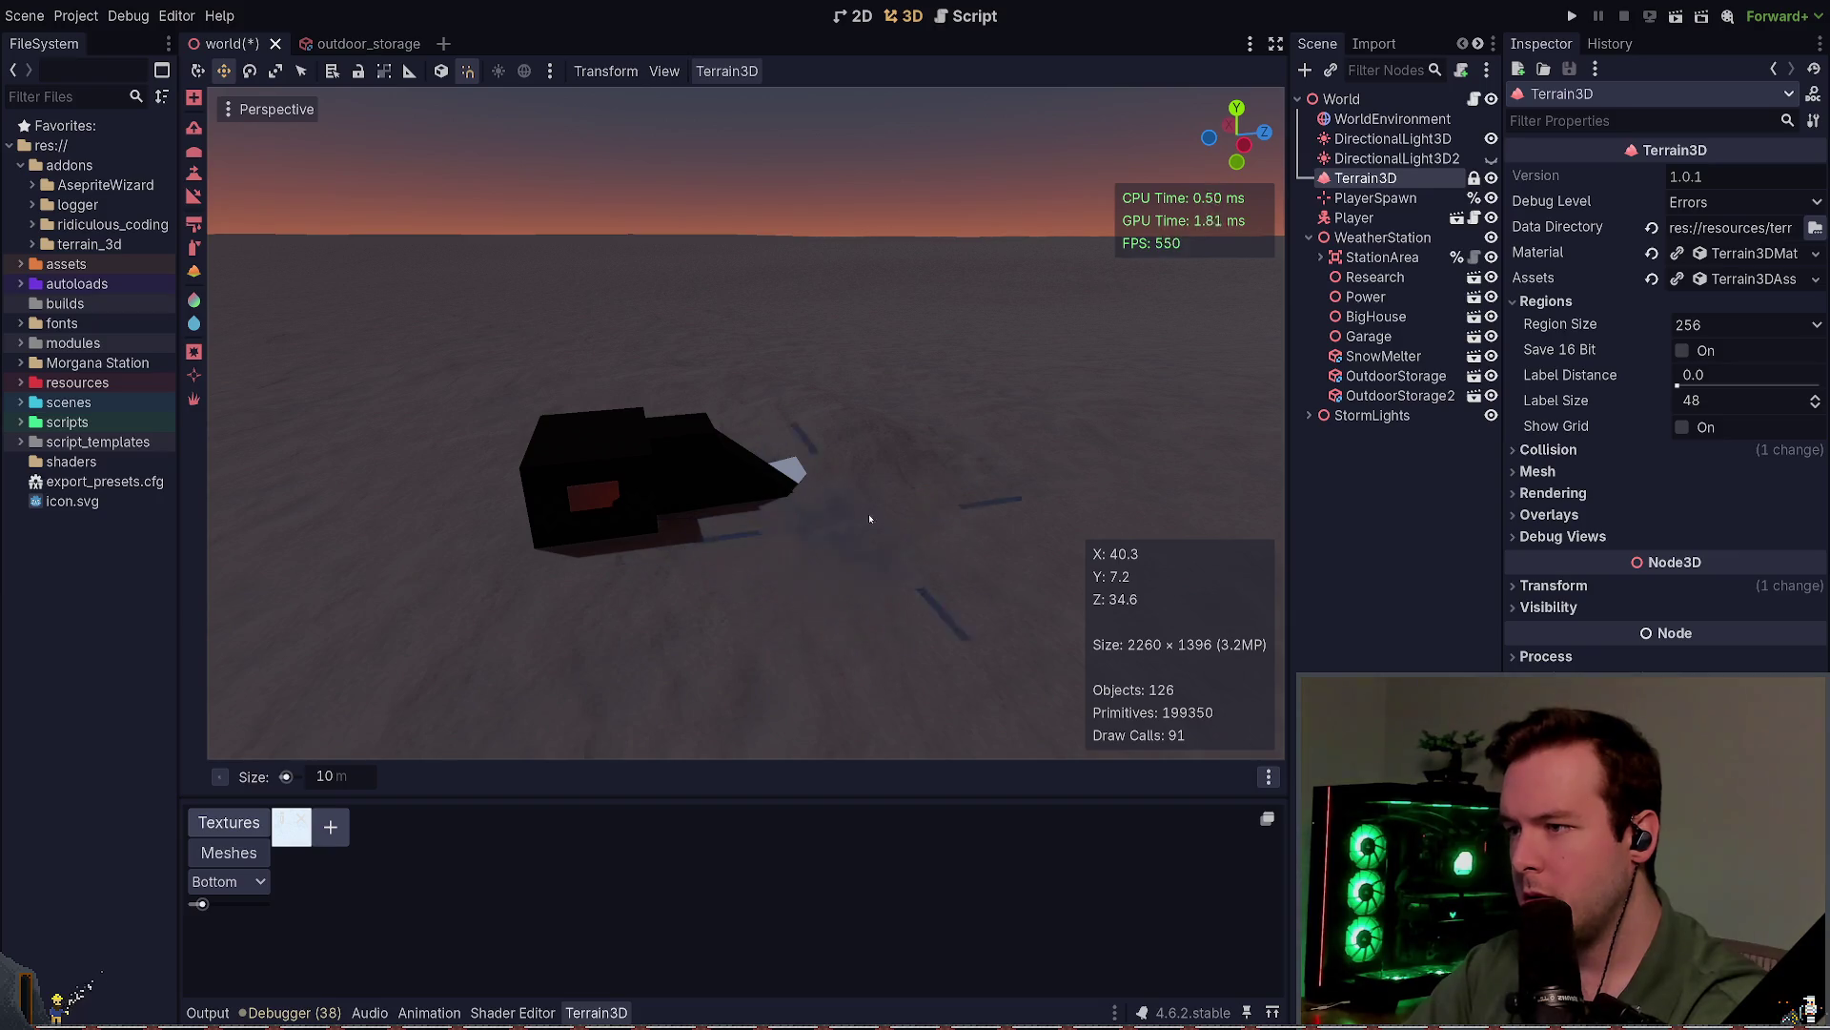
left_click_drag(870, 519, 889, 506)
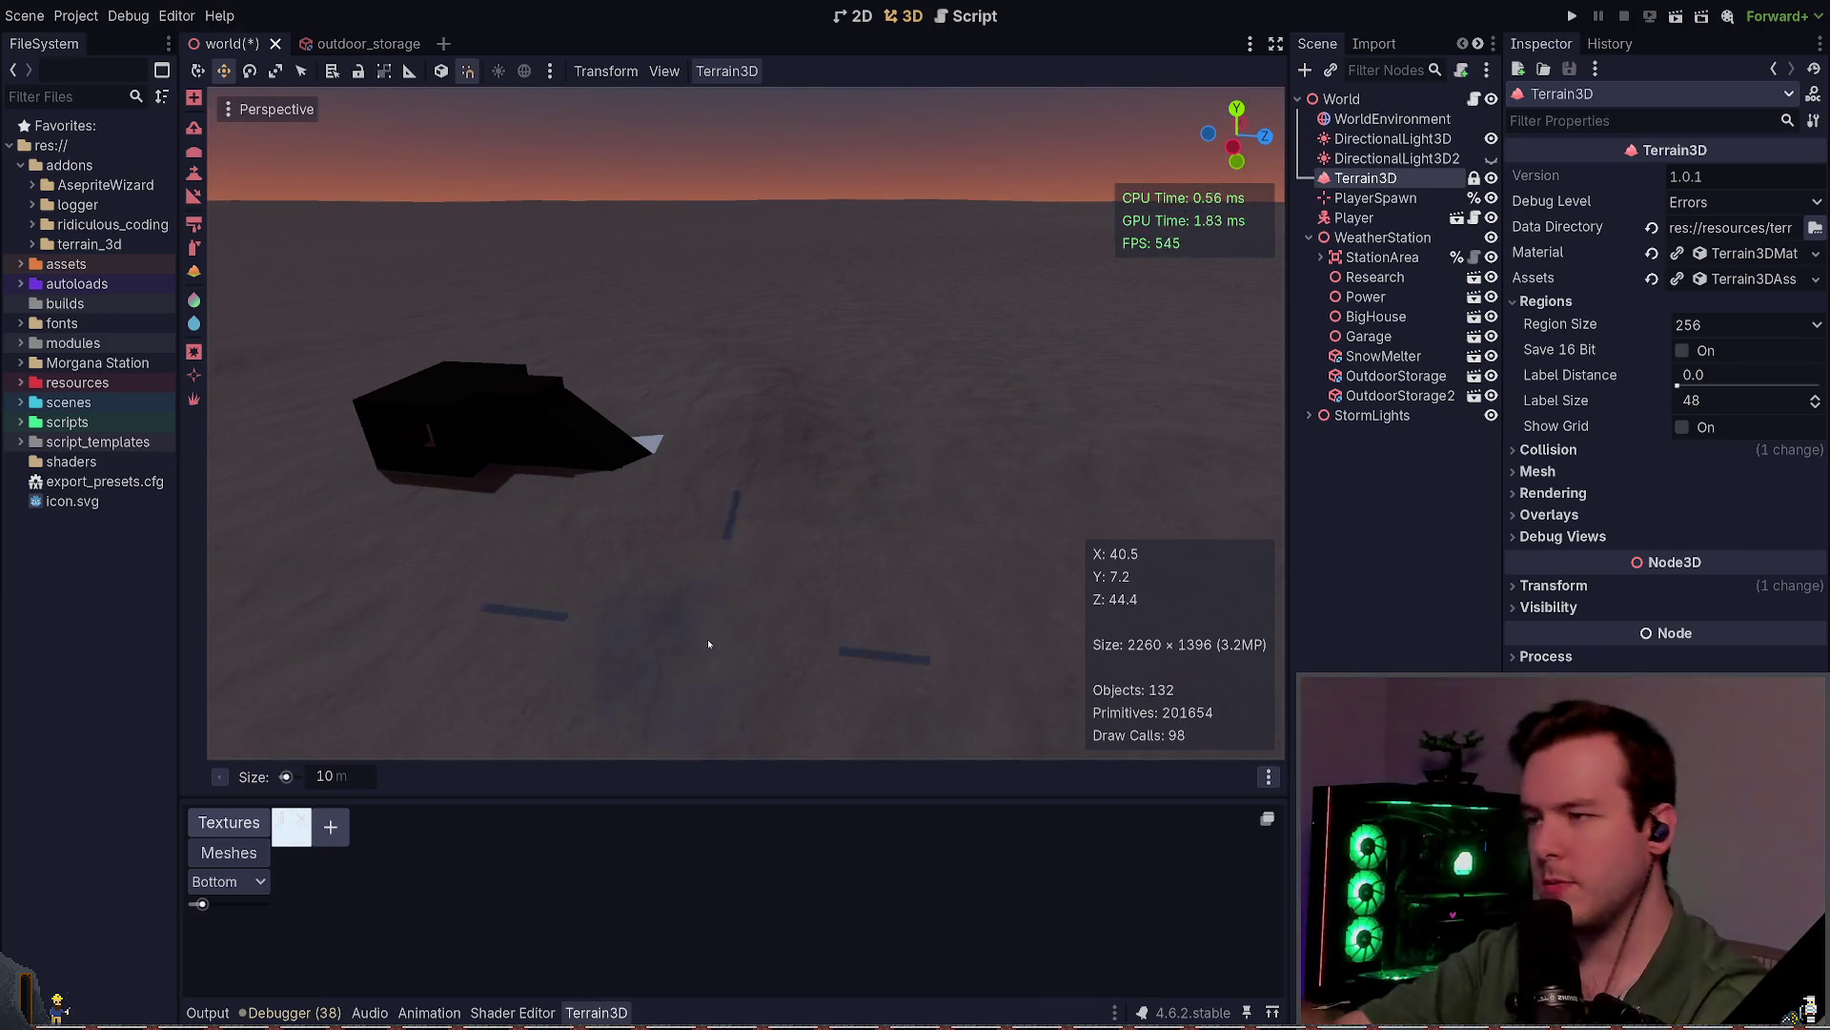
mouse_move(709, 644)
left_mouse_down()
mouse_move(776, 564)
mouse_move(849, 556)
left_mouse_up()
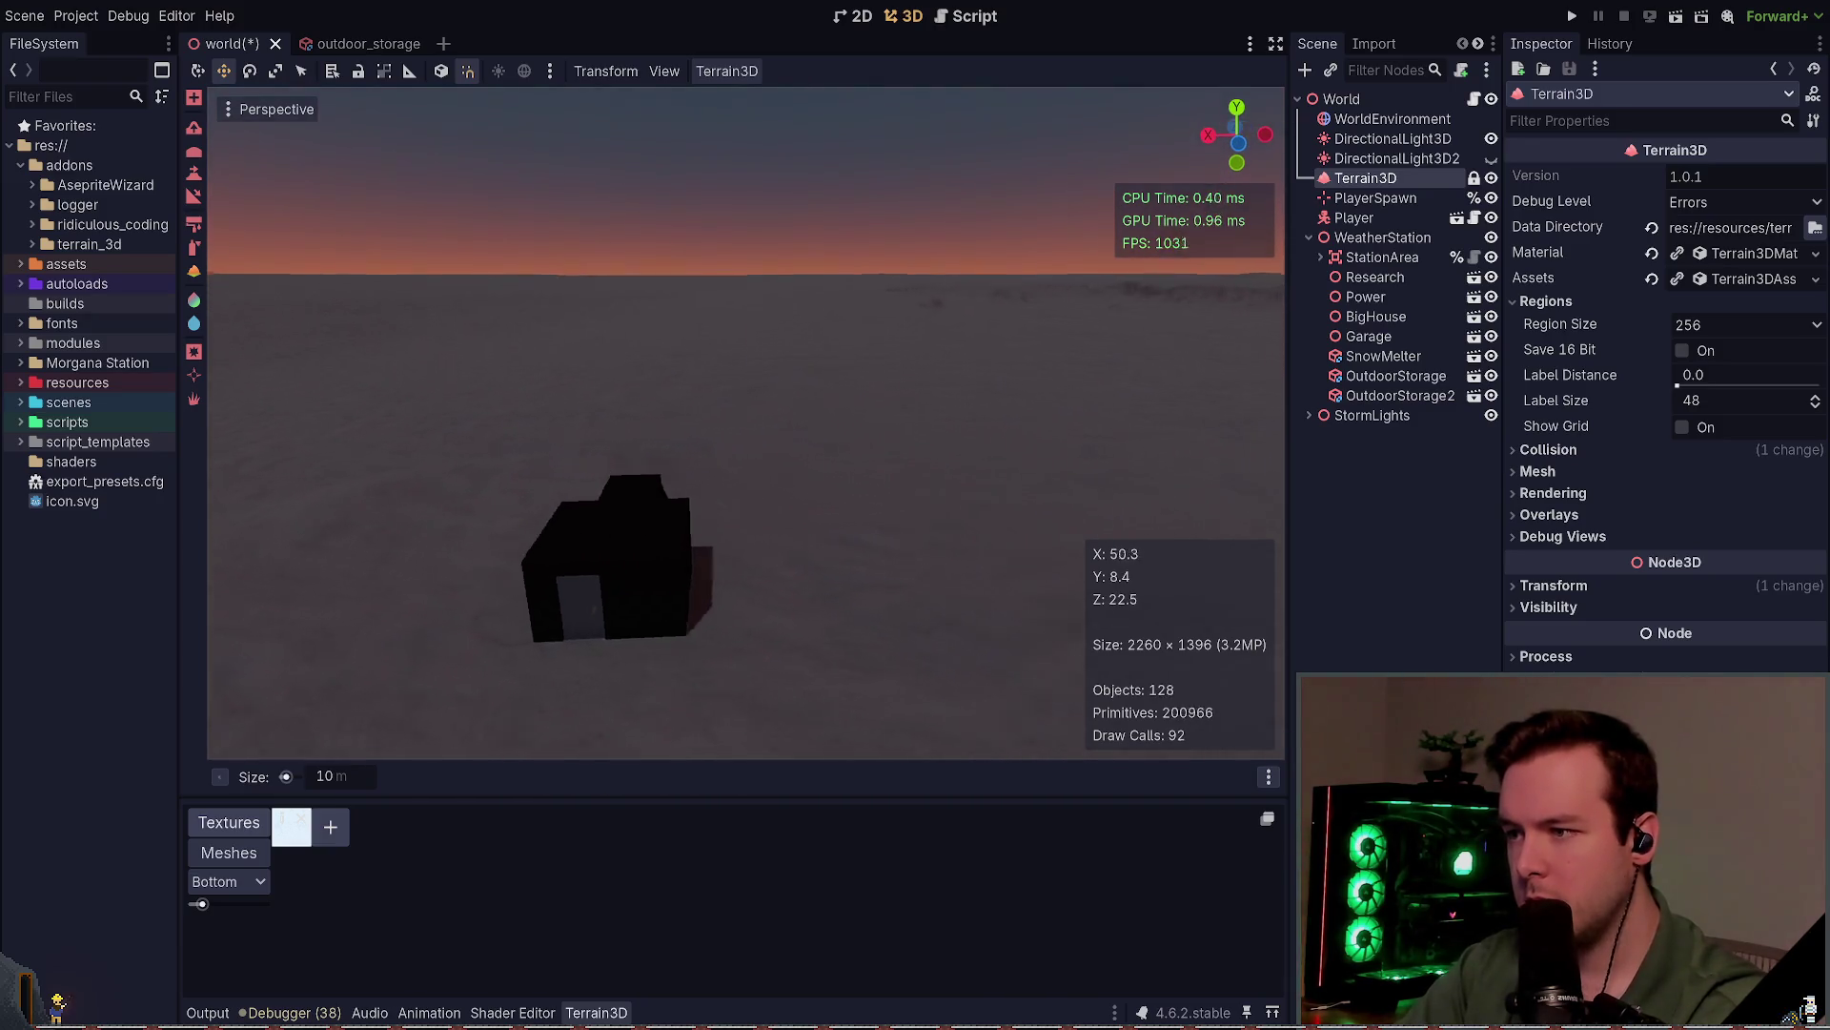
left_click_drag(719, 494, 718, 493)
key("r")
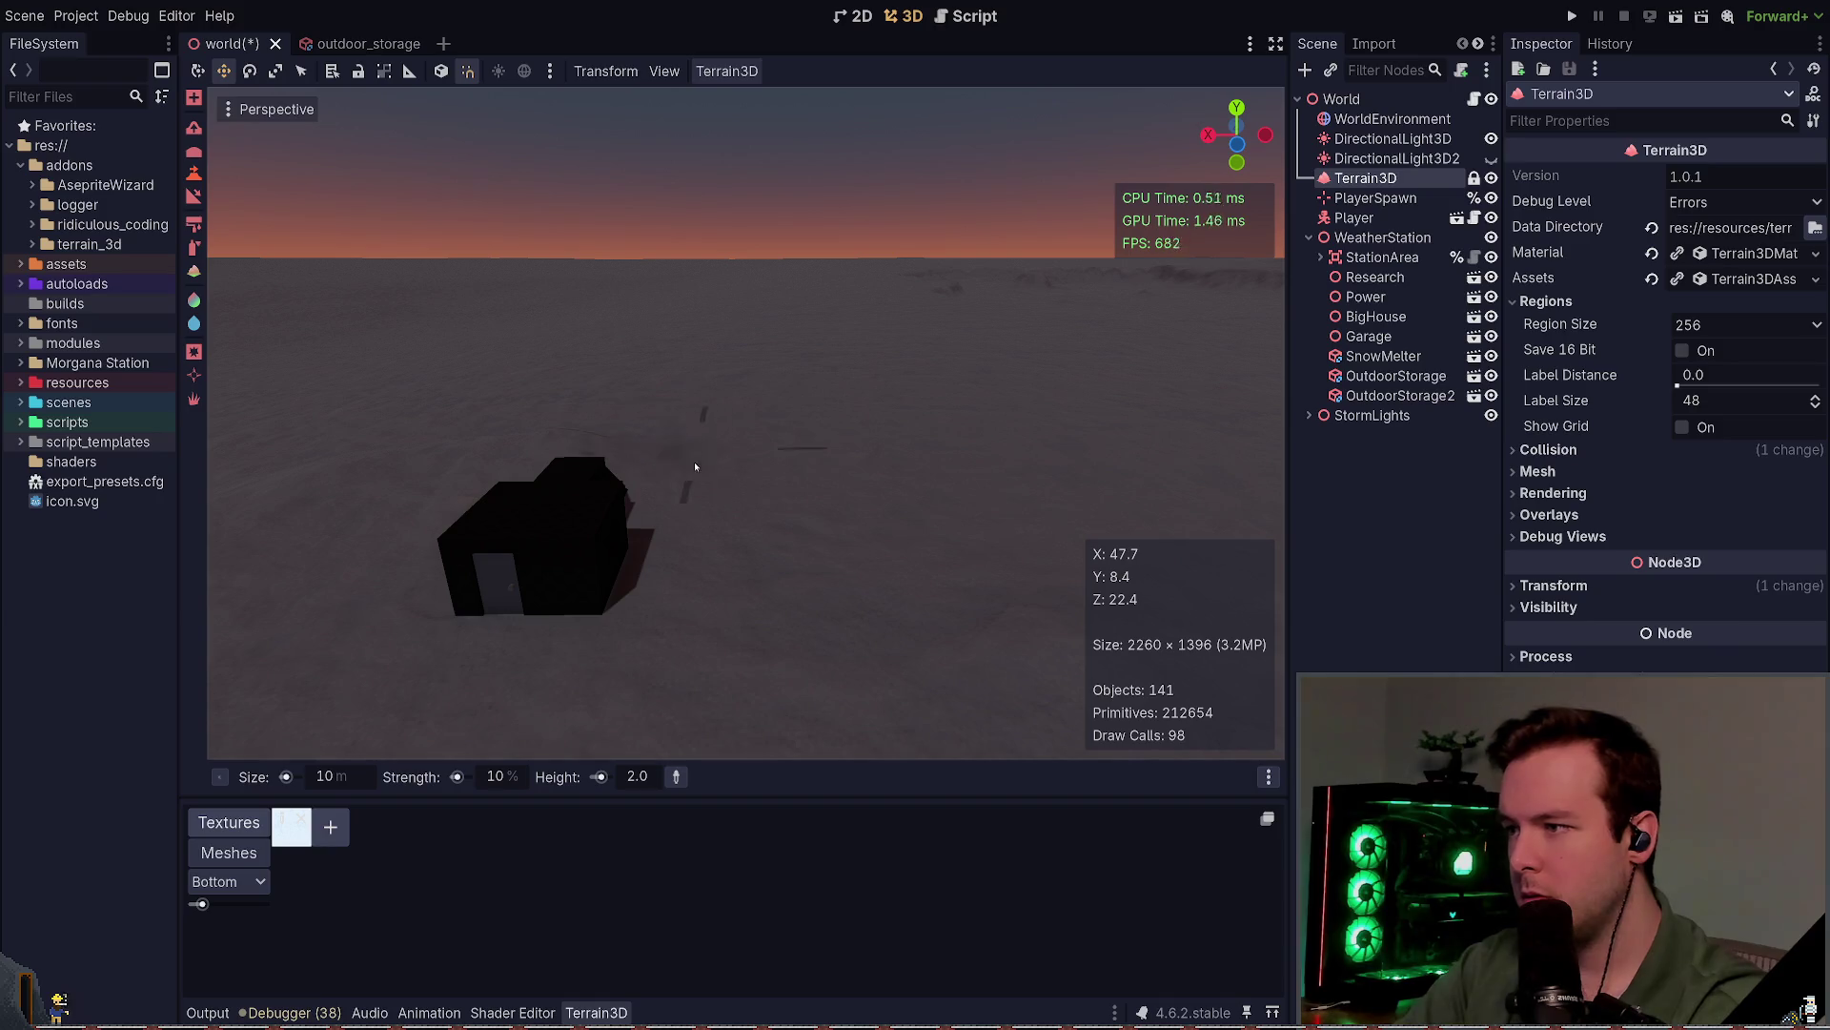
left_click_drag(797, 512, 858, 506)
scroll(747, 450, "up", 6)
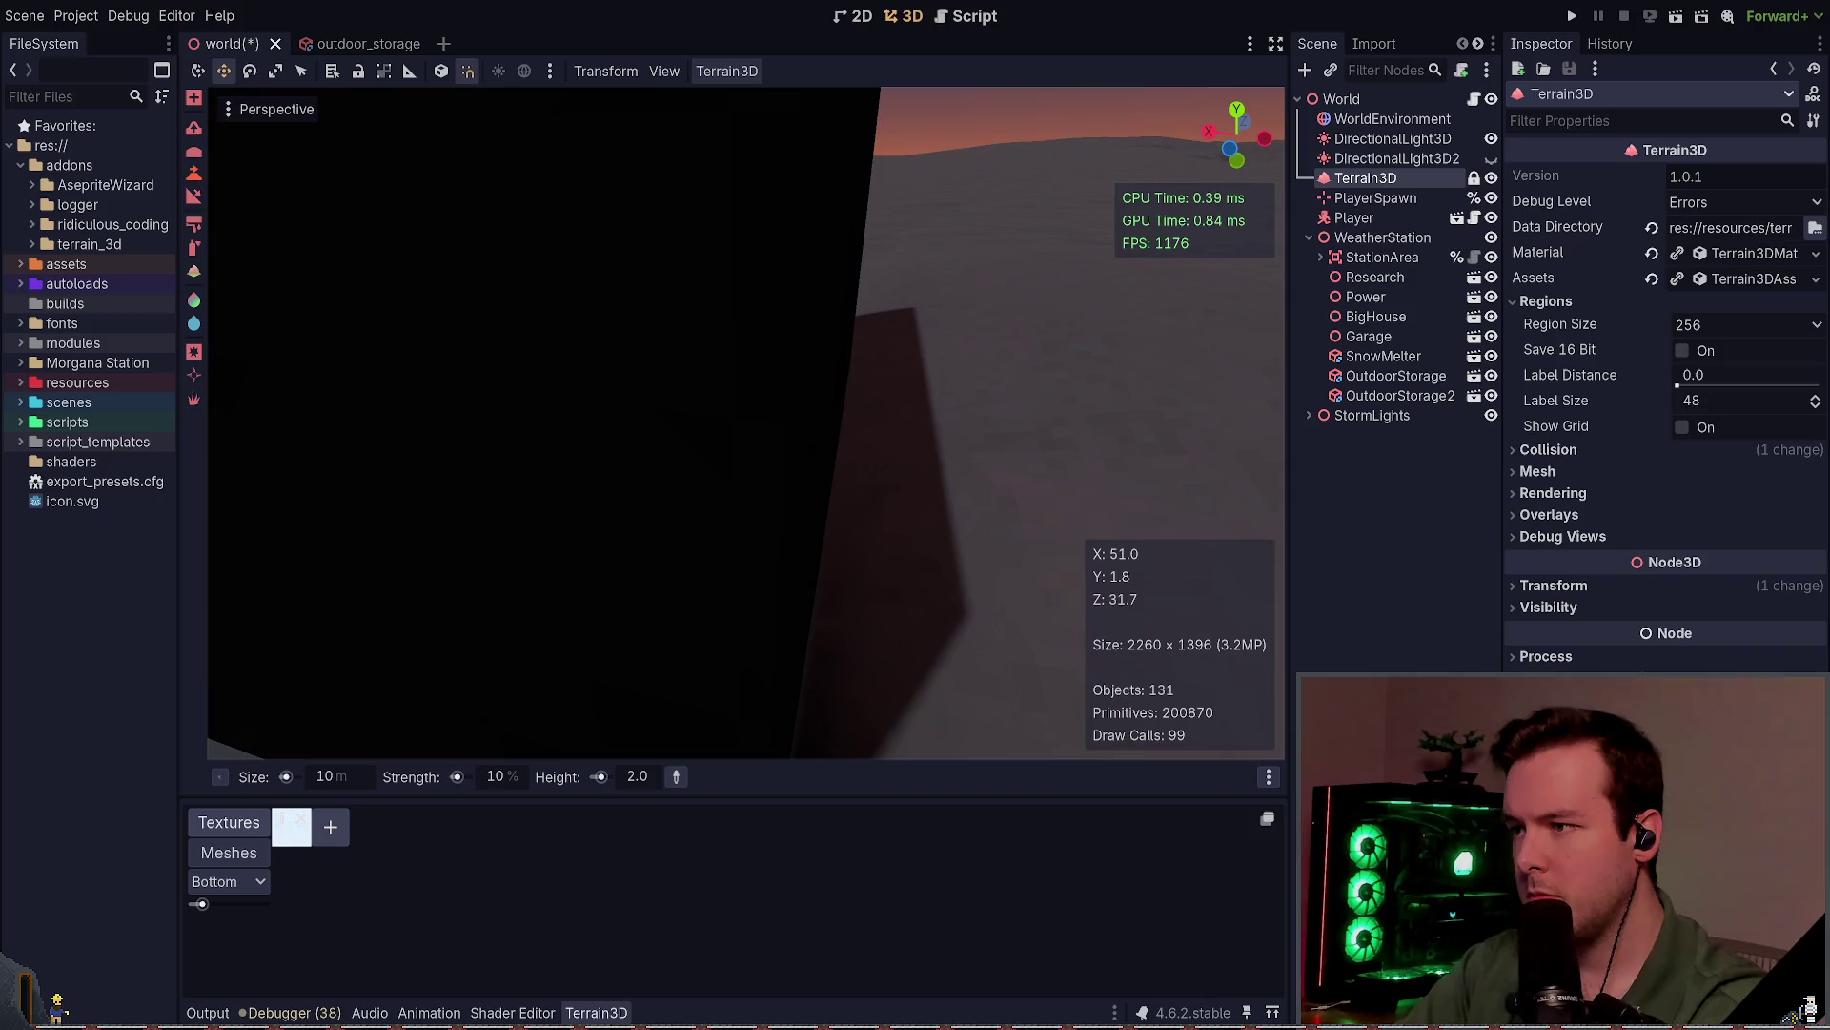
scroll(985, 492, "down", 6)
key("ctrl+s")
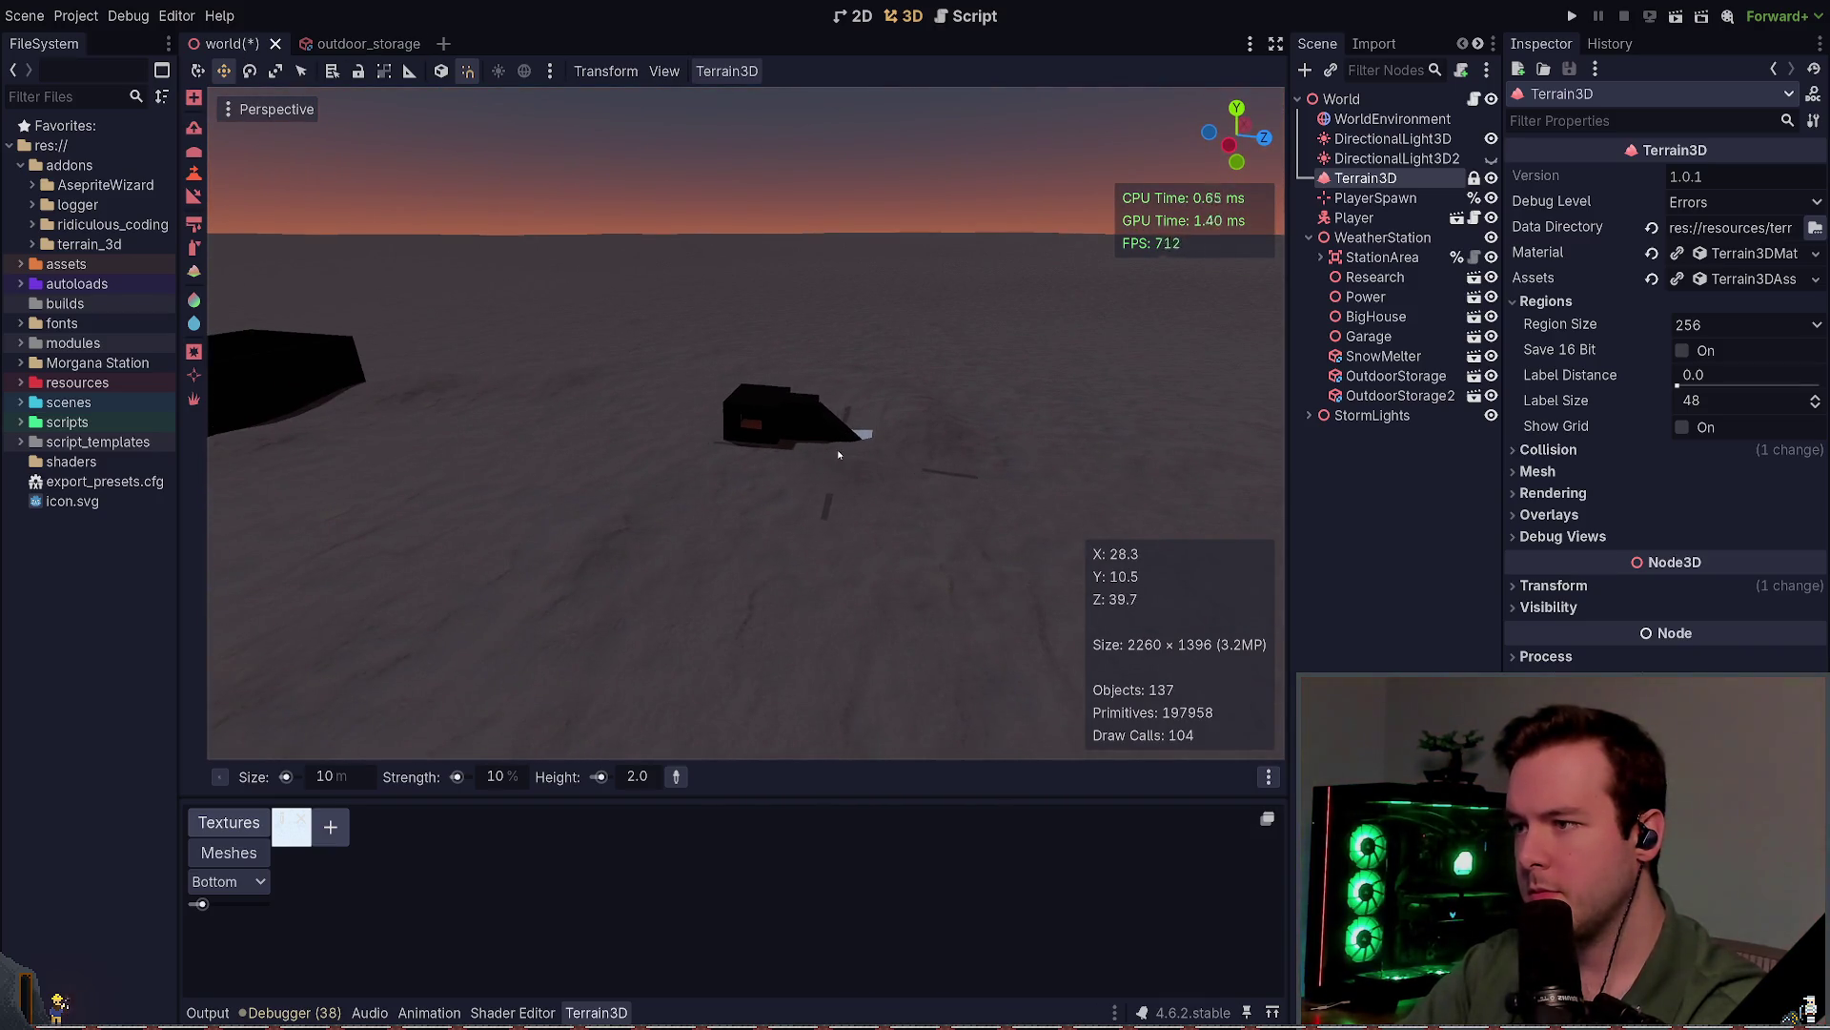
Step: Survey several buildings from above and save the world scene
mouse_move(770, 460)
left_mouse_down()
mouse_move(1020, 457)
mouse_move(797, 569)
mouse_move(688, 510)
mouse_move(683, 543)
mouse_move(515, 529)
mouse_move(606, 511)
mouse_move(652, 533)
left_mouse_up()
key("ctrl+s")
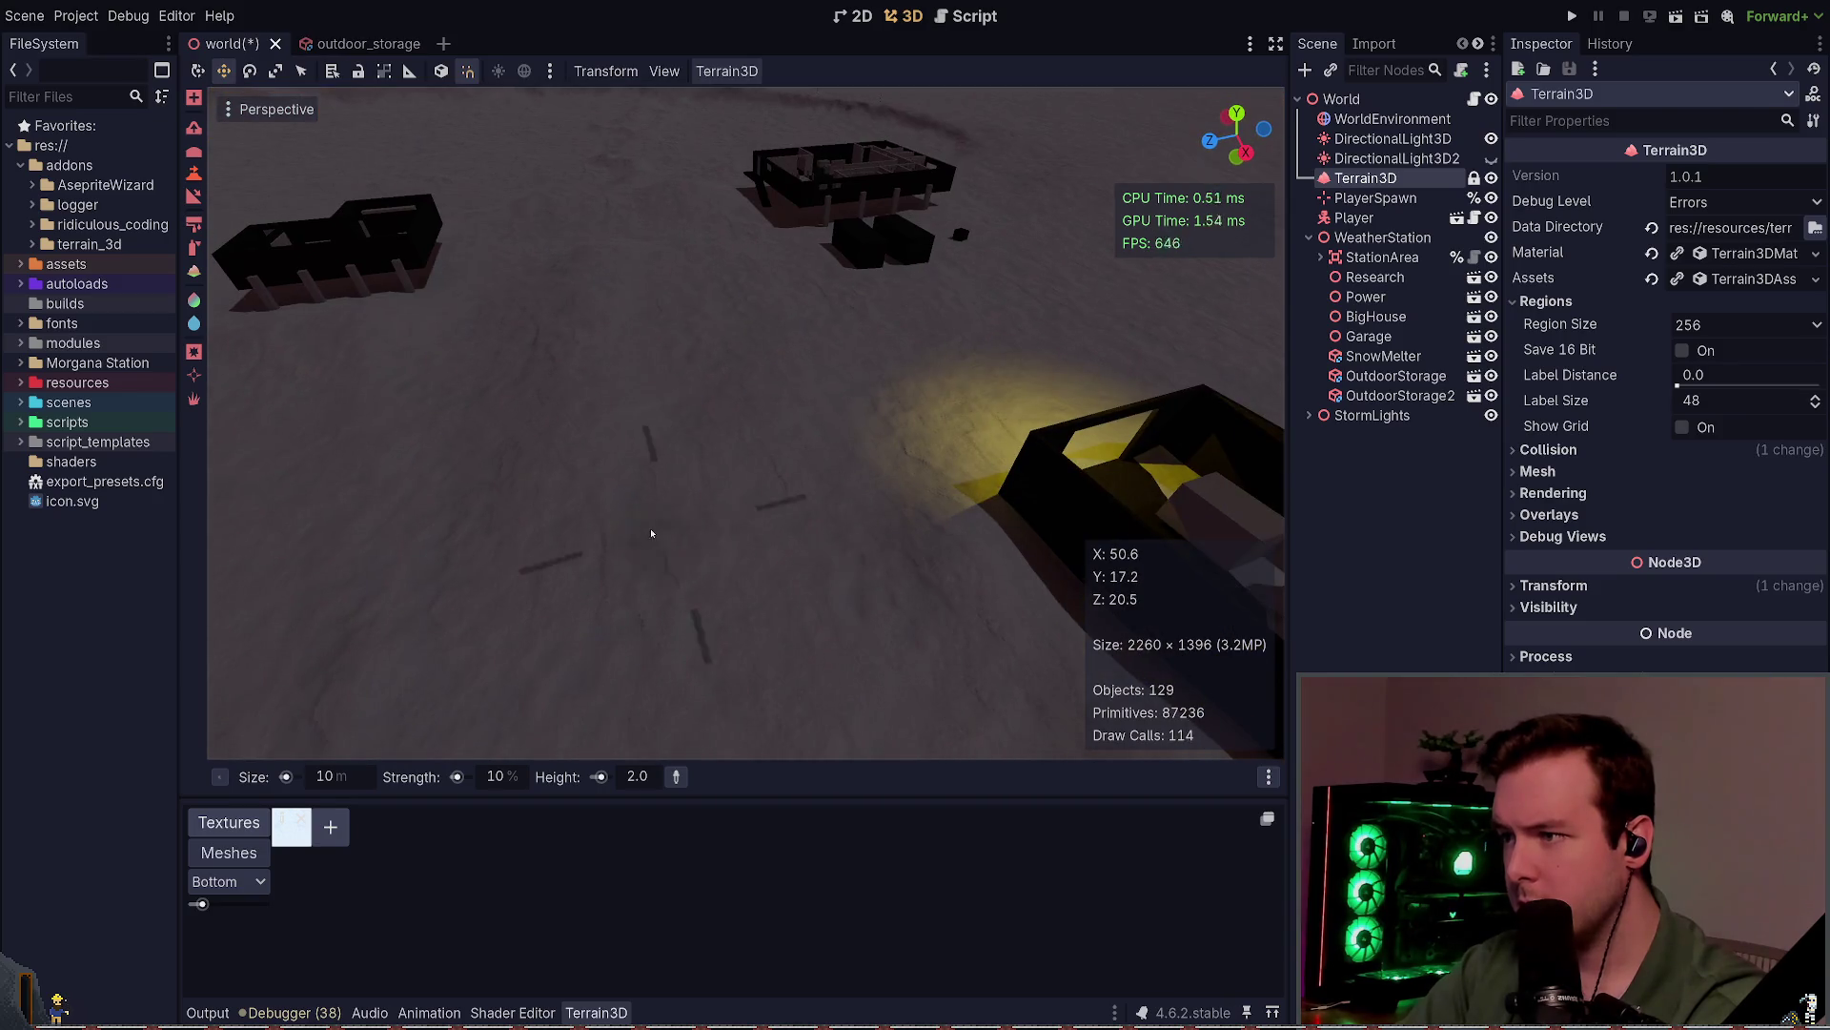
left_click_drag(690, 259, 920, 516)
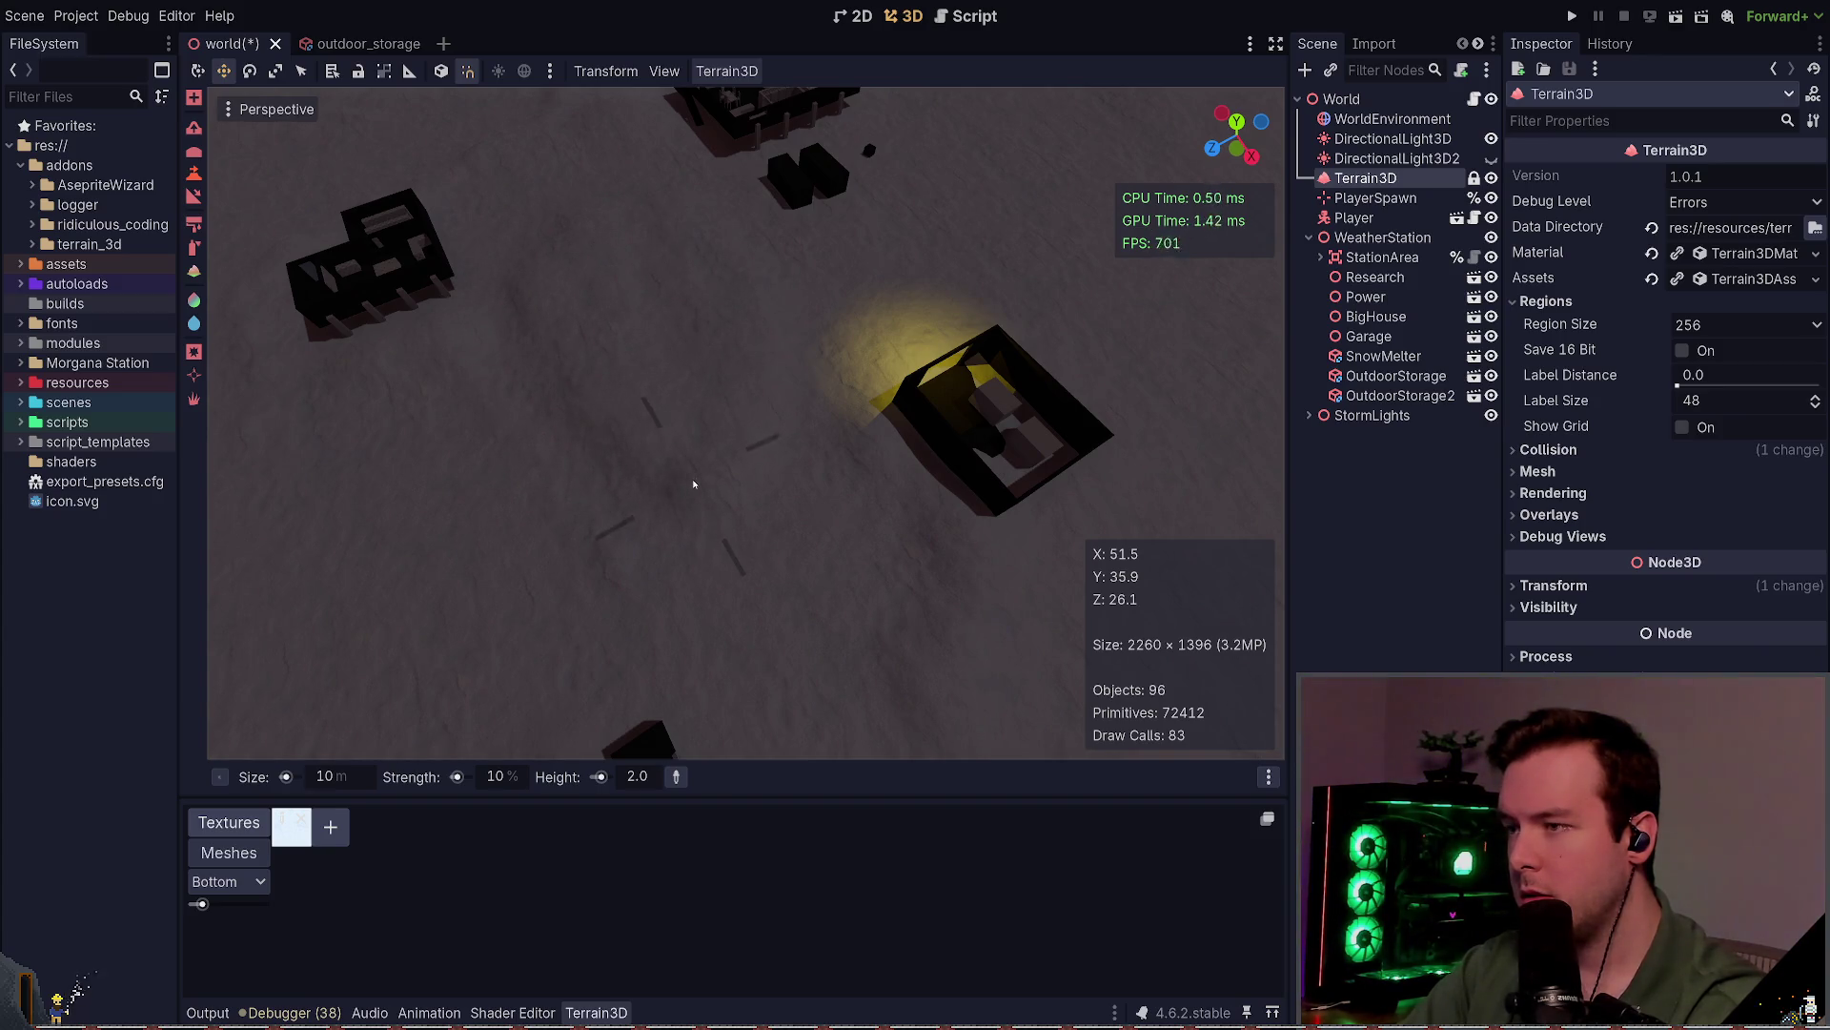
mouse_move(647, 207)
left_mouse_down()
mouse_move(913, 514)
mouse_move(807, 465)
left_mouse_up()
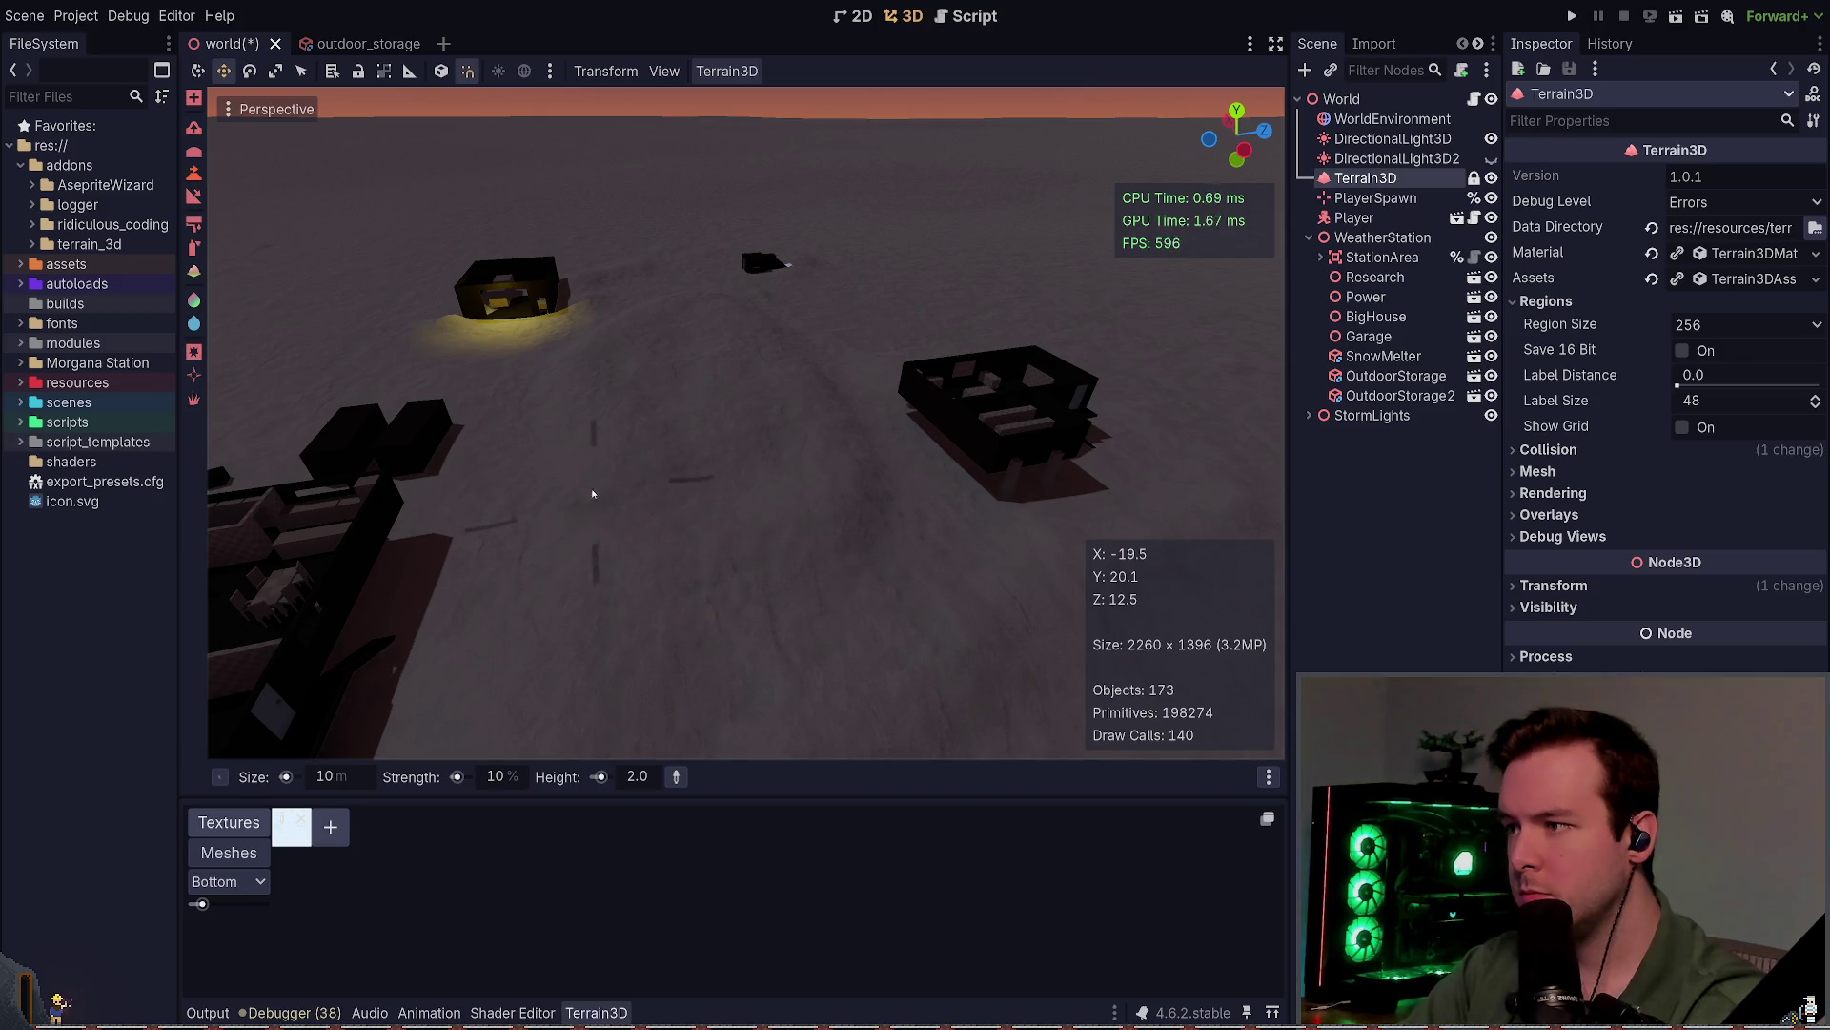
left_click_drag(753, 494, 467, 730)
key("ctrl+s")
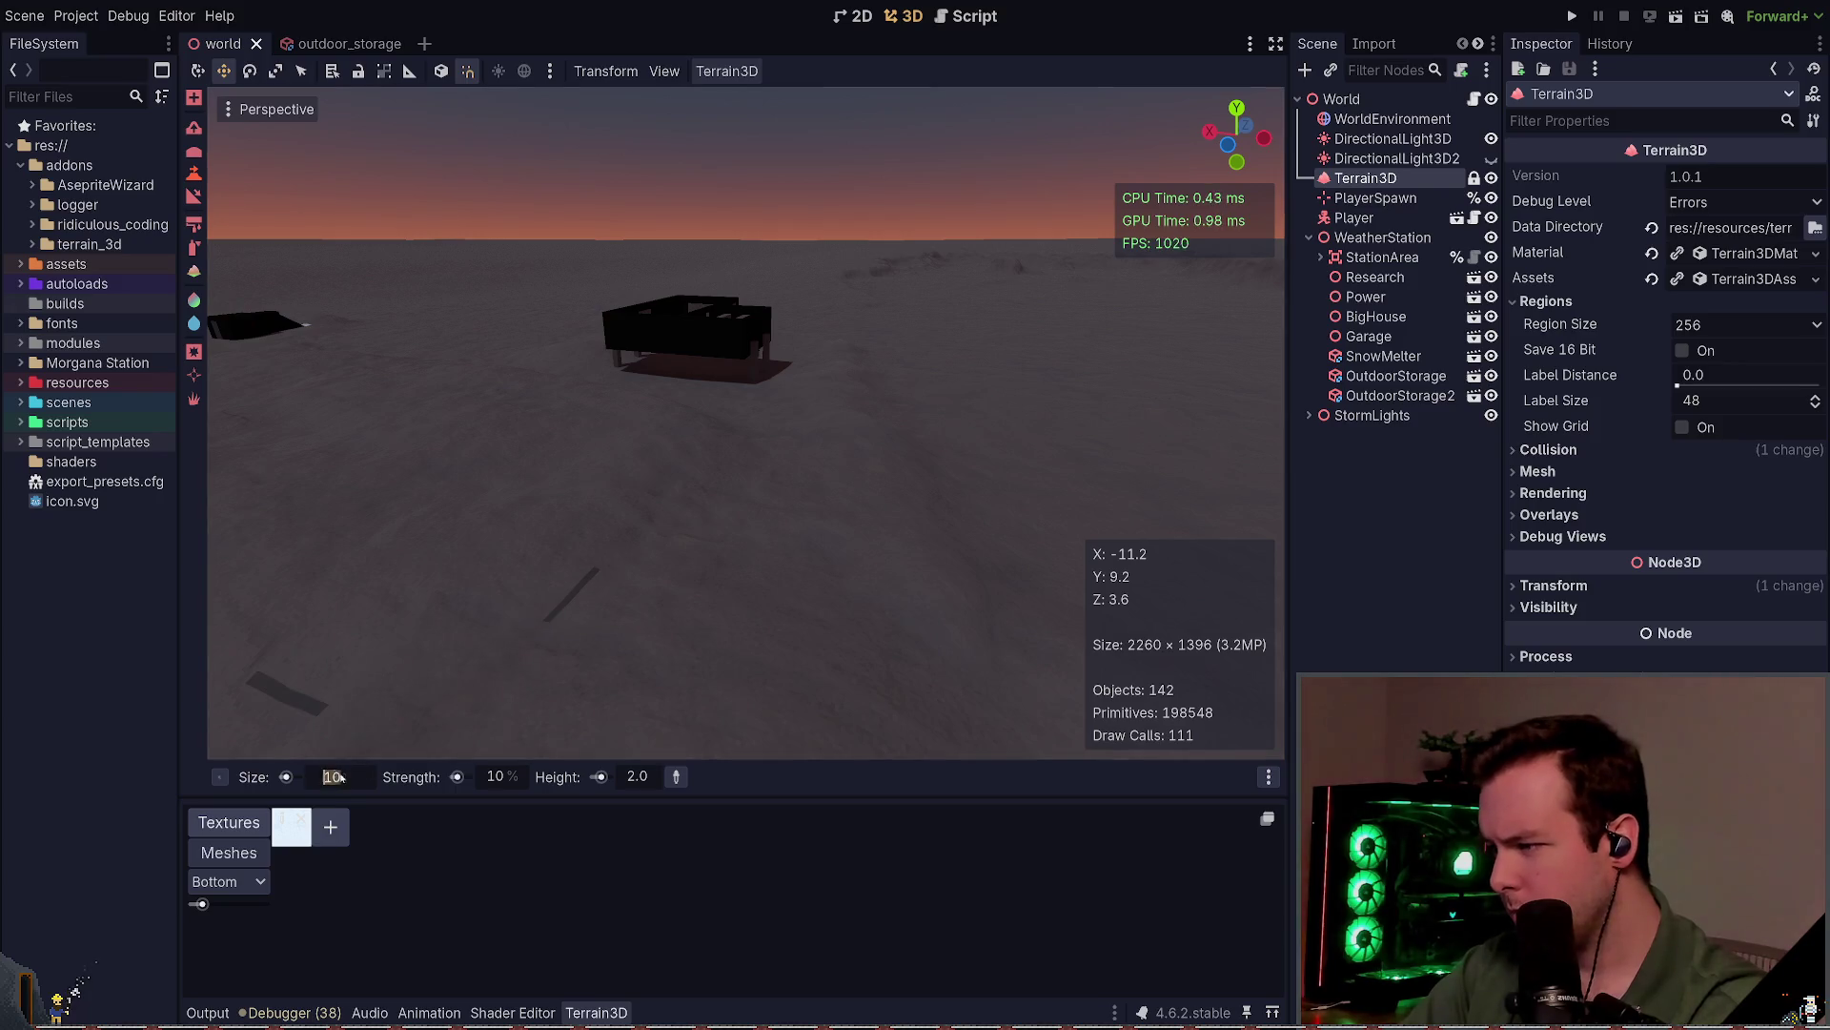
Step: Shrink the brush to 5 m and set its height to 1.0, then 0.2 m
scroll(370, 772, "down", 5)
left_click(625, 777)
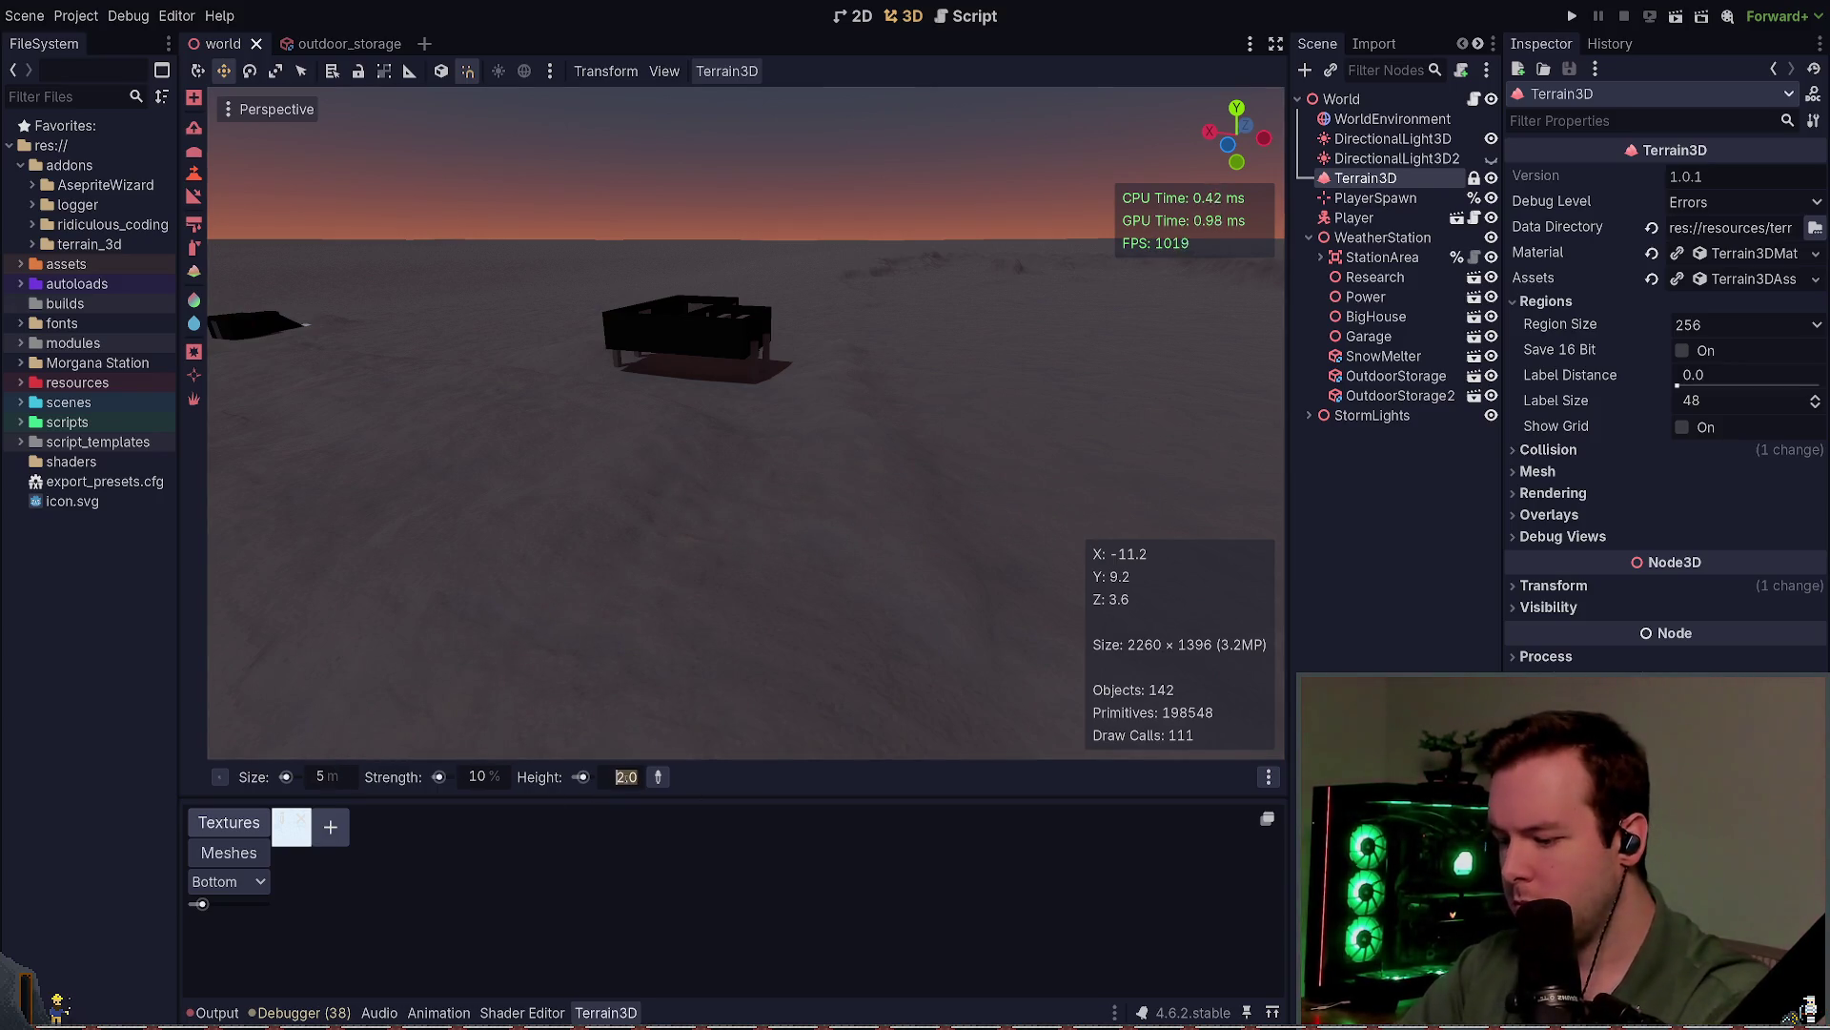
type("1")
key("Return")
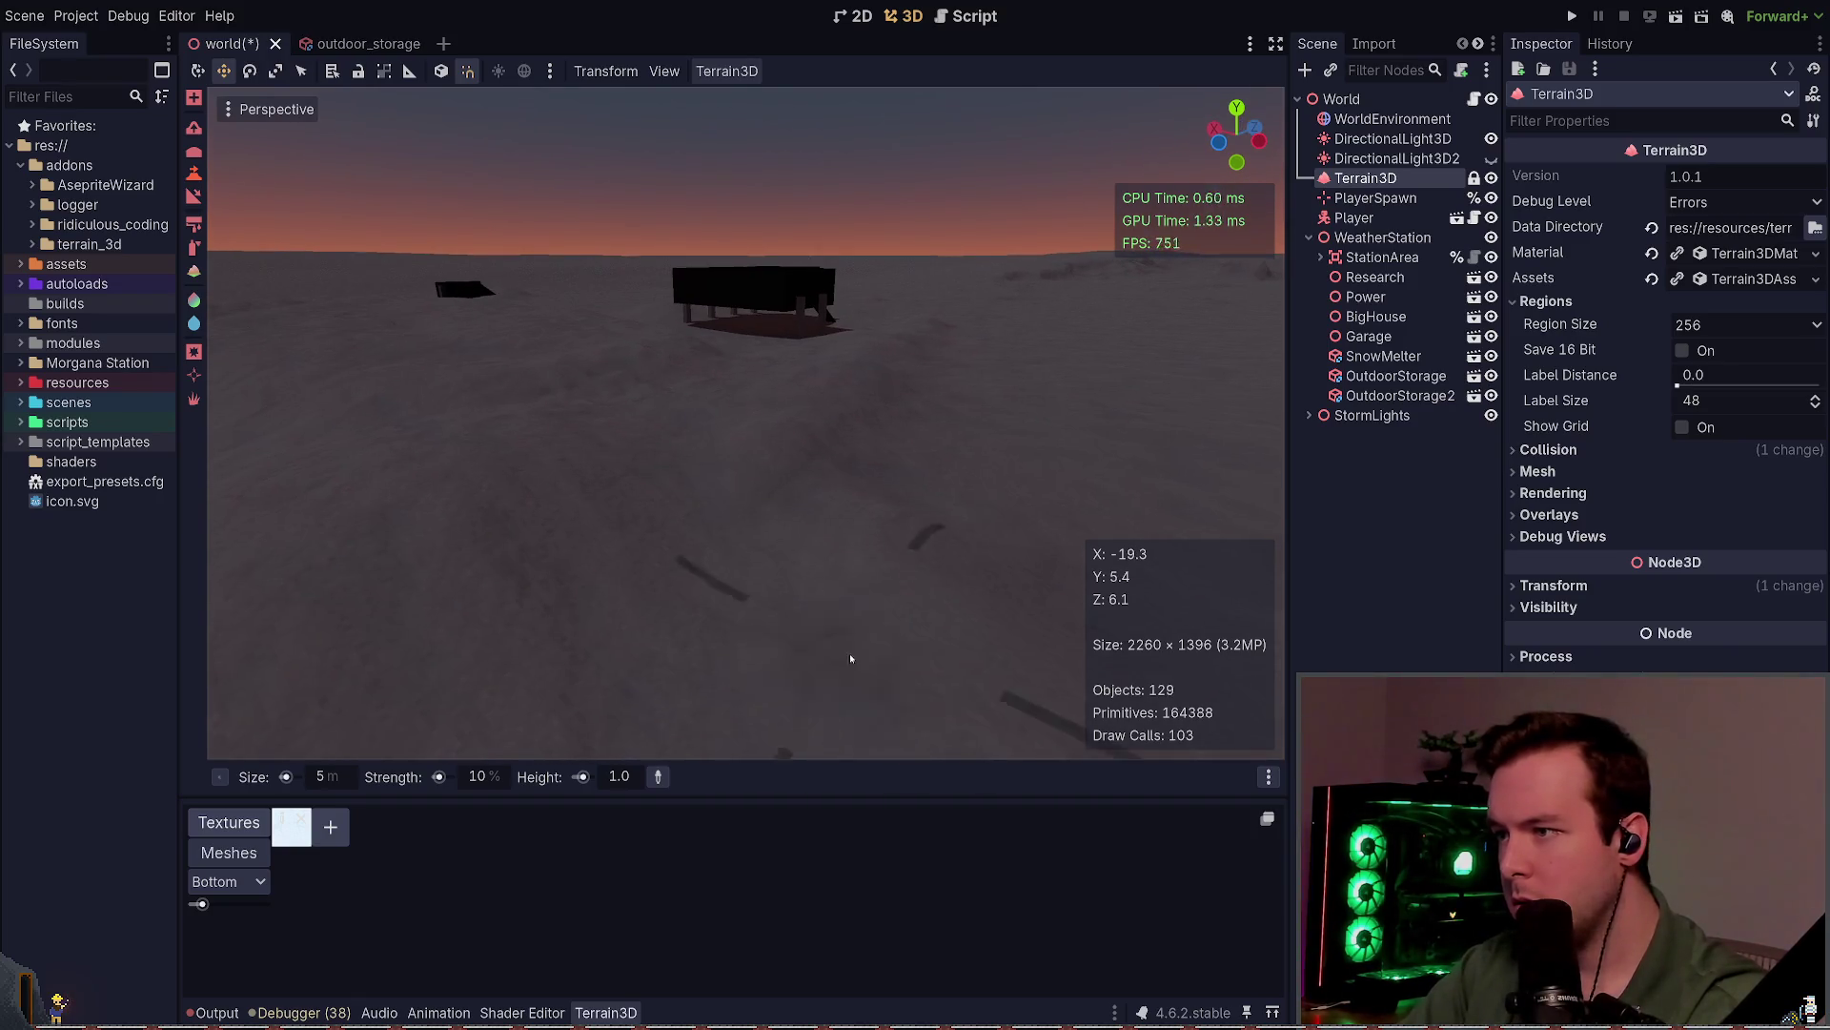
left_click(626, 777)
type("0.2")
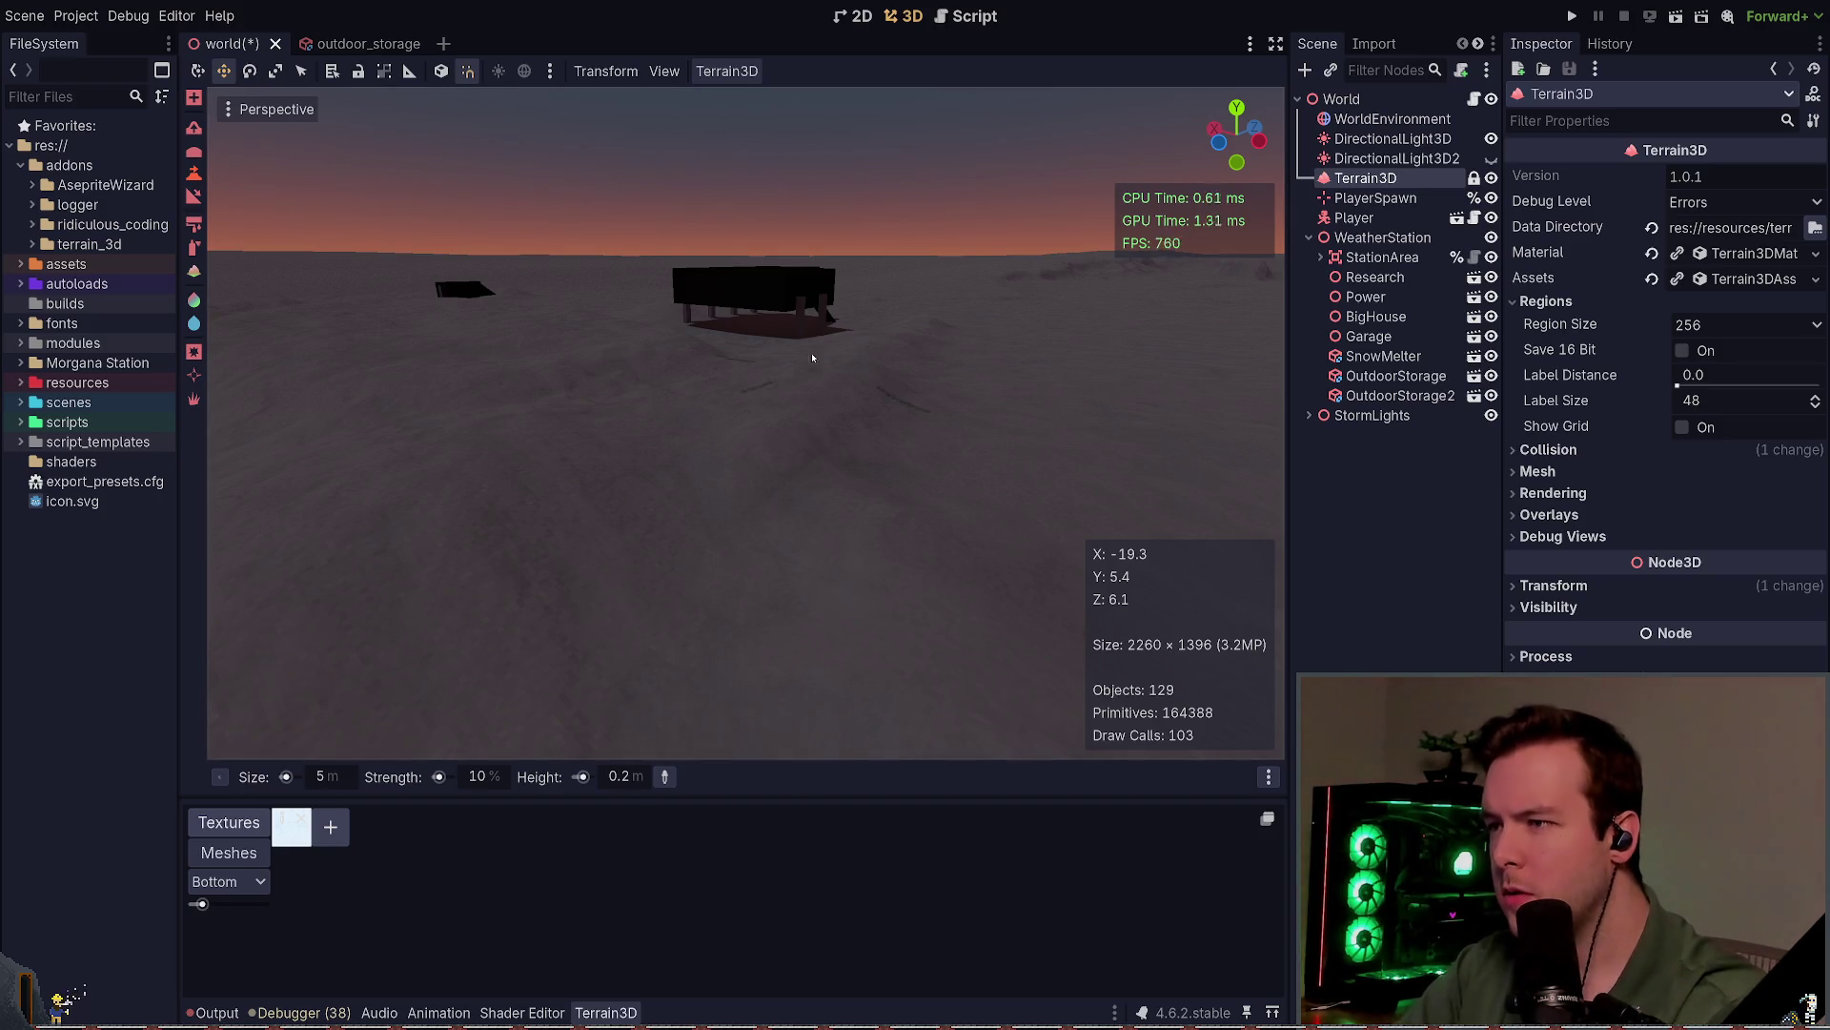
Step: Move close to the station building and bring the lit building into view
left_click_drag(813, 355, 916, 516)
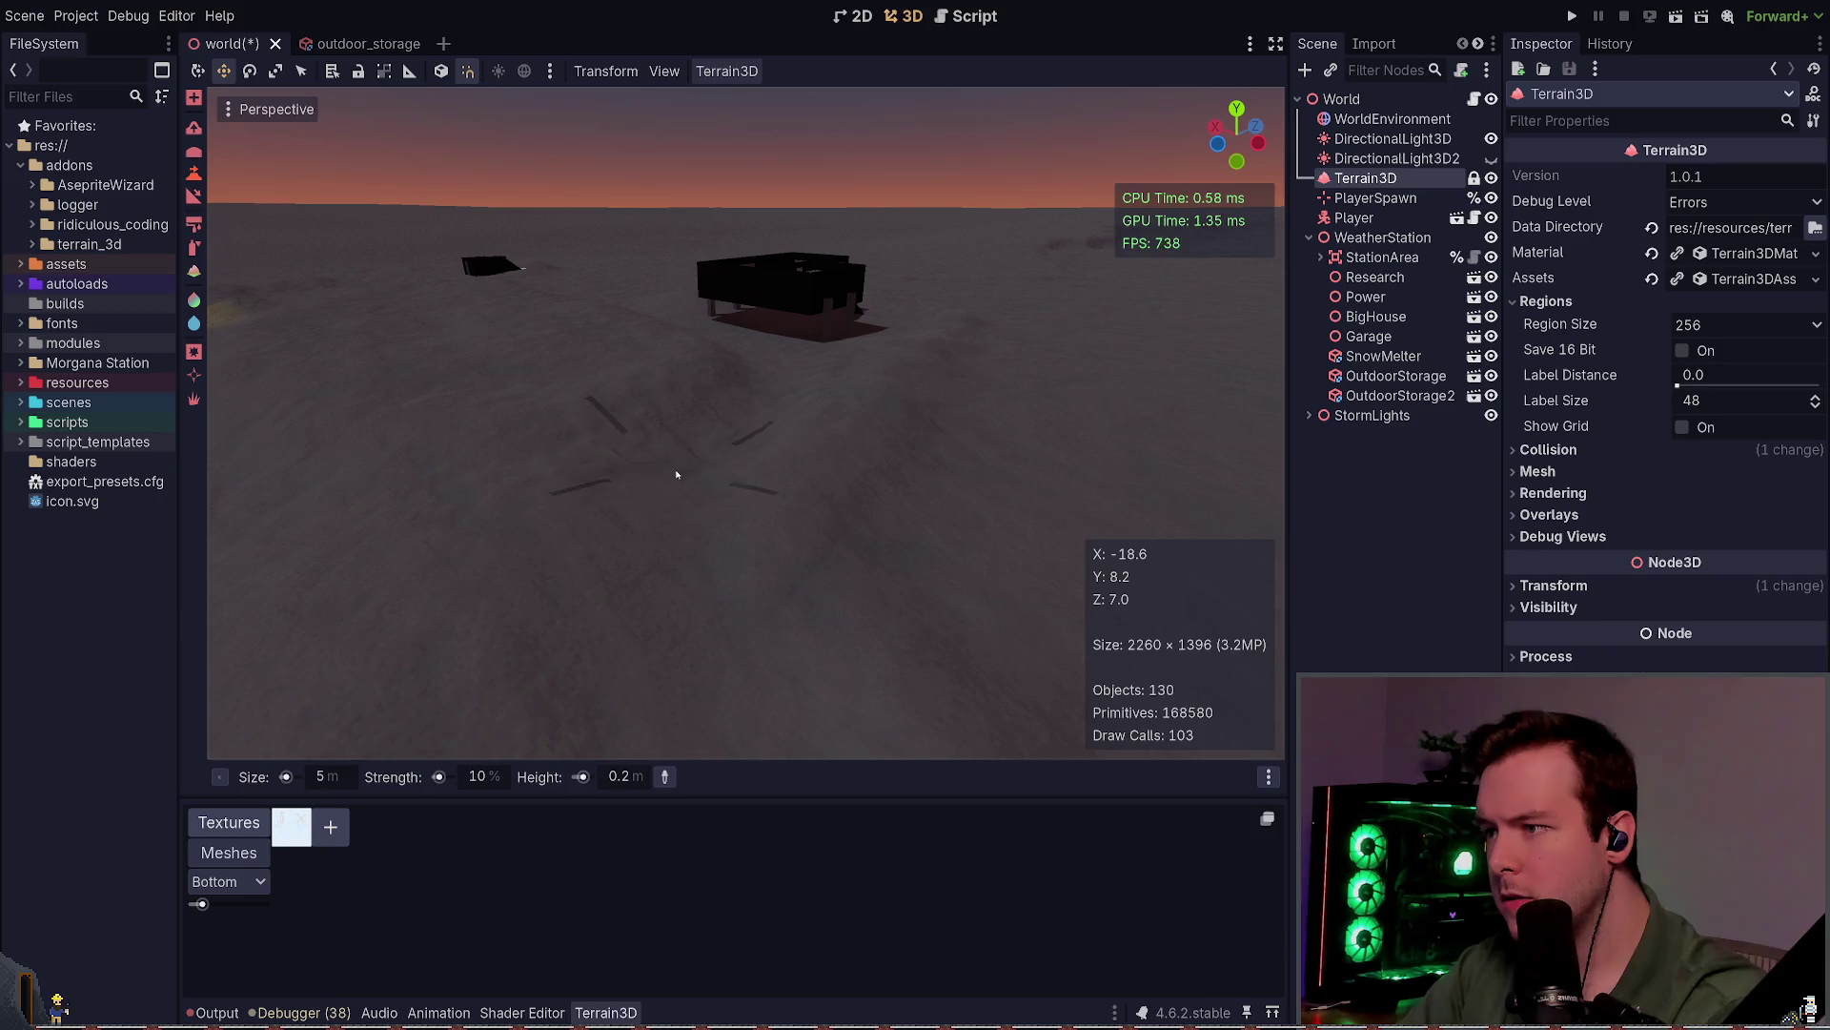
left_click_drag(540, 558, 678, 632)
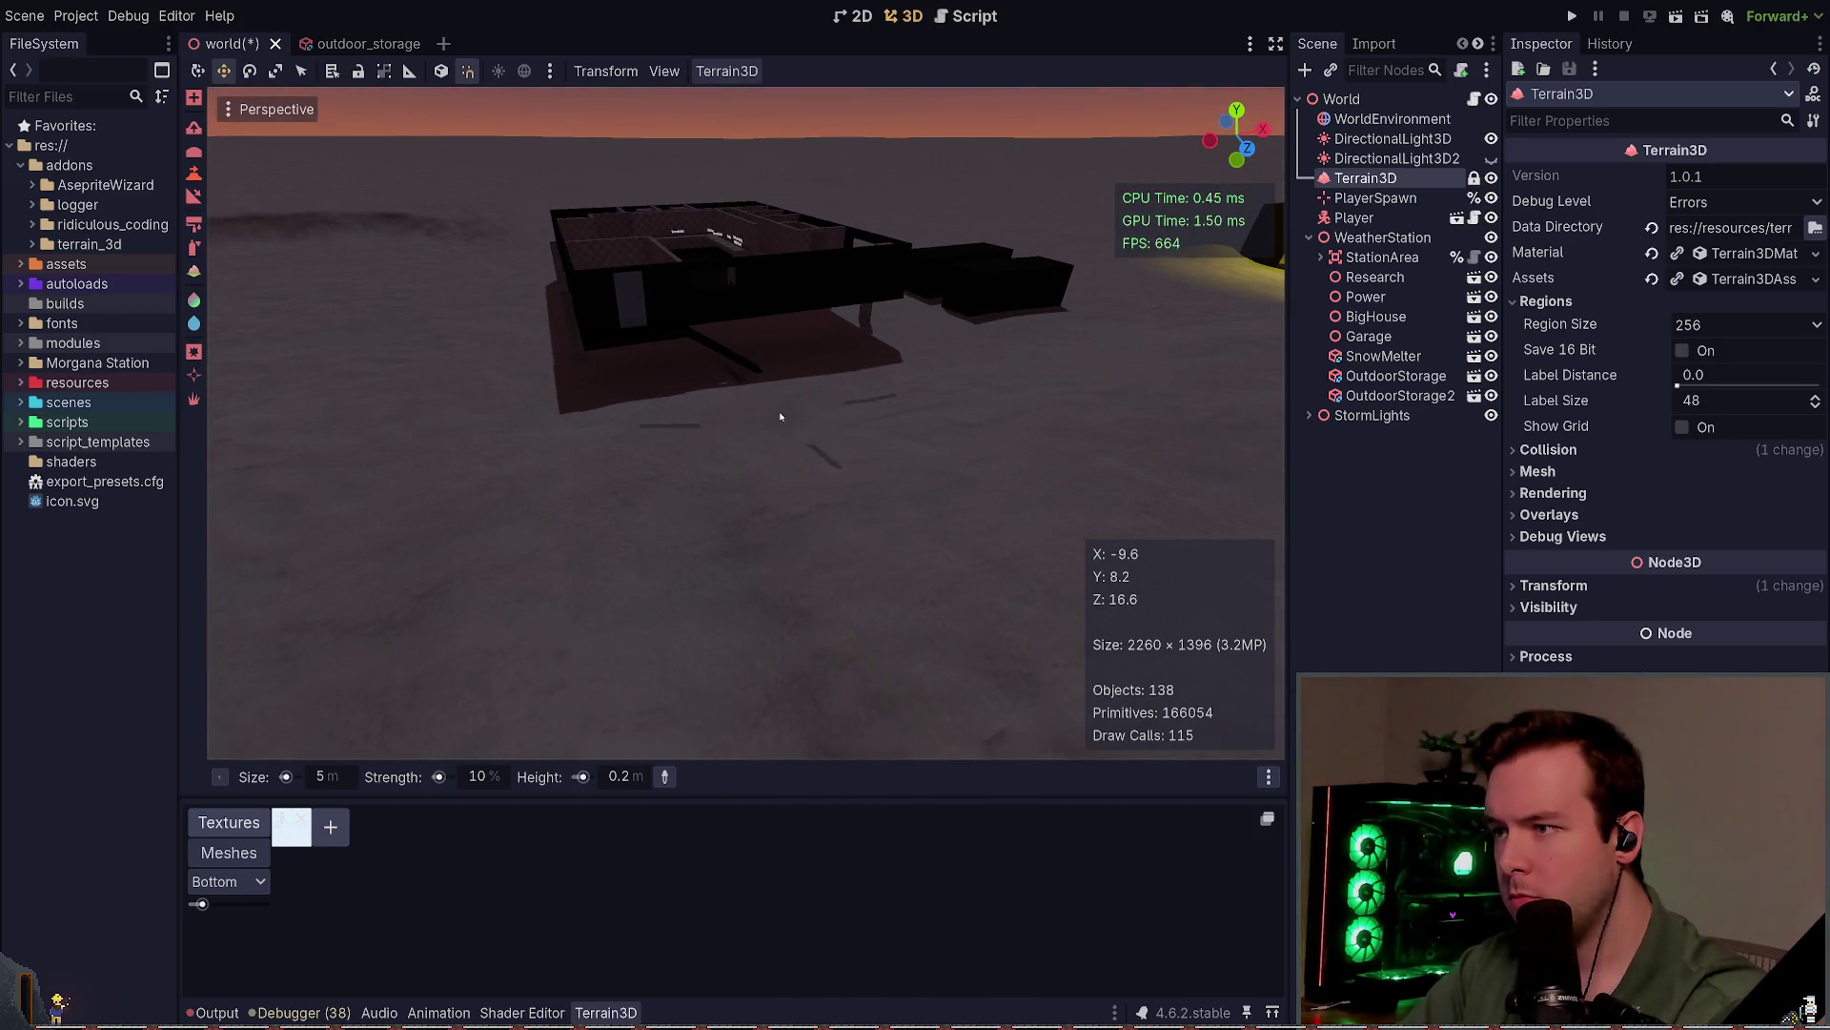
left_click_drag(674, 530, 646, 595)
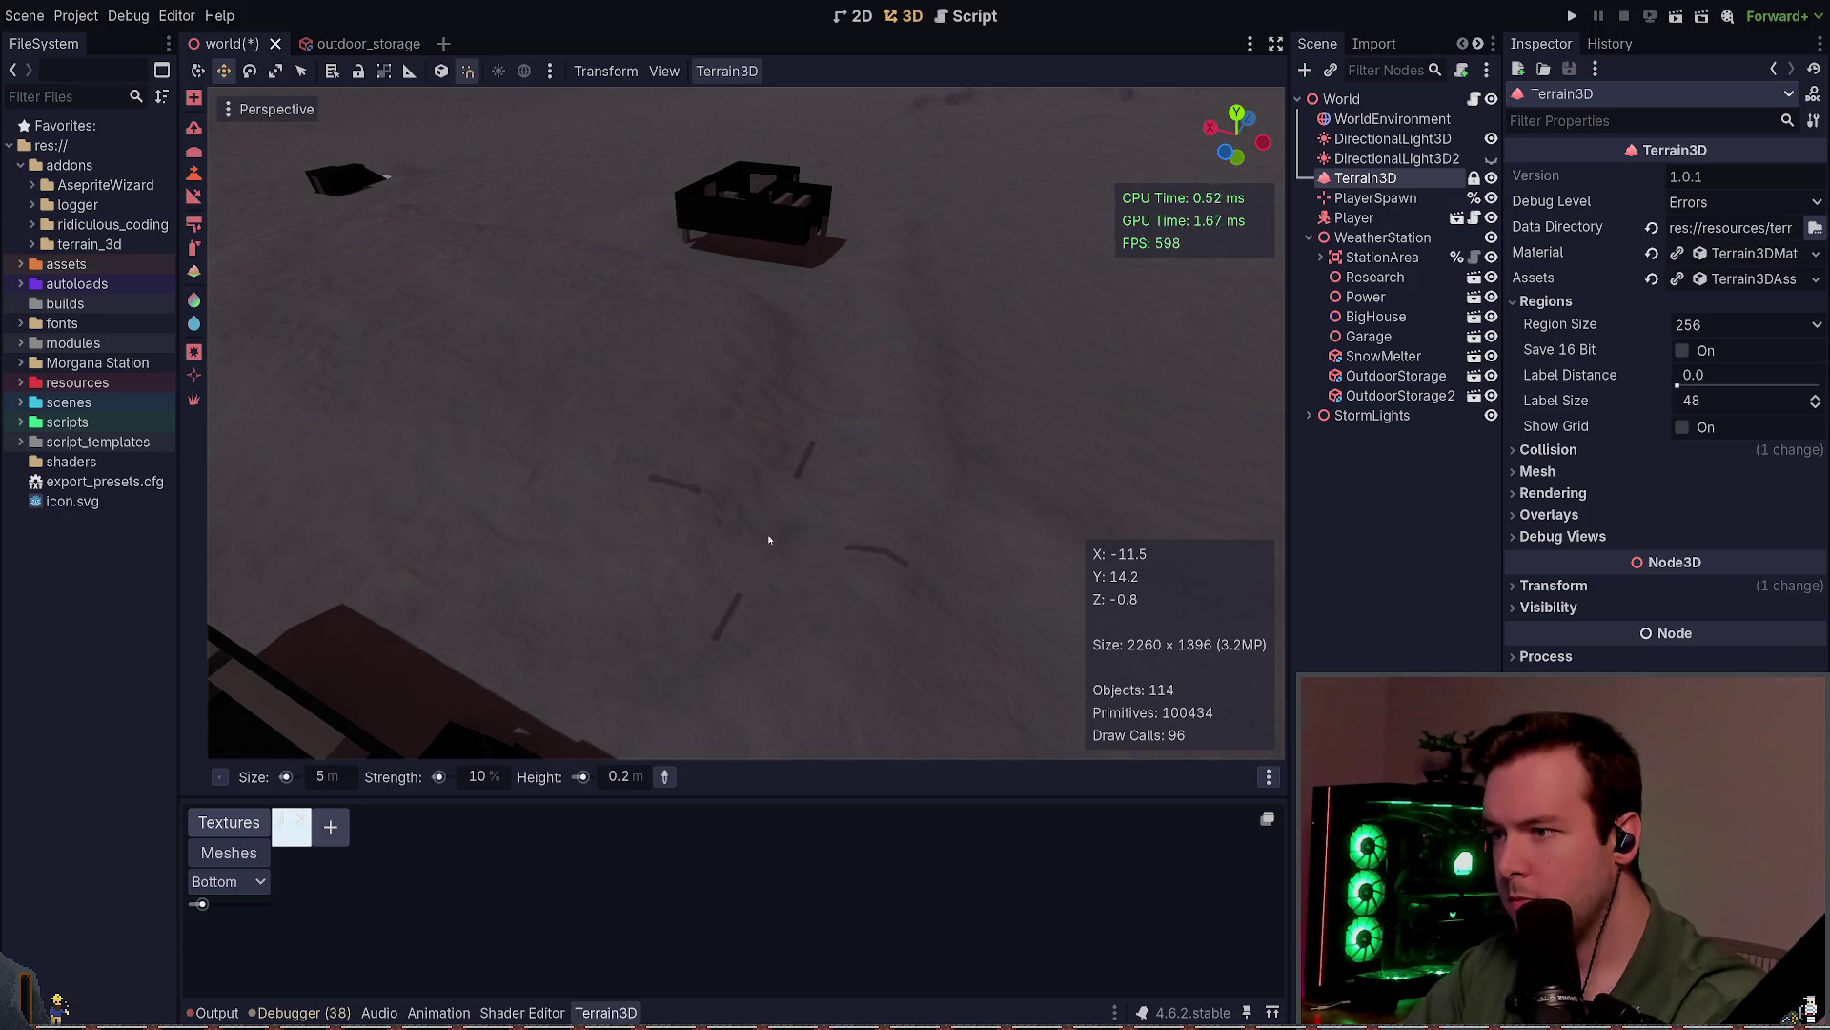
left_click_drag(694, 591, 953, 515)
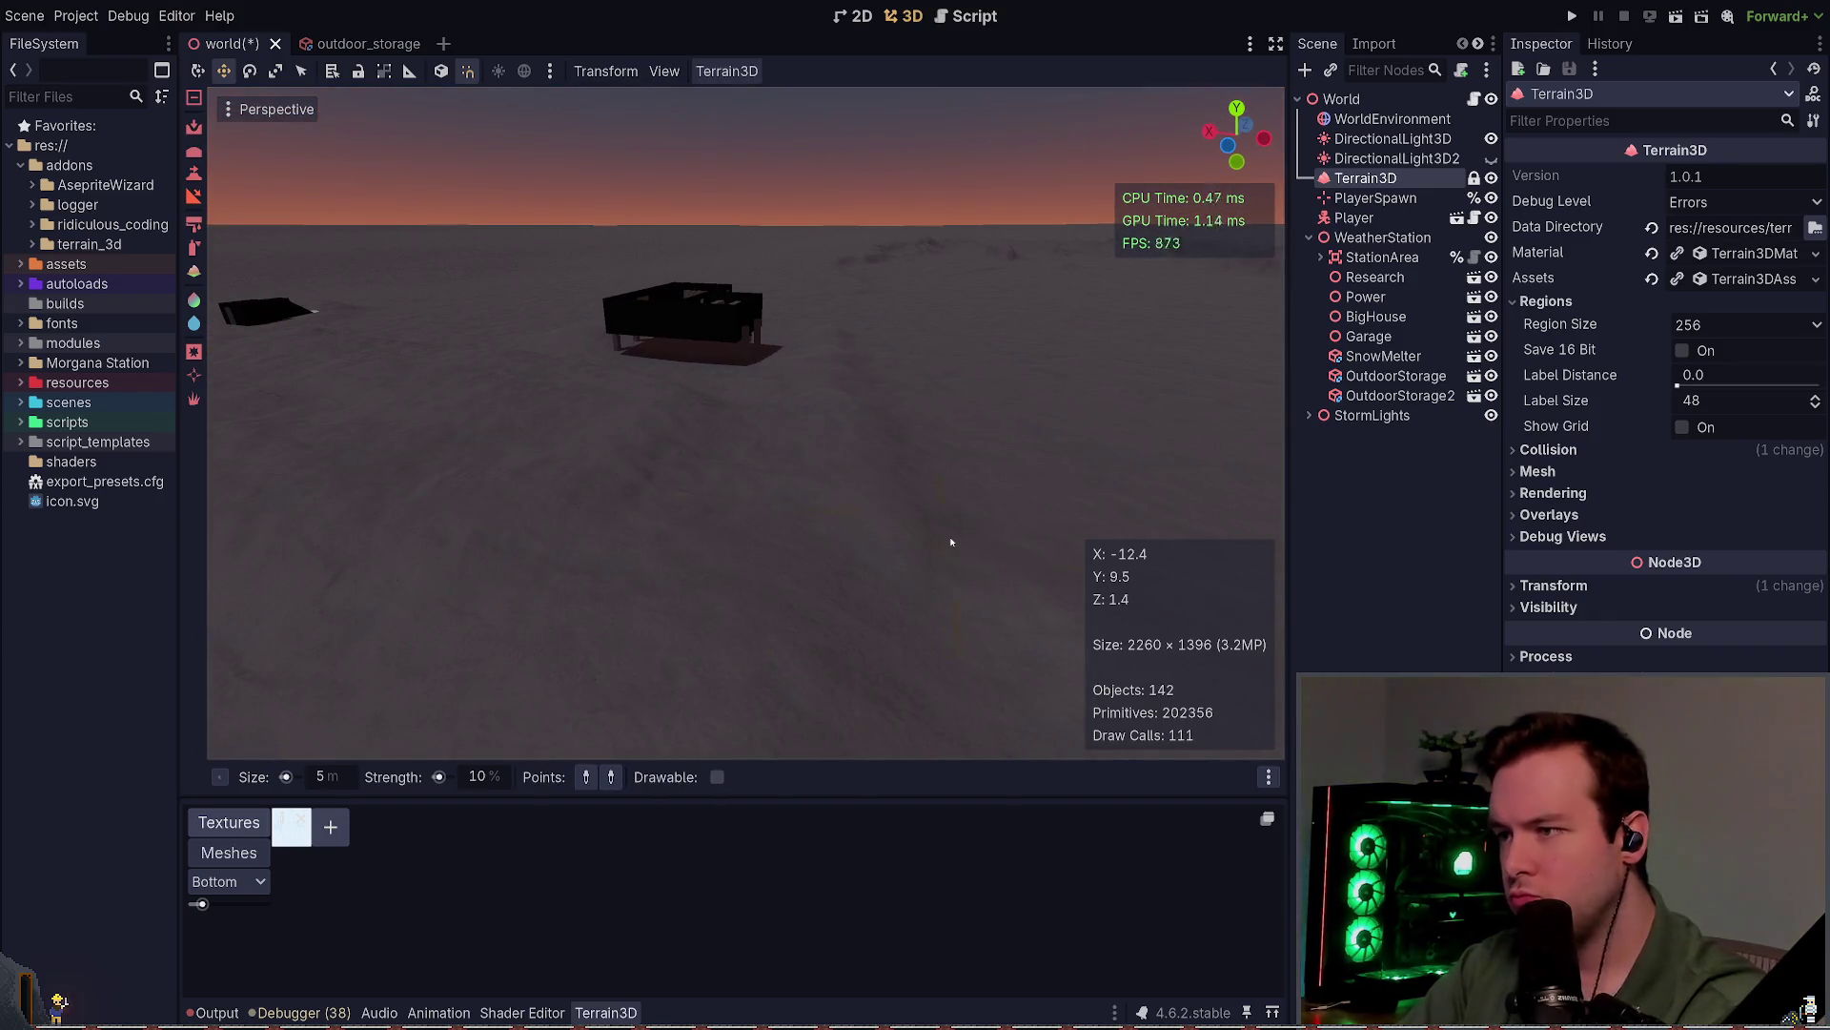
Step: Save, reselect Terrain3D with the height brush, and raise thin snow lines beside the station building
key("ctrl+s")
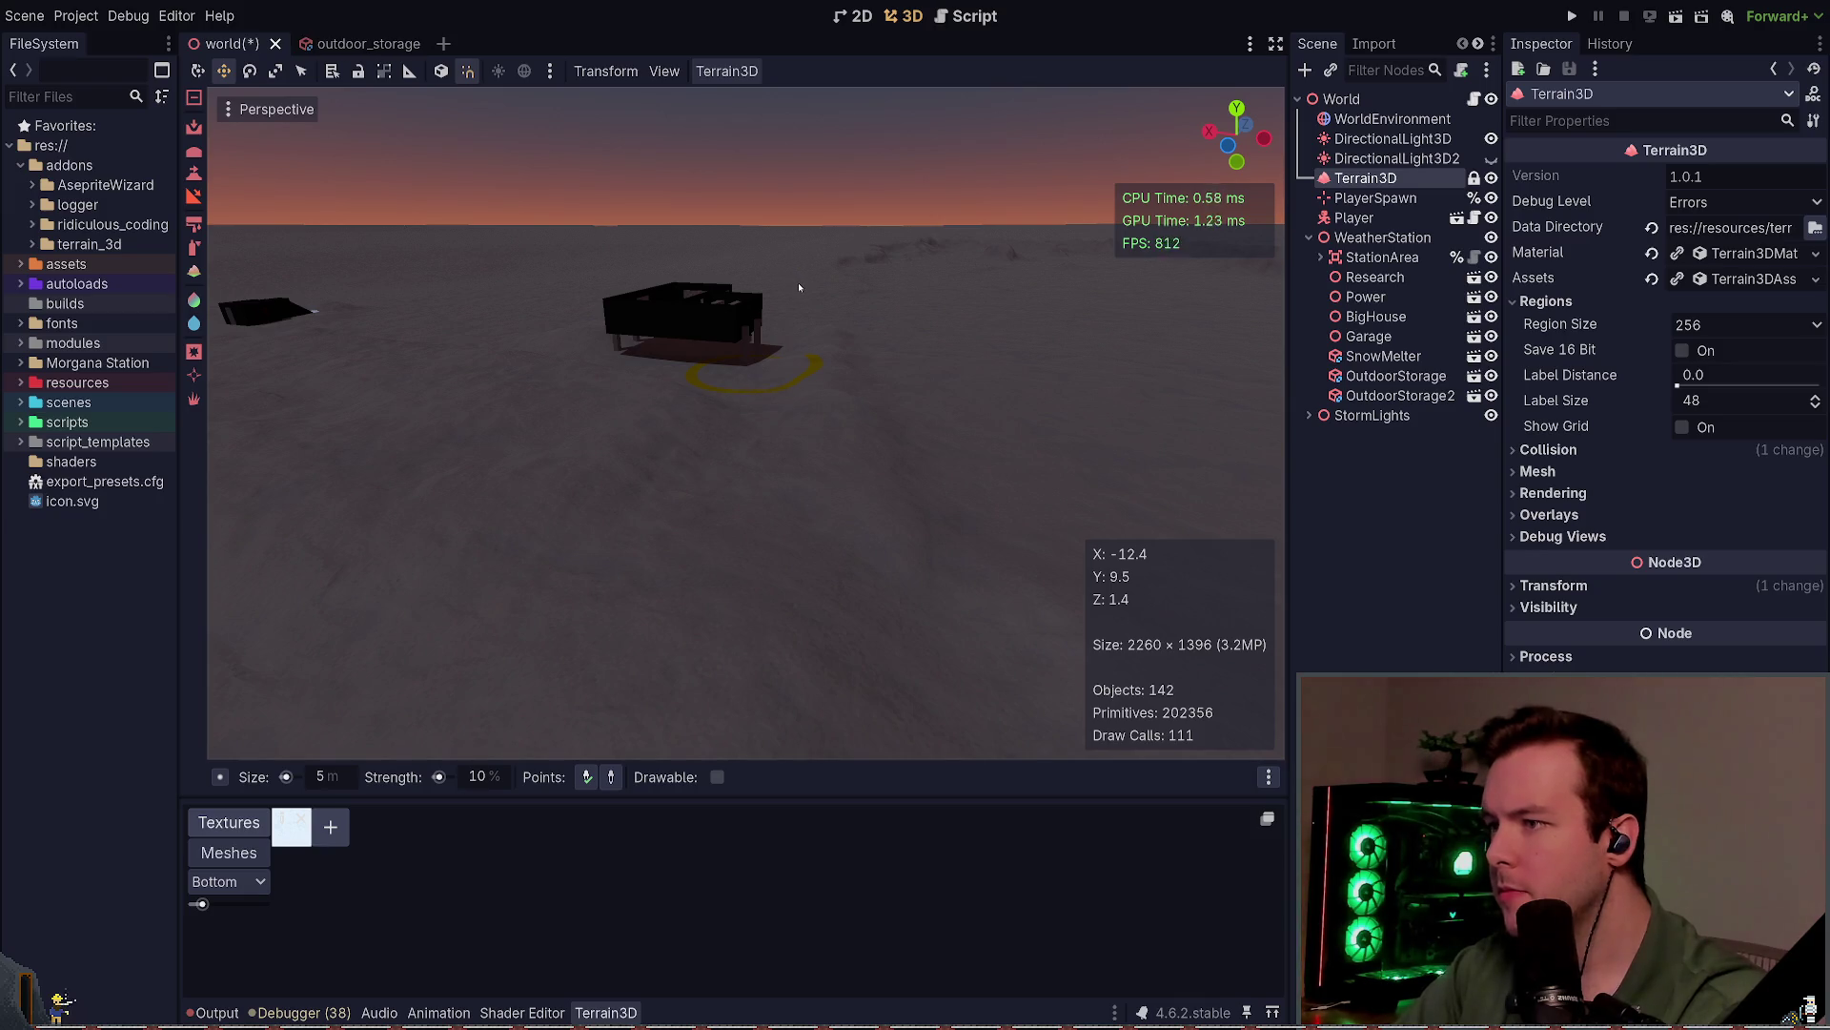
key("ctrl+s")
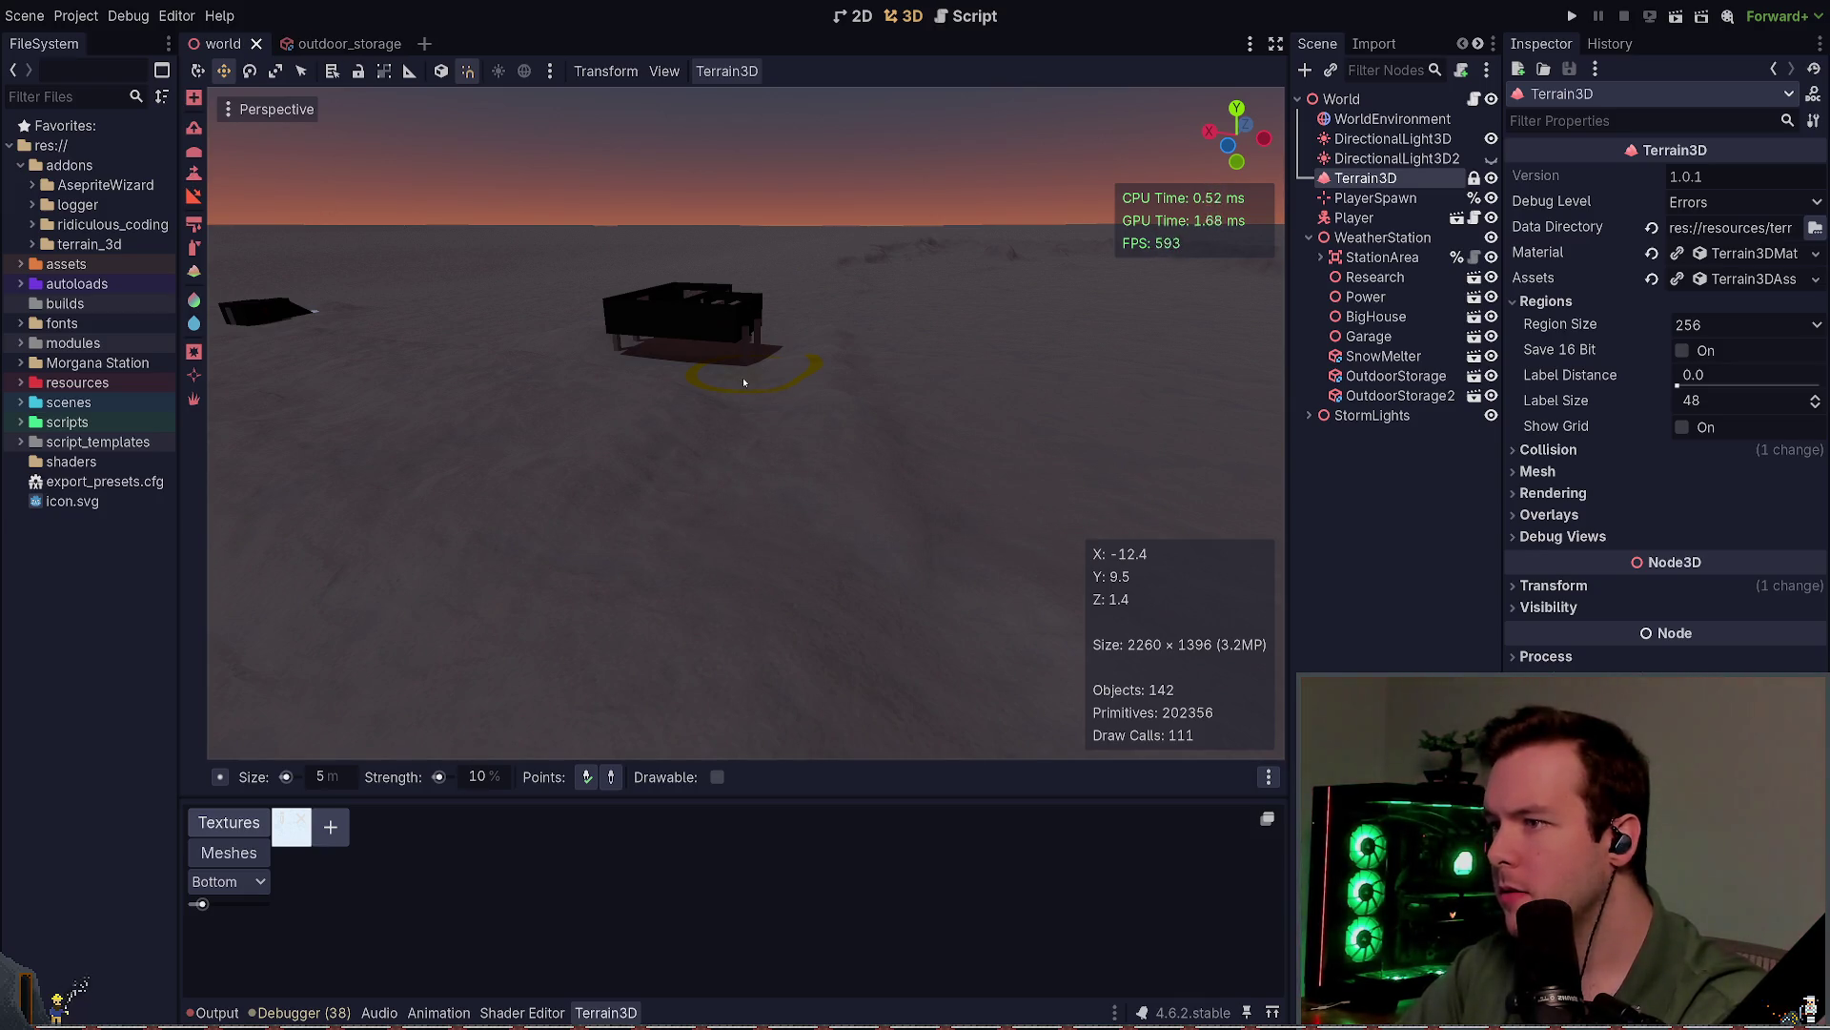
left_click(249, 213)
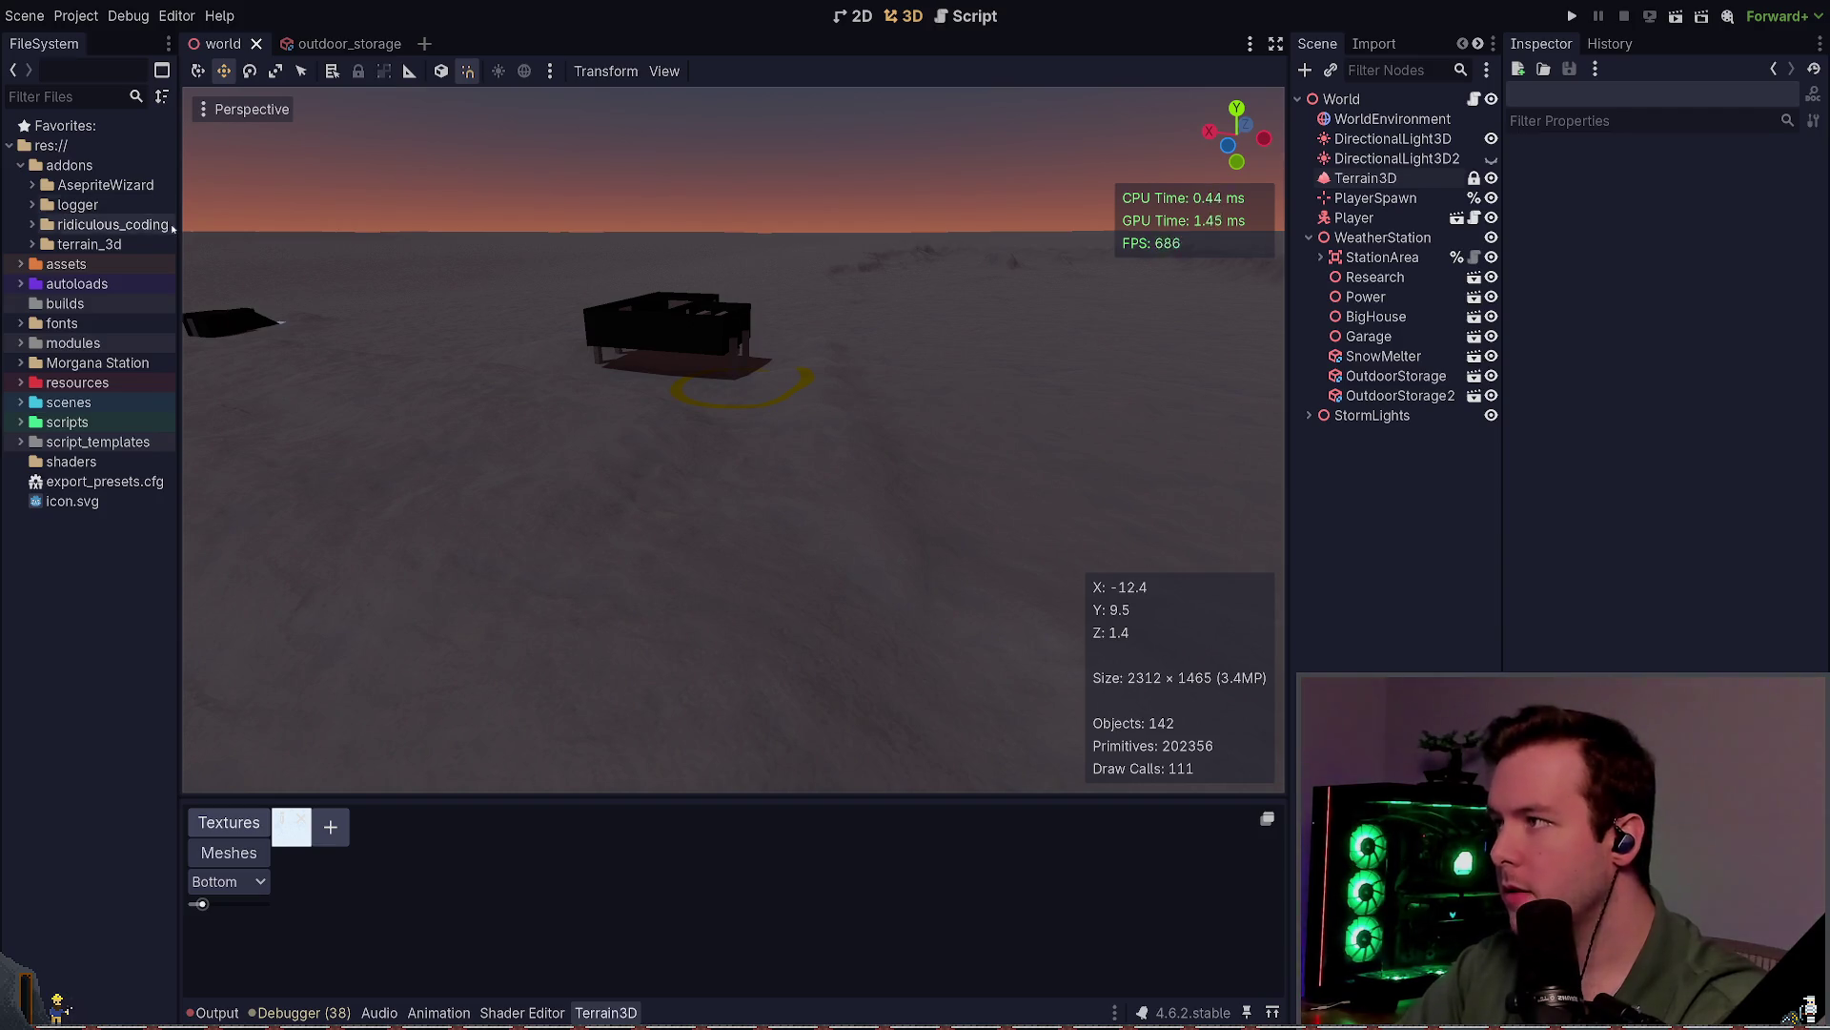
left_click(1366, 178)
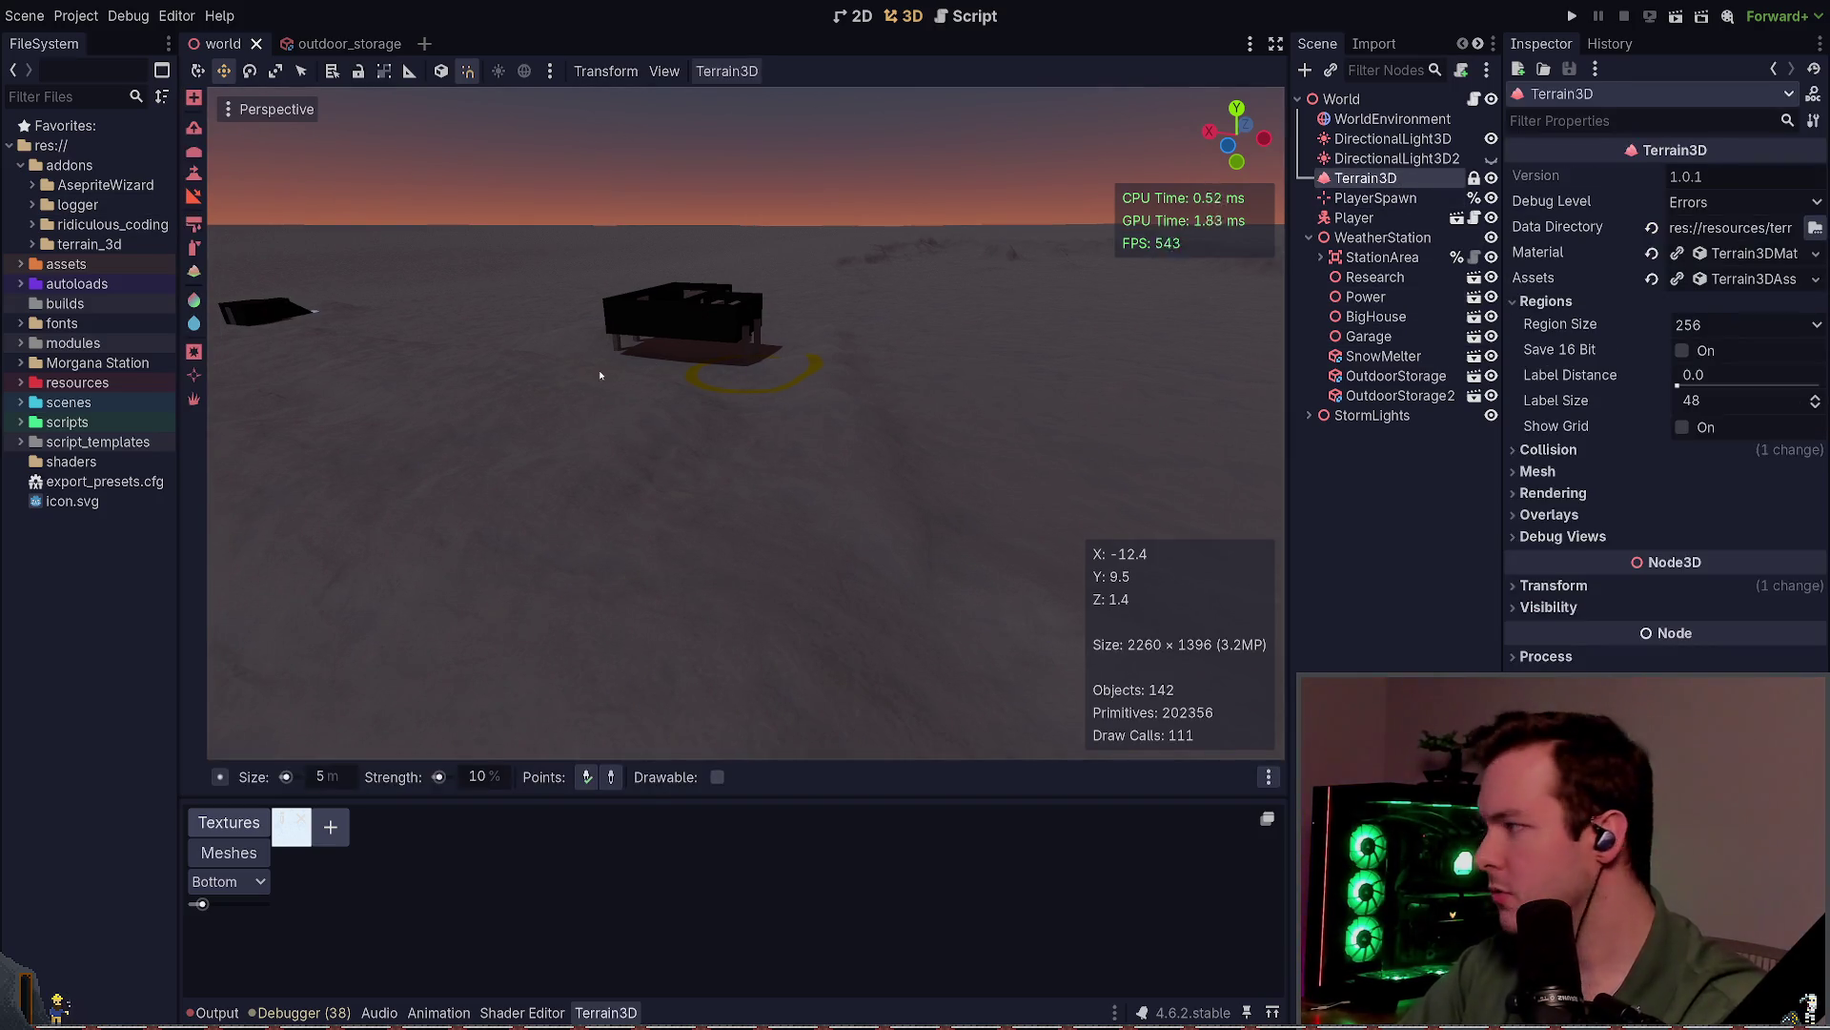
key("r")
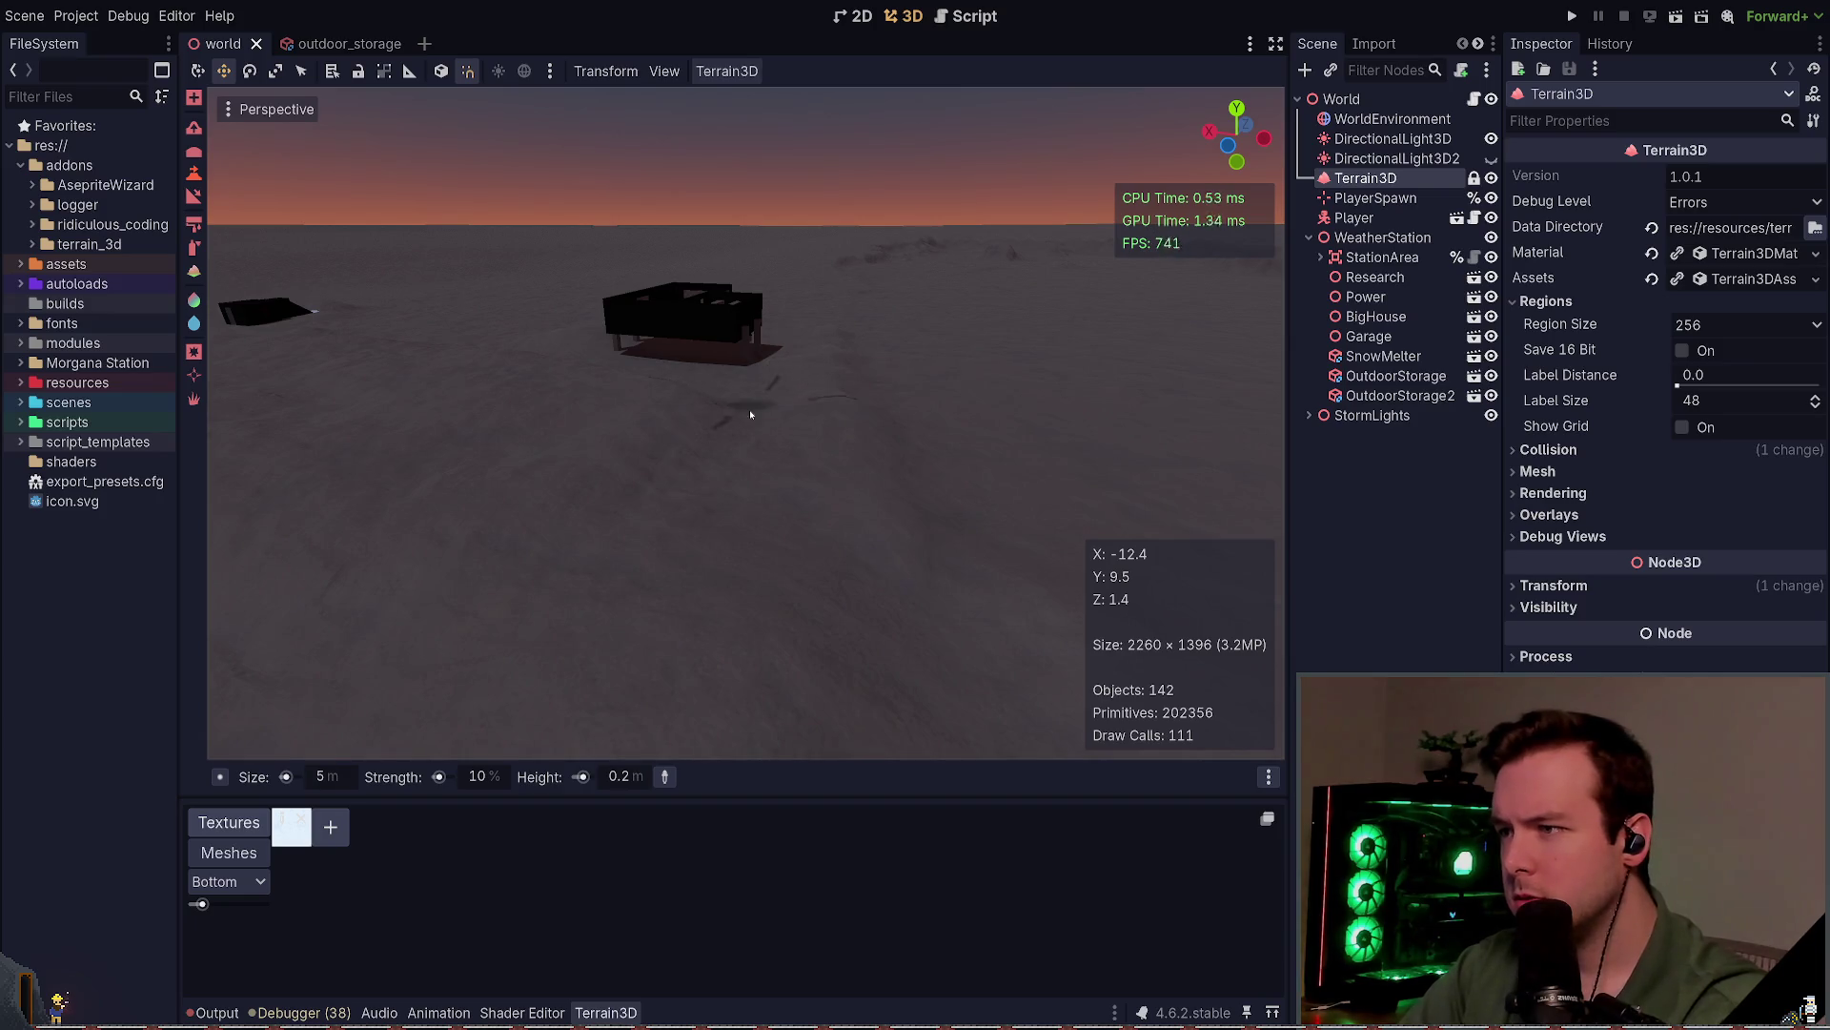
left_click(734, 485)
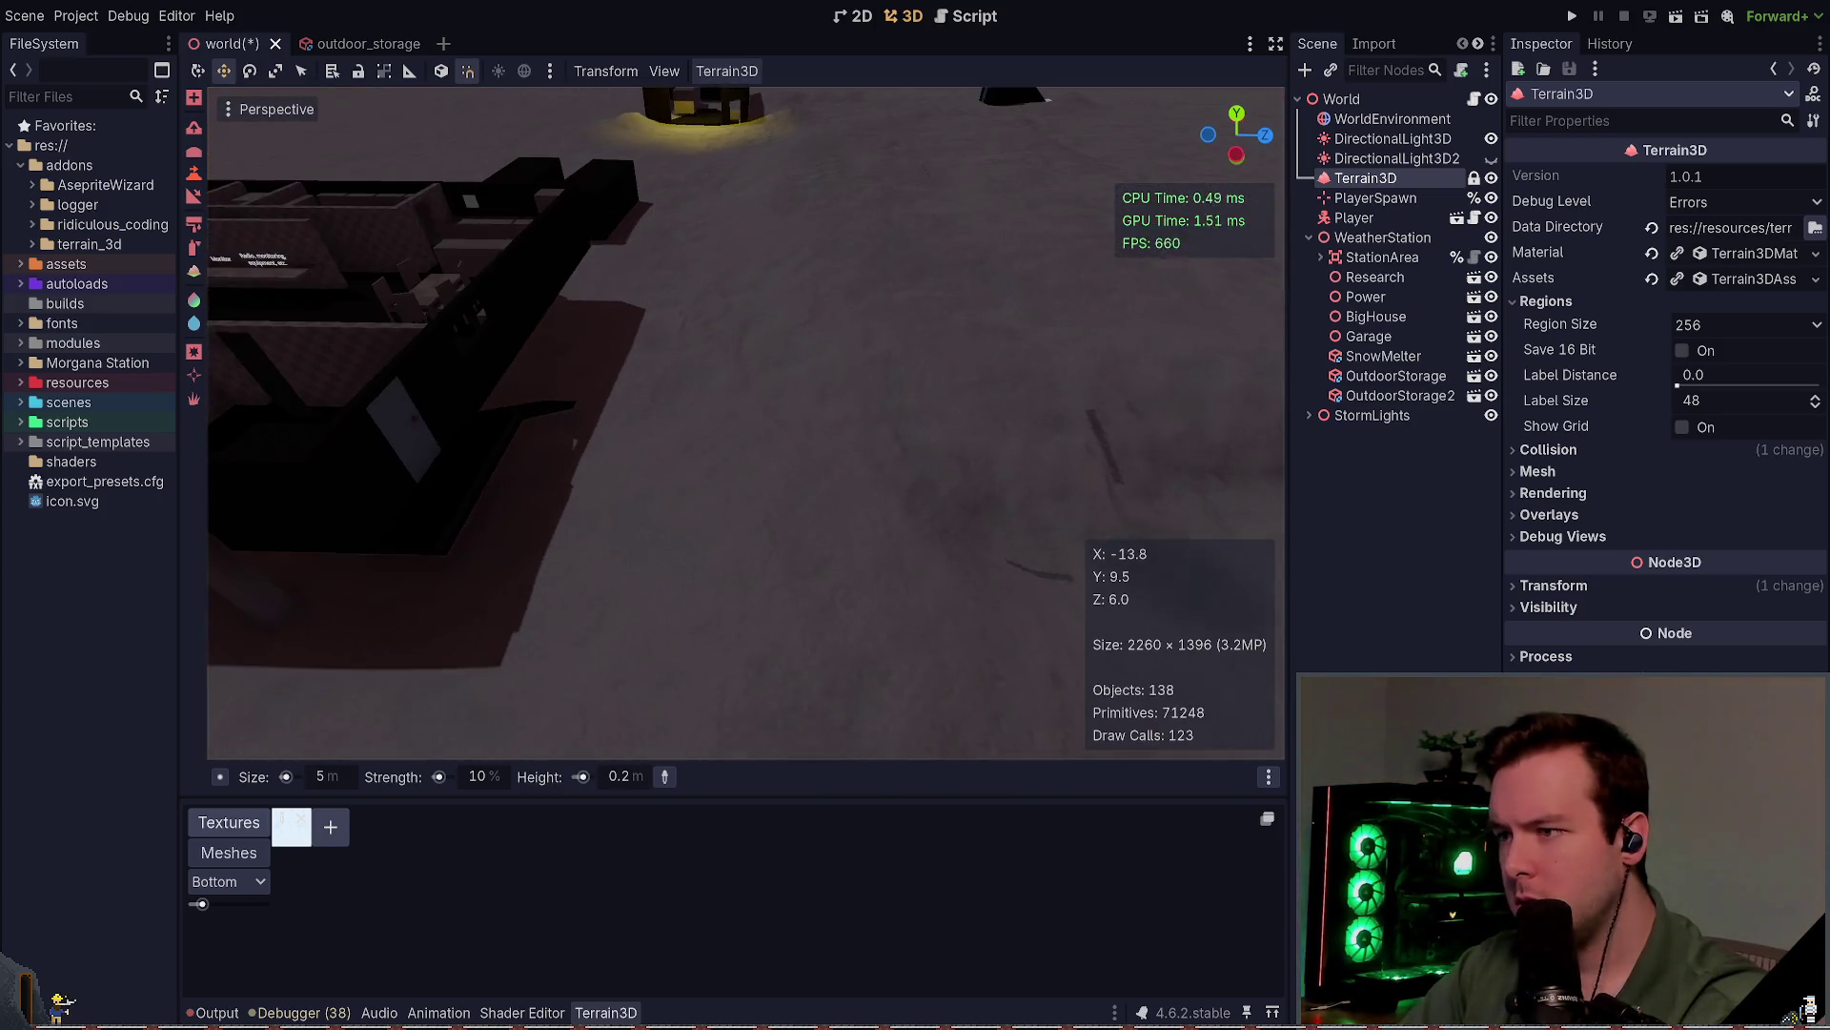
Step: Reshape the snow at the storage building's doorway with the 5 m, 10% height brush
scroll(728, 515, "down", 5)
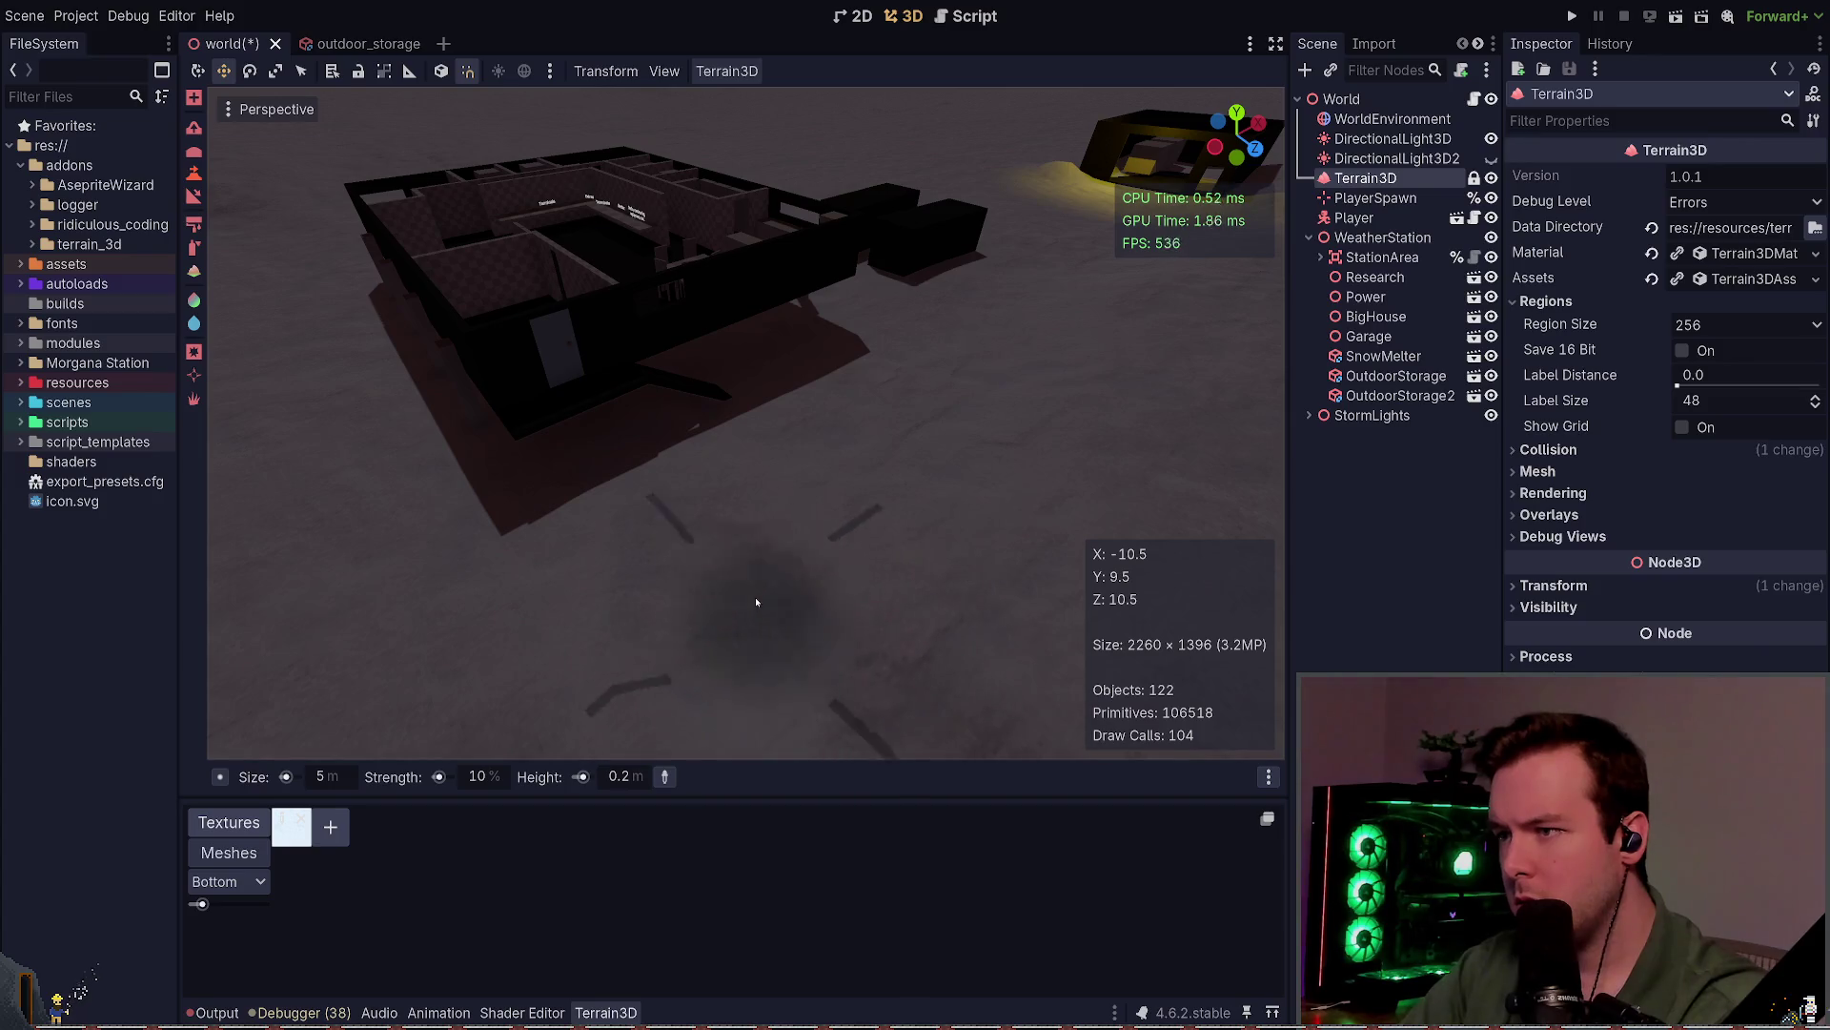
left_click_drag(728, 515, 910, 522)
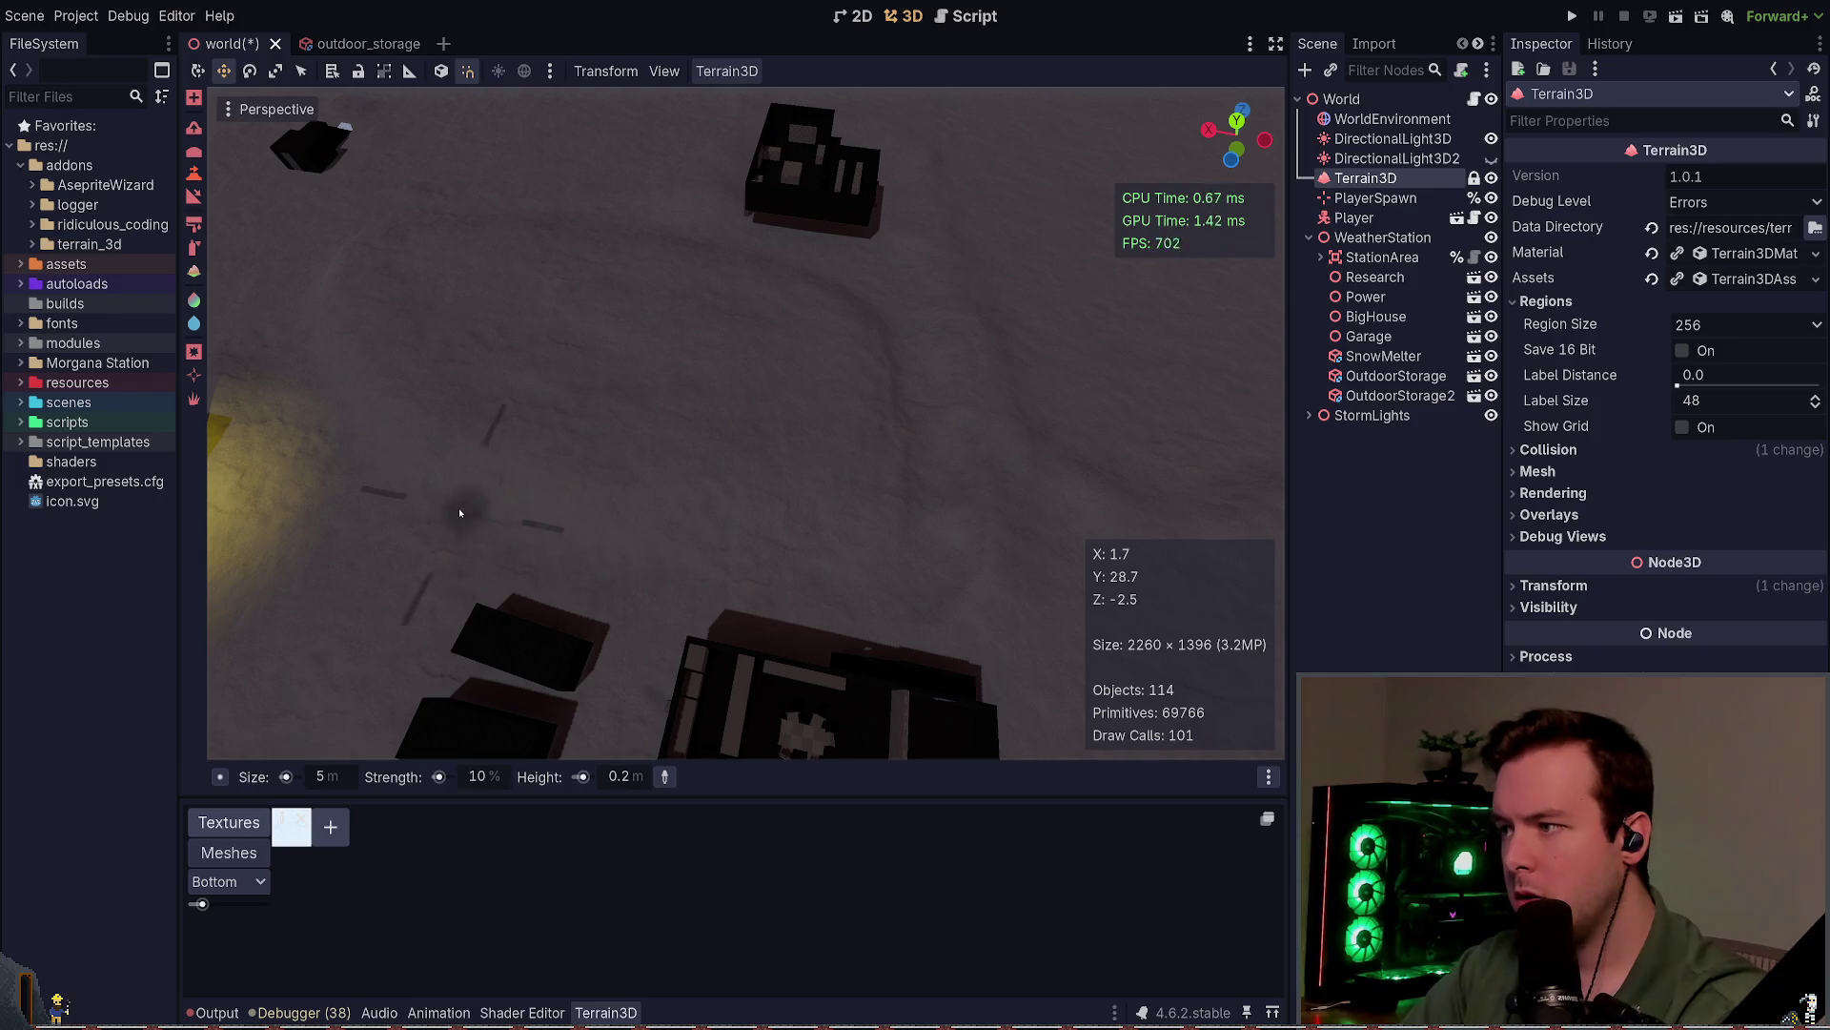
mouse_move(458, 507)
left_mouse_down()
mouse_move(457, 448)
mouse_move(633, 661)
left_mouse_up()
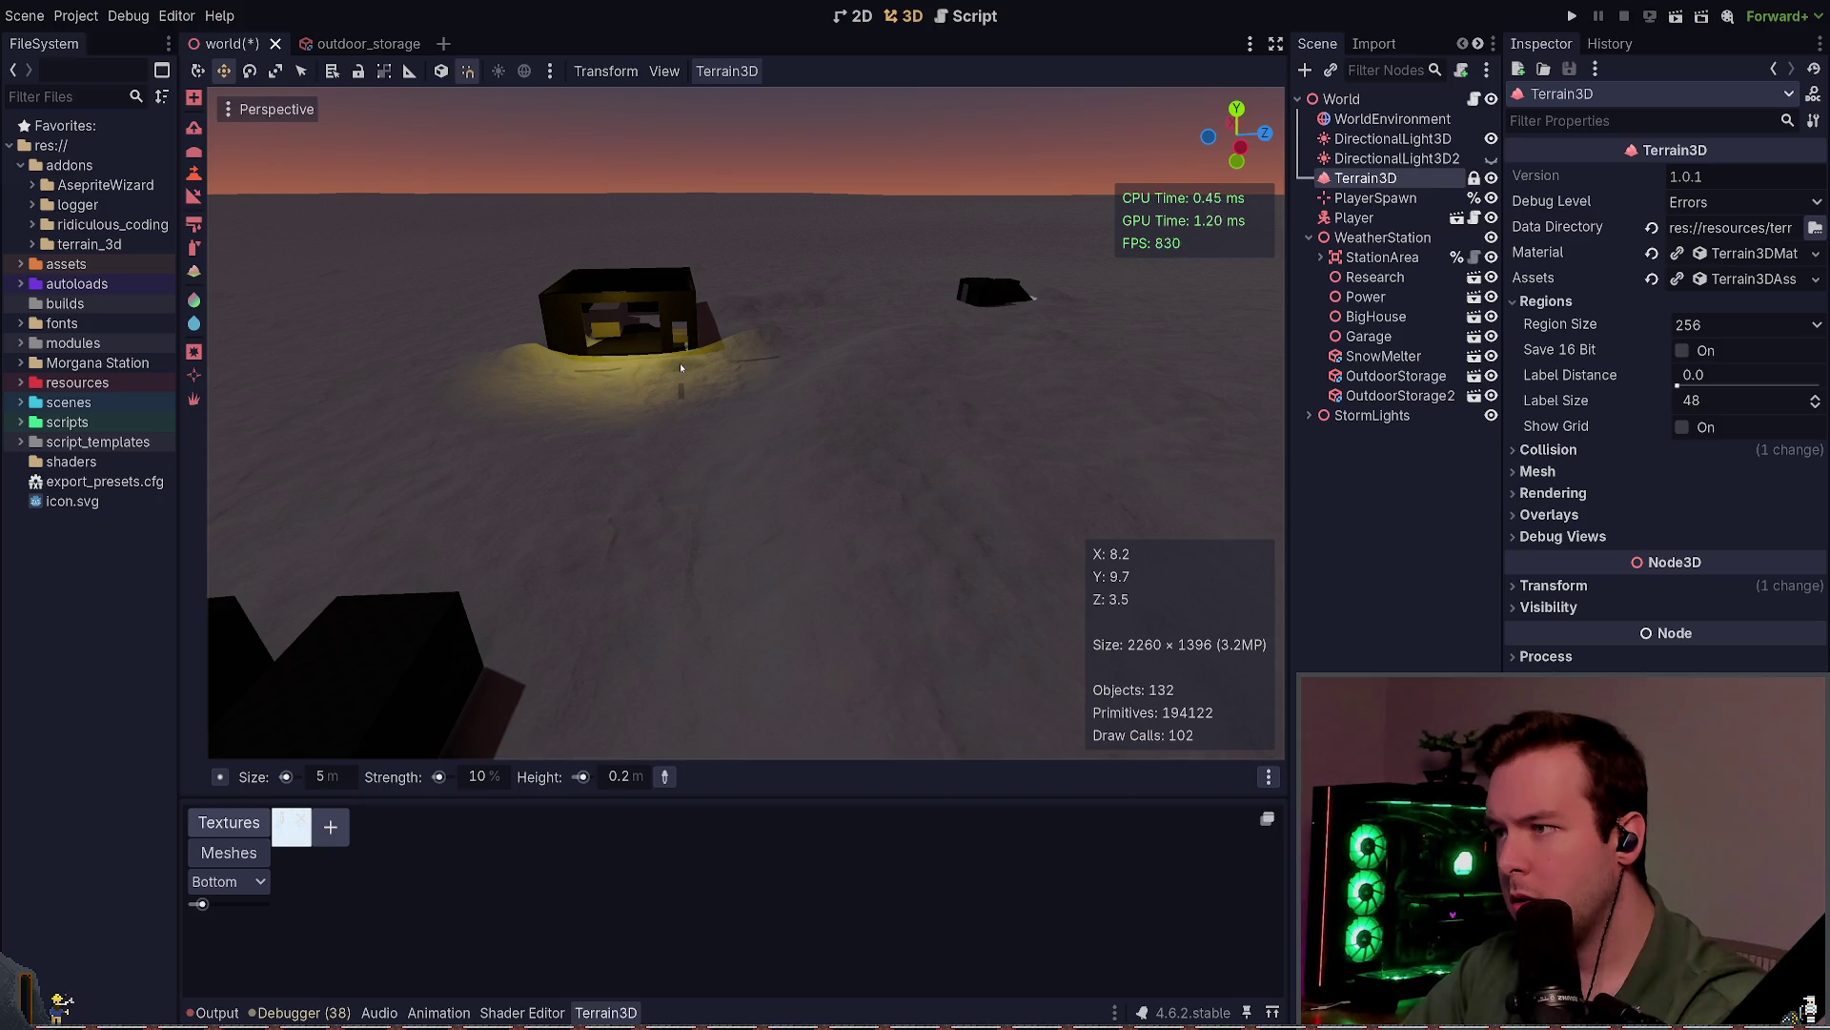
scroll(670, 392, "up", 6)
left_click(675, 434)
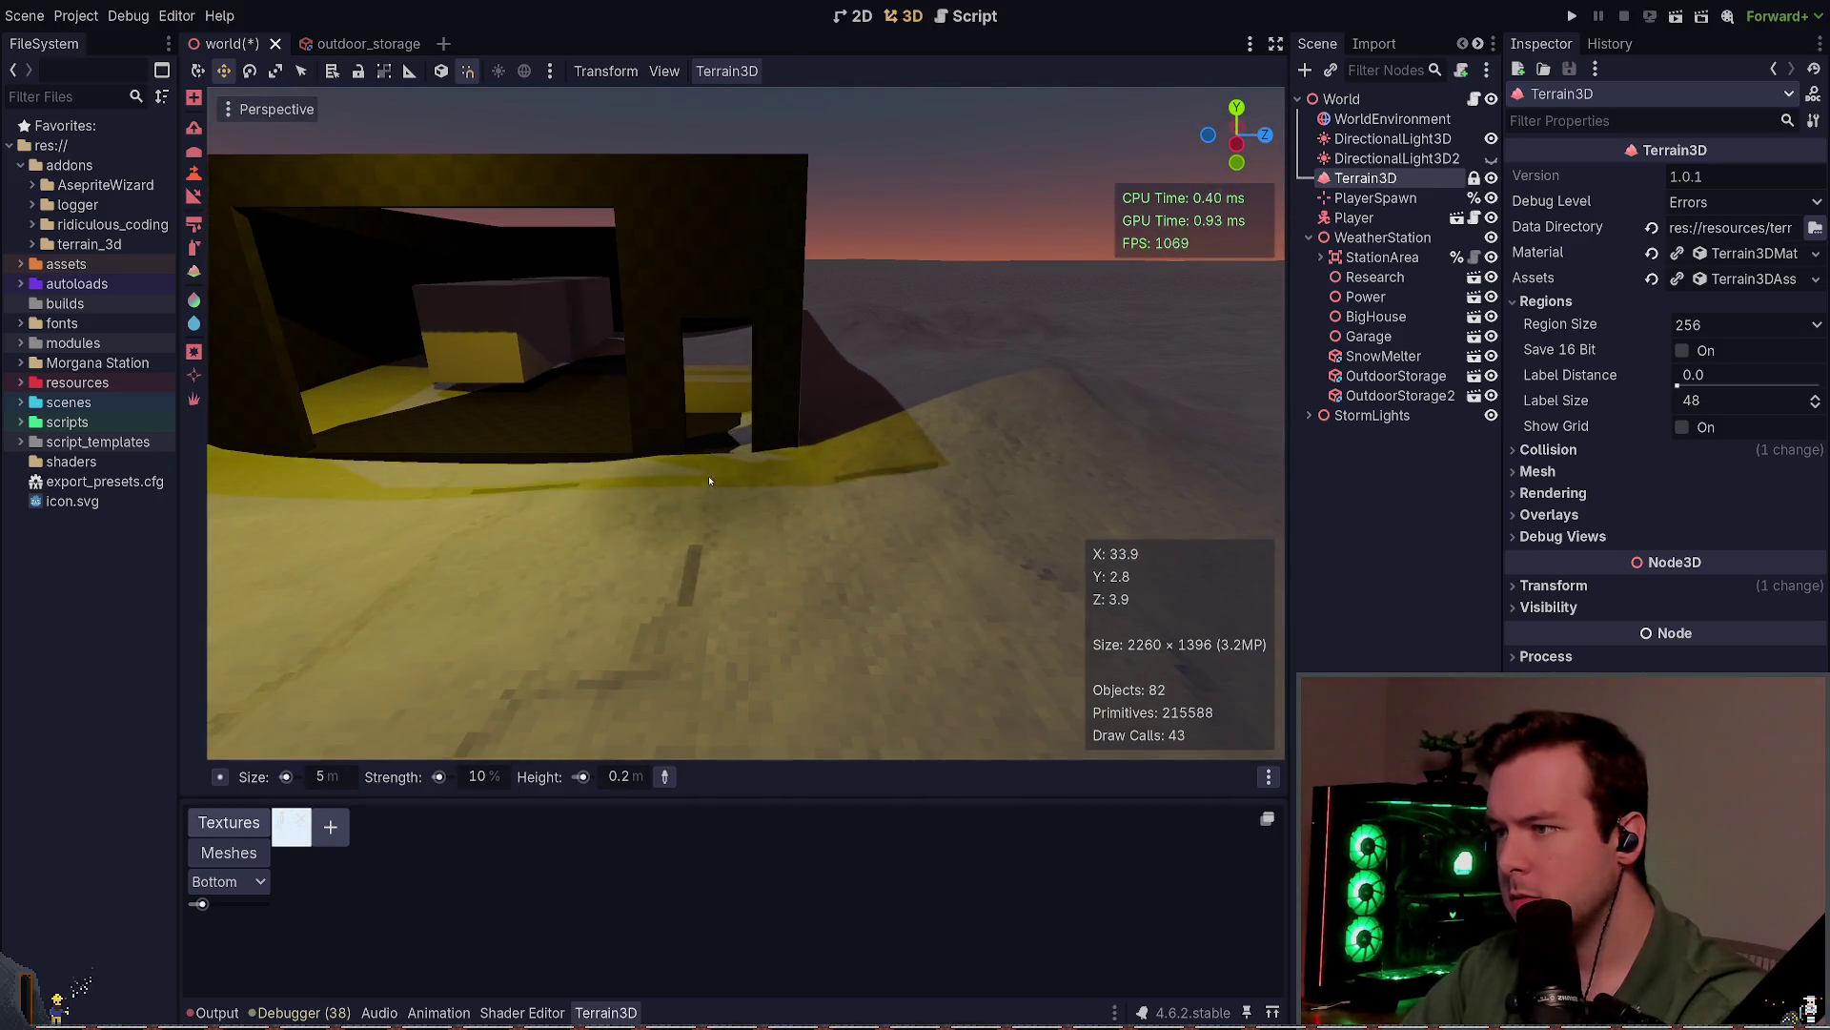
Step: Set the brush height to 0.0 m and flatten the doorway terrain
left_click(635, 775)
type("0")
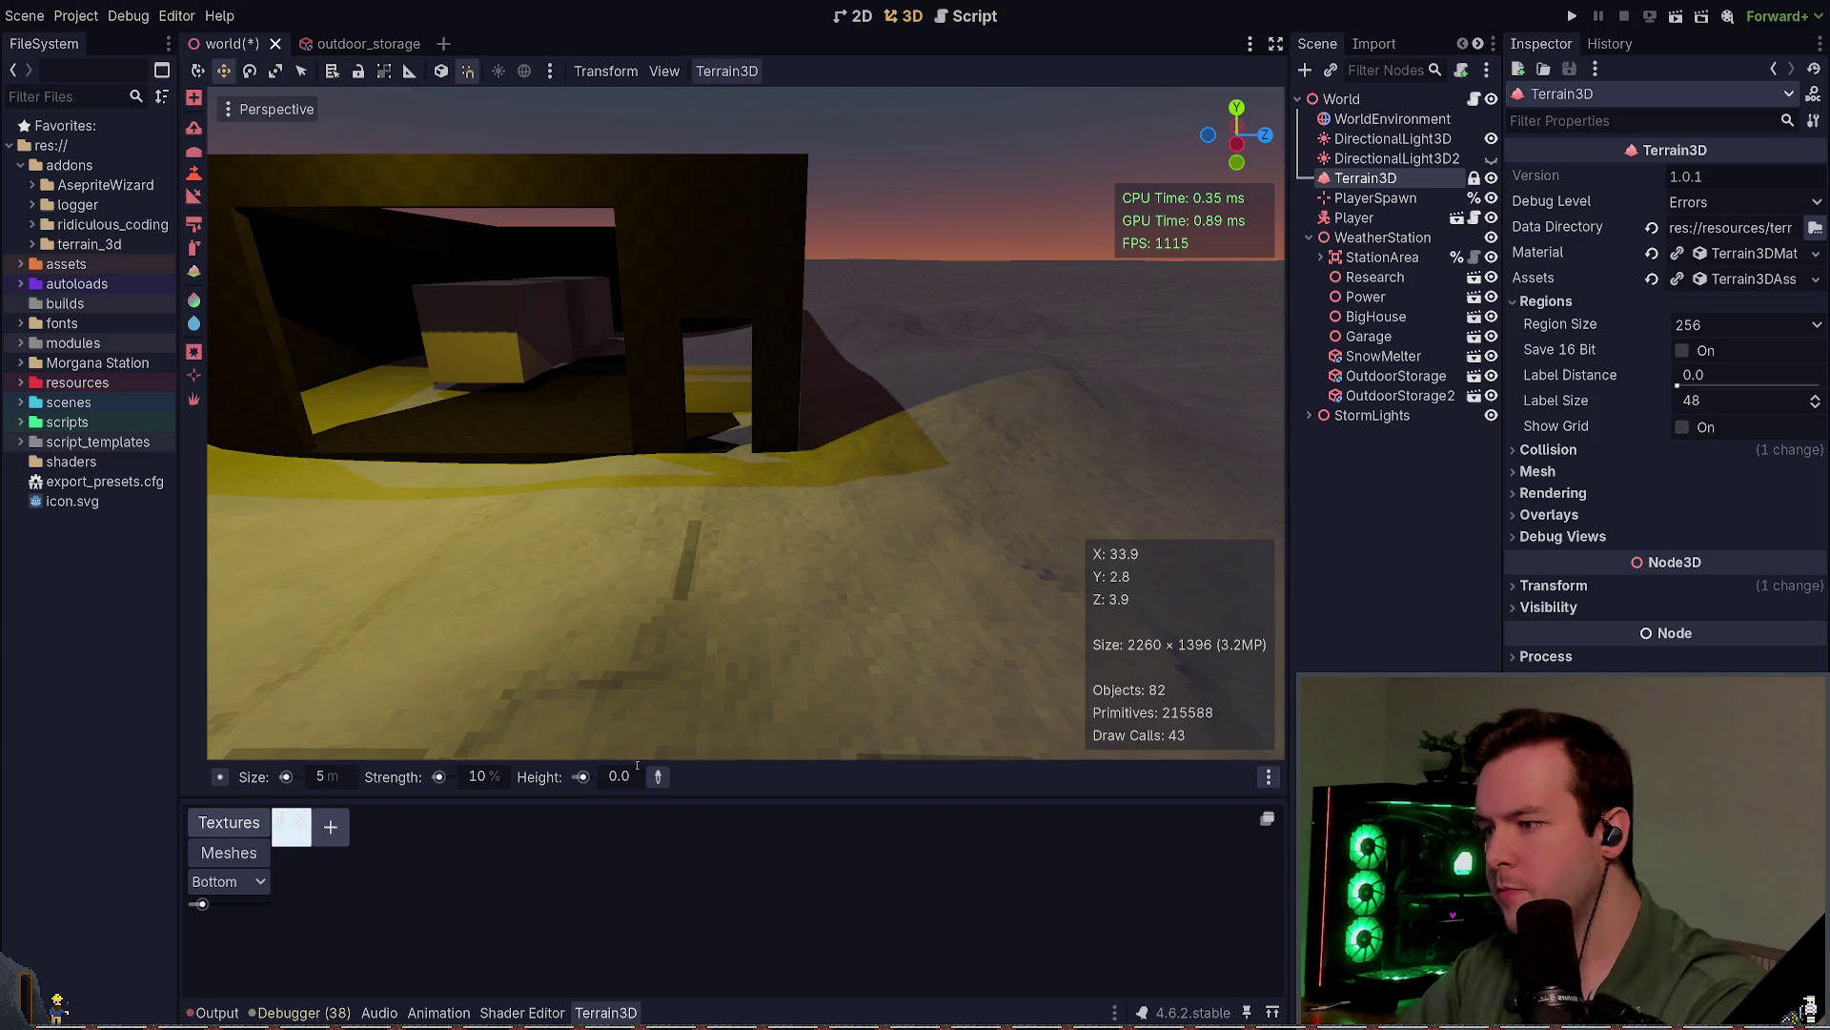
left_click(717, 440)
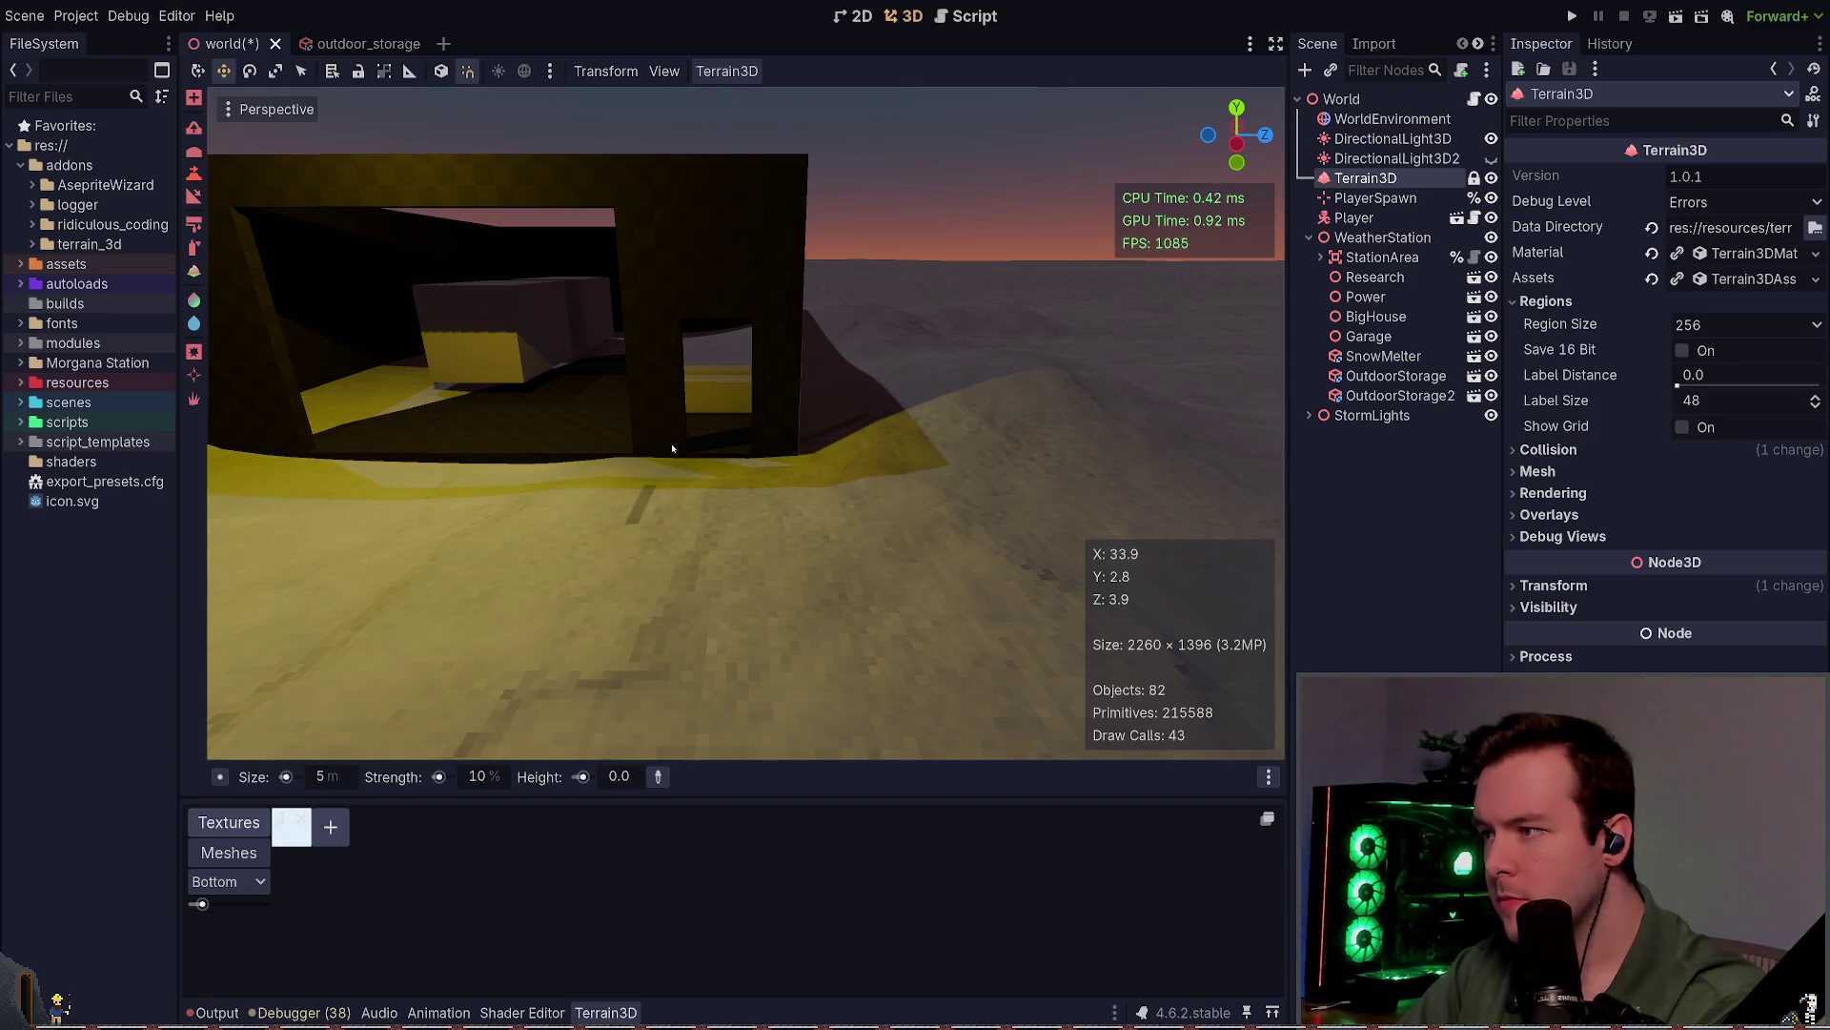
scroll(717, 446, "down", 5)
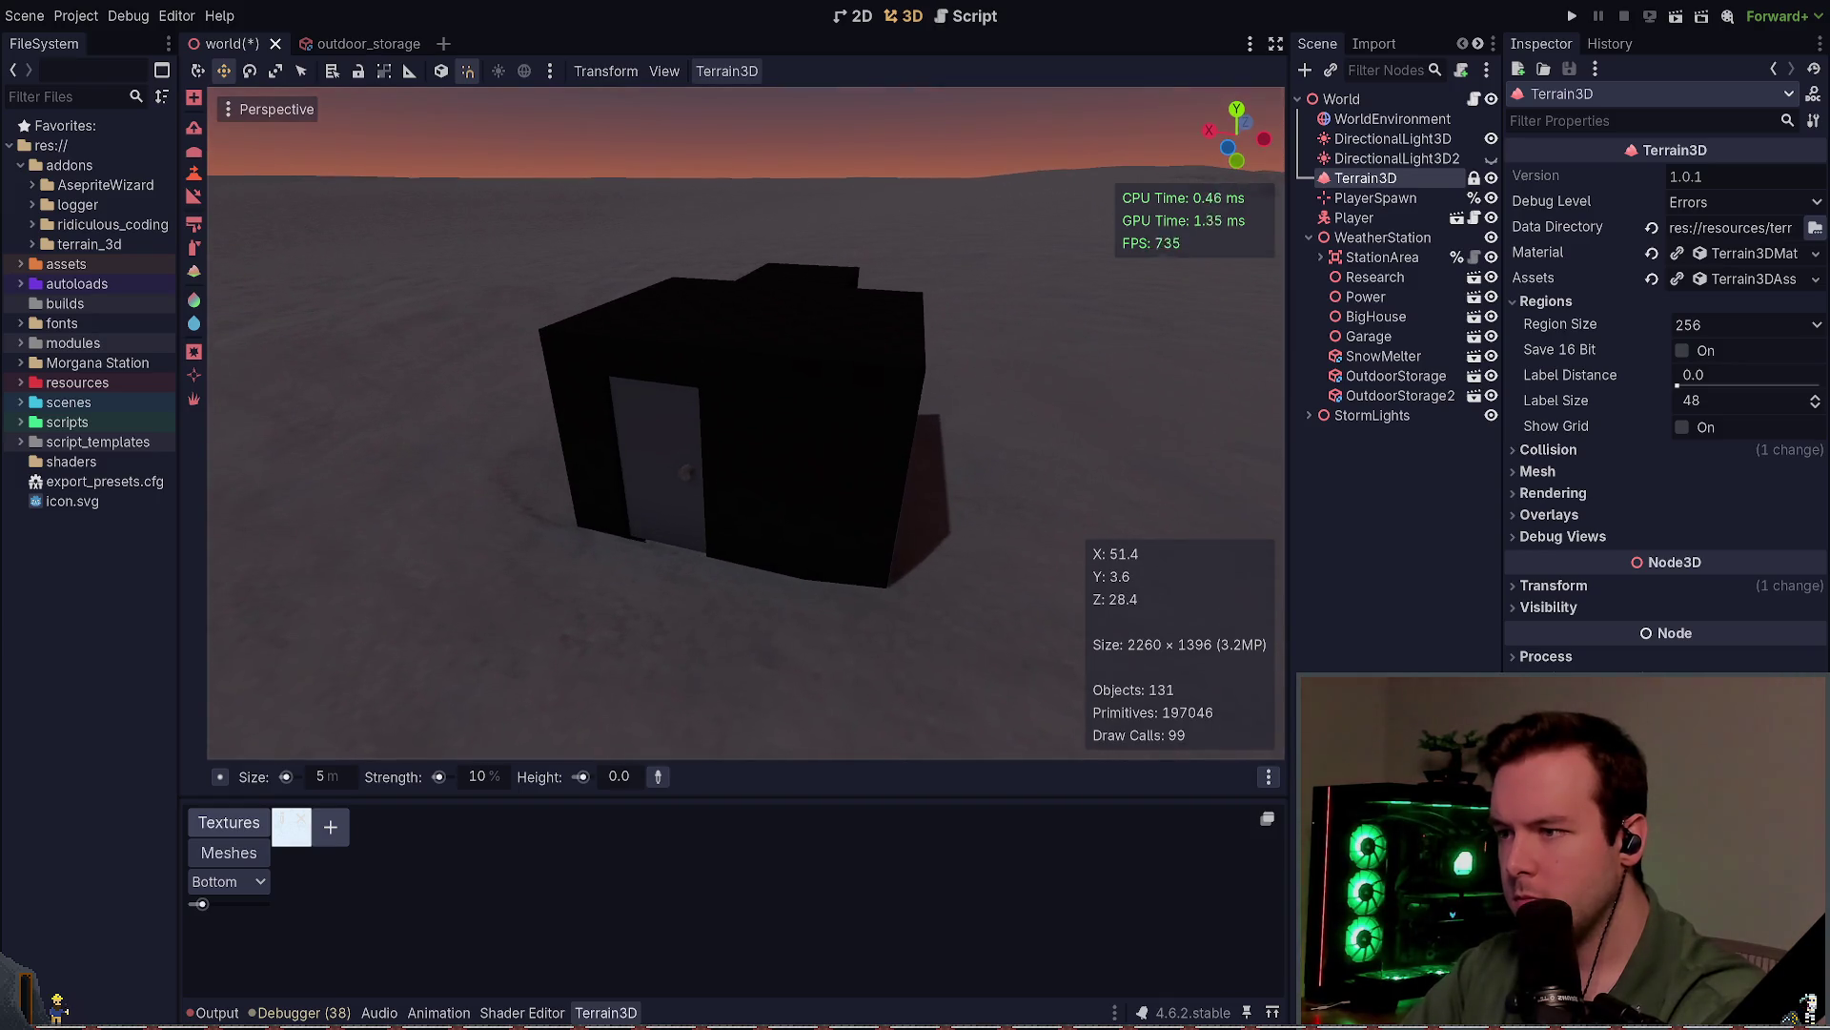
Step: Save the world scene and set the brush target height to -0.1 m
key("ctrl+s")
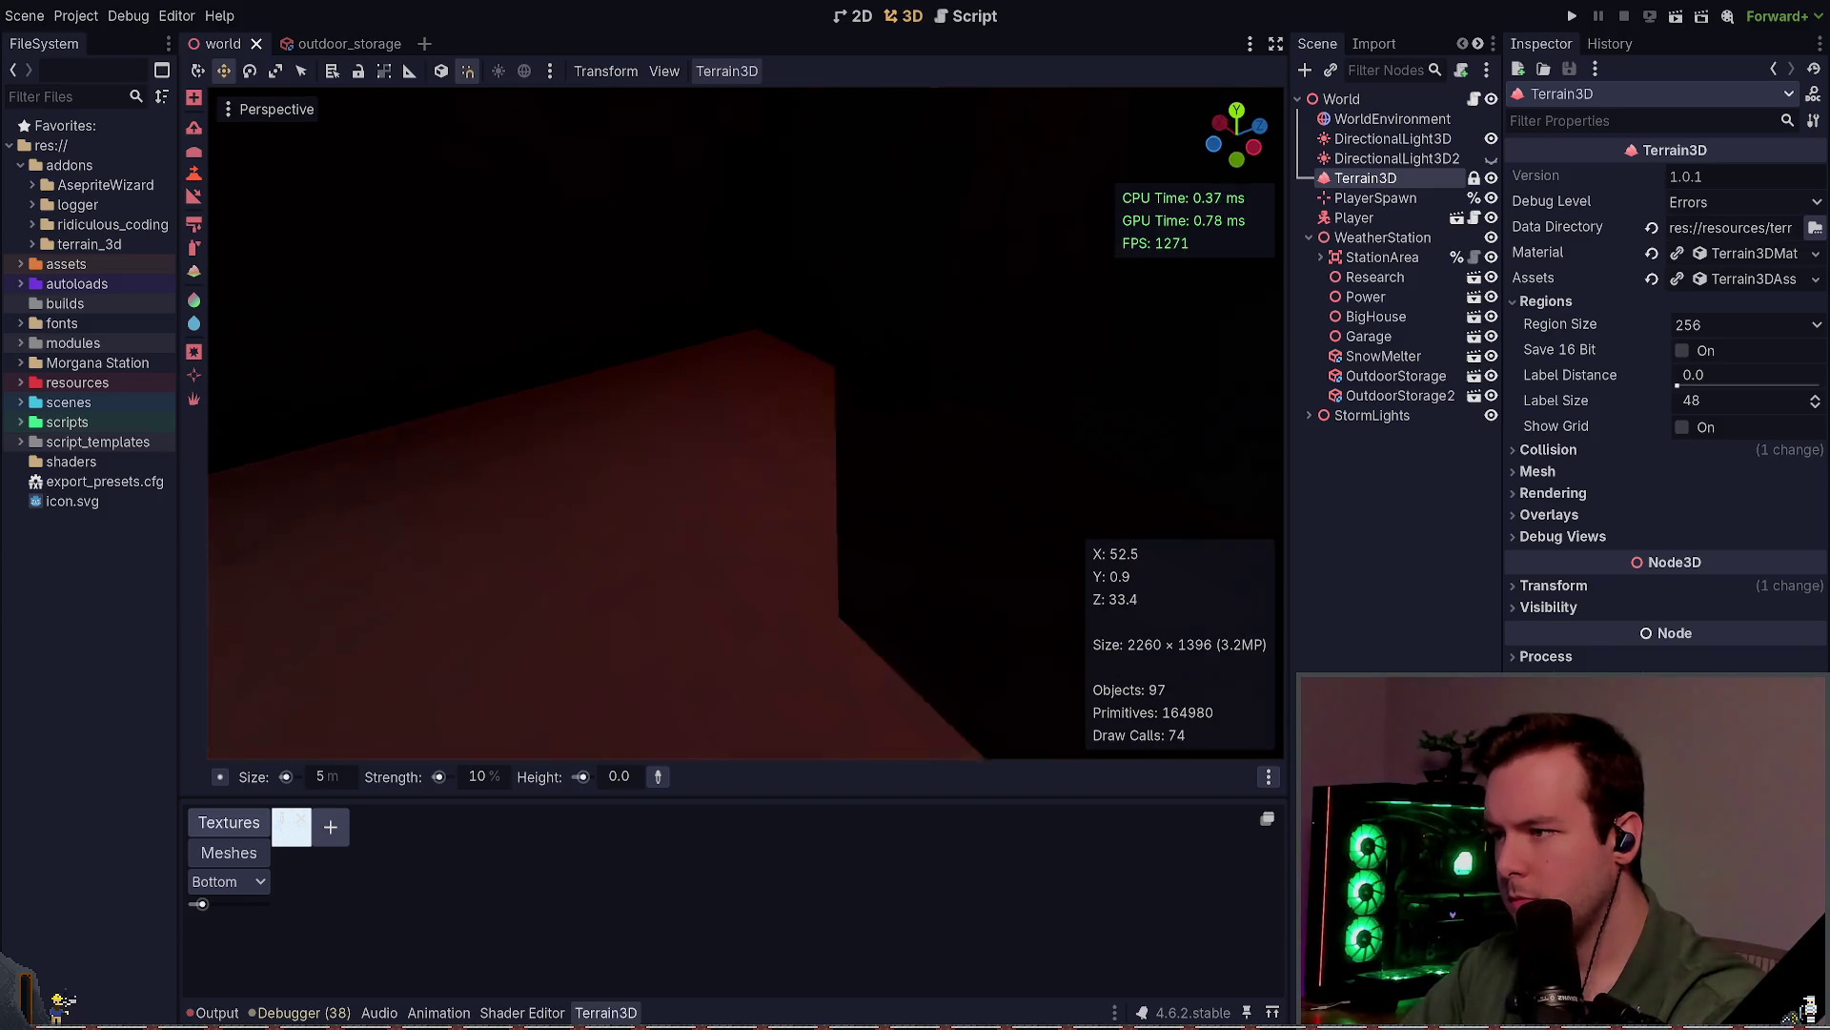
left_click(629, 777)
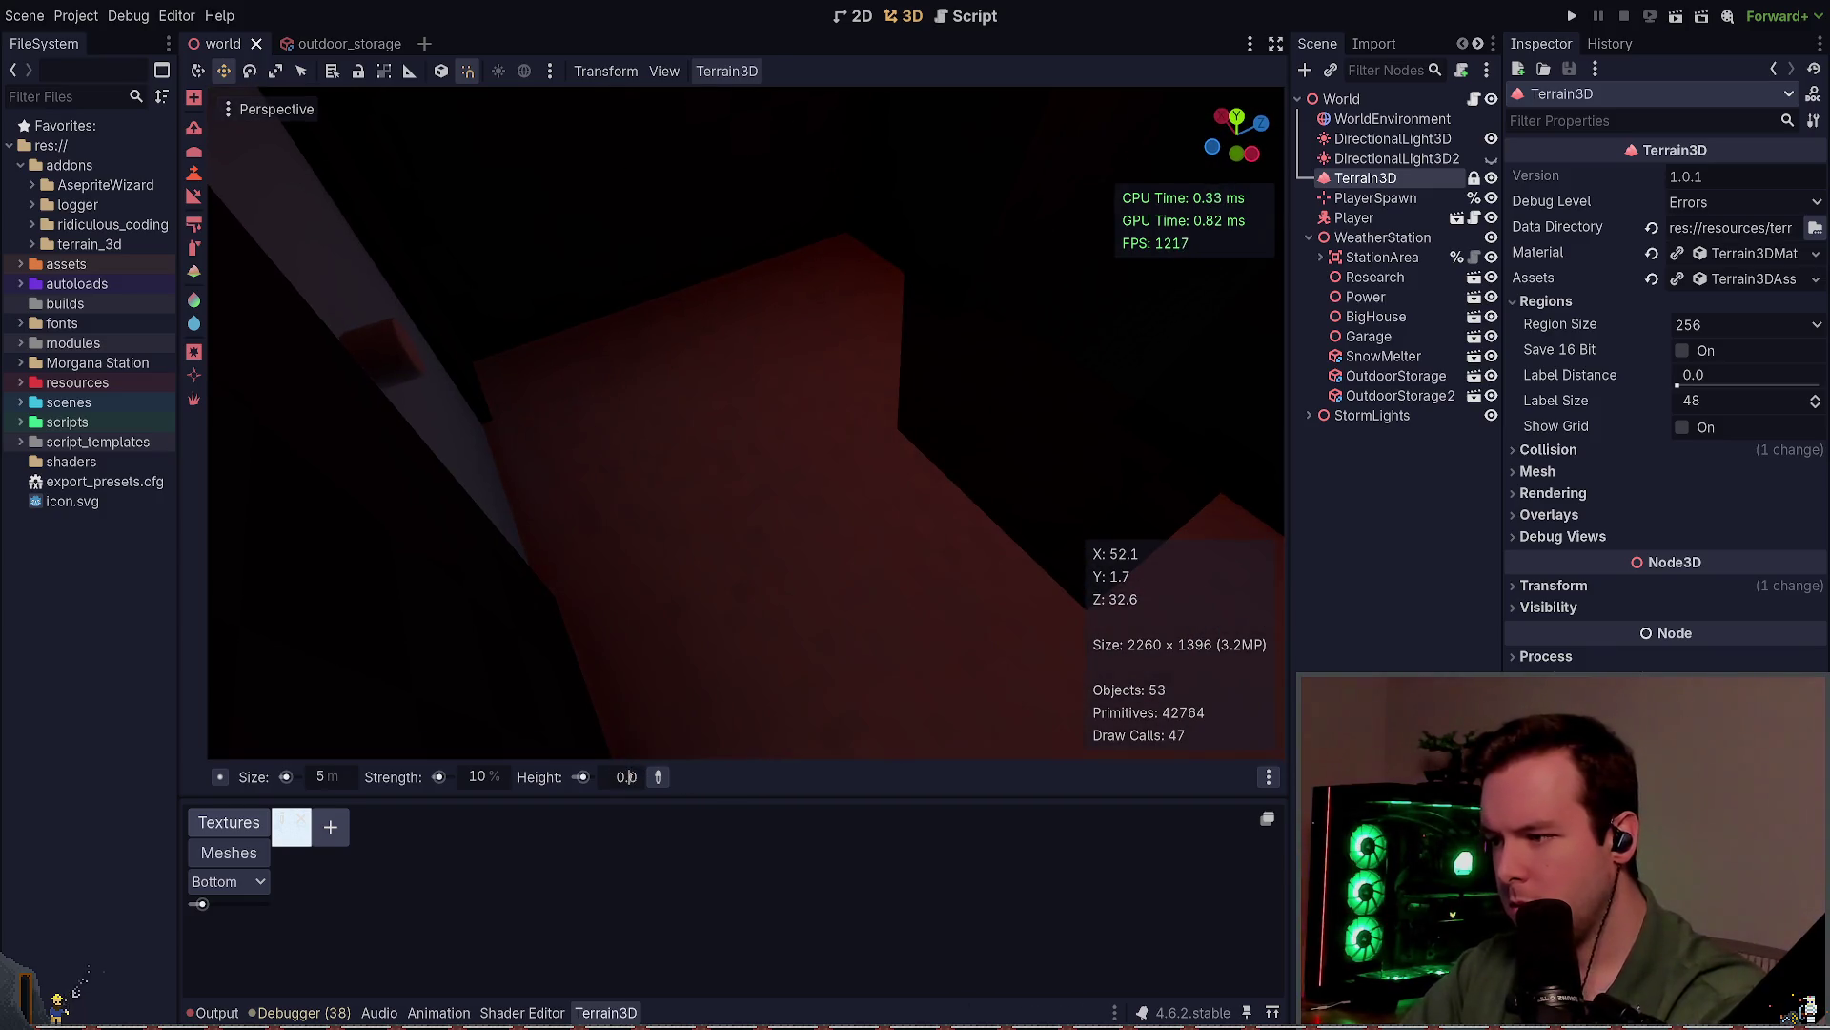
type("0.1")
key("Return")
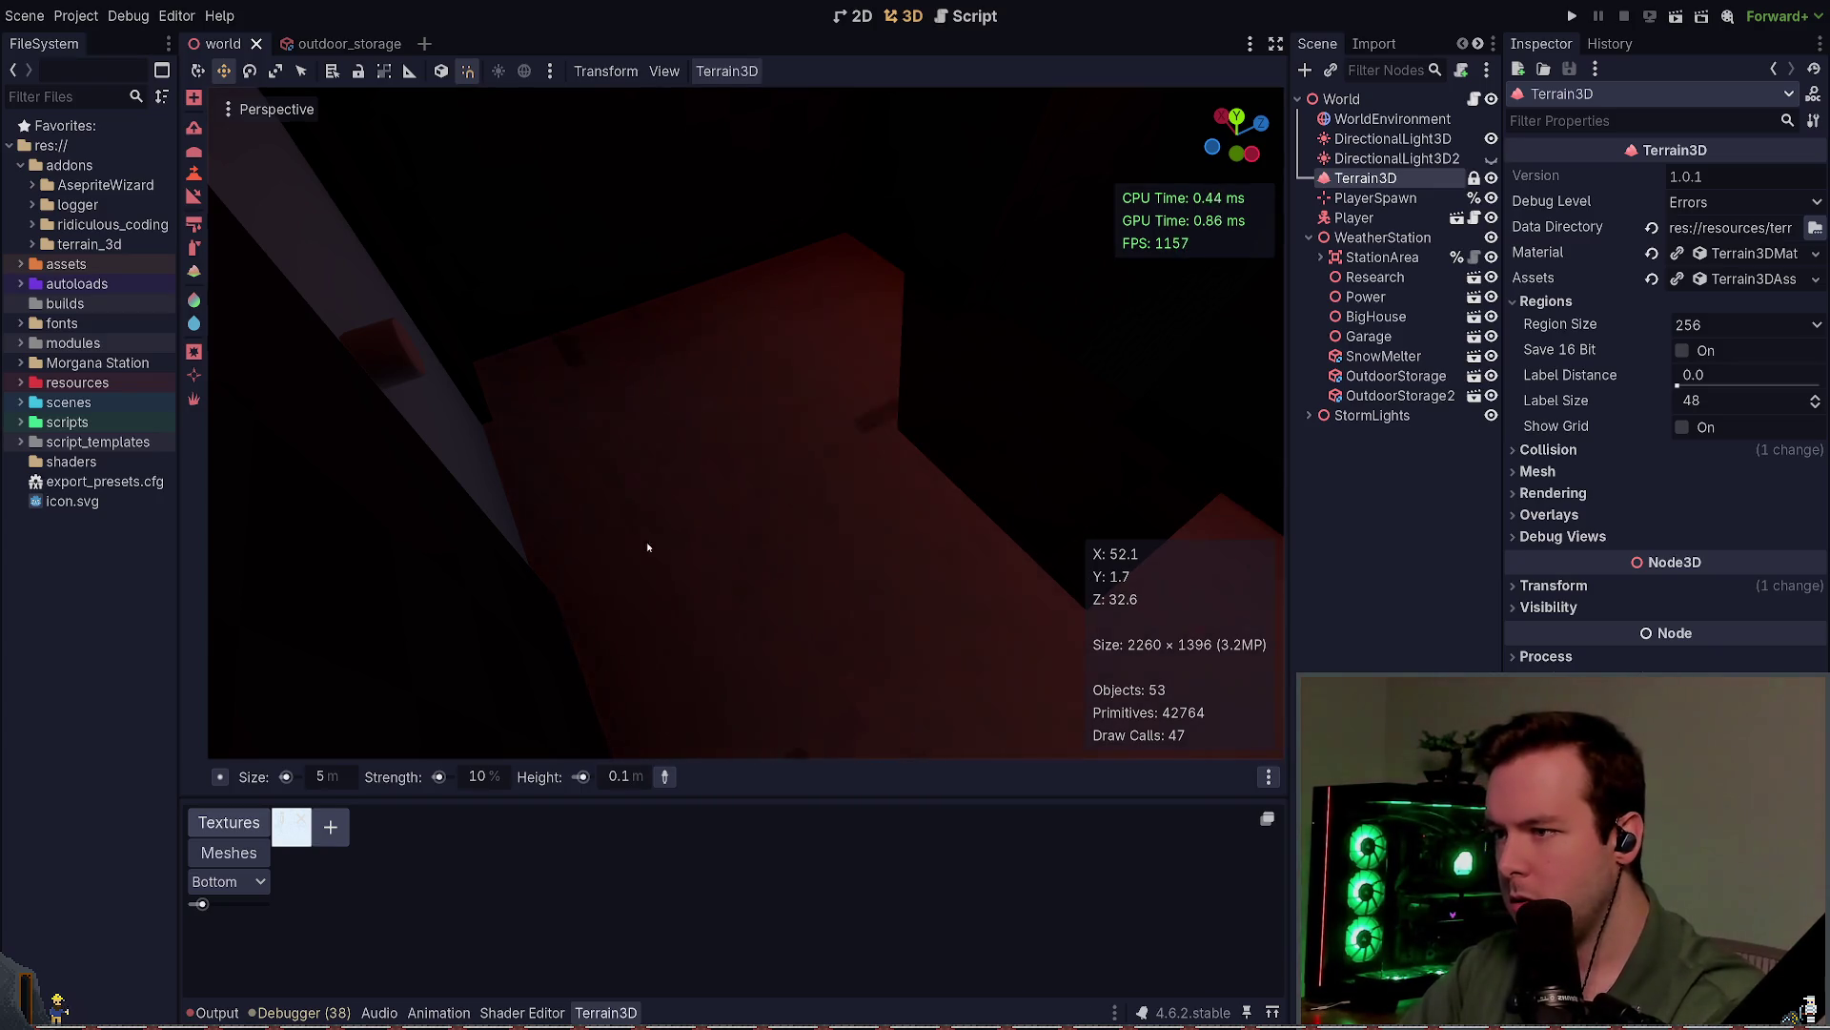
scroll(685, 633, "down", 4)
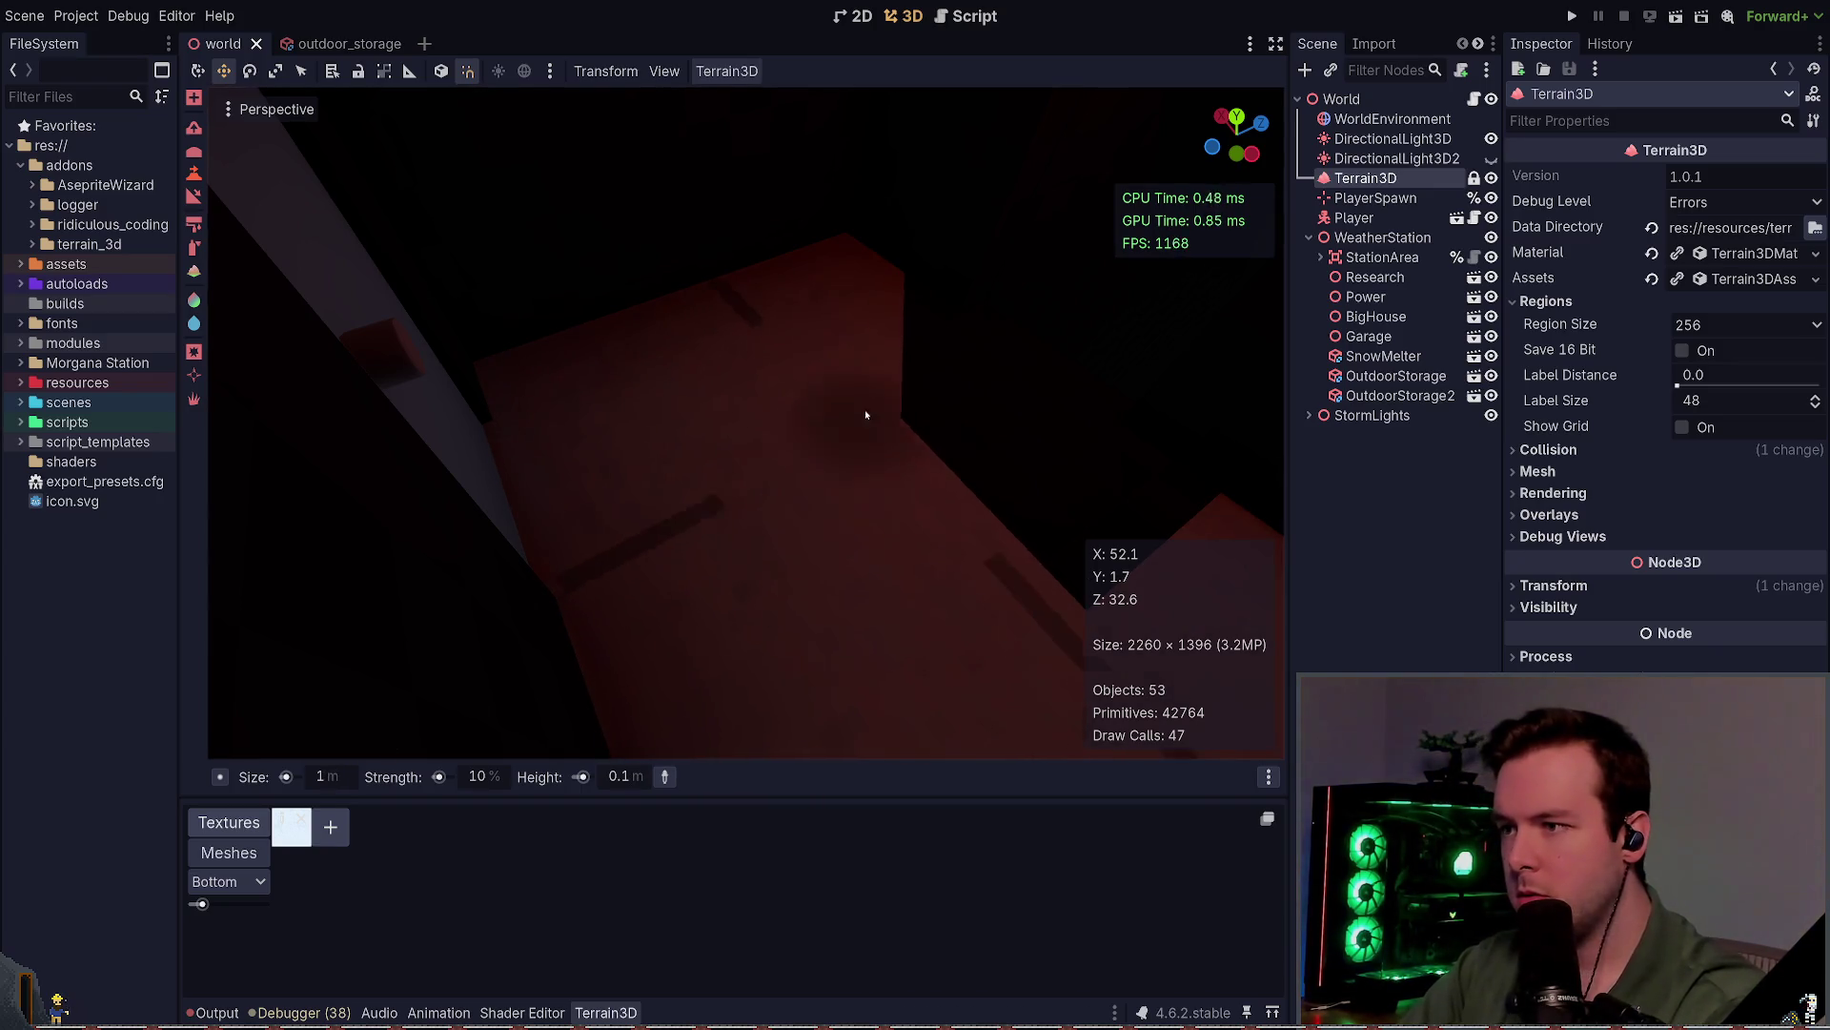
left_click(639, 777)
type("-")
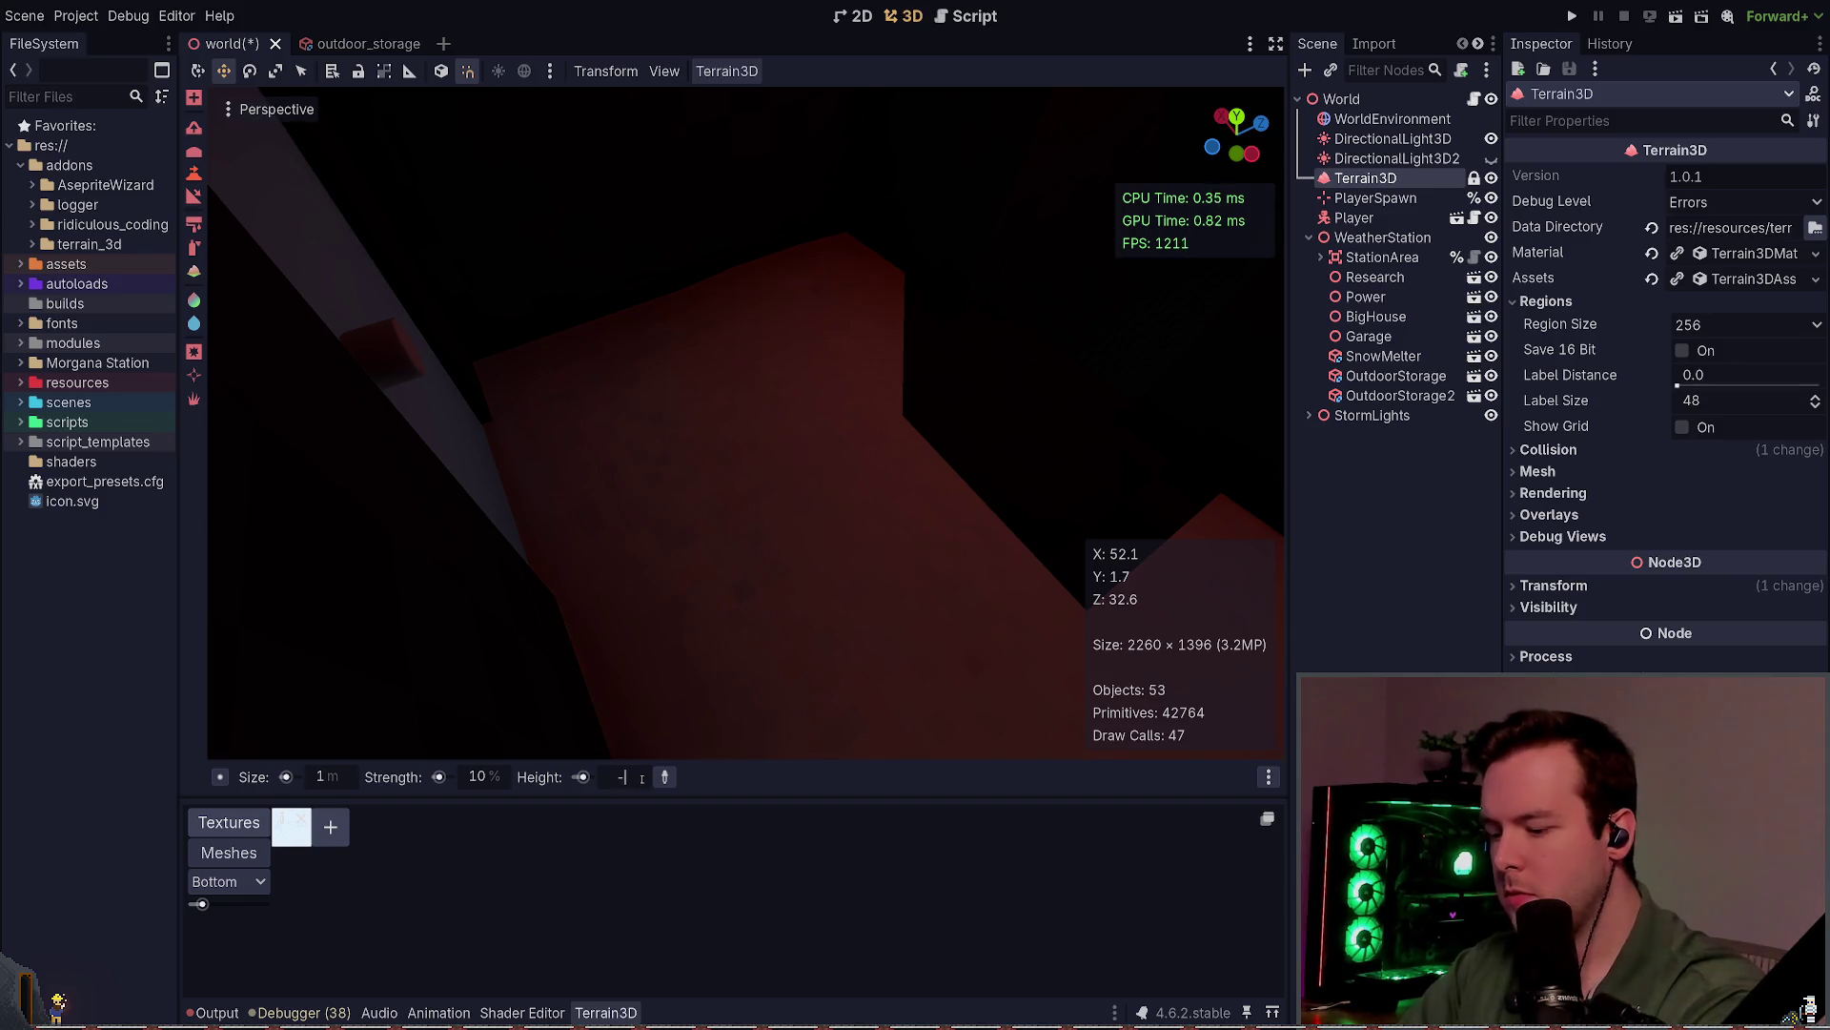
type("0.1")
key("Return")
Step: Lower the snow inside the storage building and save the world scene
mouse_move(857, 714)
left_mouse_down()
mouse_move(869, 359)
mouse_move(631, 365)
left_mouse_up()
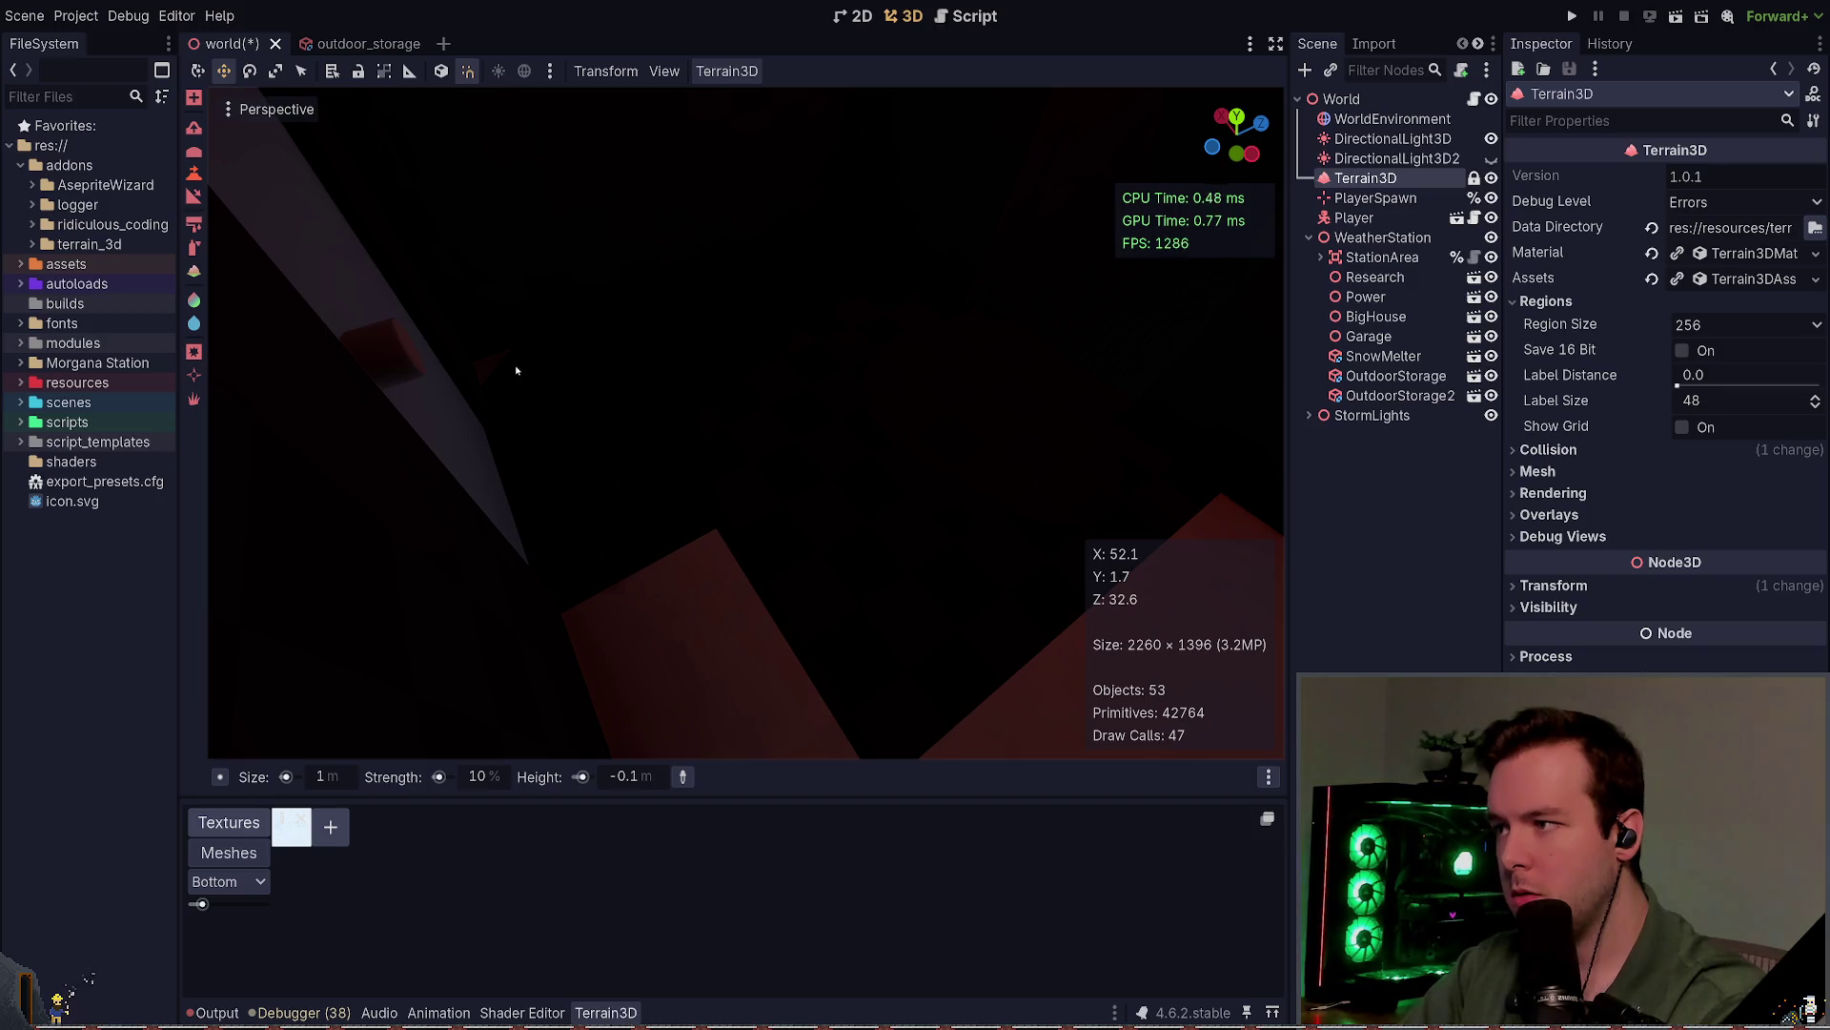
mouse_move(539, 387)
left_mouse_down()
mouse_move(740, 552)
mouse_move(980, 420)
left_mouse_up()
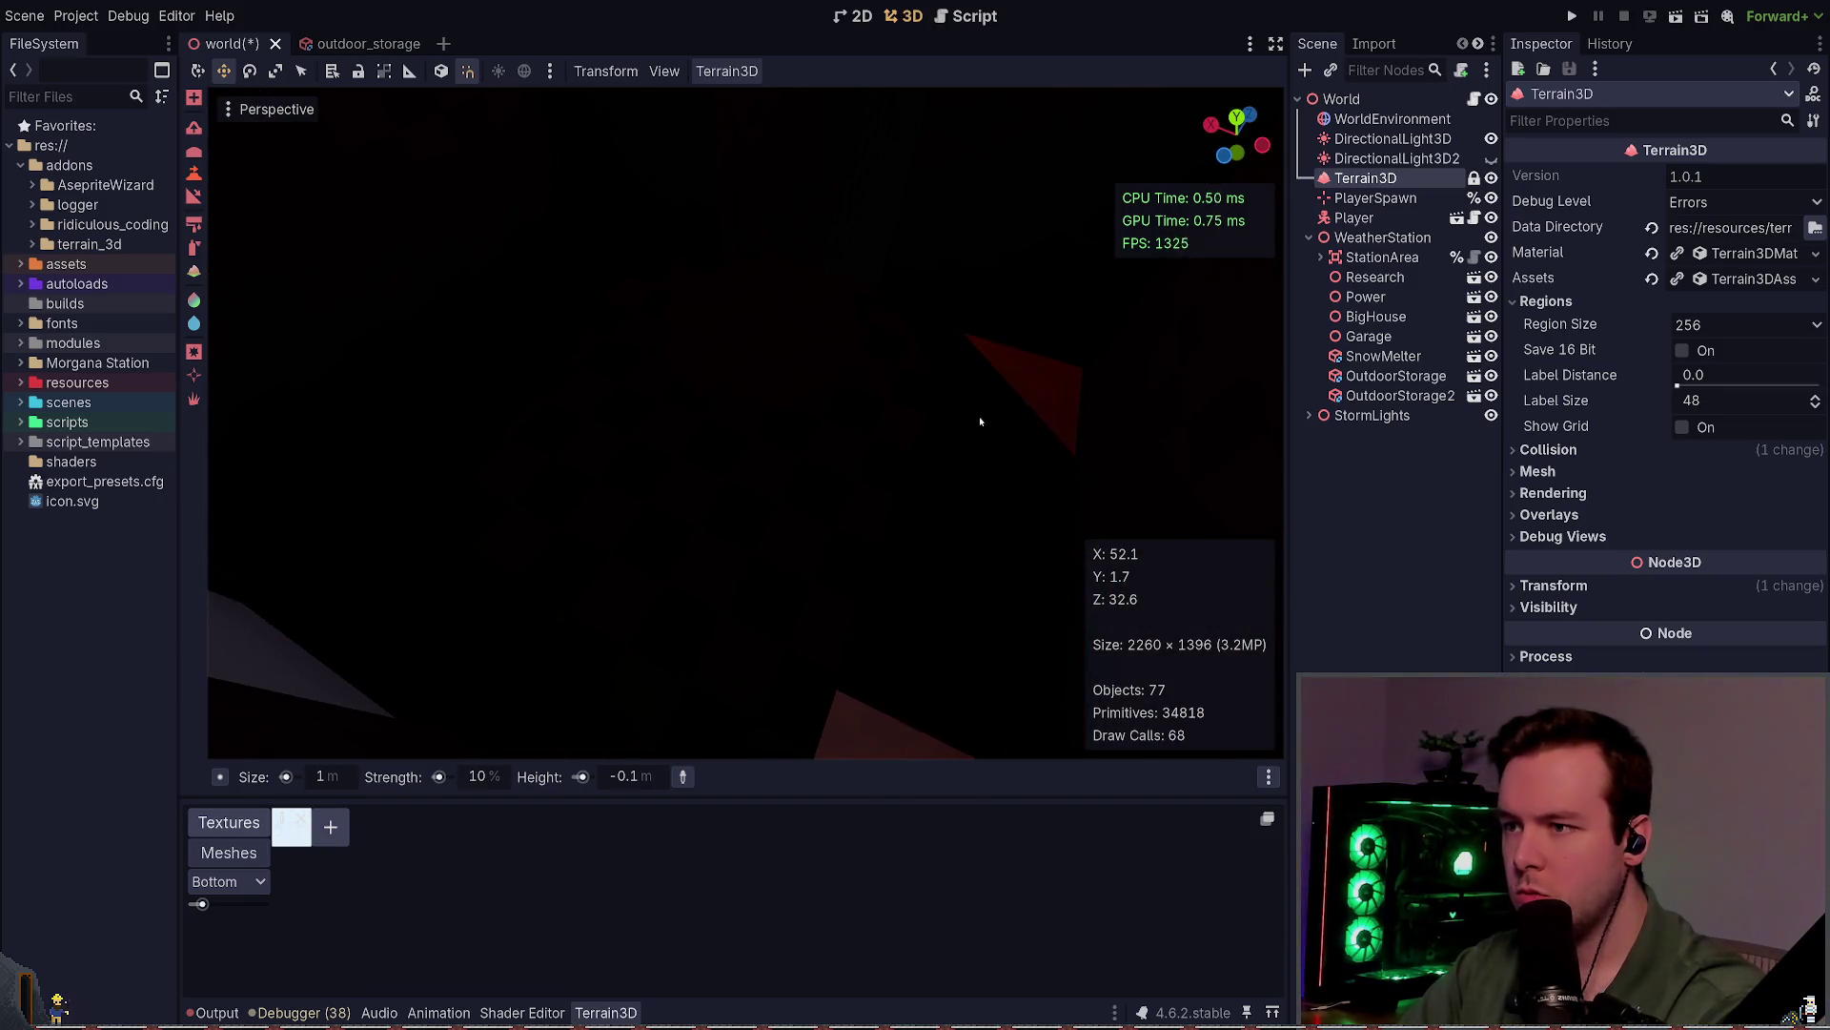
mouse_move(891, 666)
left_mouse_down()
mouse_move(820, 534)
mouse_move(820, 431)
mouse_move(875, 502)
mouse_move(940, 502)
mouse_move(858, 481)
mouse_move(737, 388)
mouse_move(998, 512)
mouse_move(847, 448)
left_mouse_up()
key("ctrl+s")
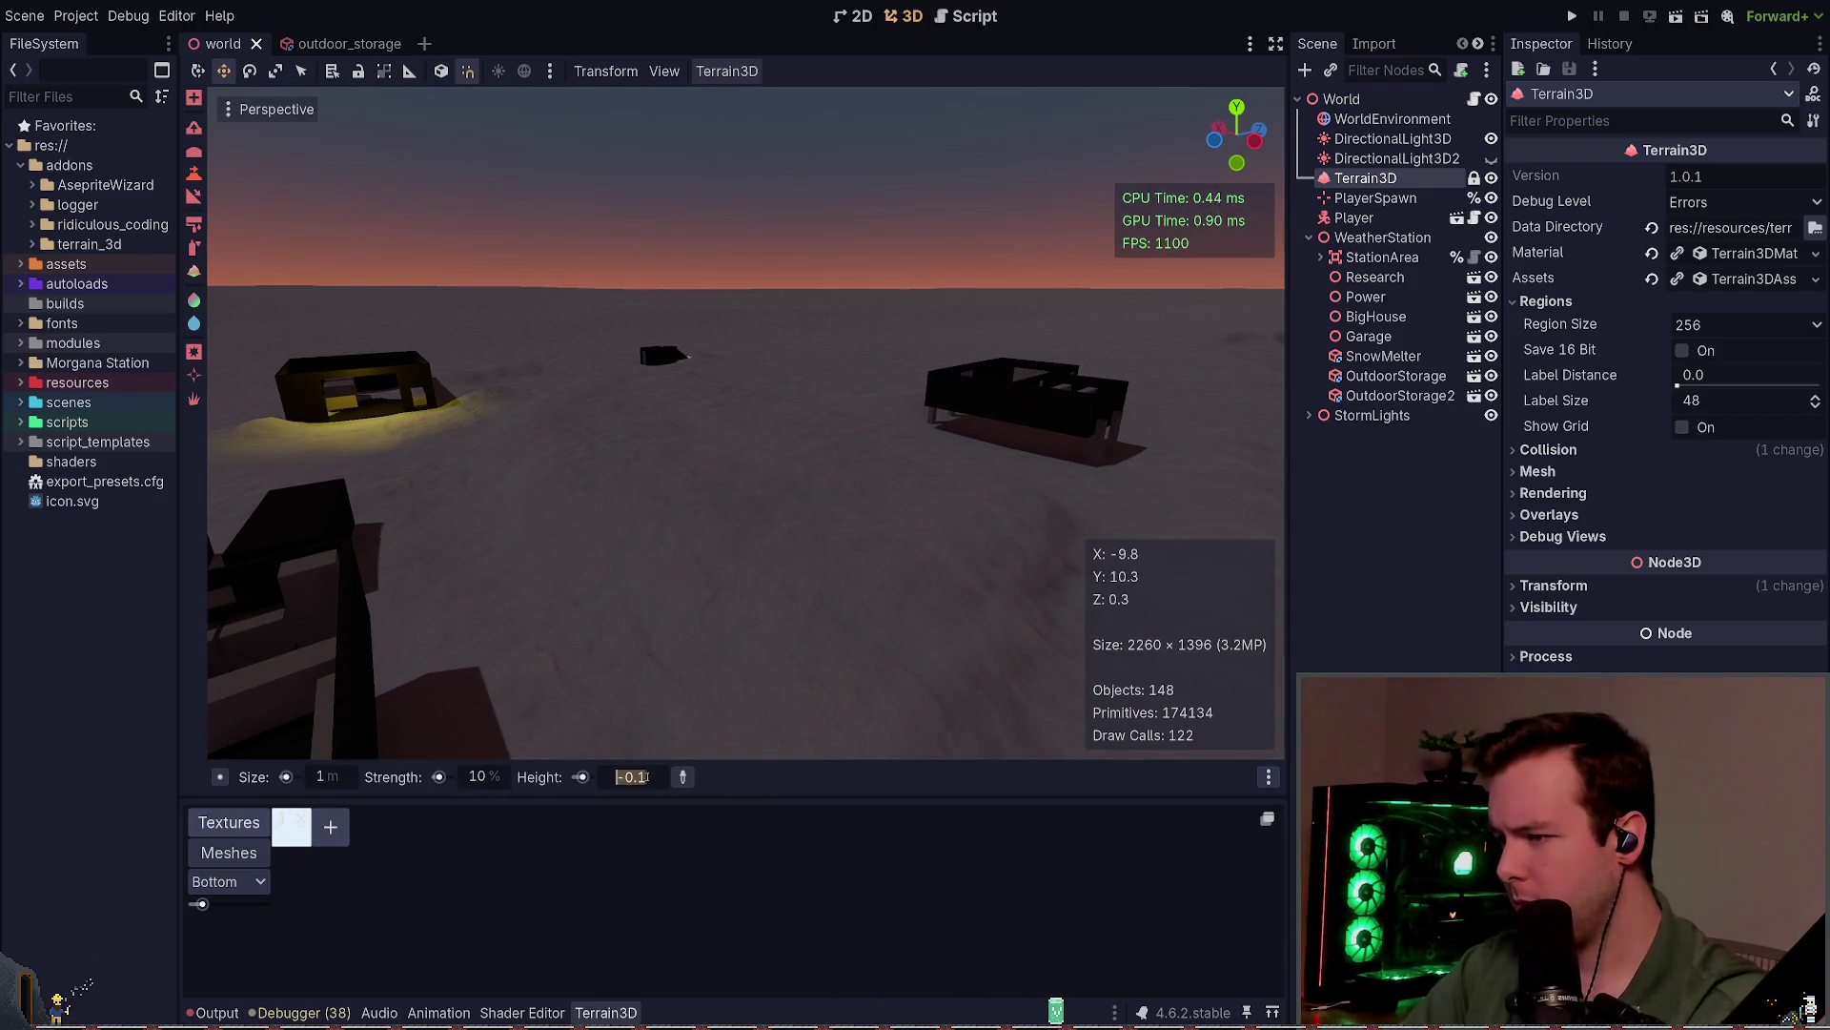
Step: Fly over and around the station buildings, saving the scene along the way
mouse_move(837, 534)
left_mouse_down()
mouse_move(780, 540)
mouse_move(767, 486)
mouse_move(858, 421)
left_mouse_up()
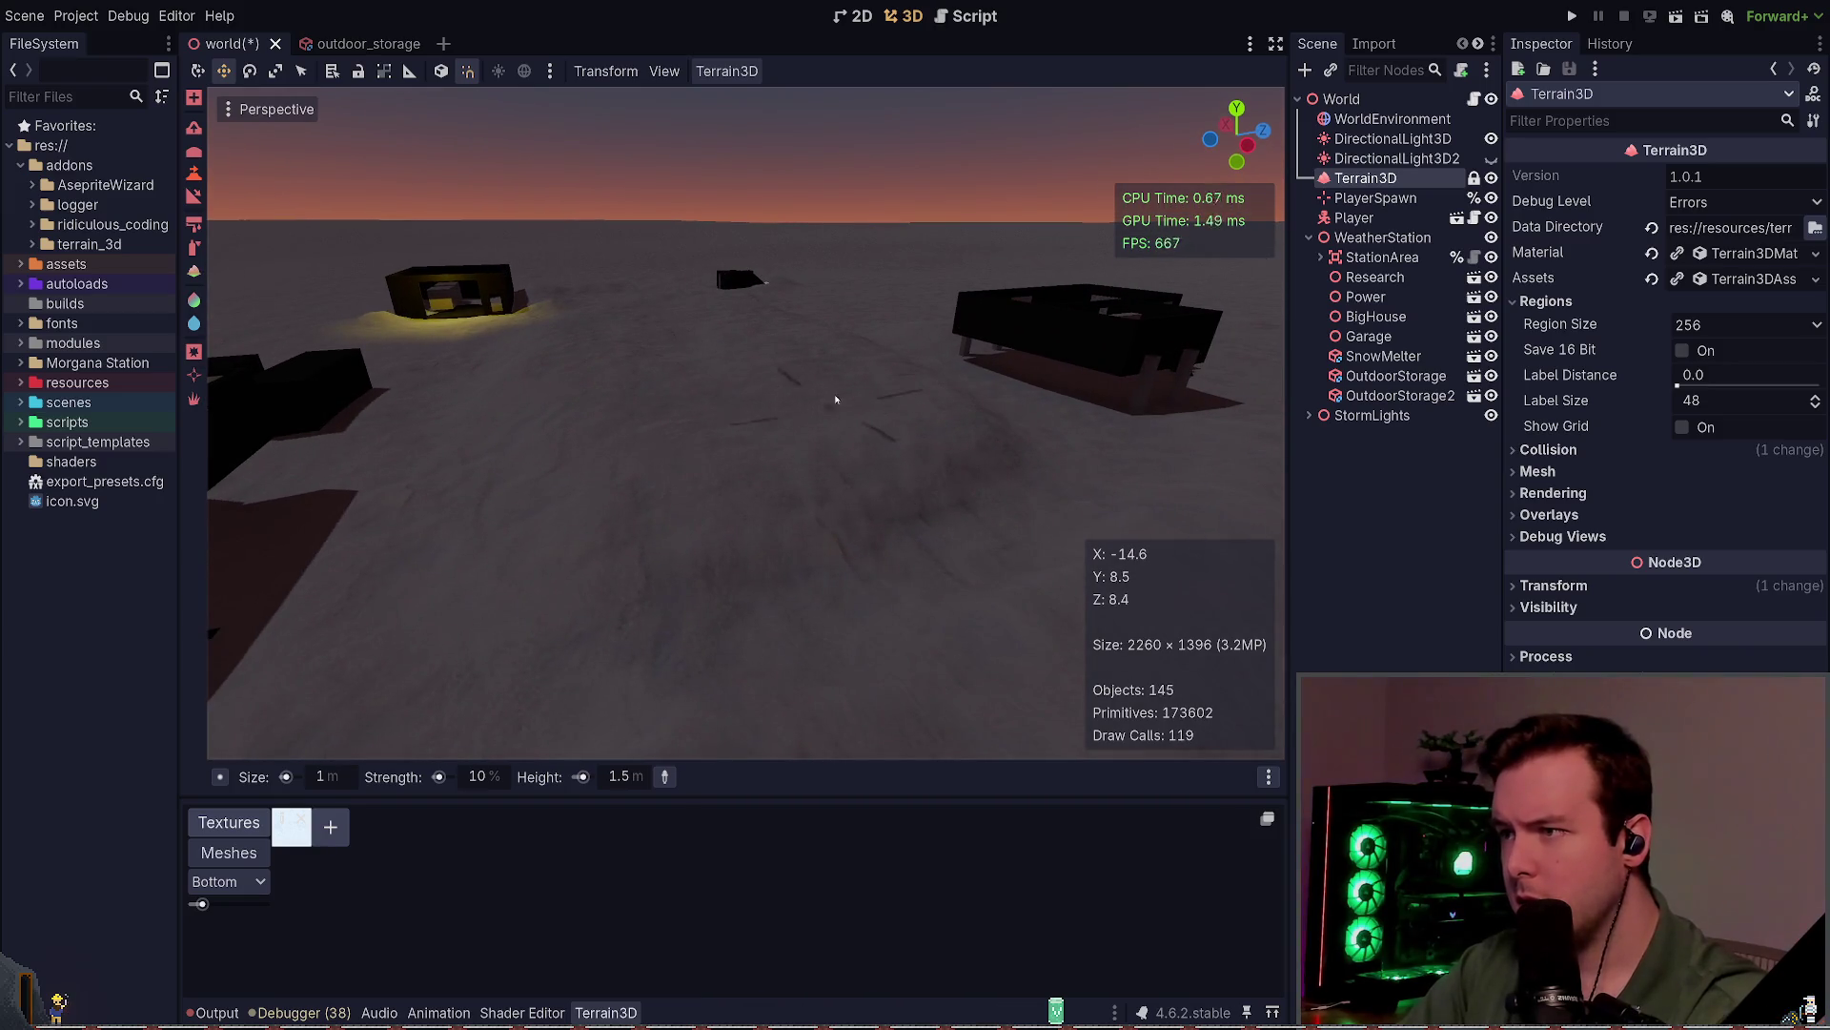
mouse_move(729, 333)
left_mouse_down()
mouse_move(736, 458)
mouse_move(729, 334)
mouse_move(915, 523)
left_mouse_up()
key("ctrl+s")
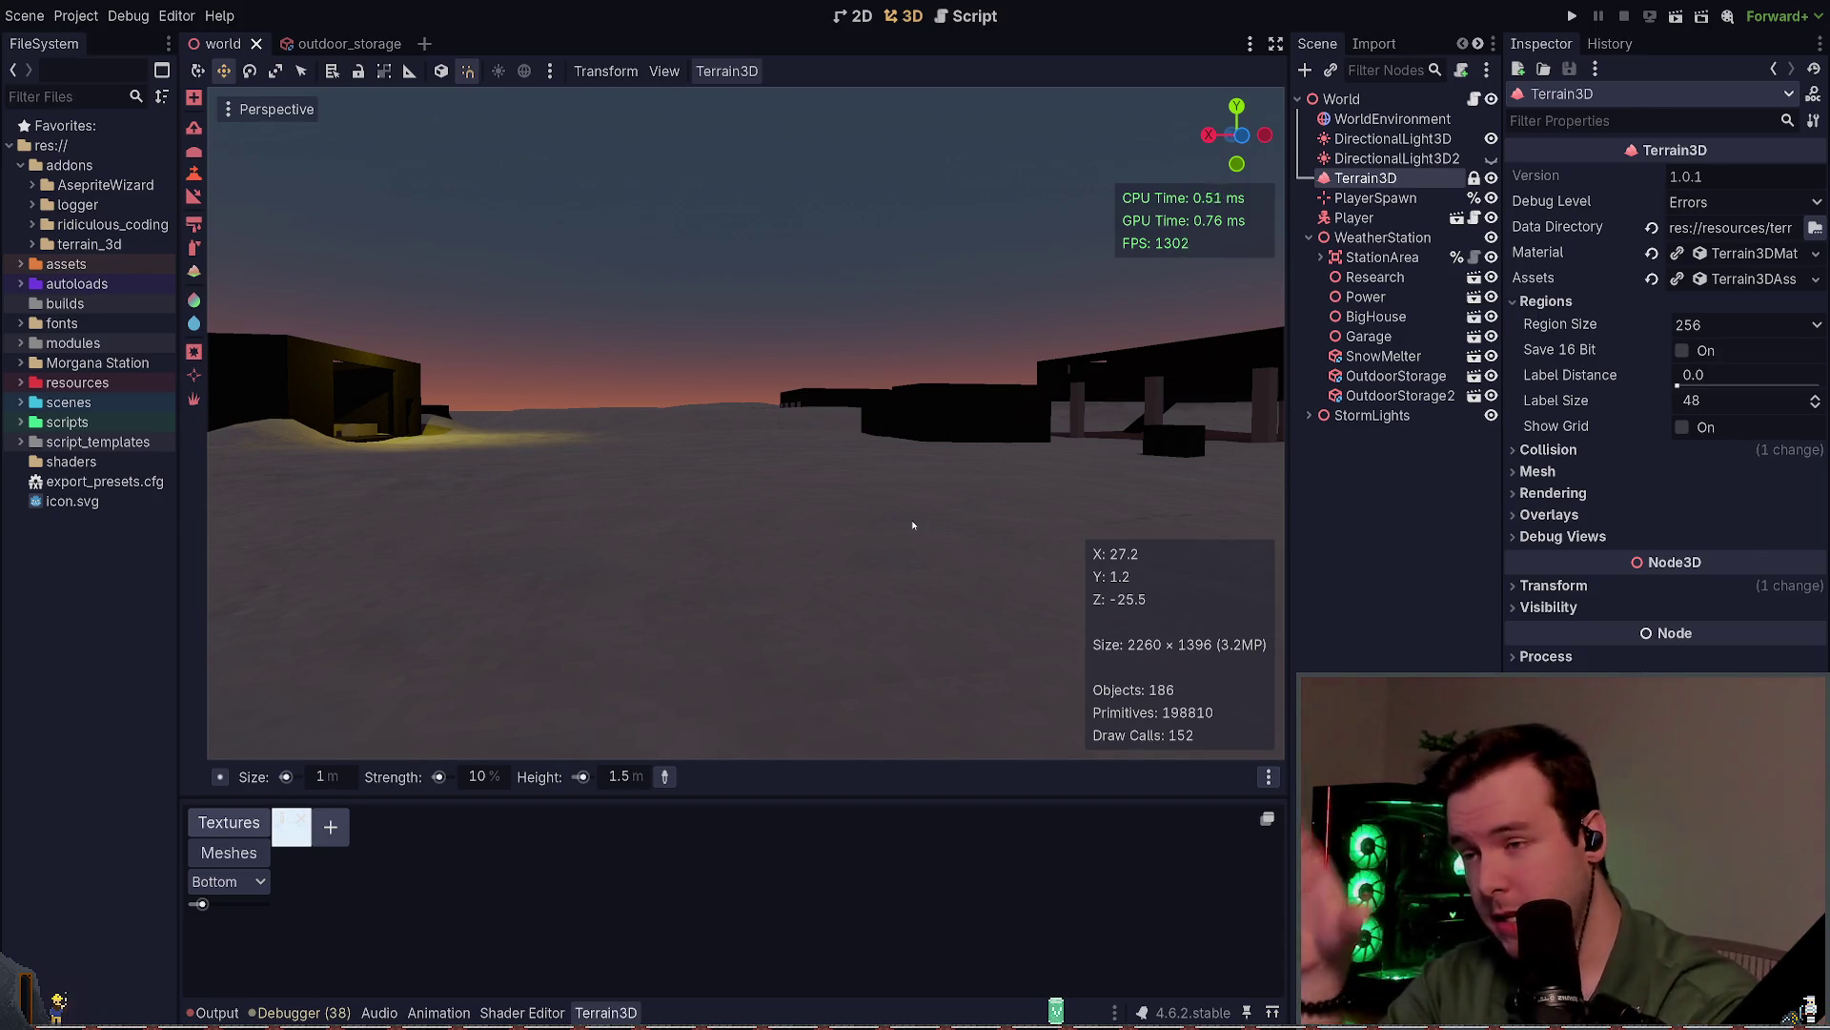
left_click_drag(1078, 502, 1078, 601)
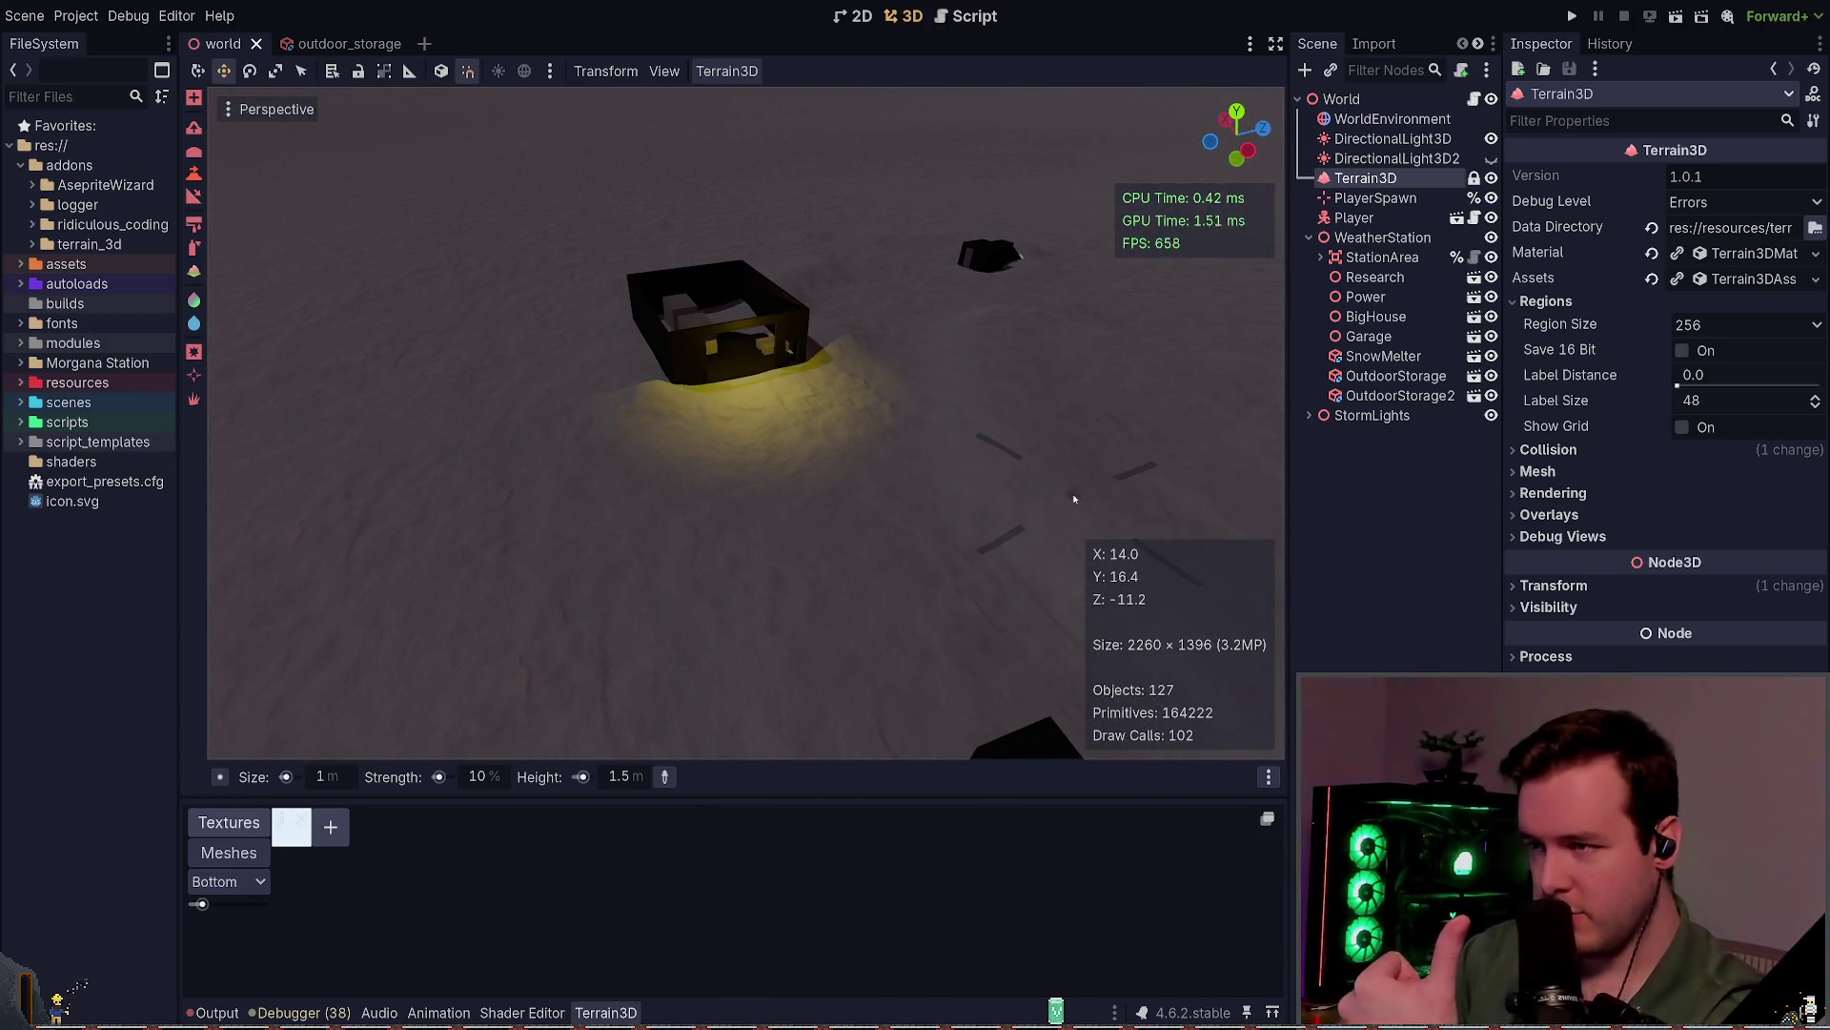
left_click(879, 486)
left_click_drag(970, 462, 971, 391)
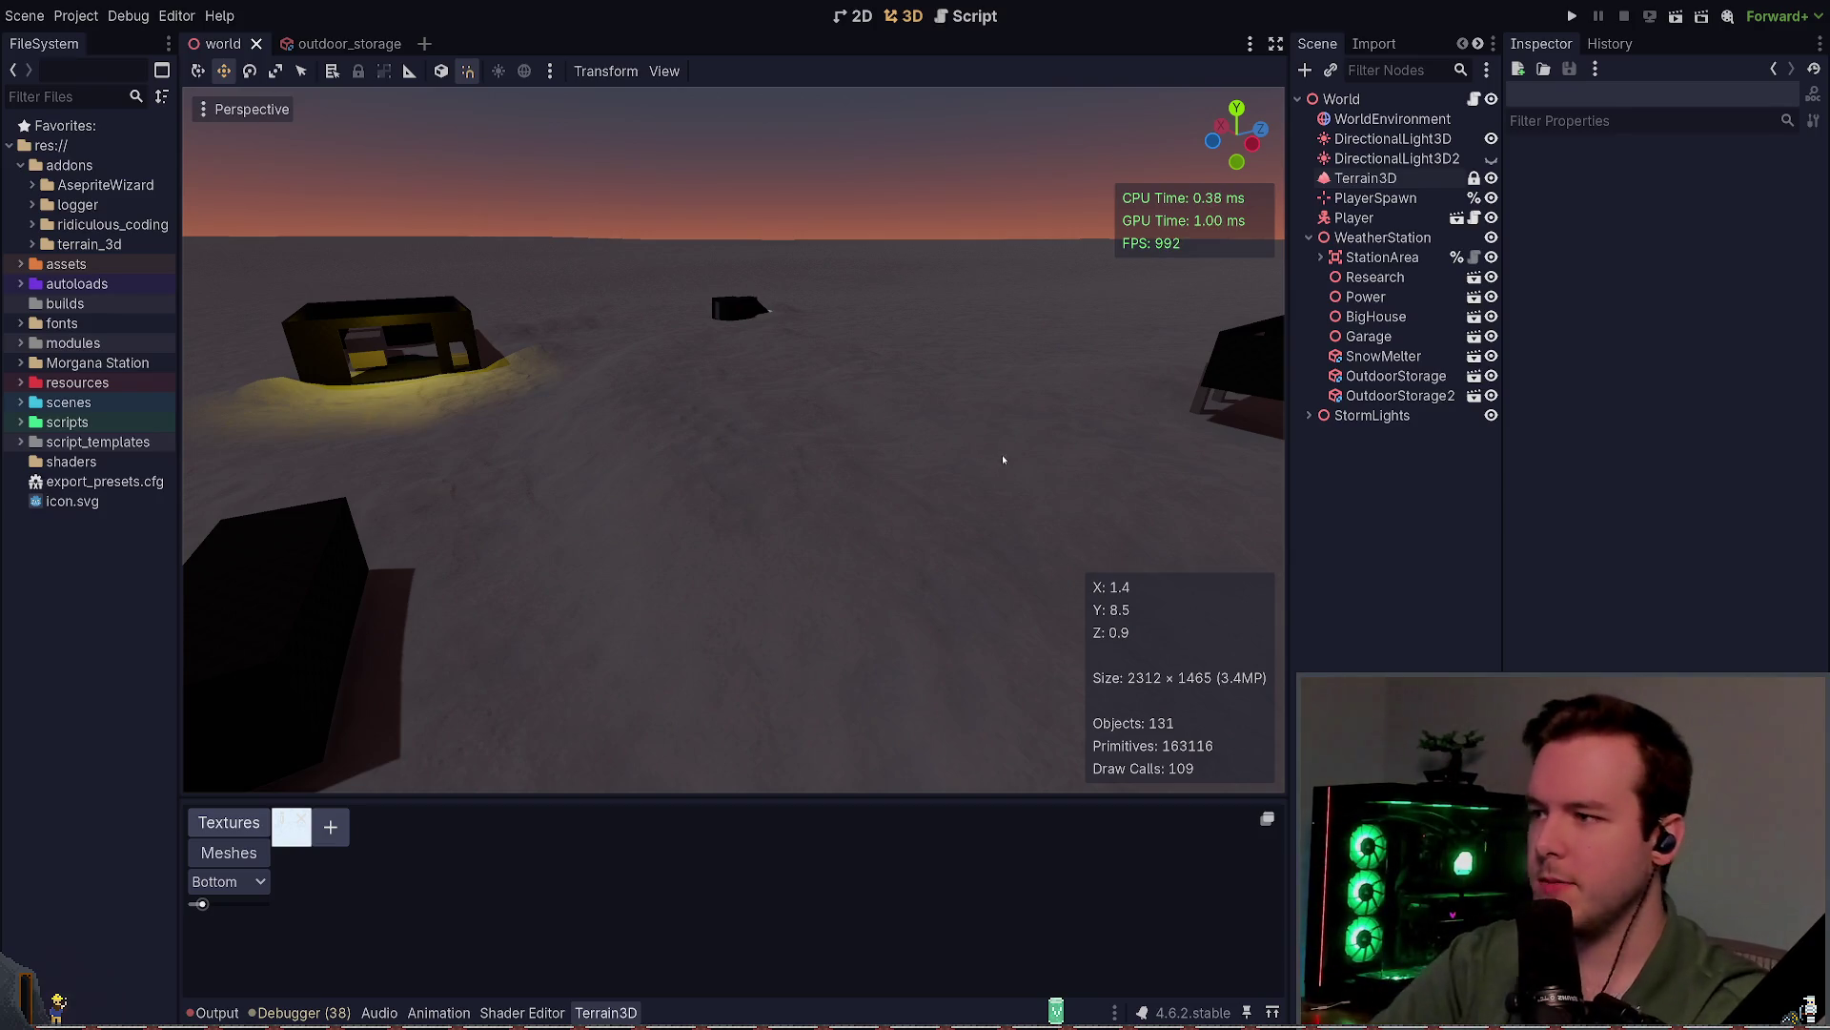
mouse_move(1001, 456)
left_mouse_down()
mouse_move(992, 525)
mouse_move(991, 448)
mouse_move(587, 560)
left_mouse_up()
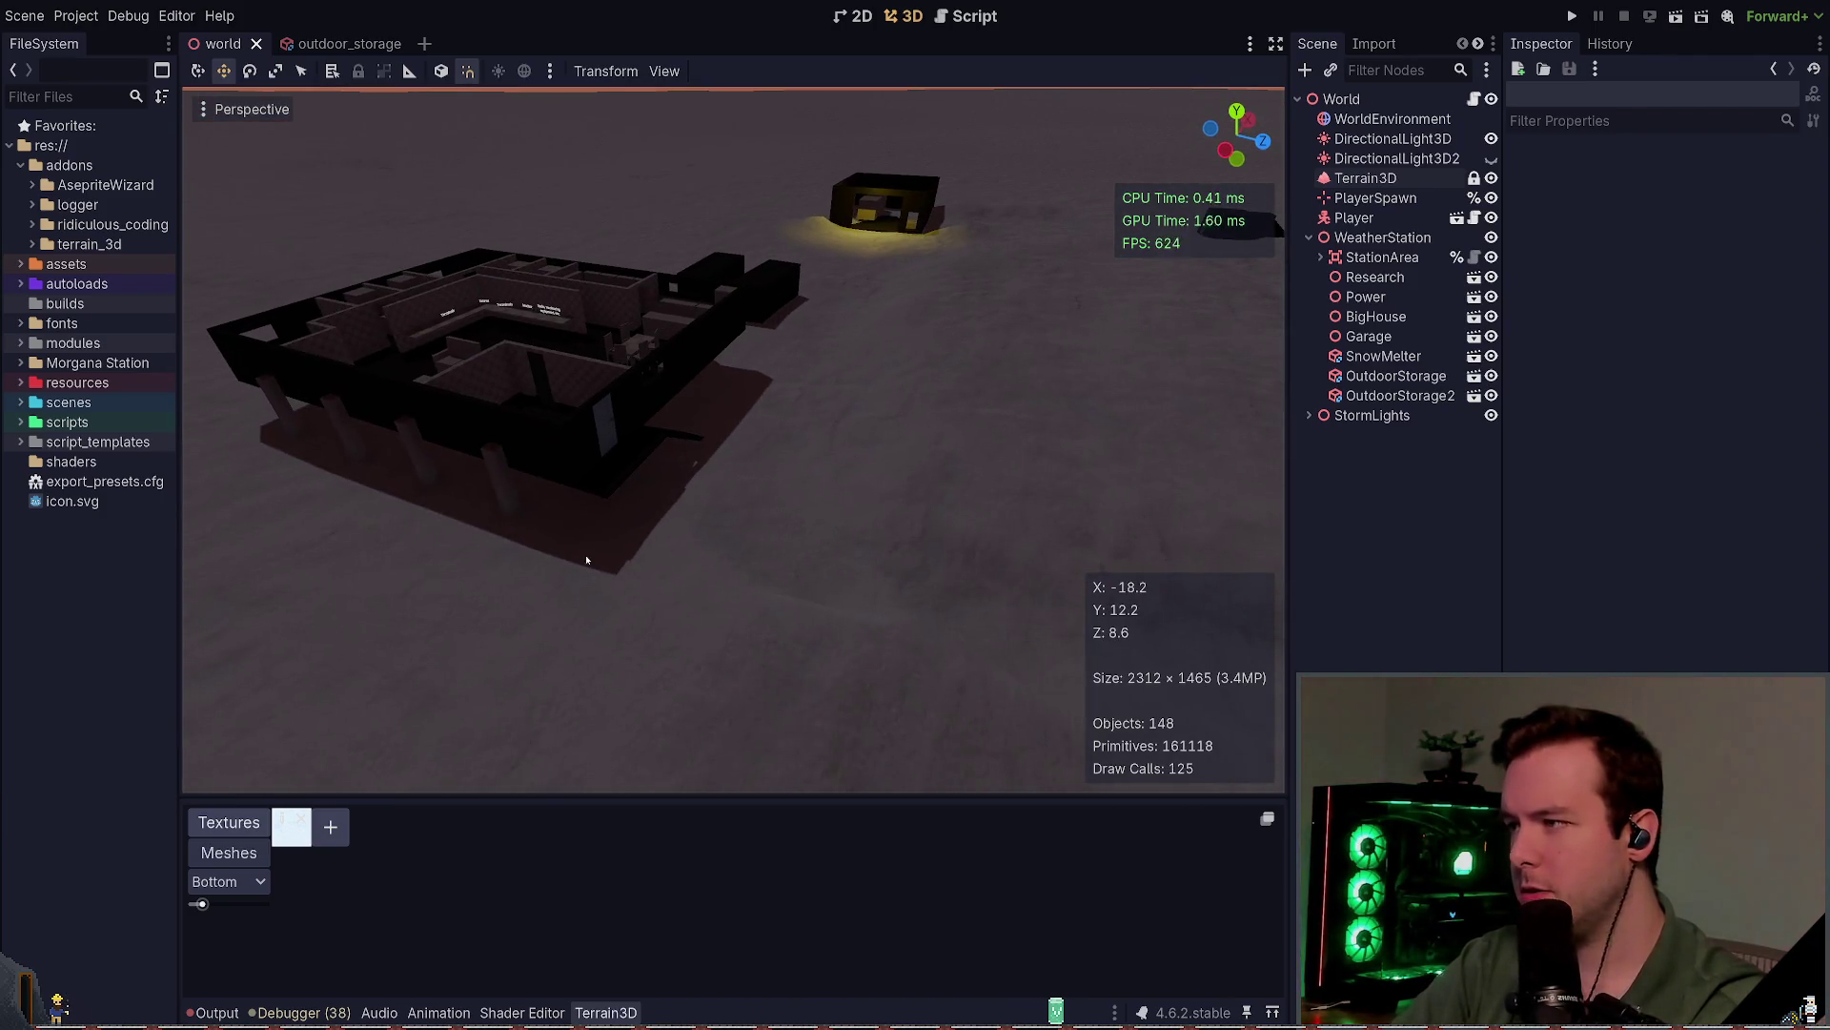
Step: Reselect Terrain3D, fly beside the storage boxes, and save the world scene
left_click(1361, 183)
left_click_drag(915, 496, 901, 506)
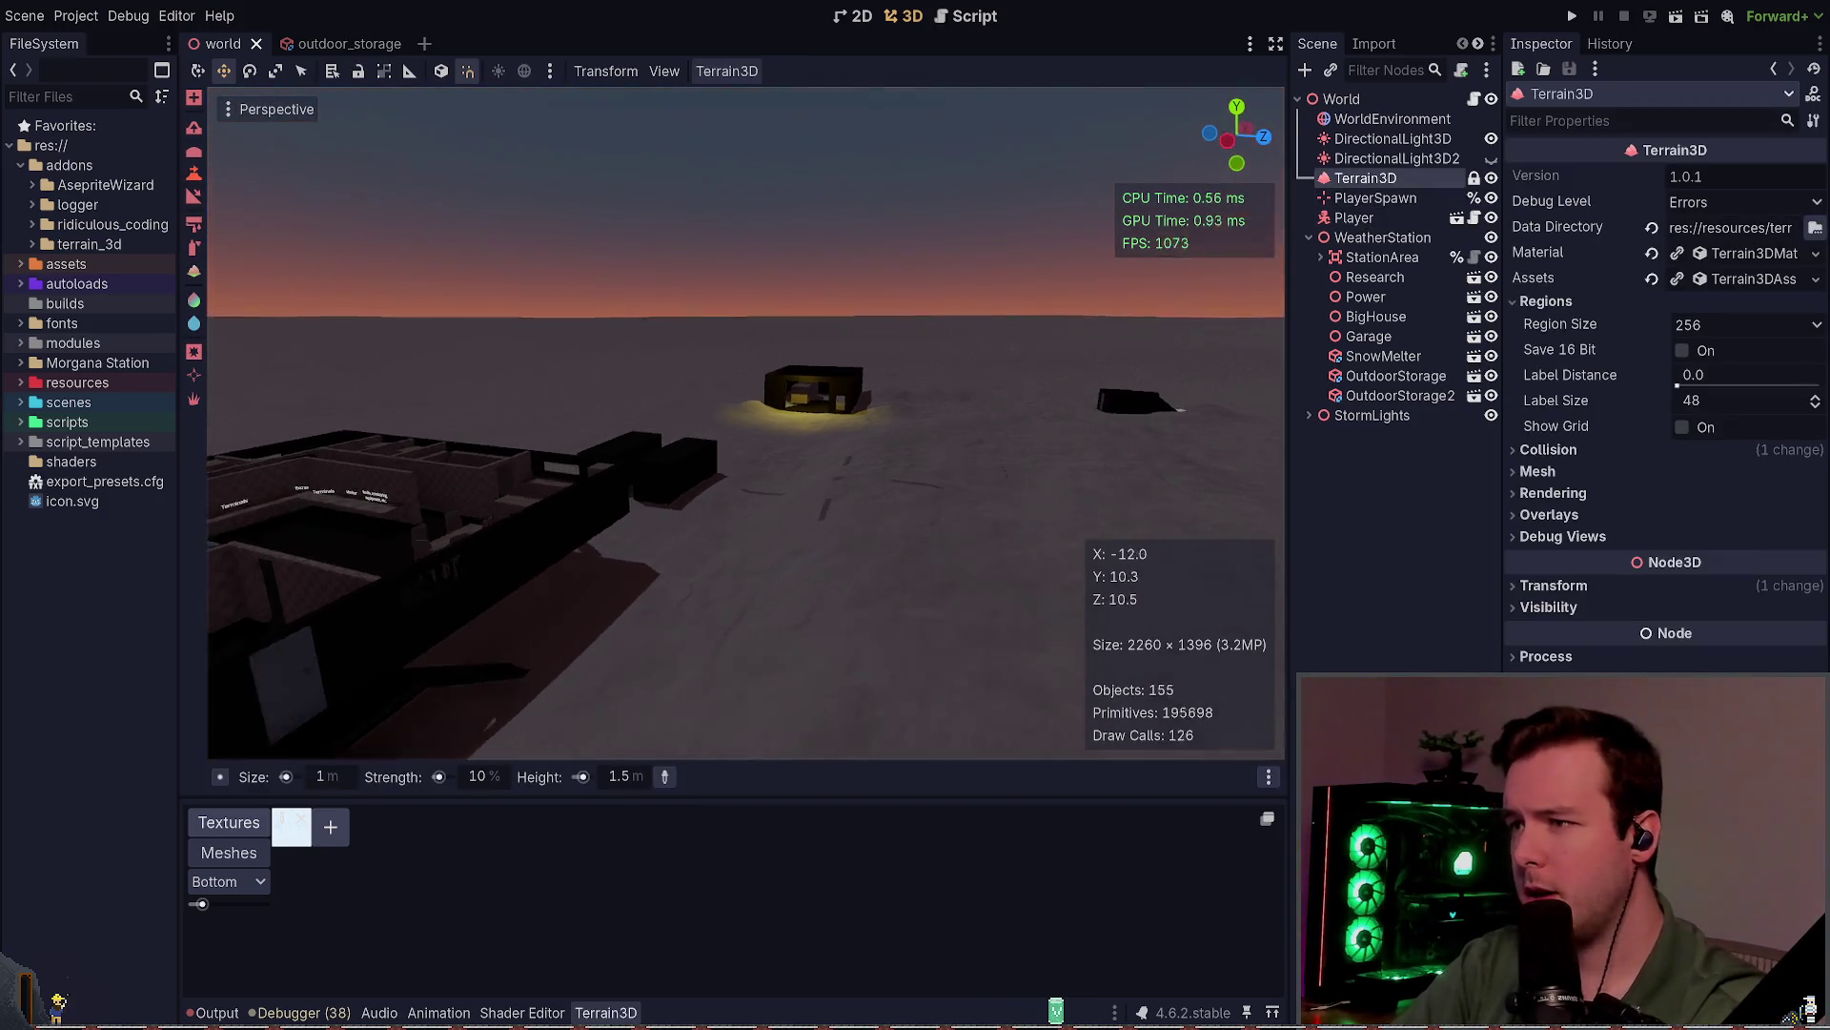
left_click_drag(820, 382, 843, 391)
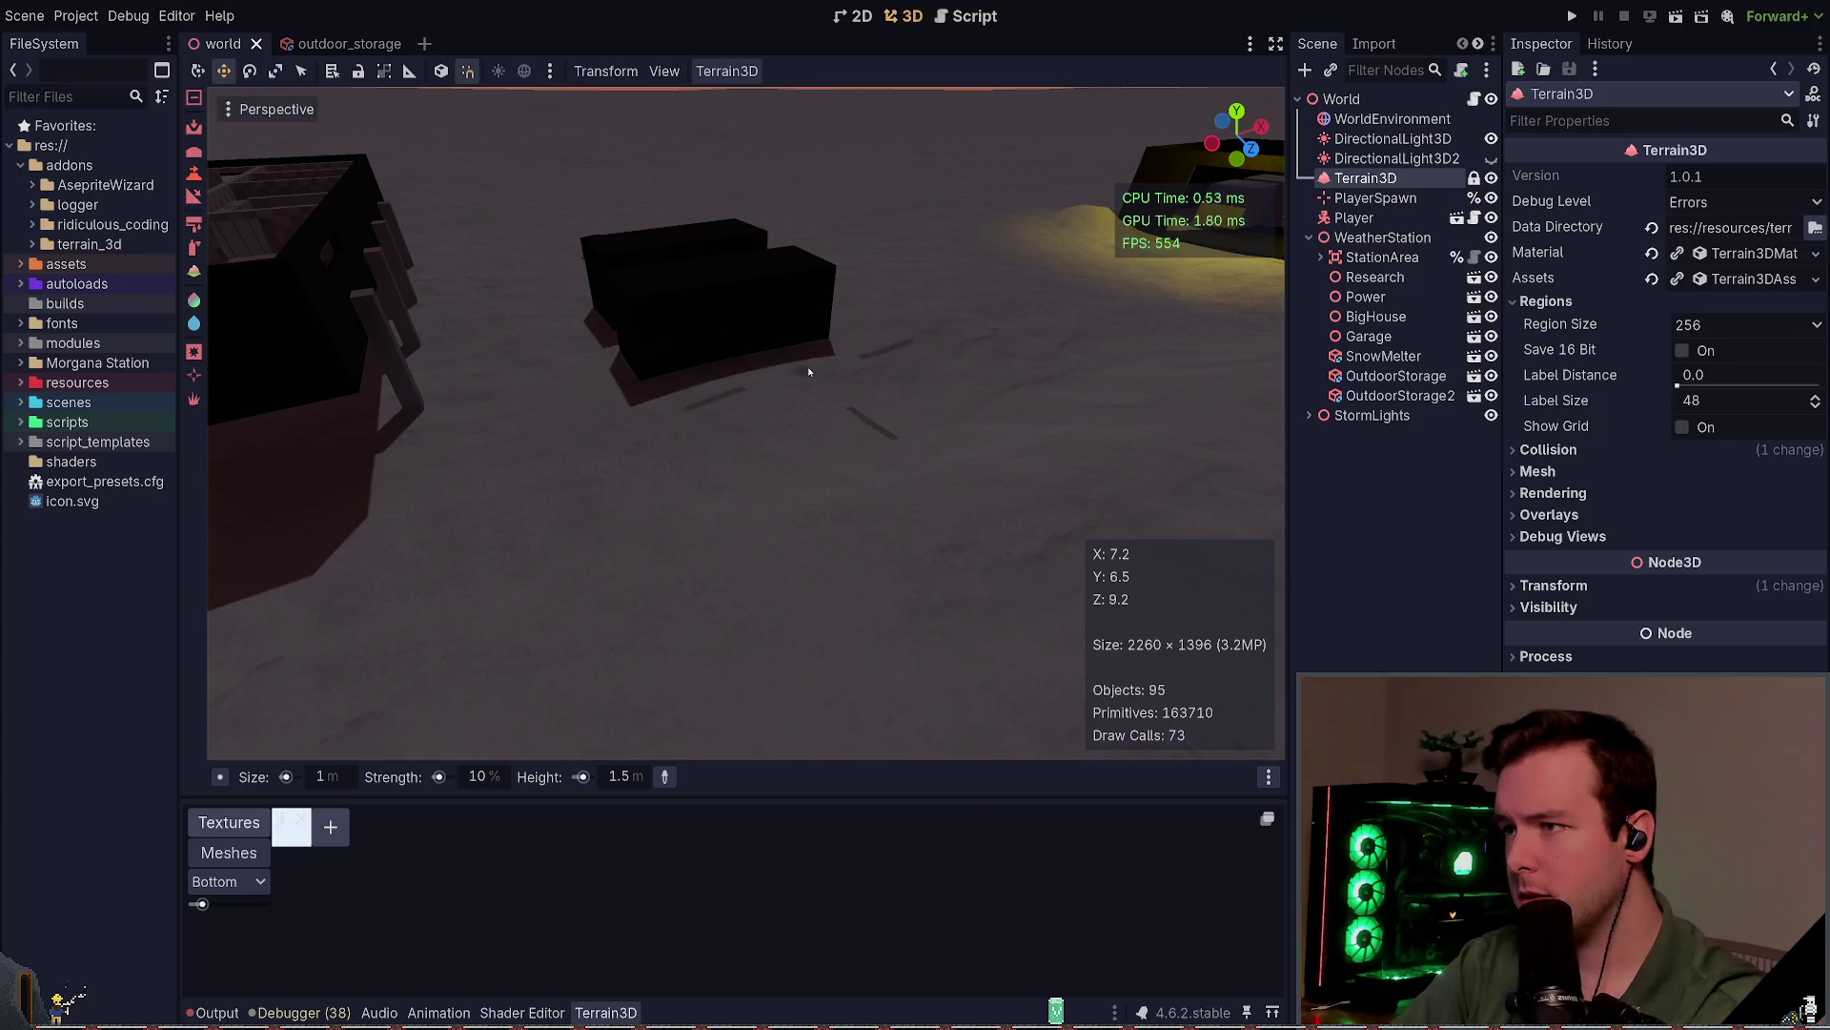
left_click_drag(814, 386, 904, 380)
left_click_drag(848, 518, 849, 515)
key("s")
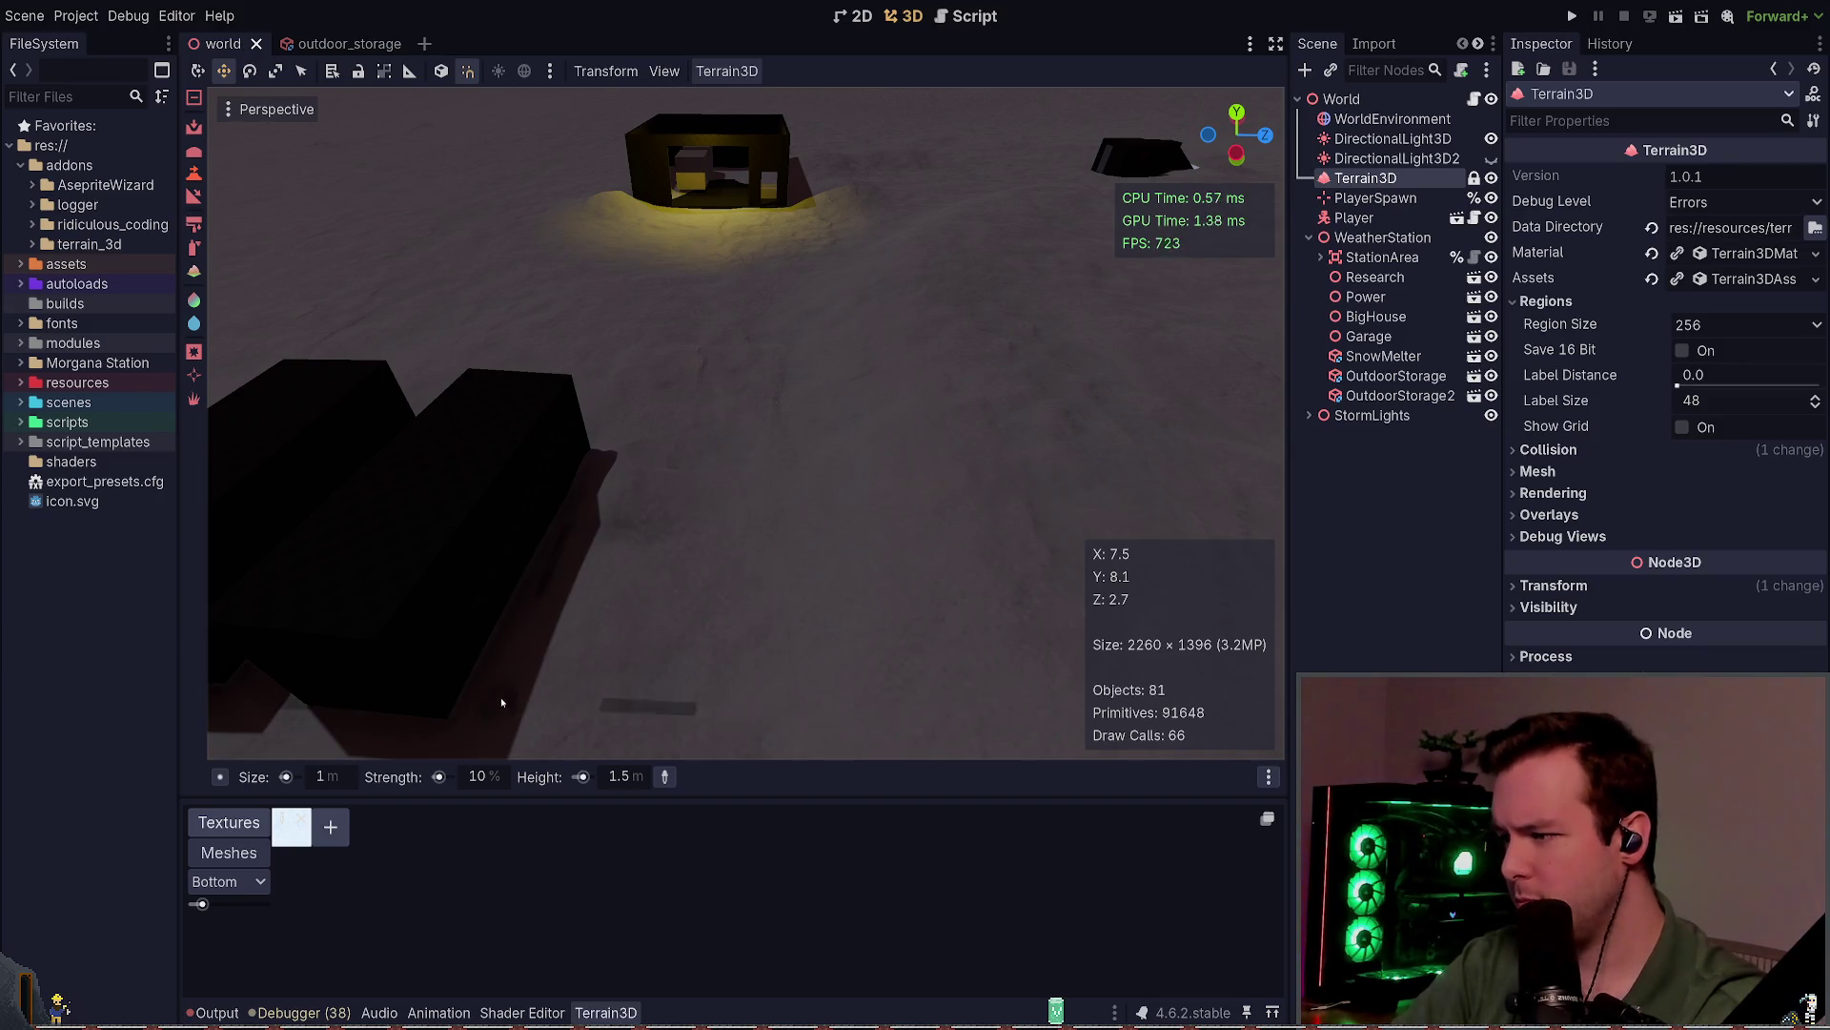
key("ctrl+s")
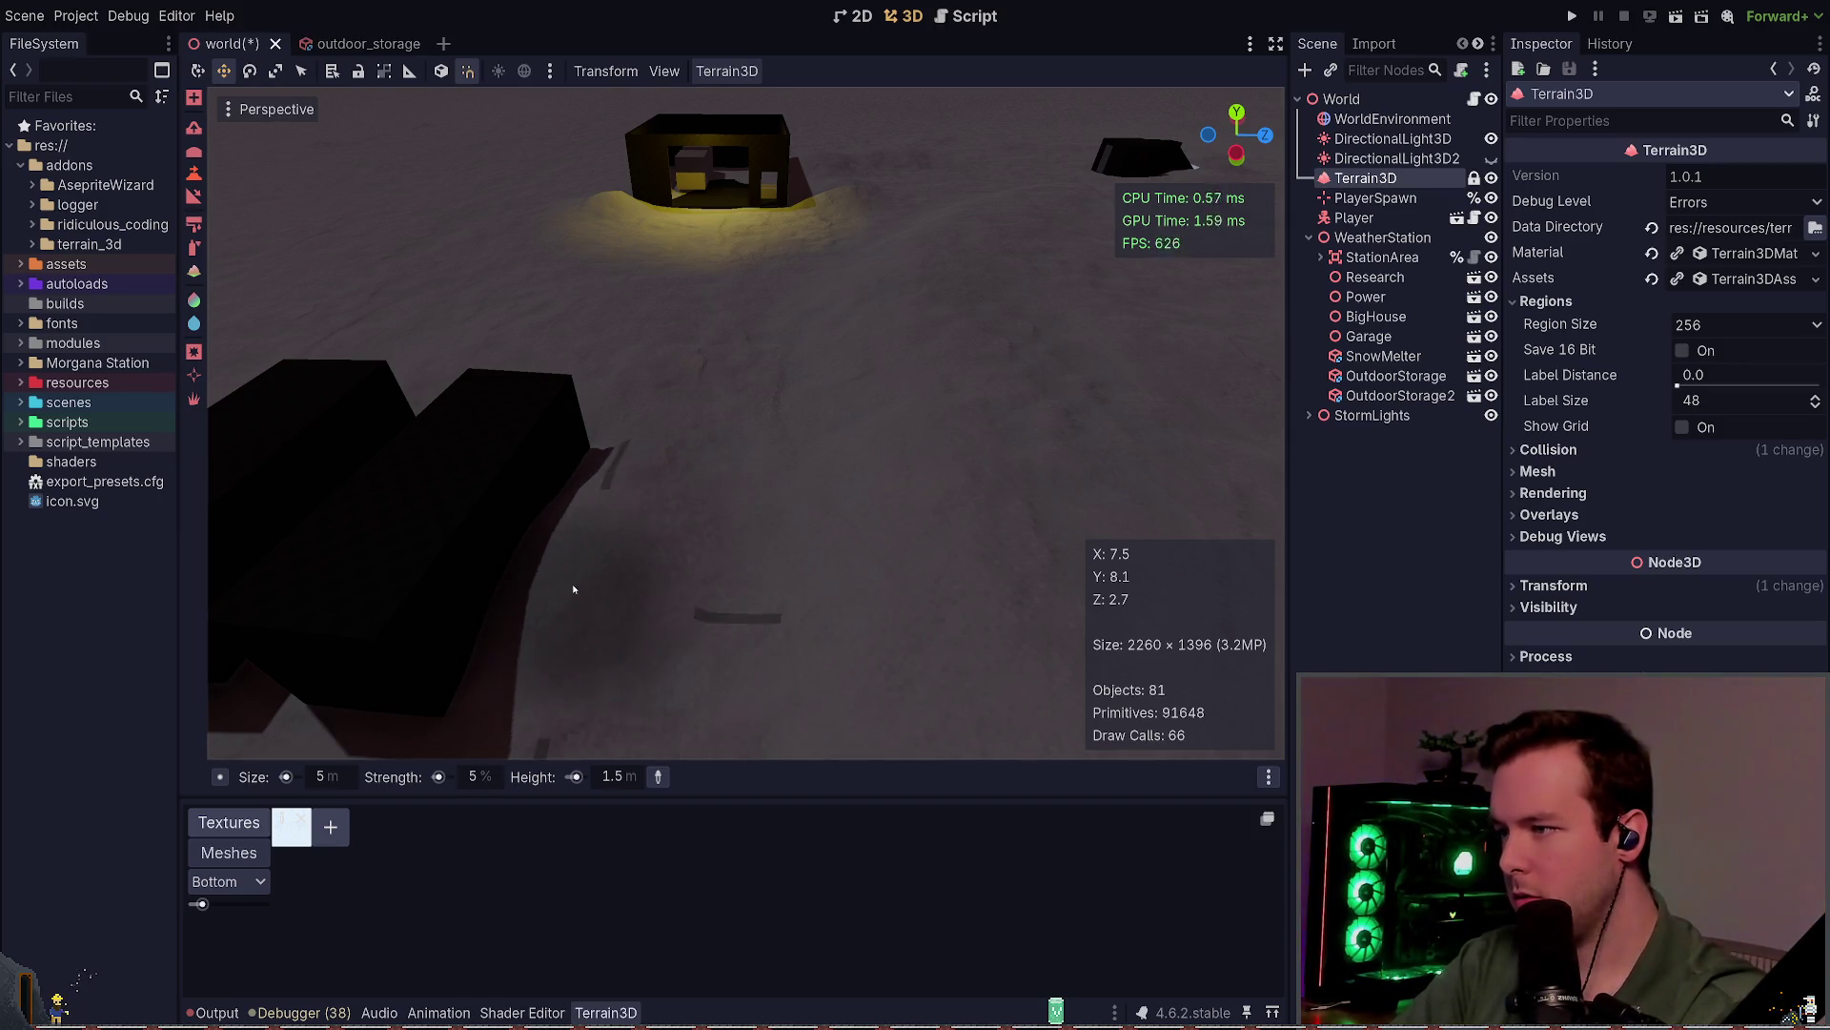
Step: Fly around the crates and building to review the snow drifts
key("w")
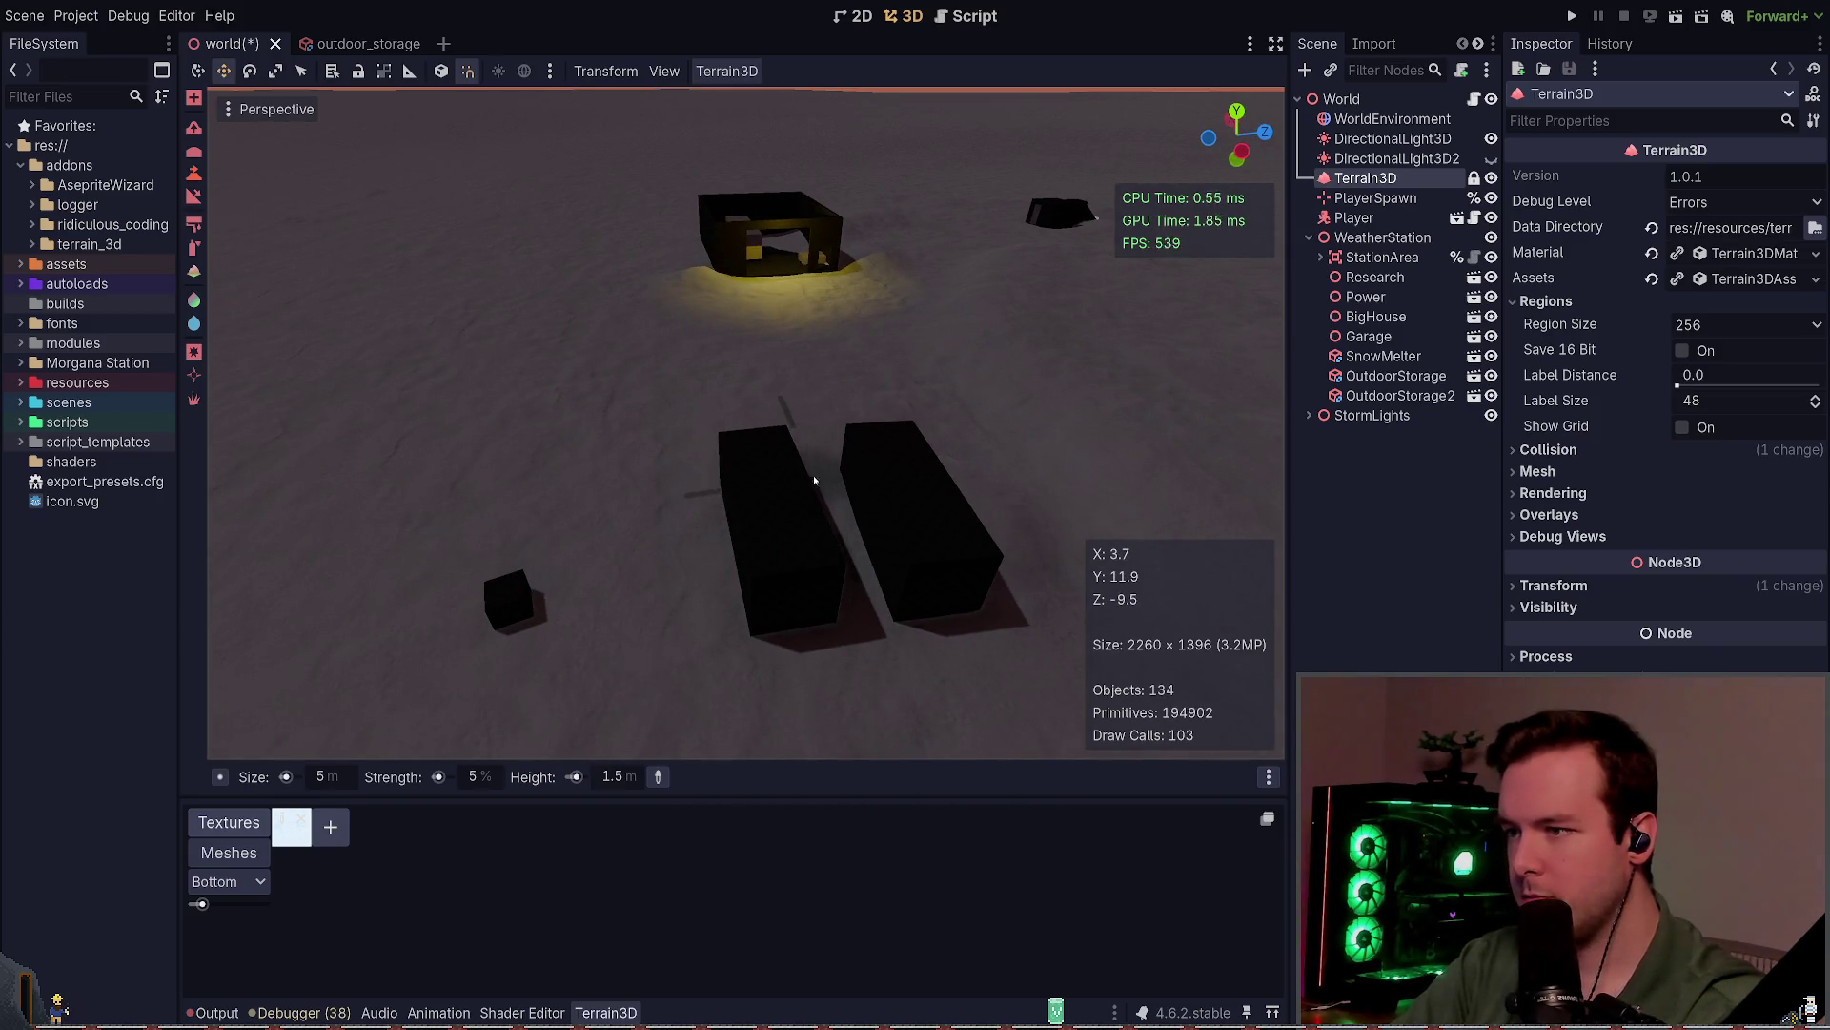
key("s")
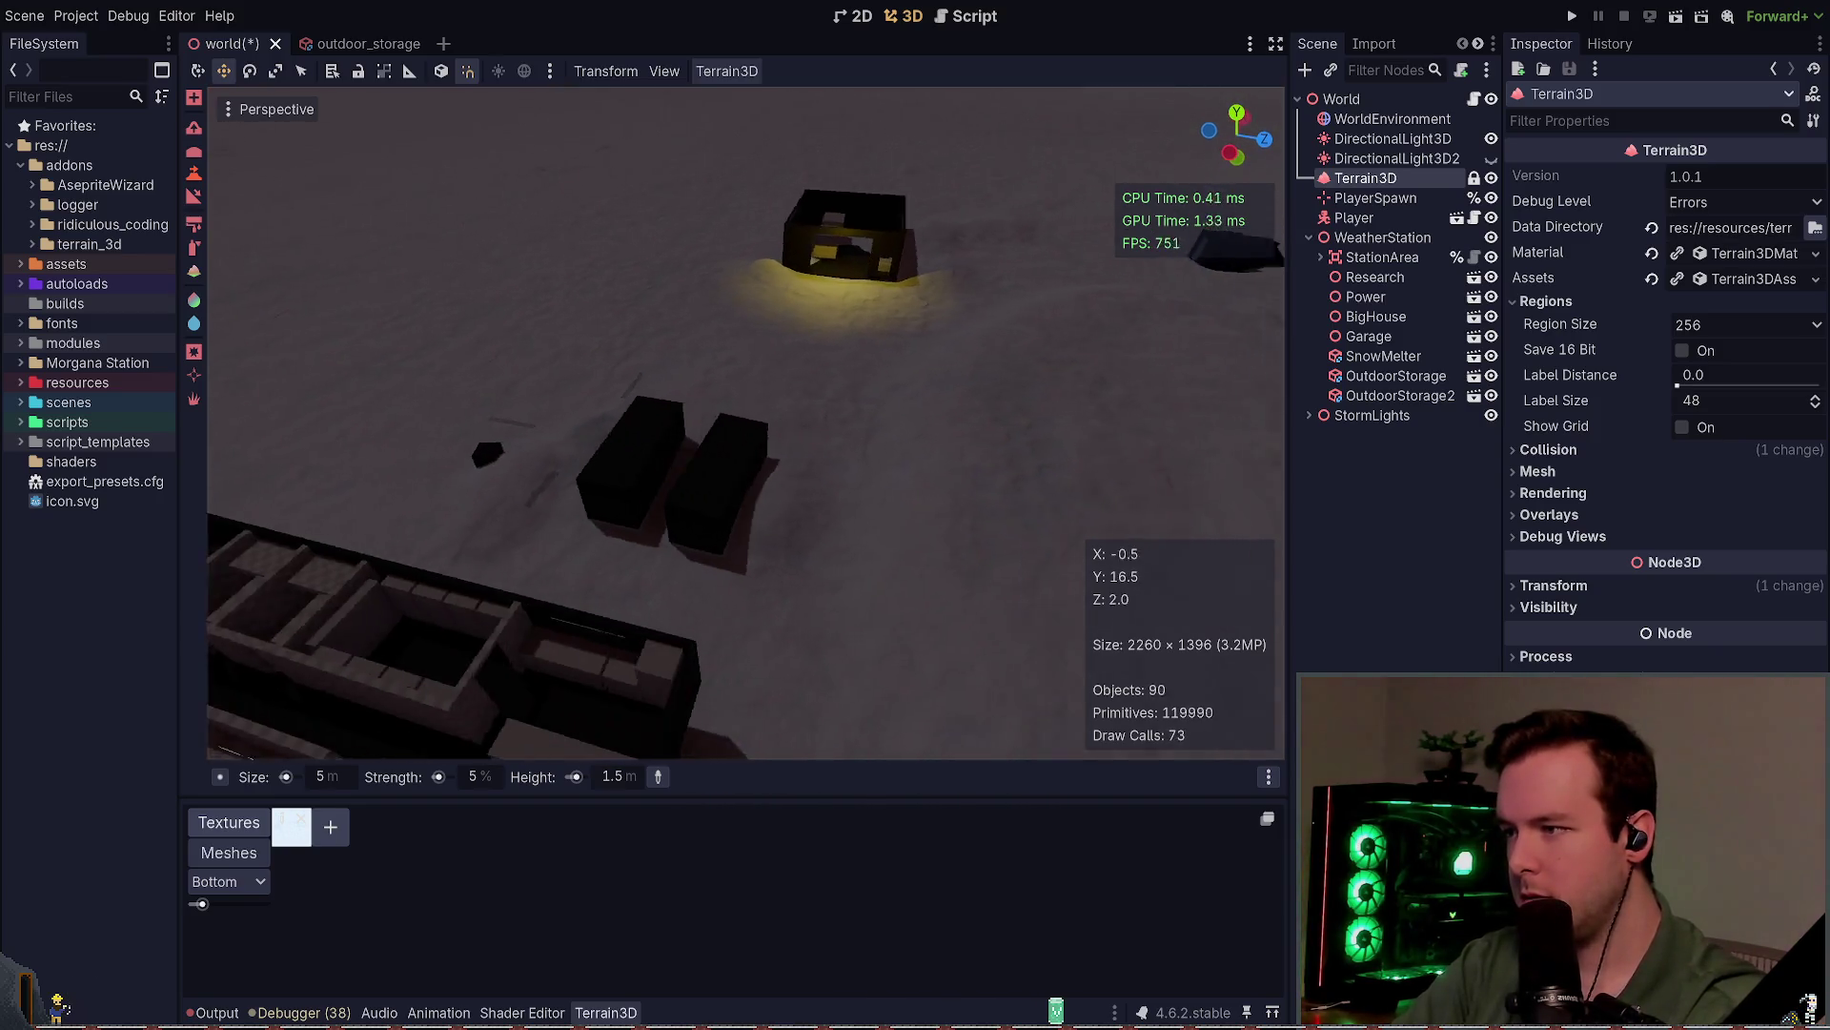
key("w")
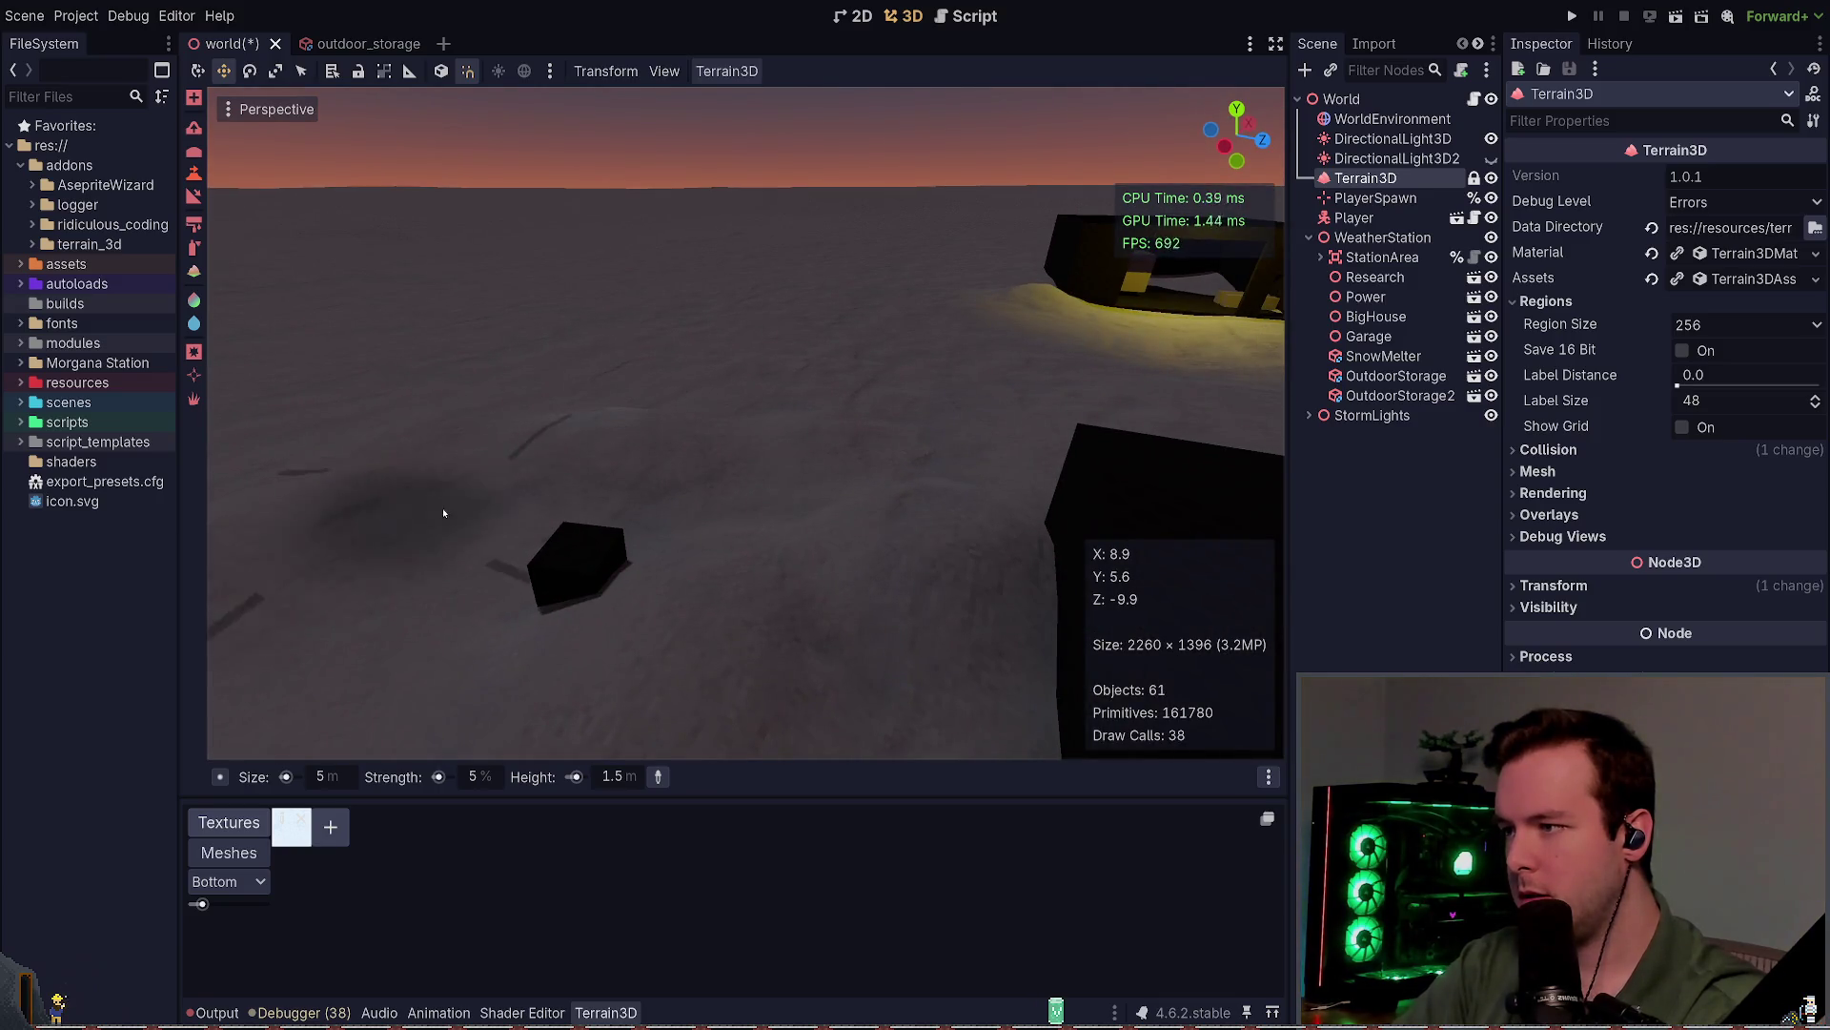
key("s")
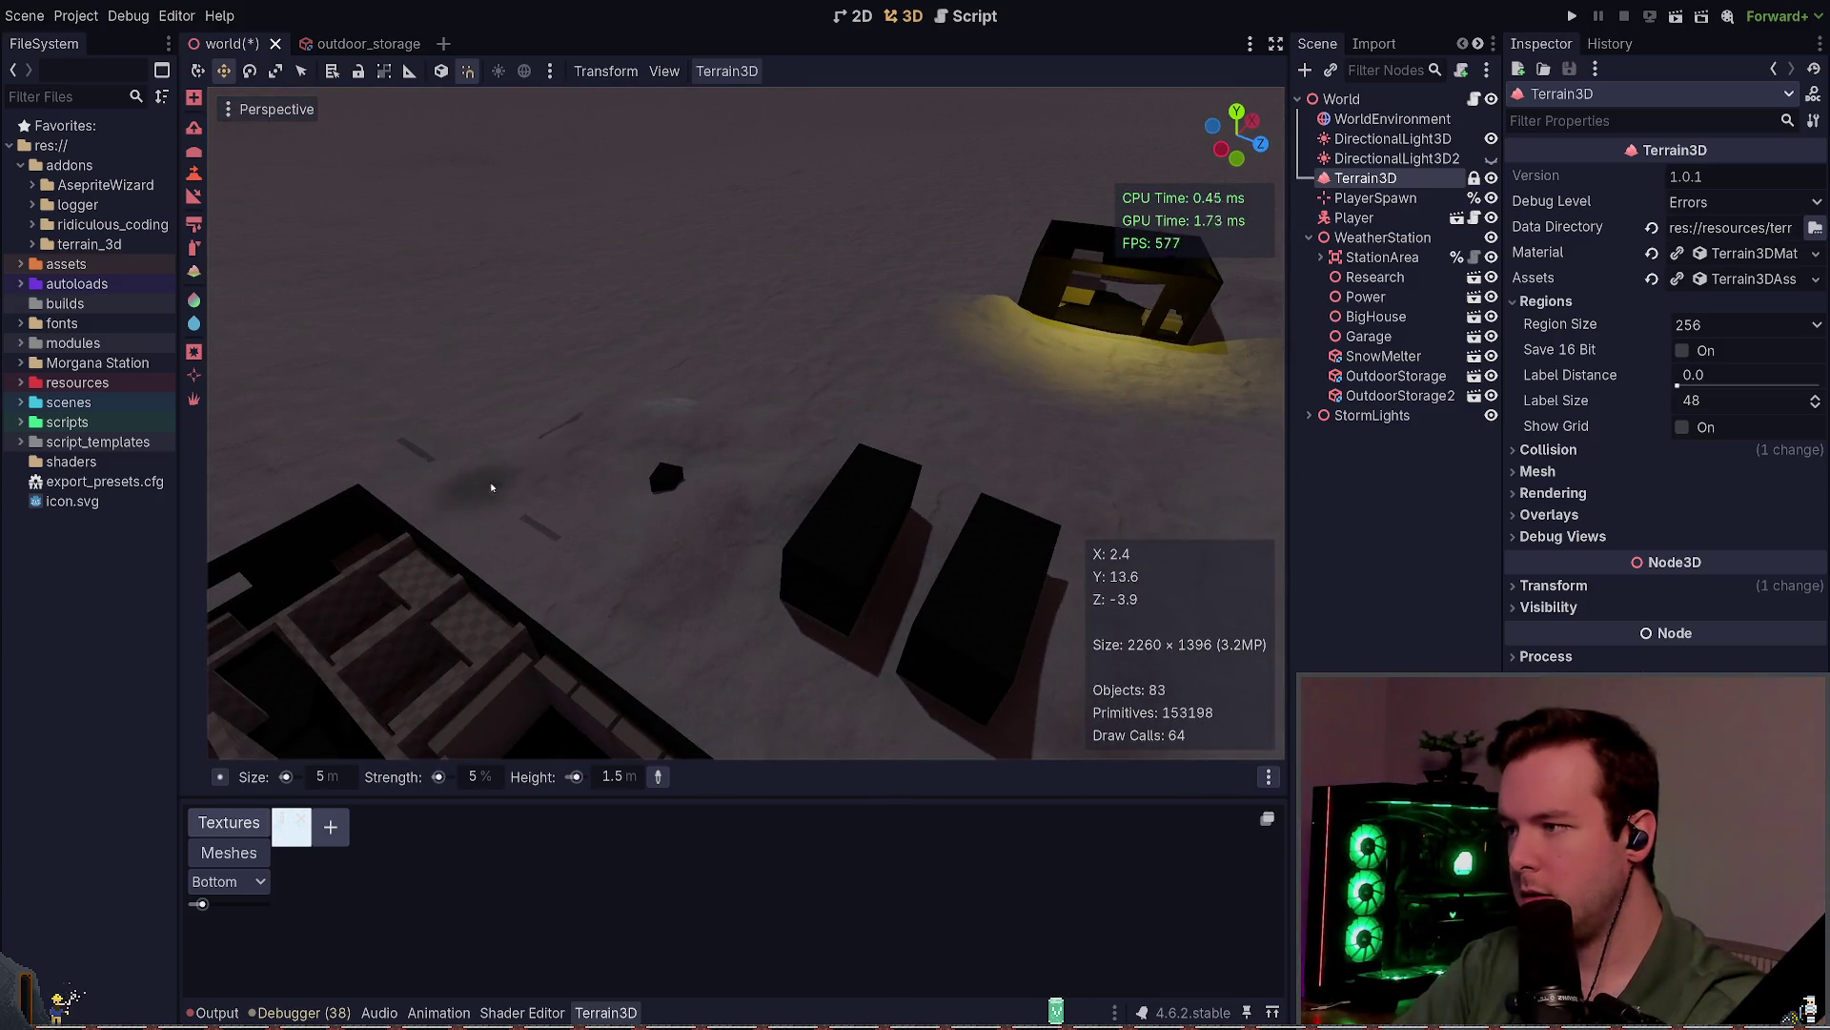
key("w")
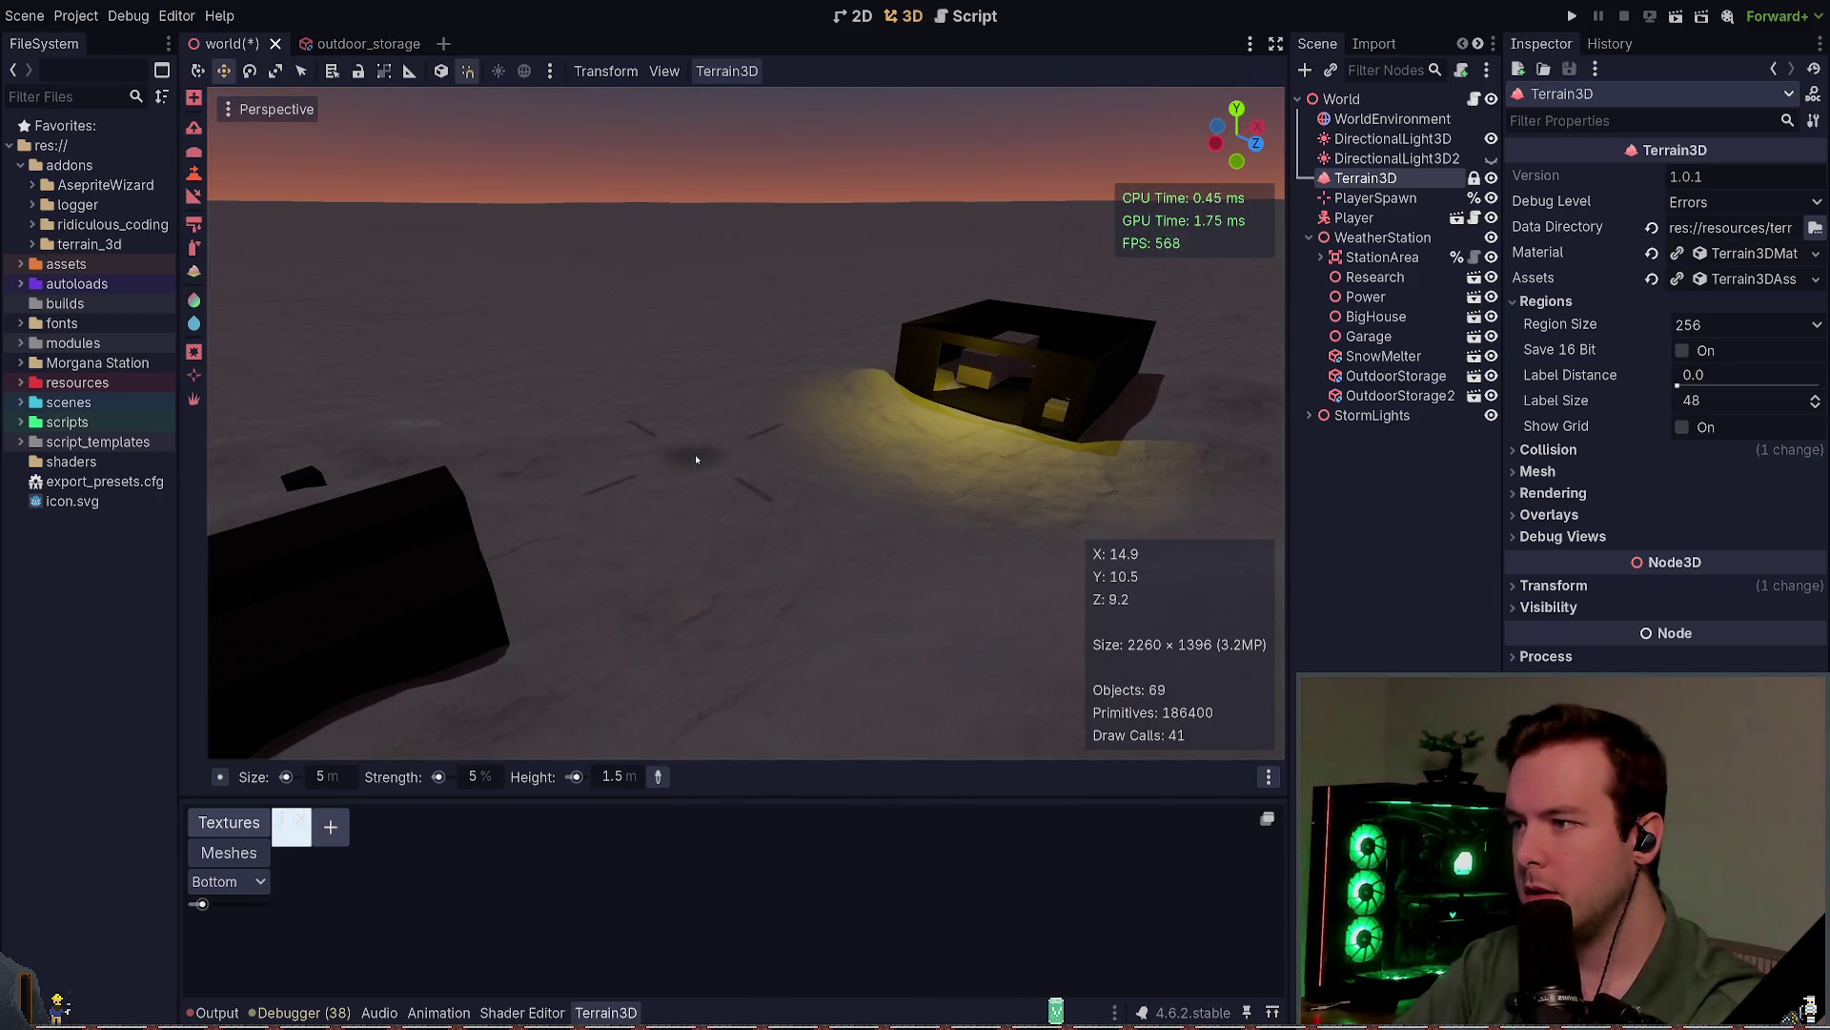
Step: Switch briefly to the Roughness tool, fly close to the lit building, and save
key("u")
key("s")
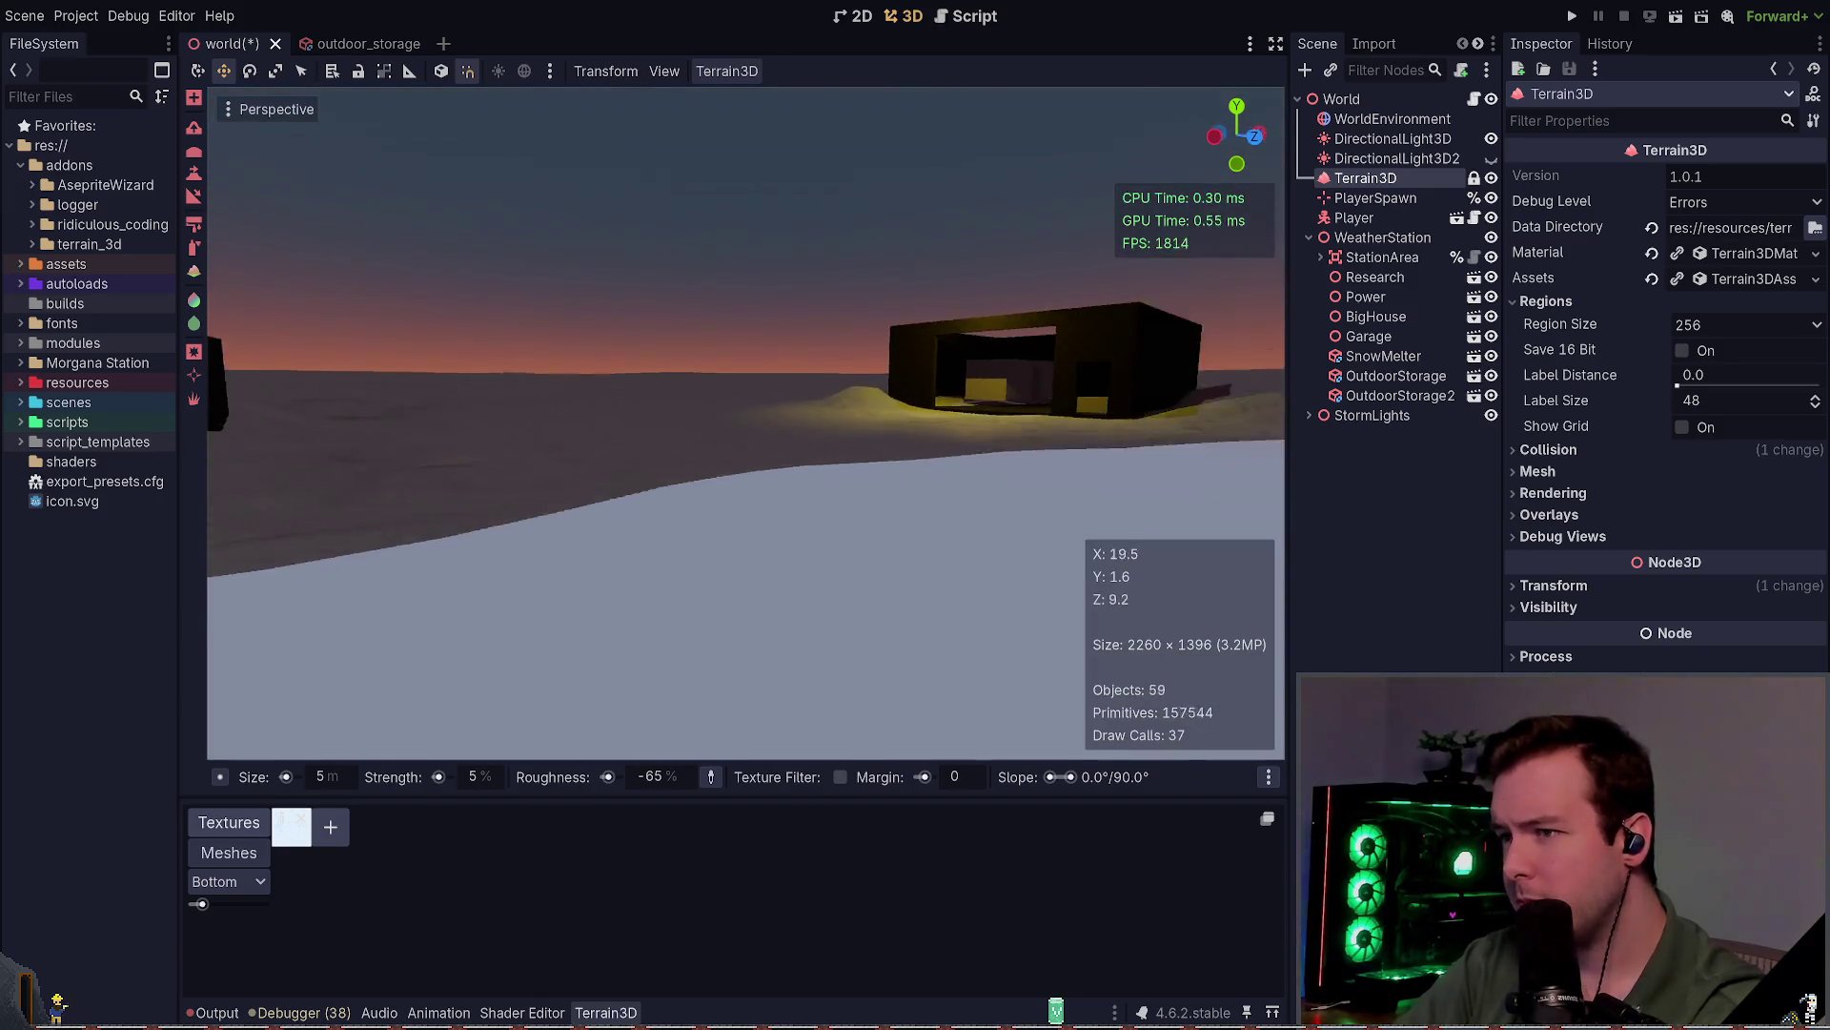
key("s")
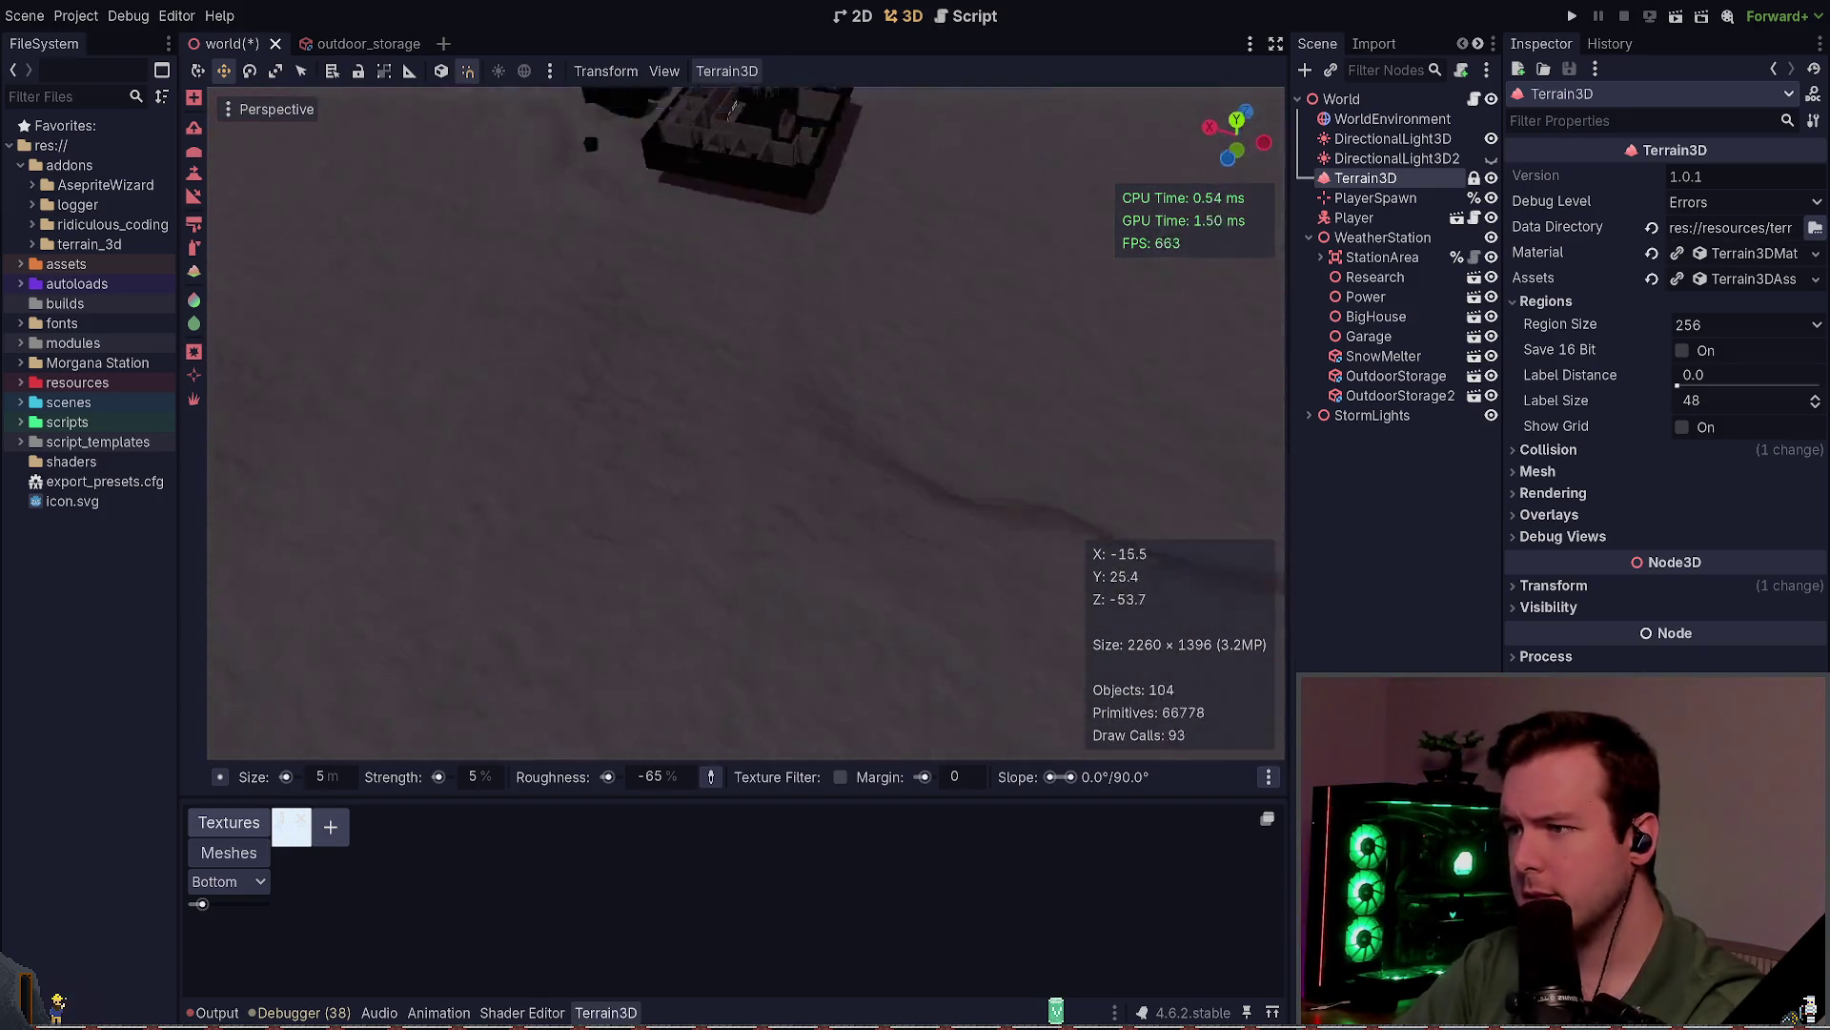
key("w")
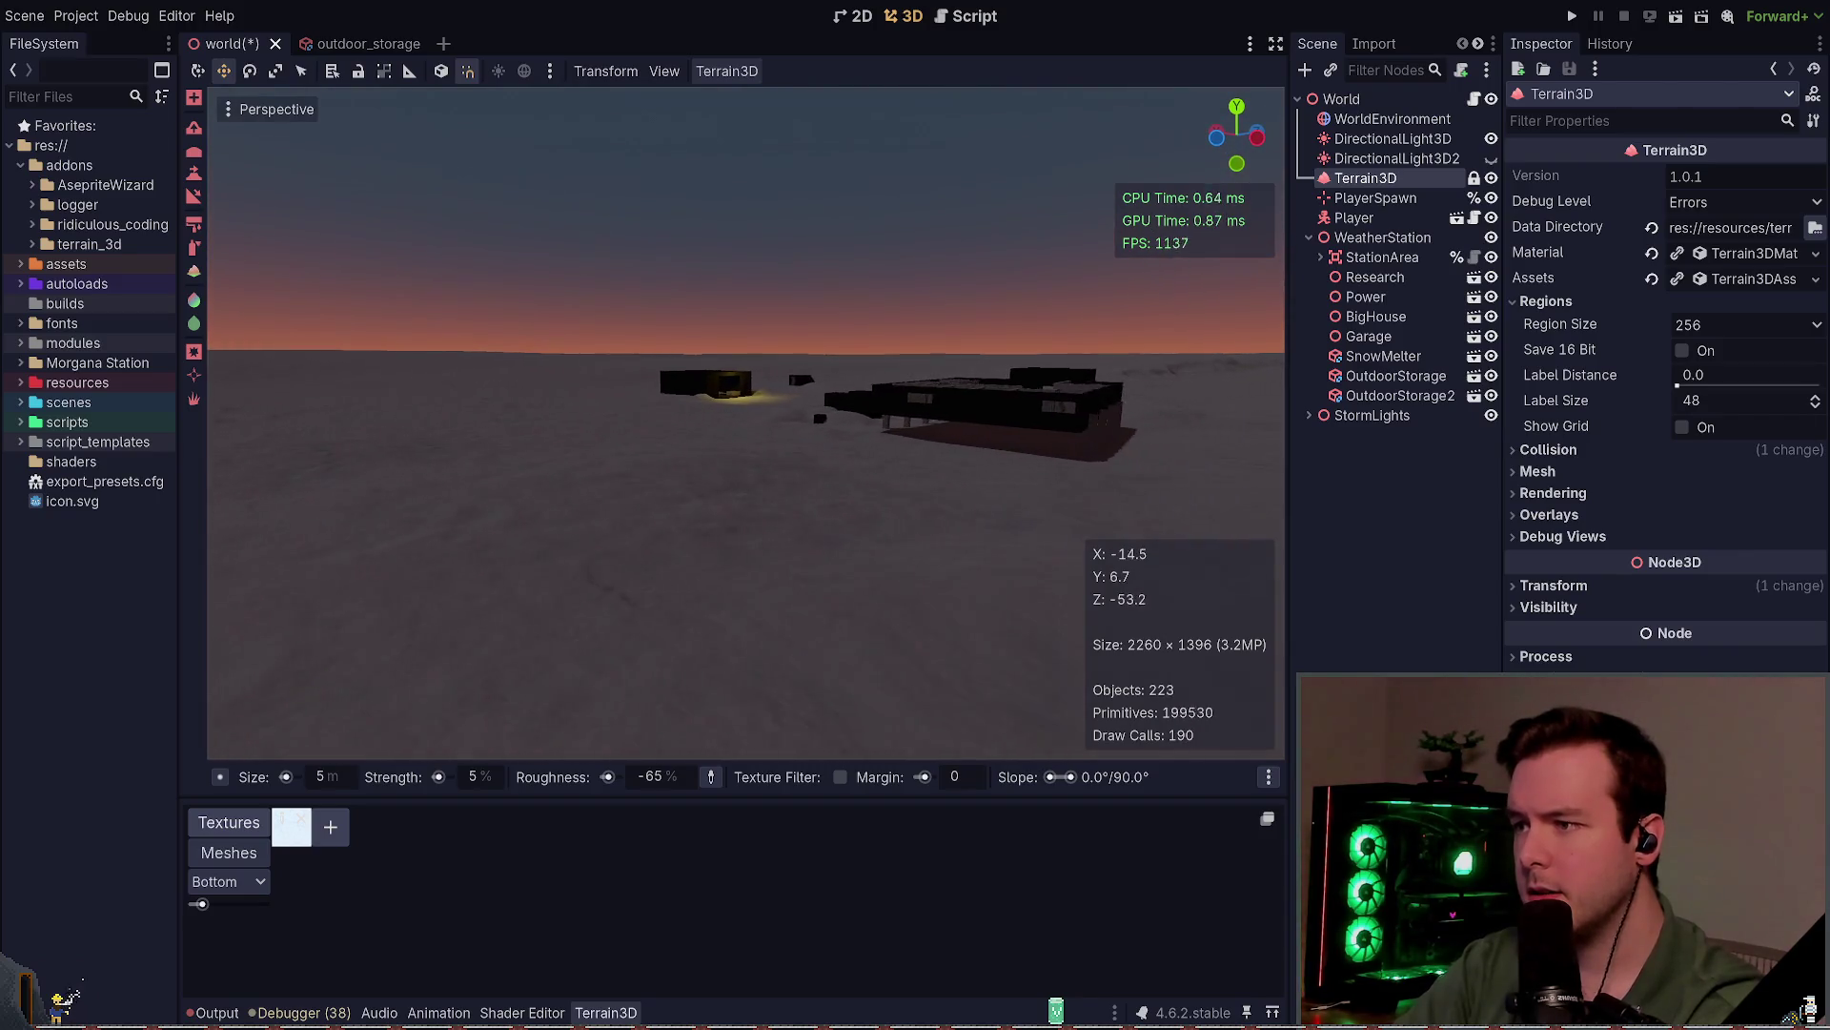
key("w")
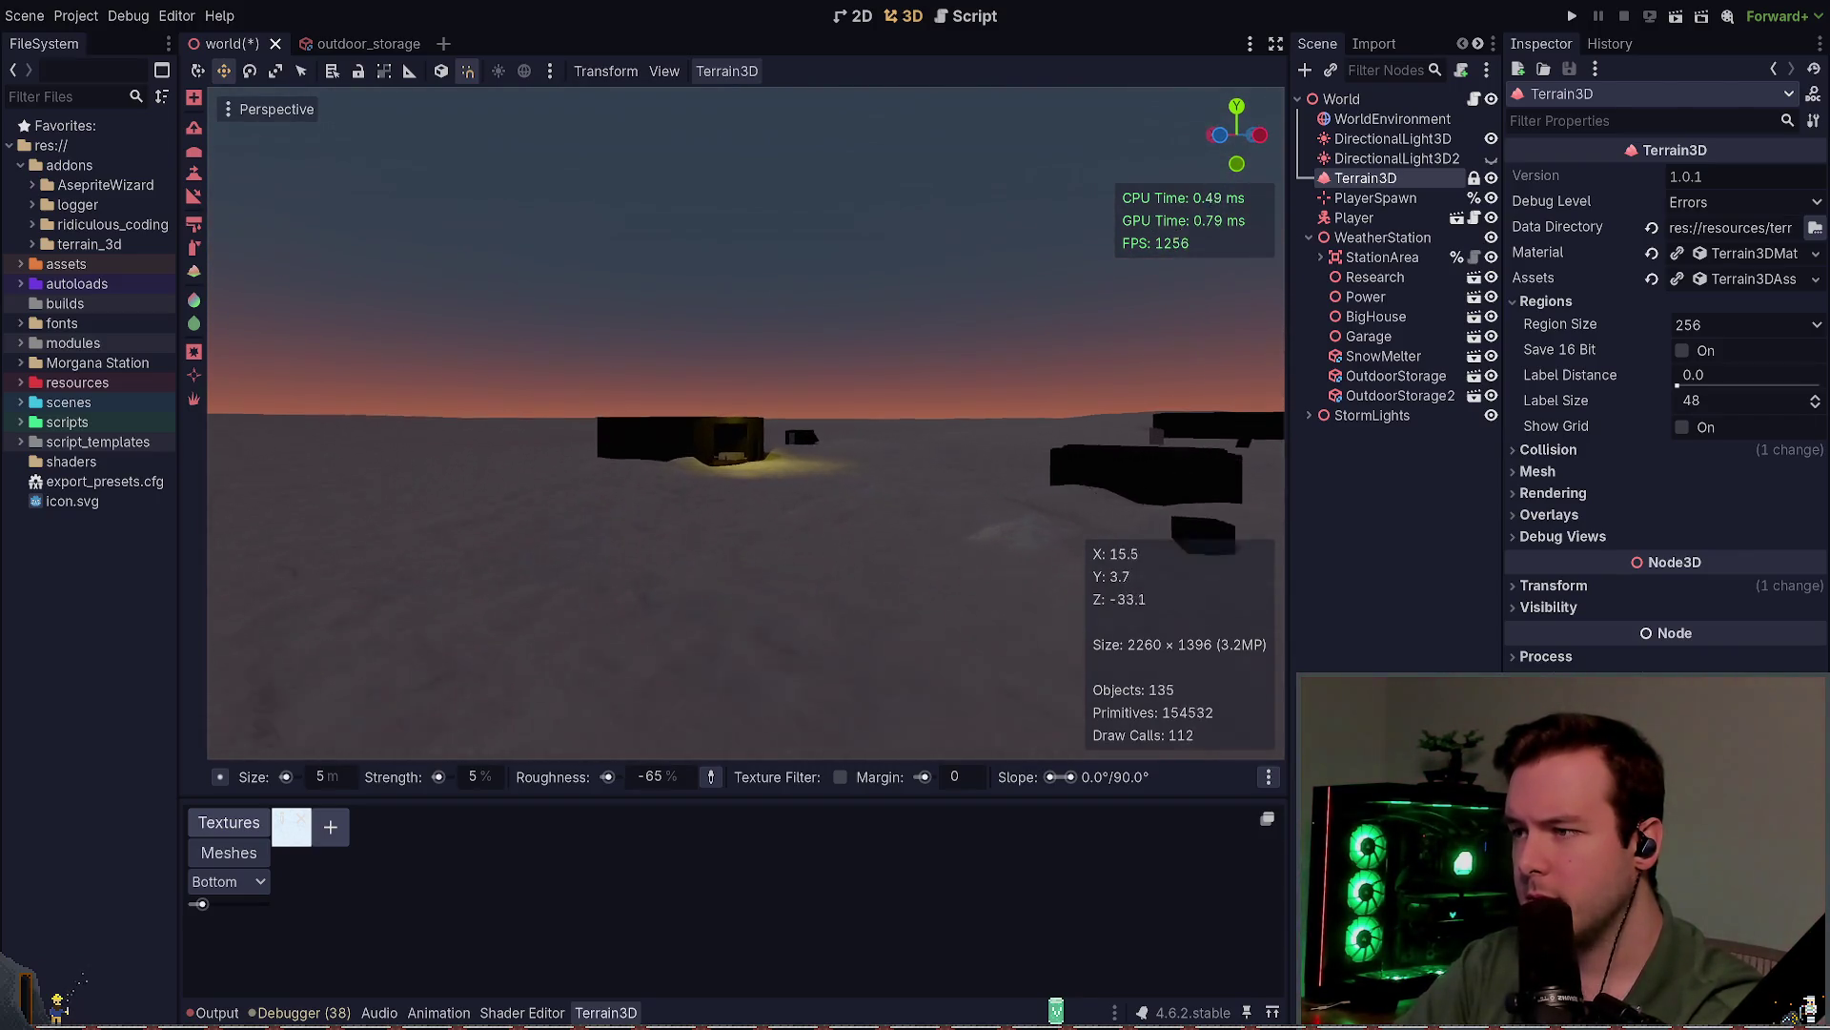
key("w")
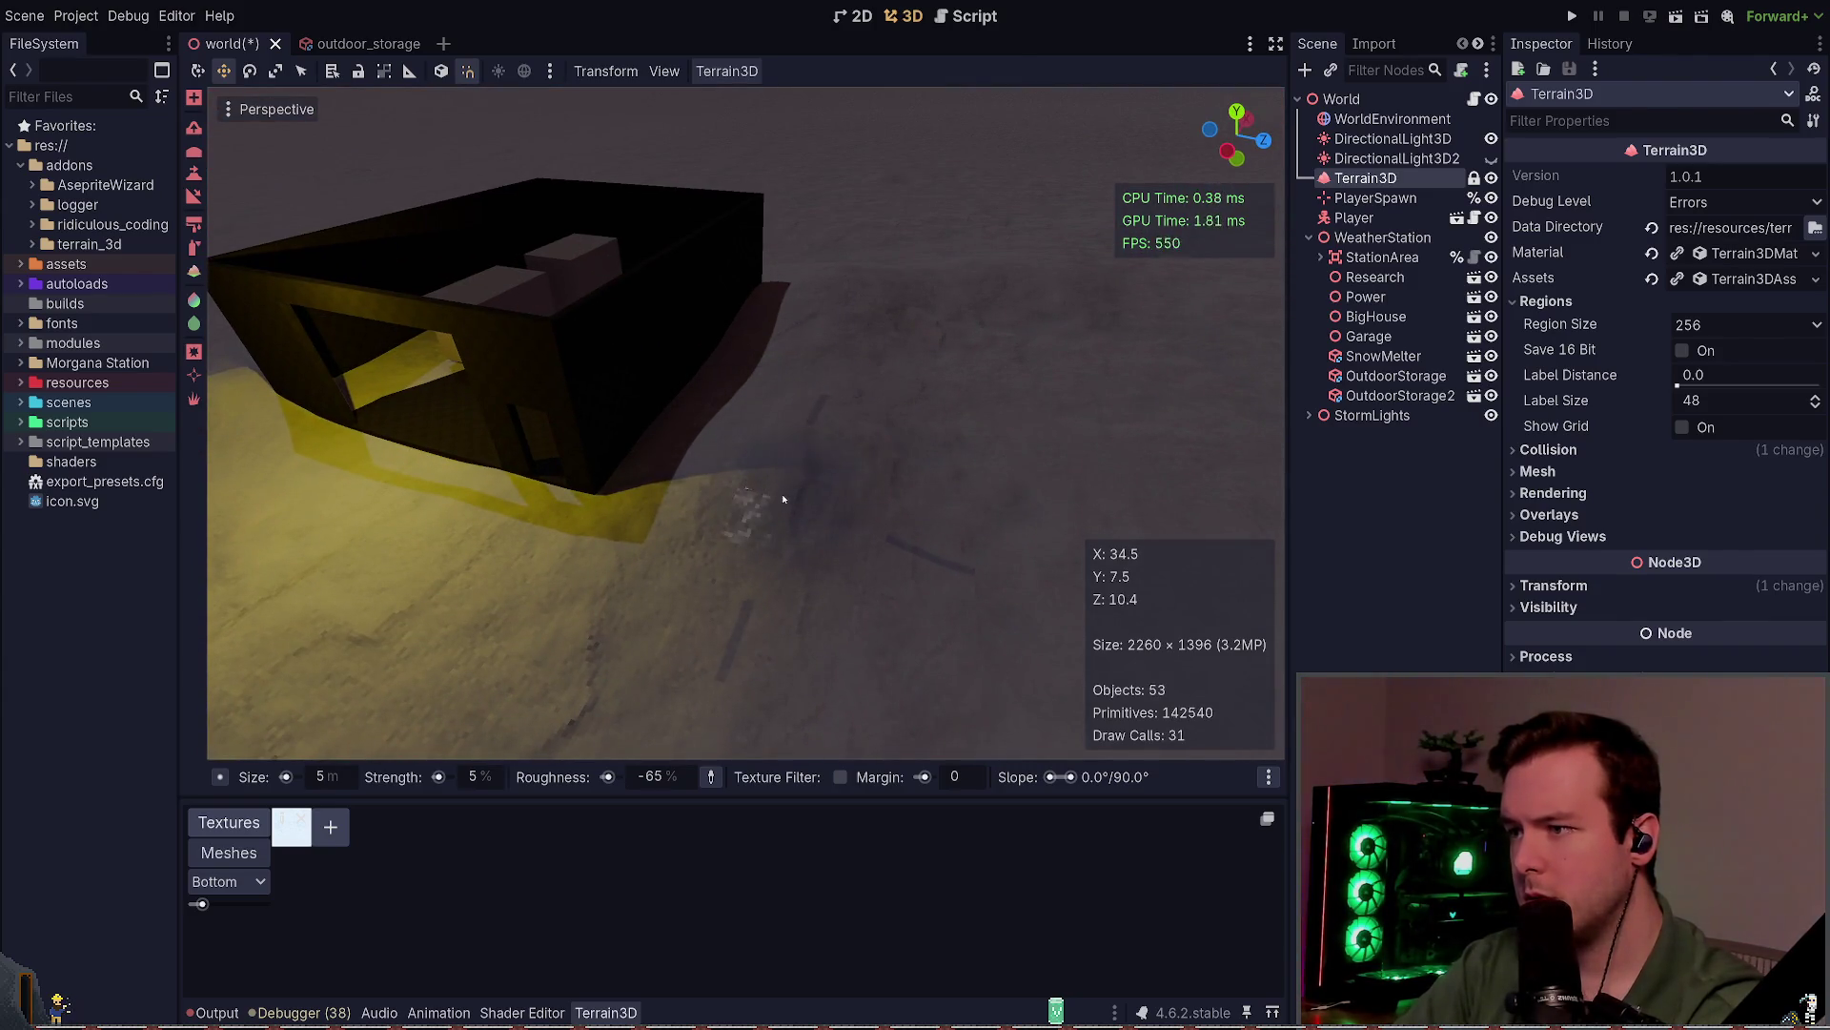
key("ctrl+s")
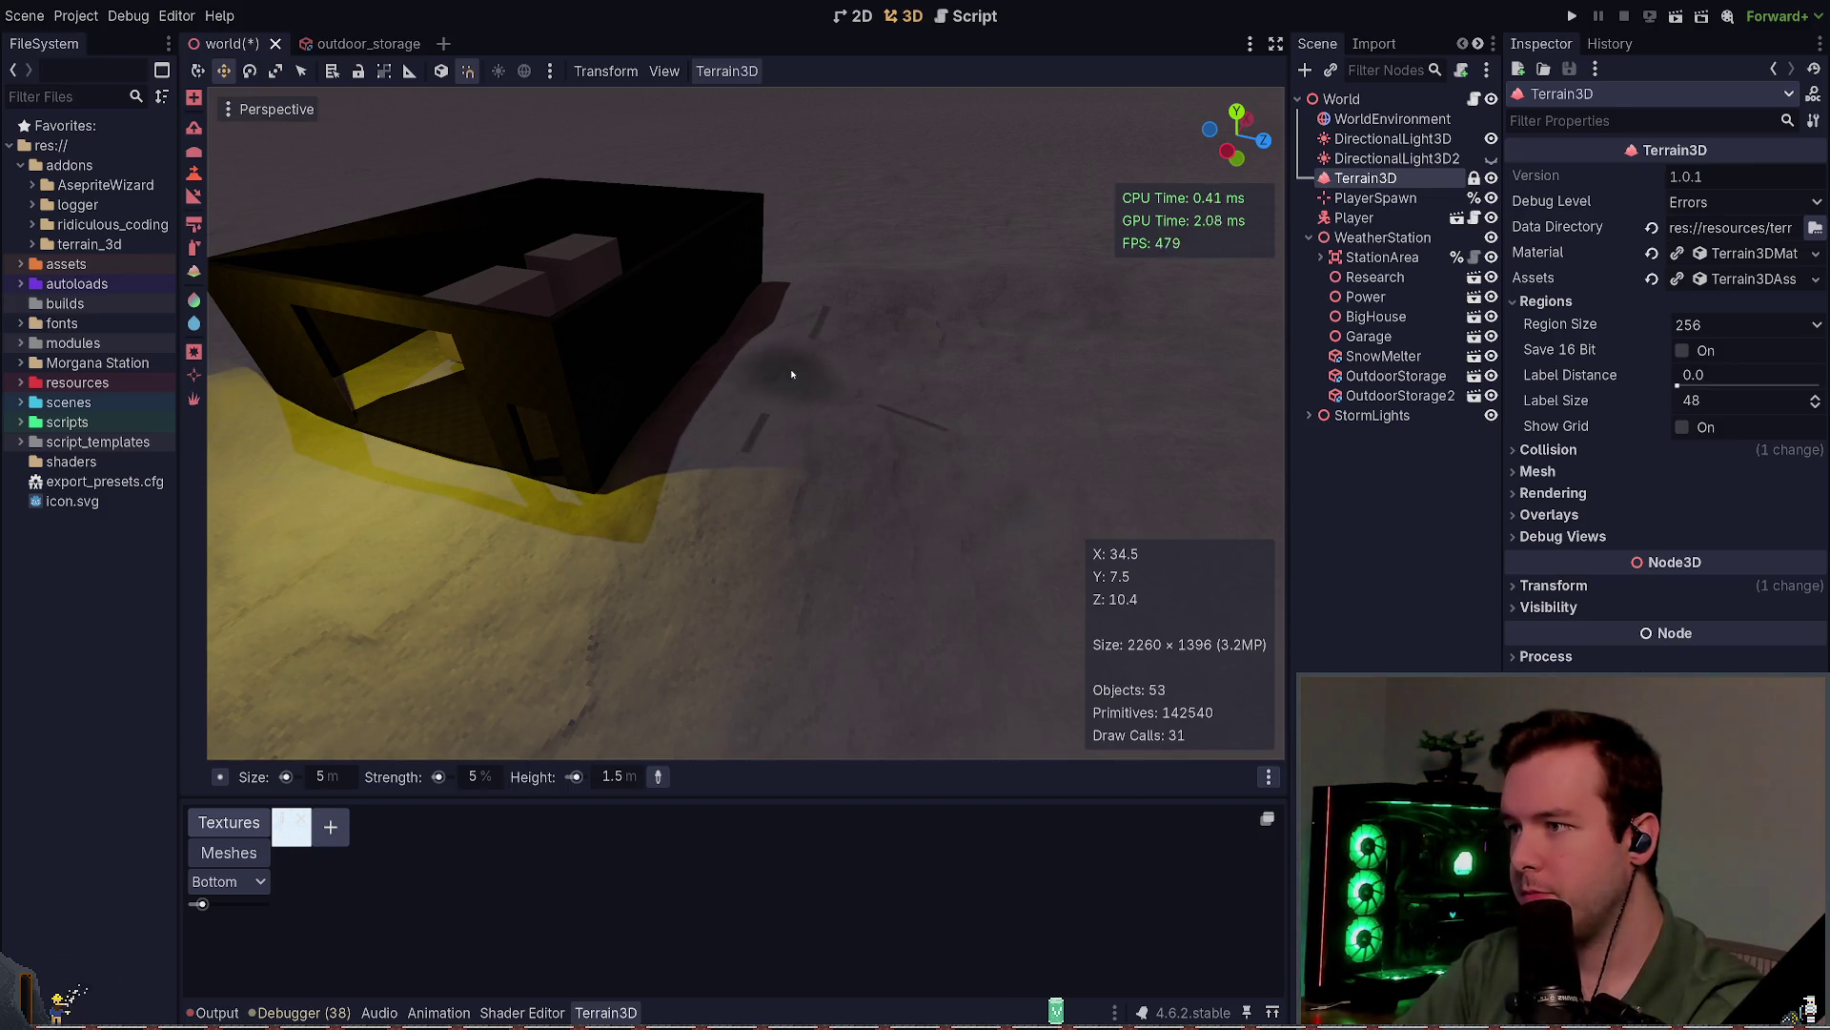
Step: Save, then raise snow against the building's base, undoing one stroke
mouse_move(763, 348)
left_mouse_down()
mouse_move(795, 372)
mouse_move(827, 512)
mouse_move(906, 522)
mouse_move(886, 515)
mouse_move(944, 496)
mouse_move(939, 533)
mouse_move(911, 553)
mouse_move(760, 462)
mouse_move(972, 415)
left_mouse_up()
key("ctrl+s")
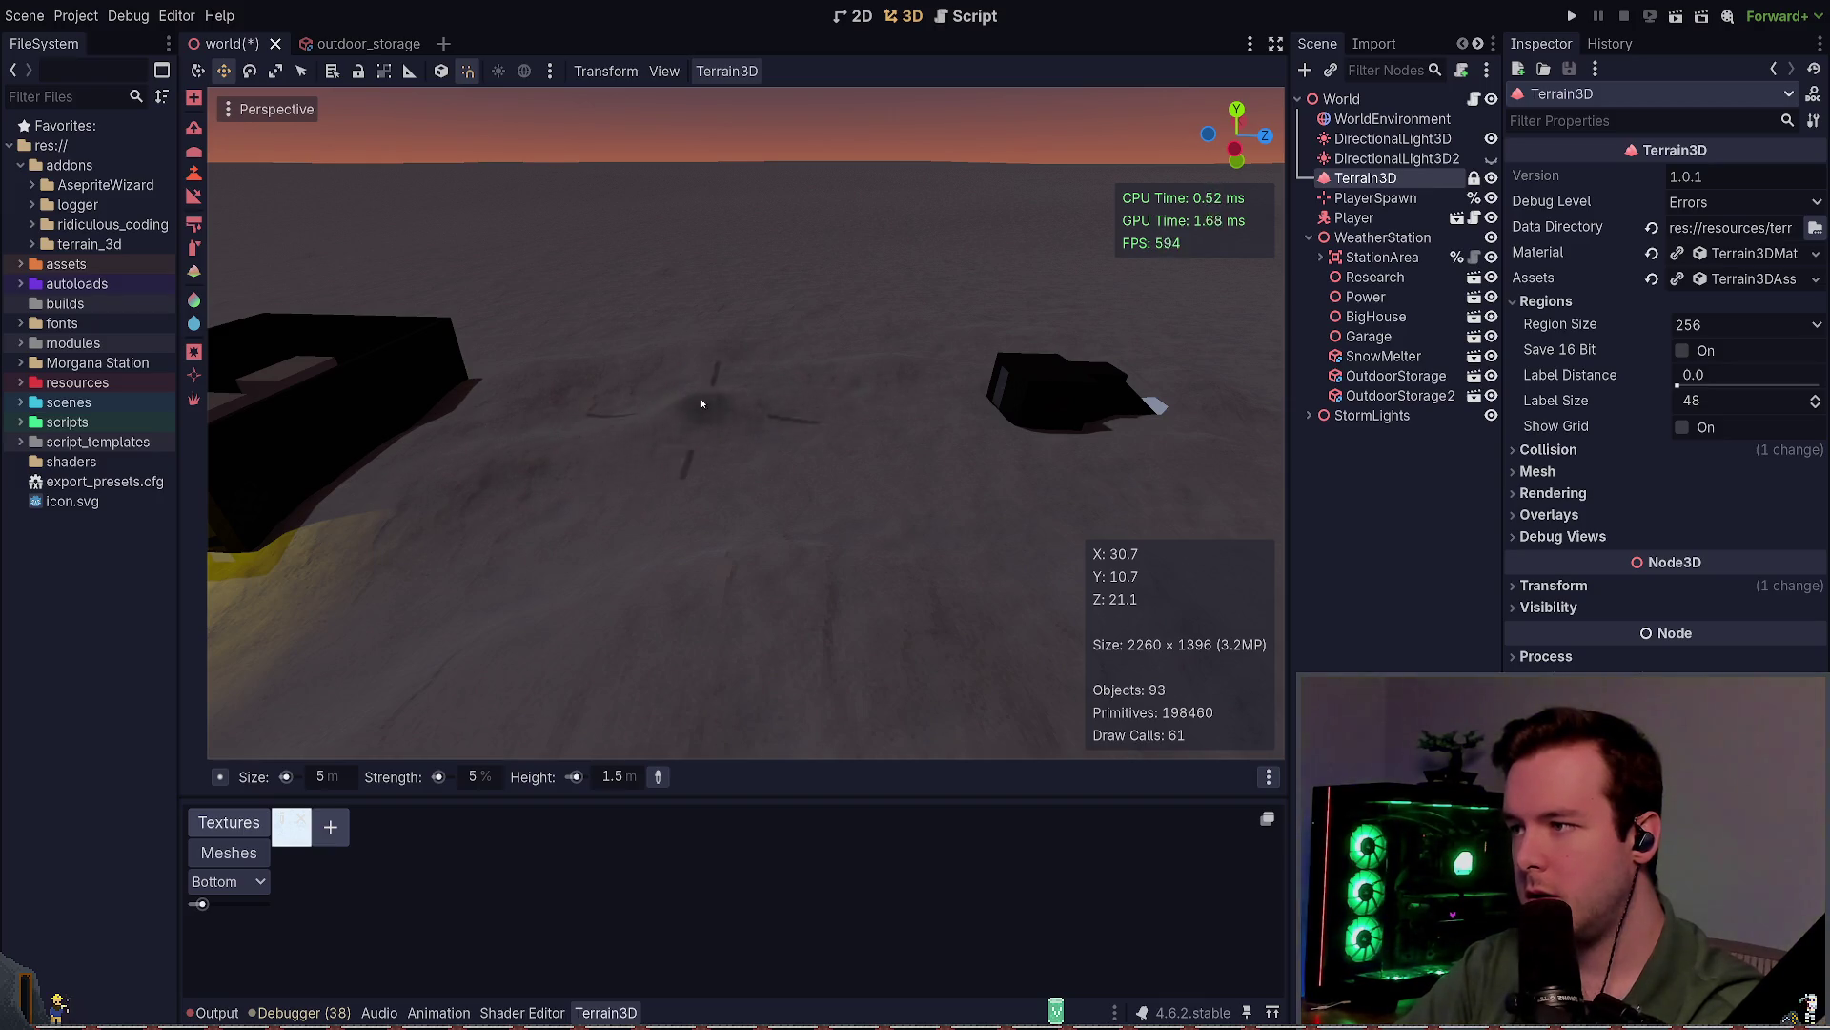
left_click_drag(701, 403, 760, 480)
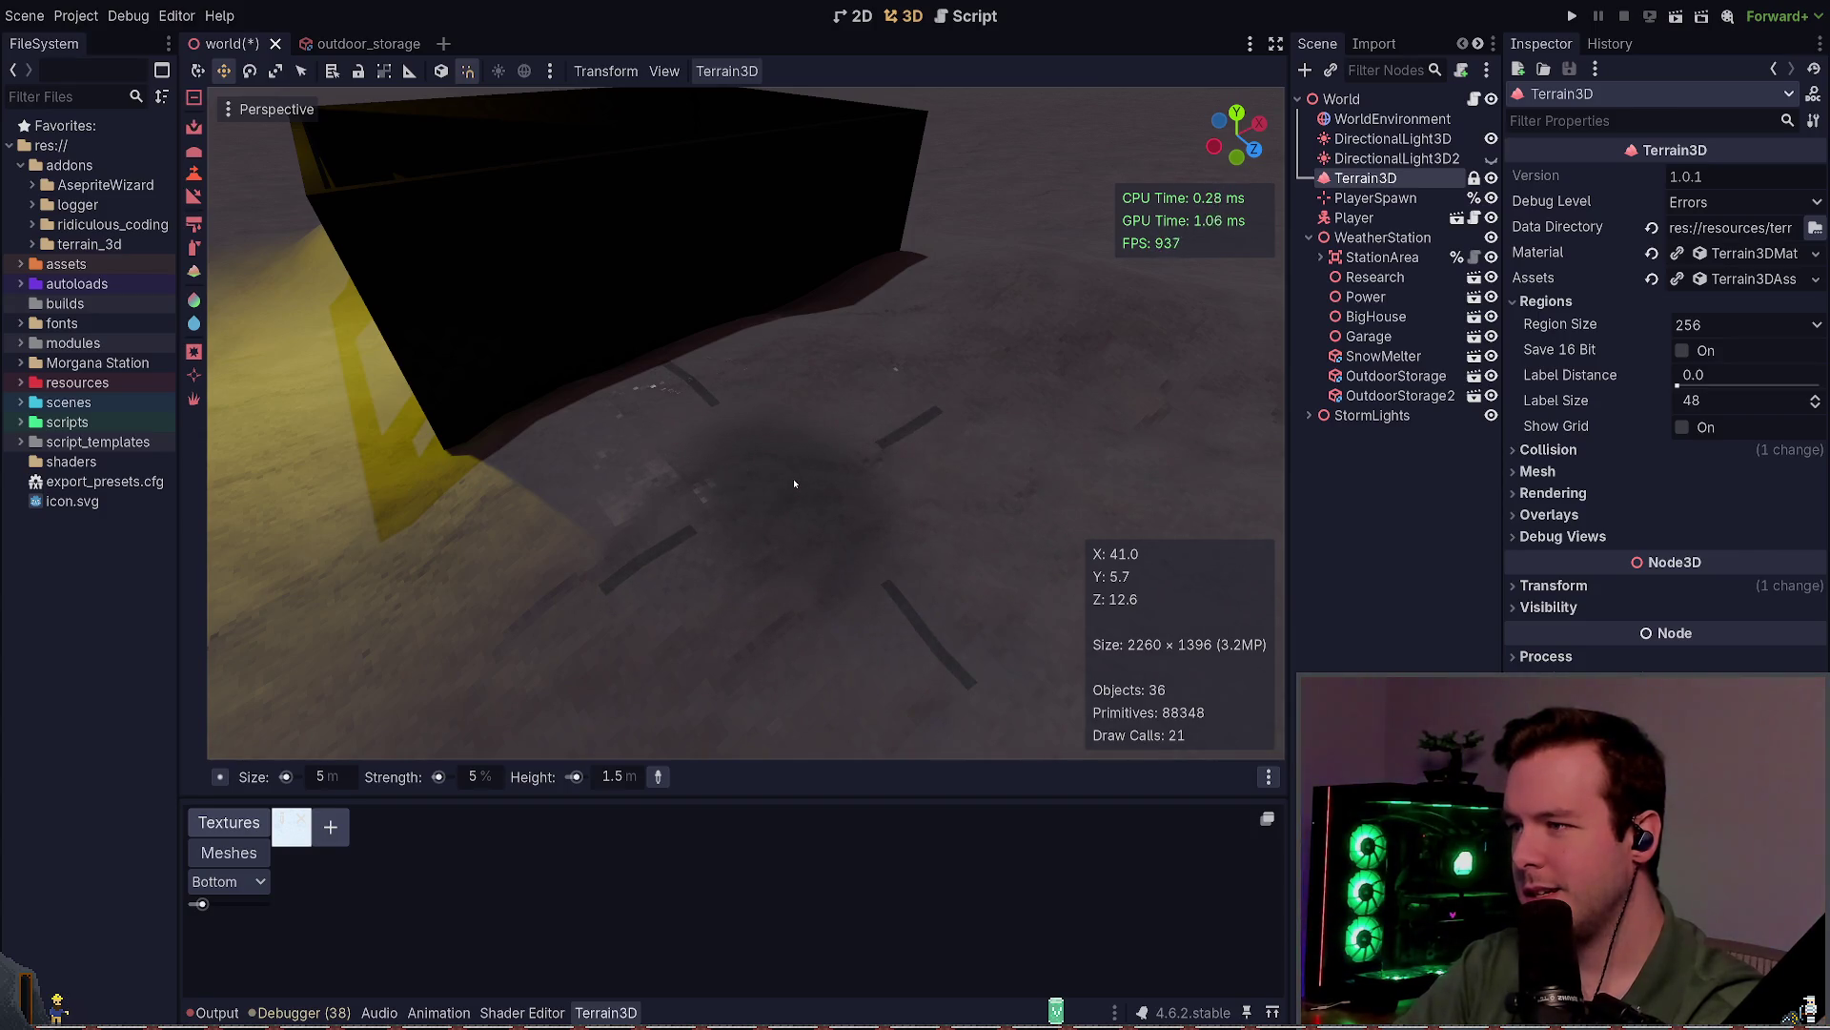
left_click(794, 483)
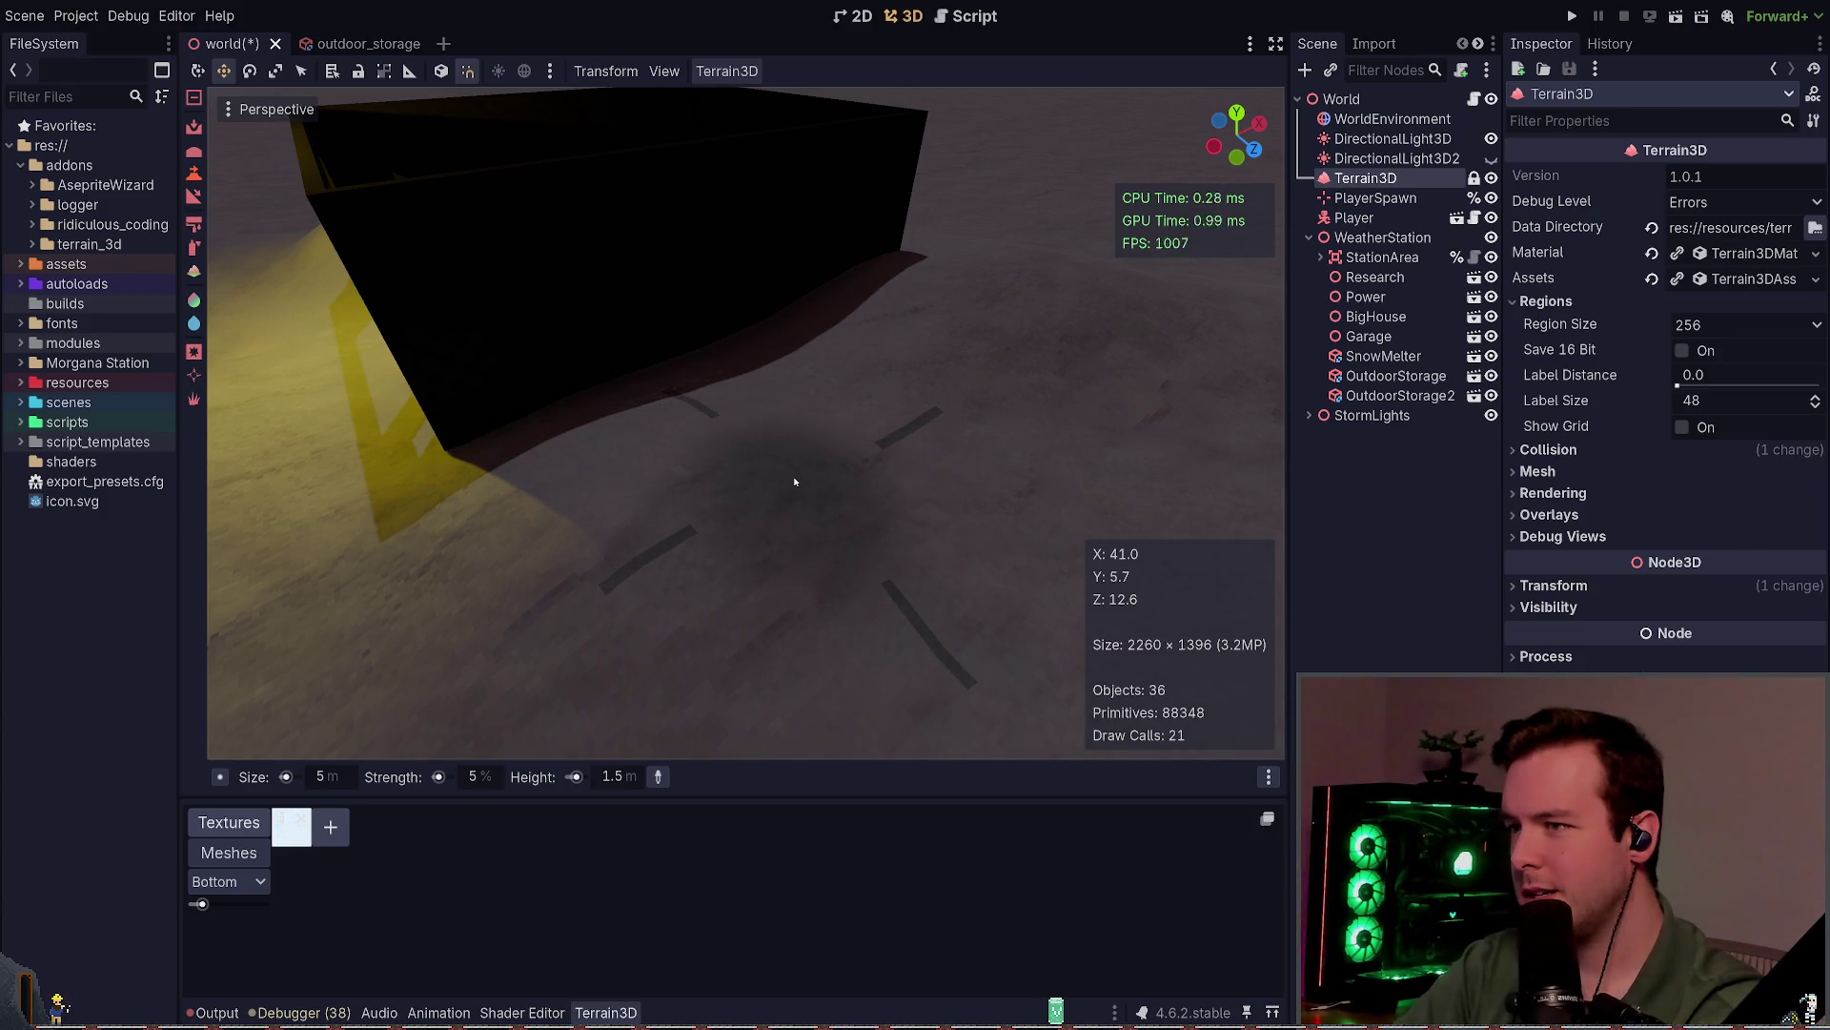
key("ctrl+z")
scroll(917, 459, "down", 3)
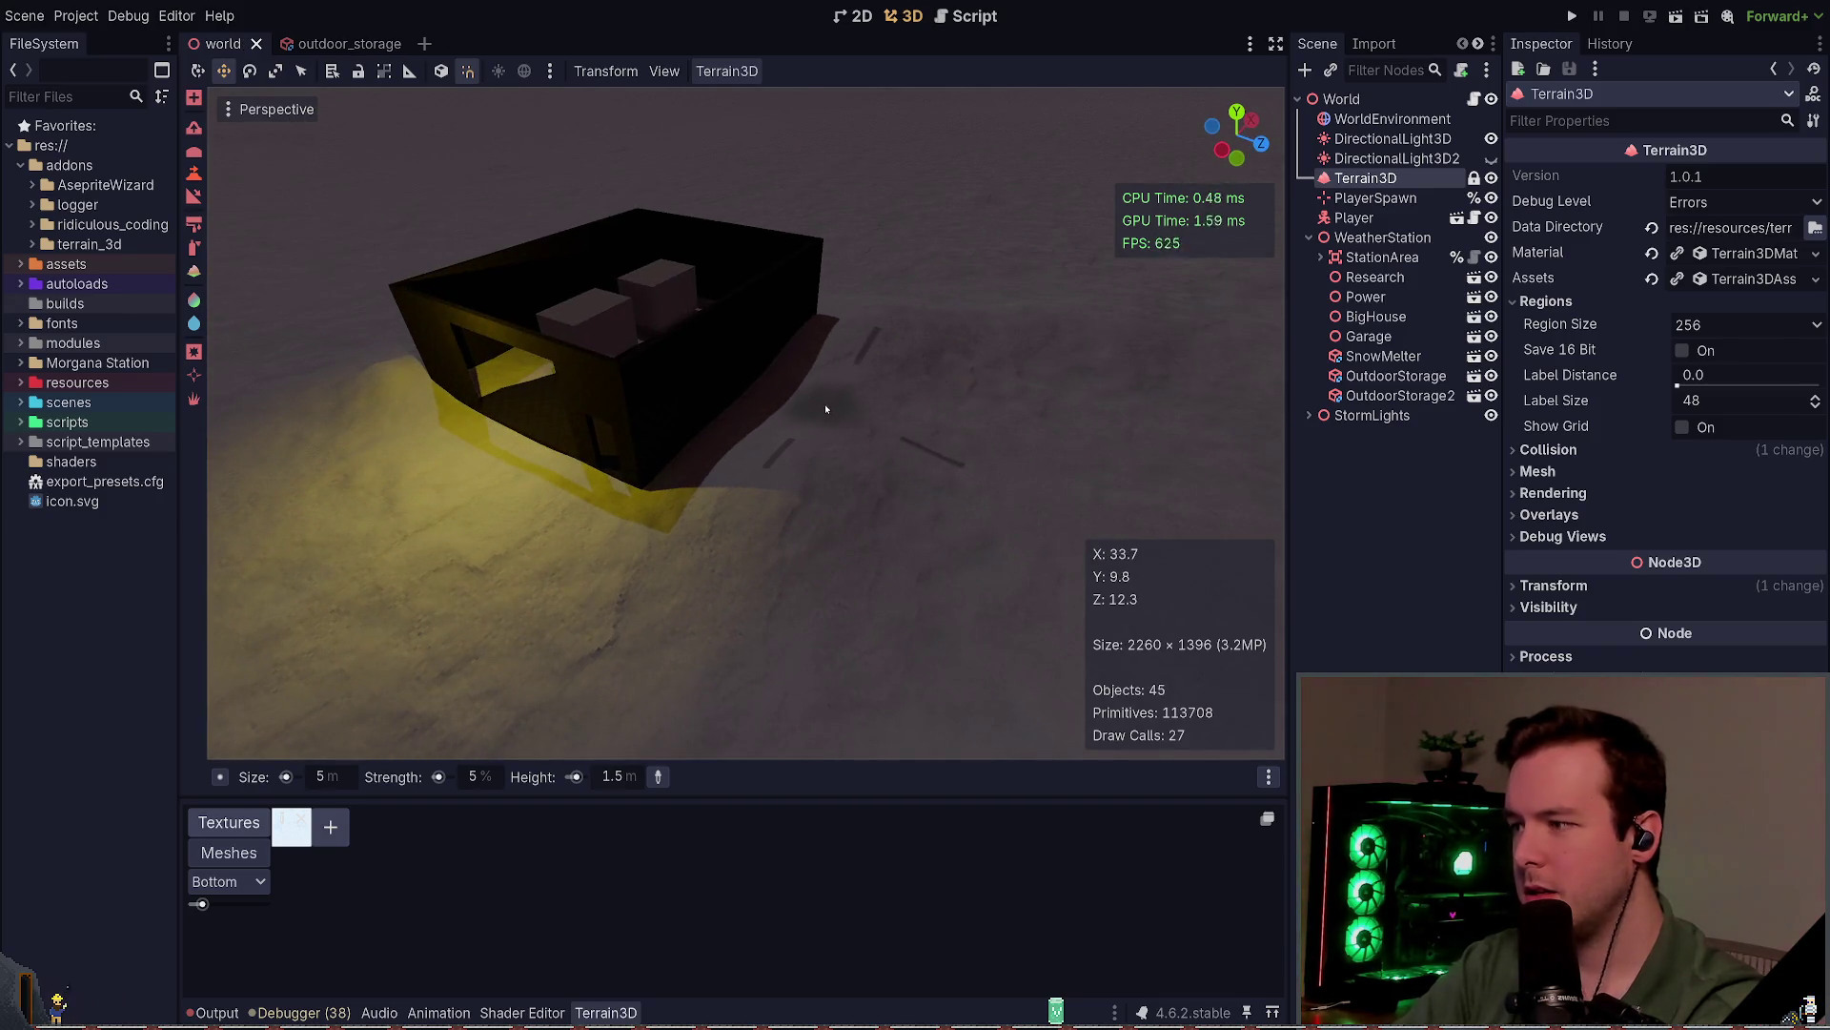
left_click(738, 447)
scroll(858, 448, "up", 3)
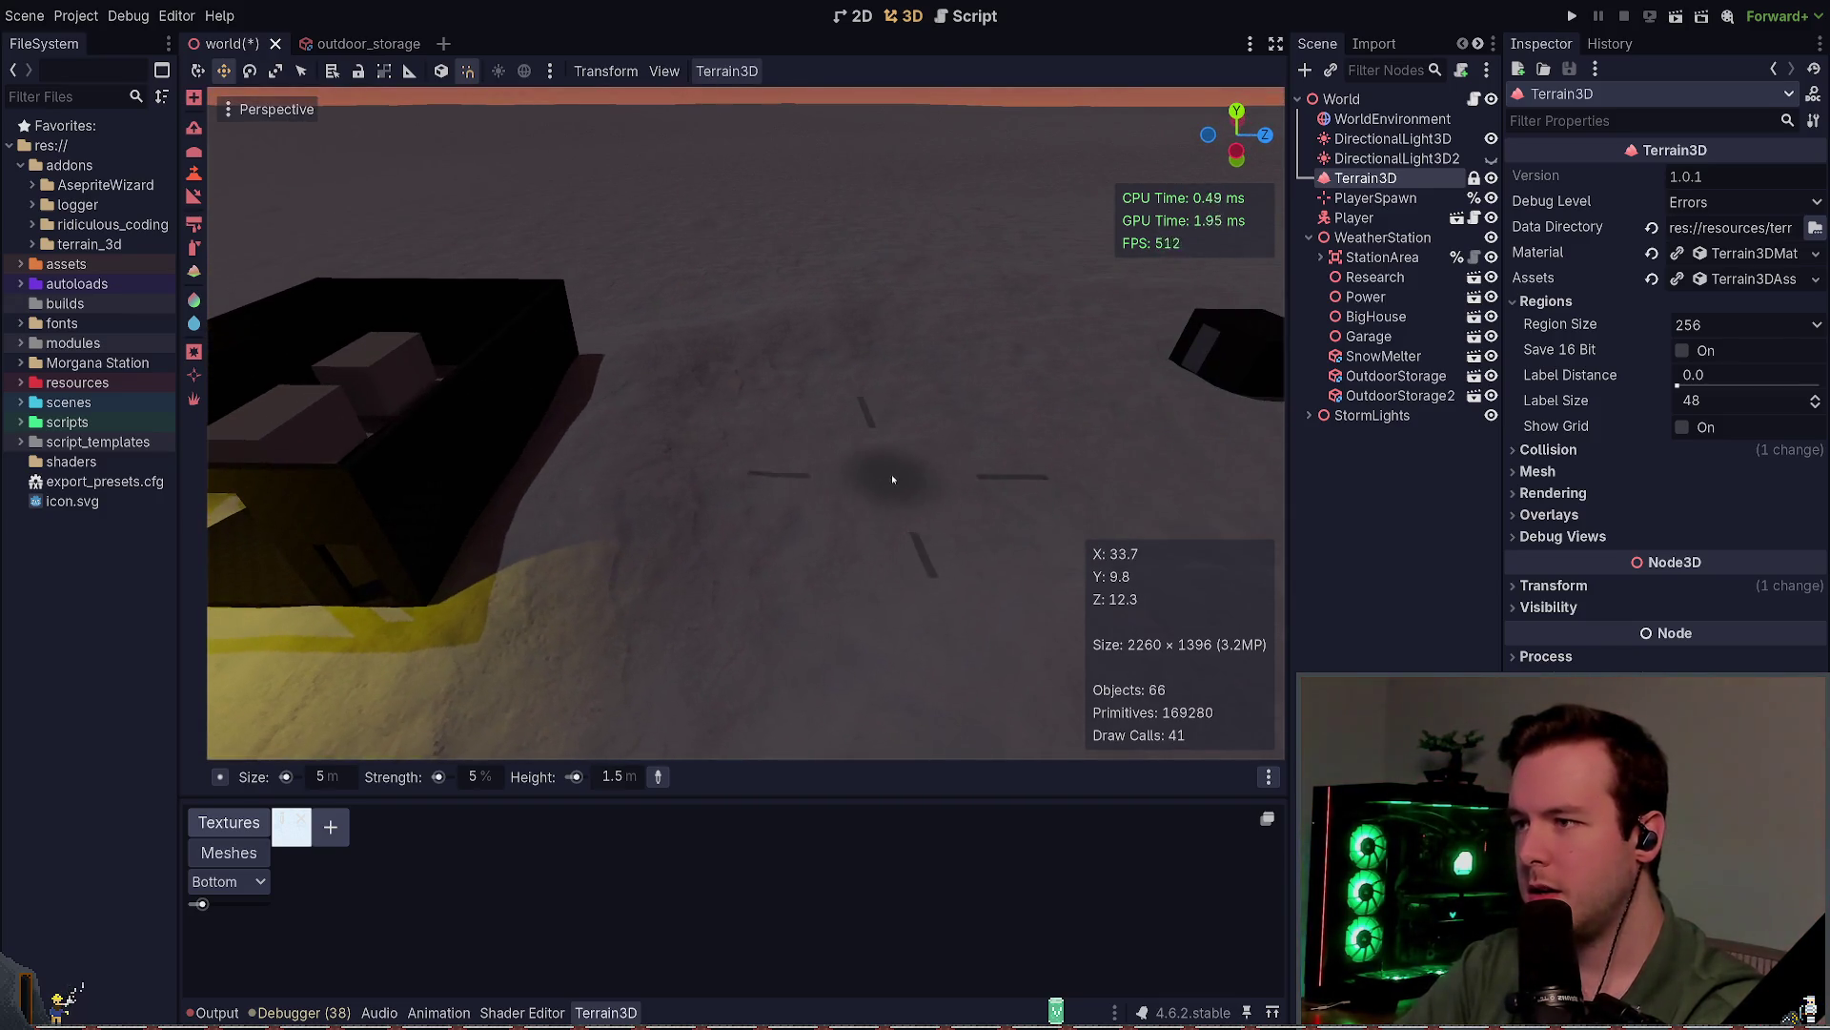
Step: Sculpt a snow drift beside the small dark hut, save, and survey the grounds
mouse_move(825, 368)
left_mouse_down()
mouse_move(784, 433)
mouse_move(747, 434)
left_mouse_up()
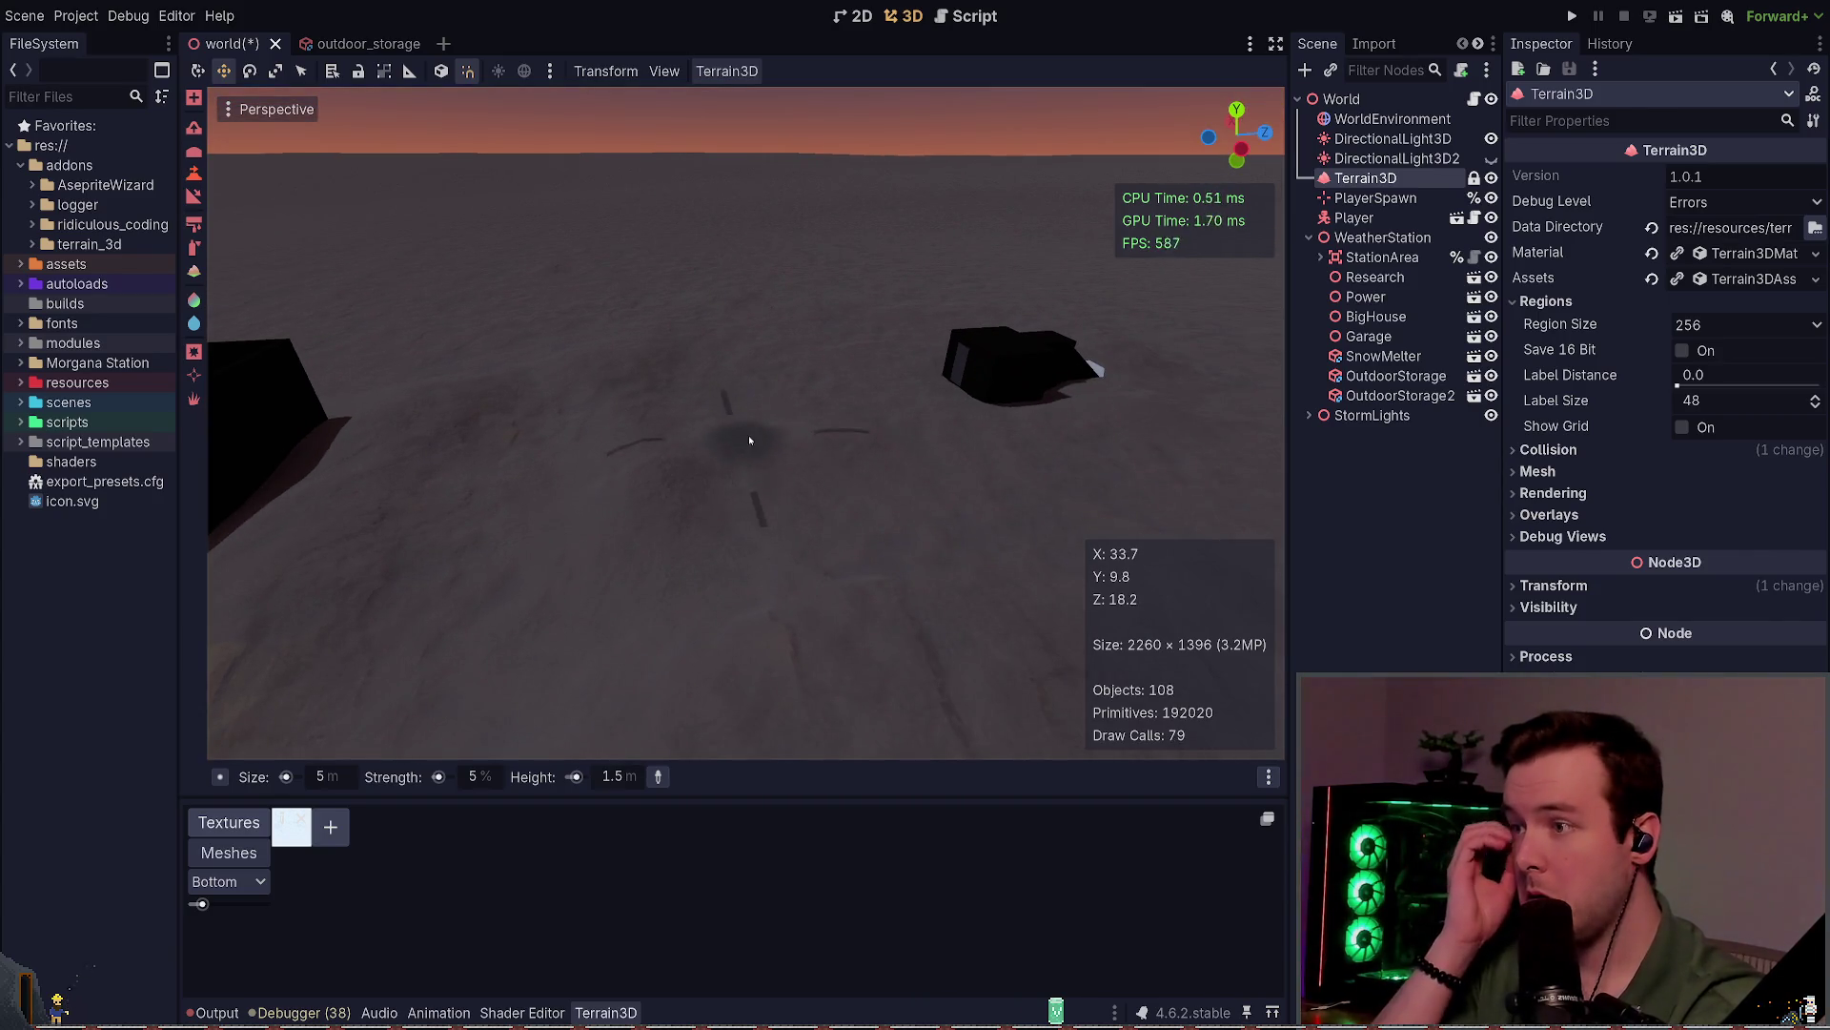
left_click_drag(878, 474, 963, 424)
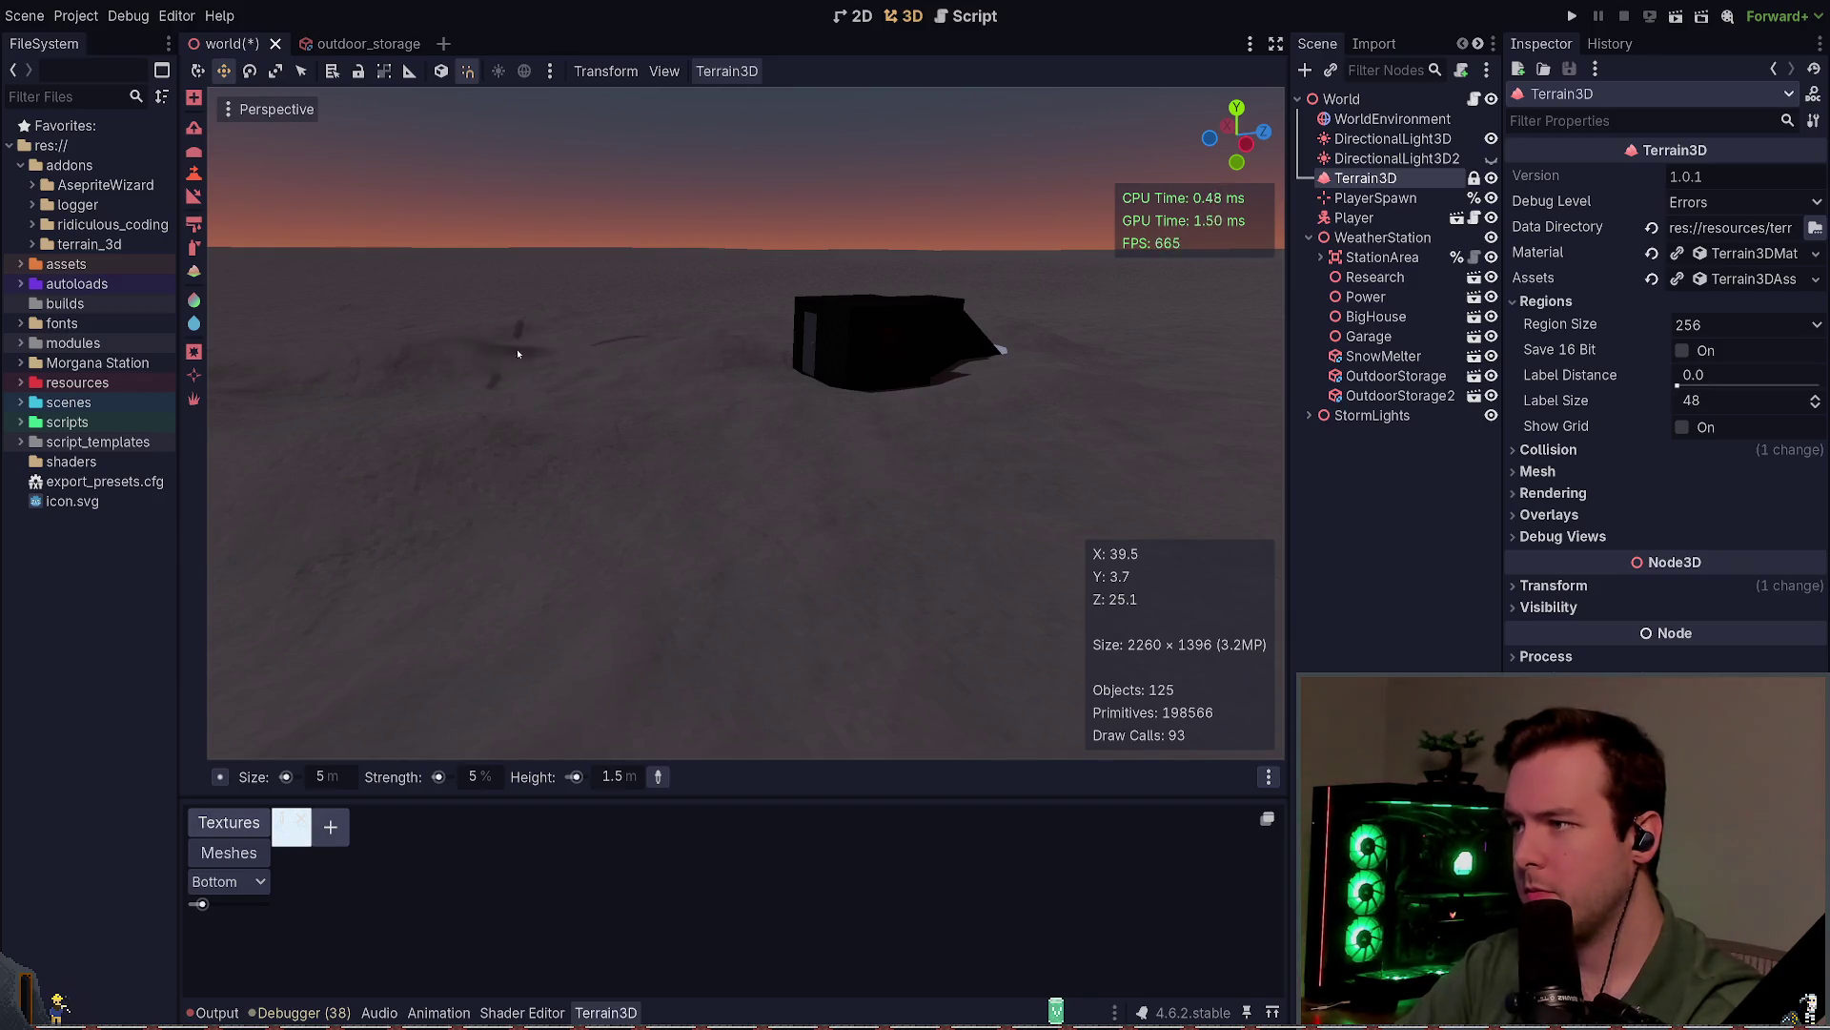
left_click_drag(518, 354, 991, 524)
left_click_drag(753, 572, 723, 509)
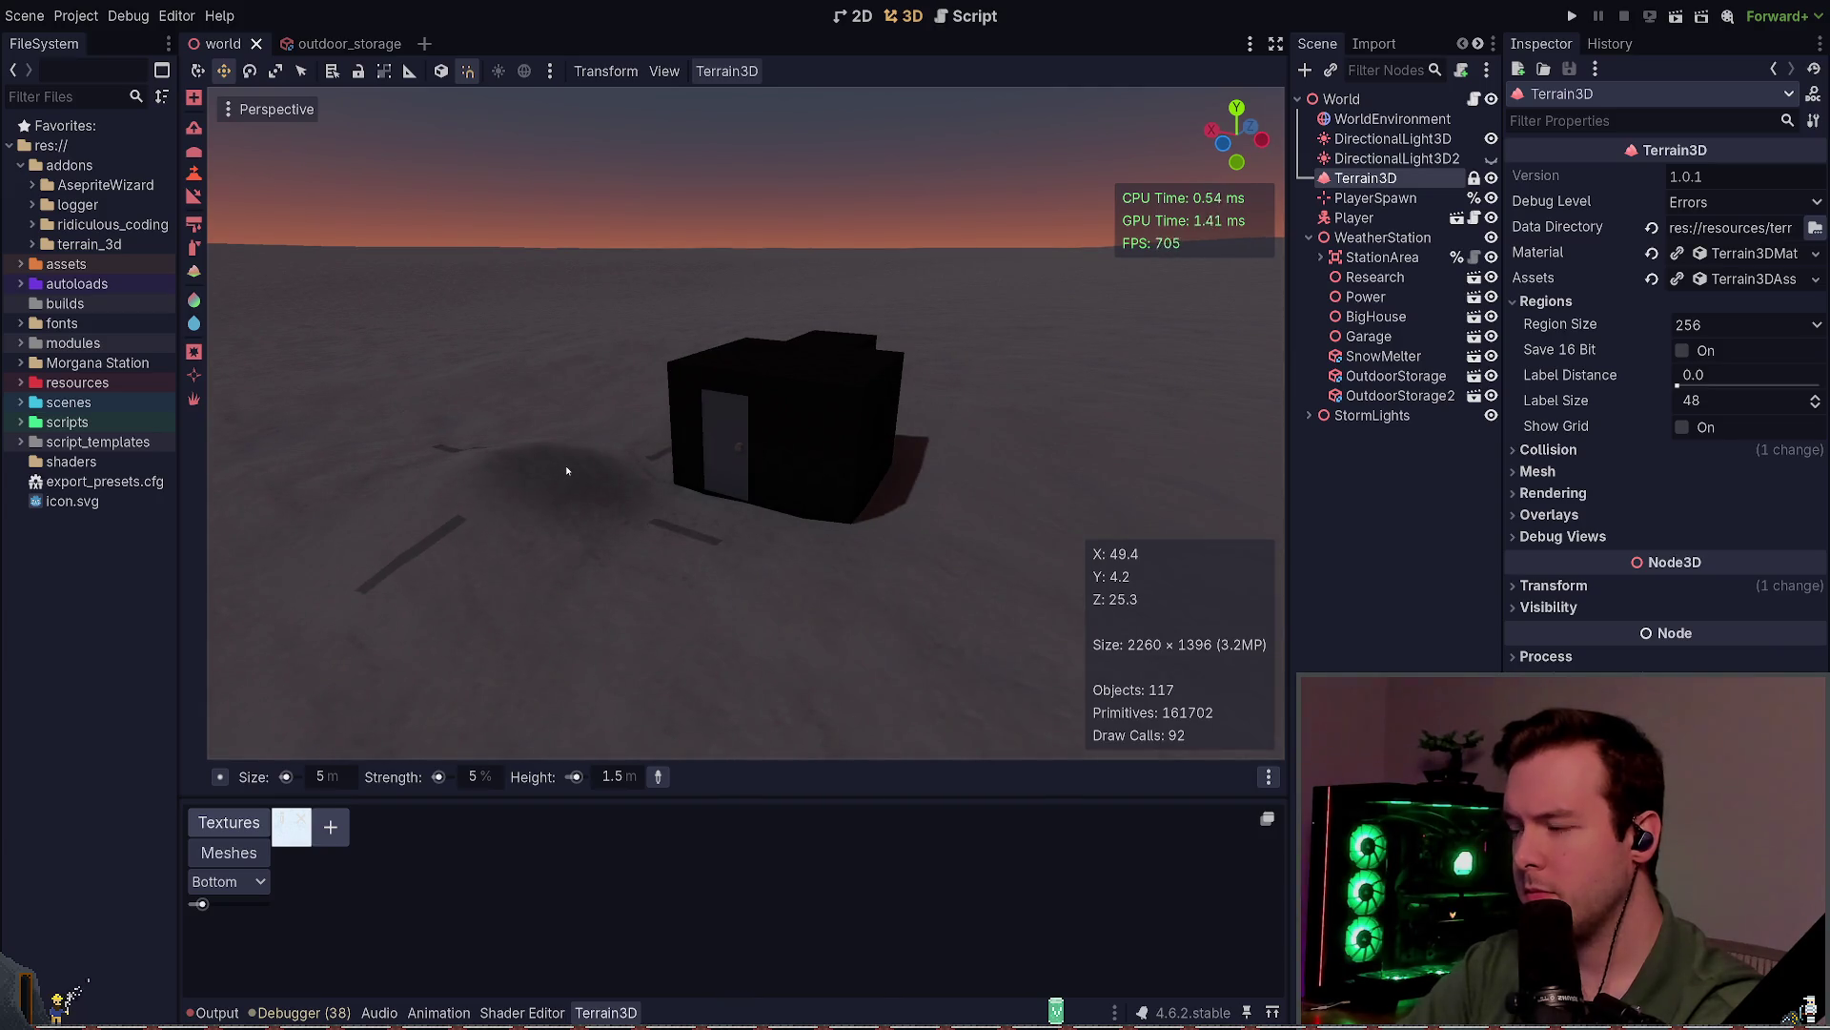
left_click_drag(535, 483, 656, 491)
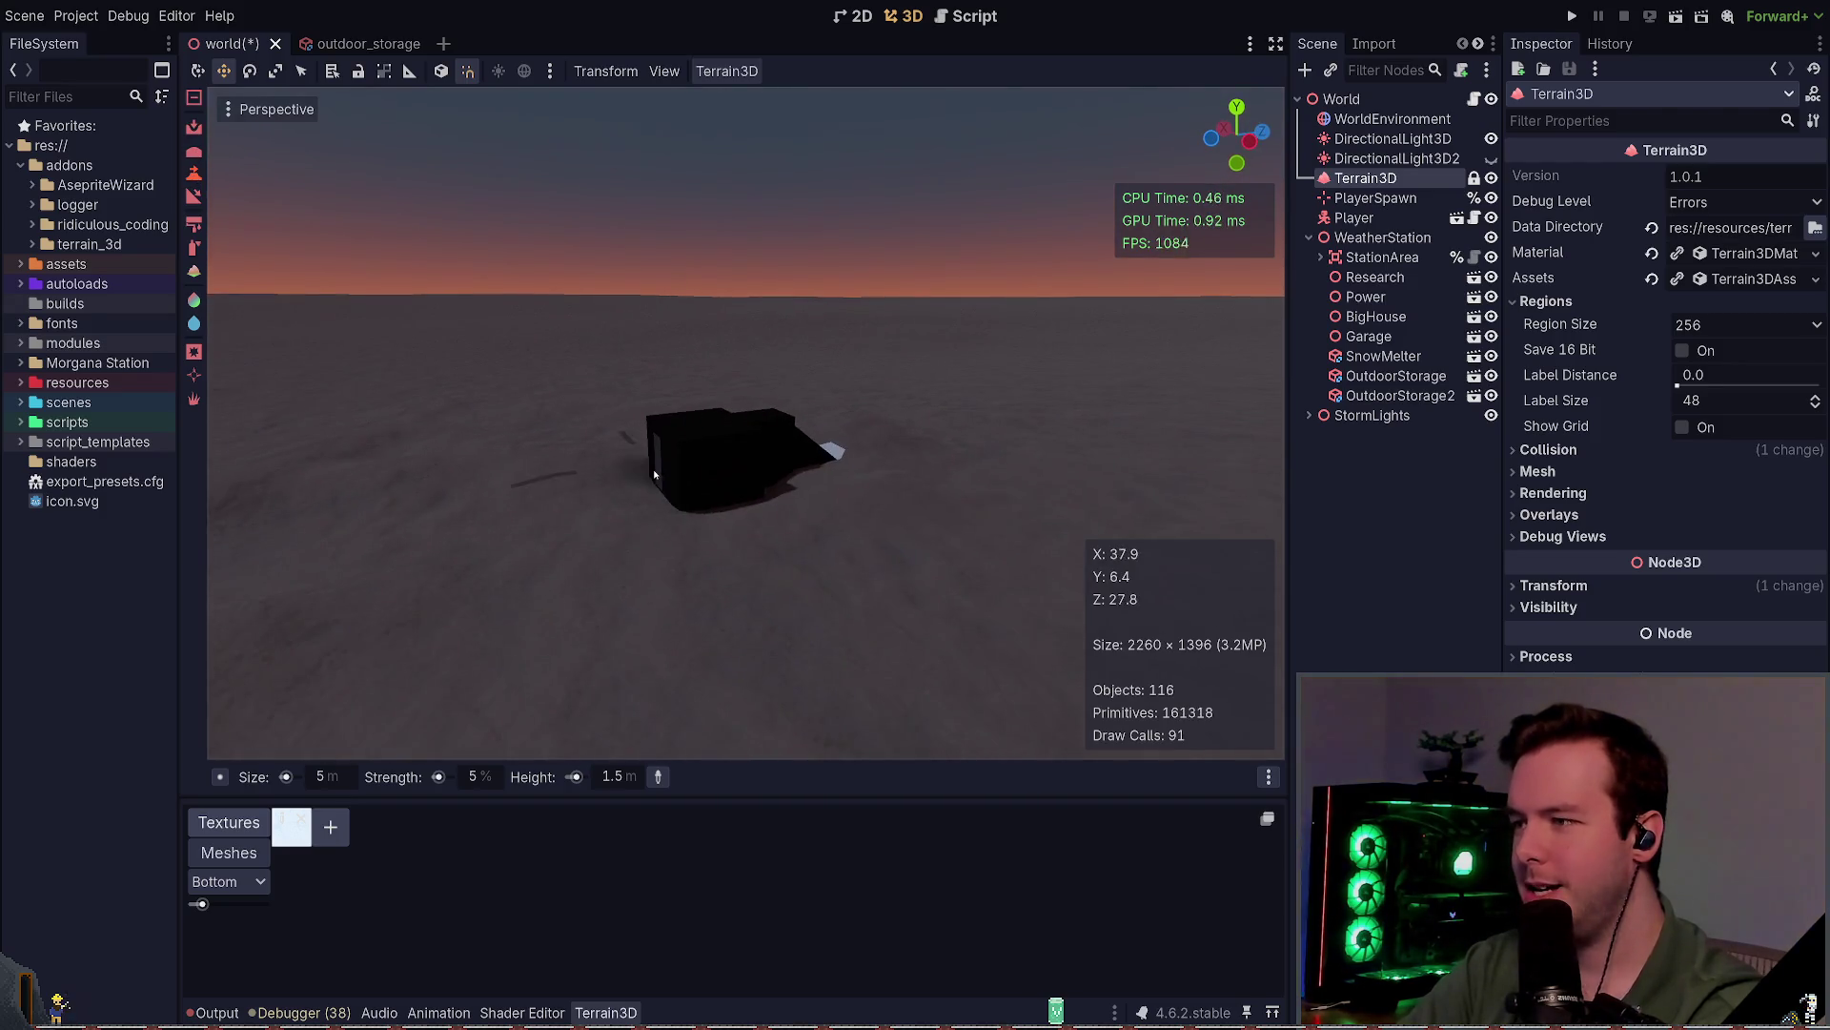
key("ctrl+s")
left_click_drag(676, 480, 677, 479)
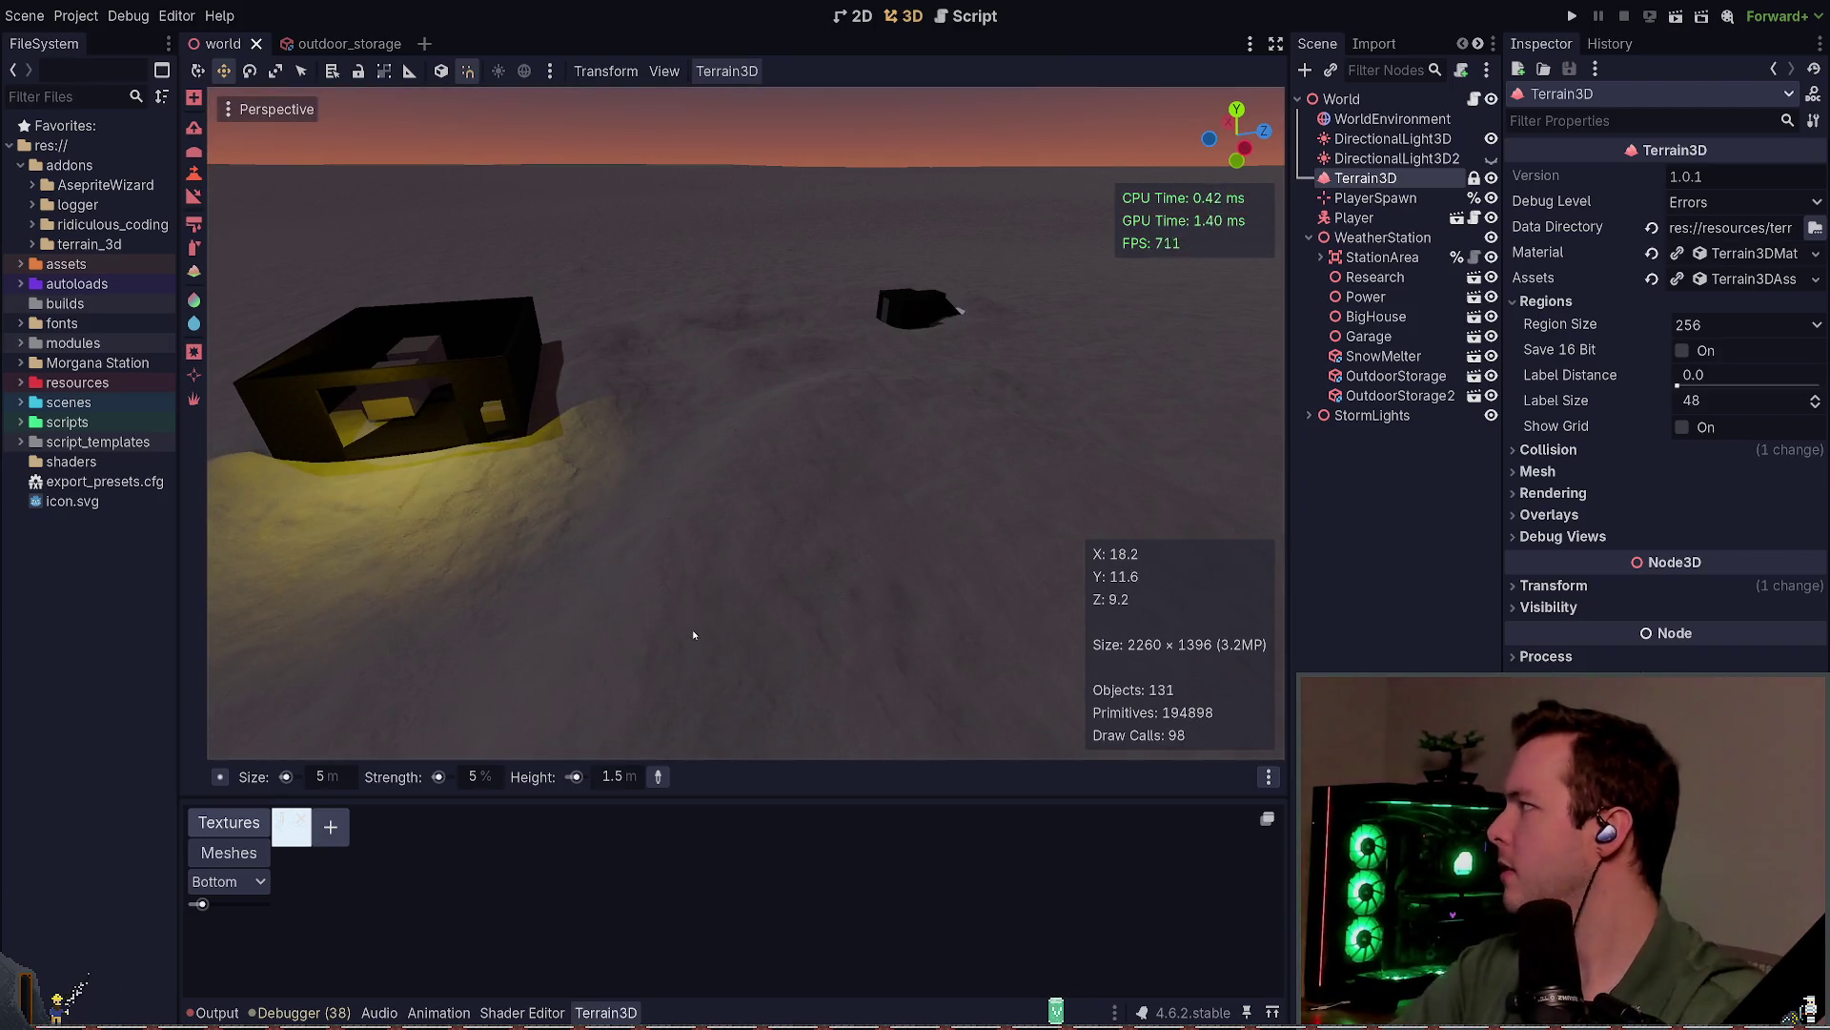
left_click_drag(907, 496, 907, 496)
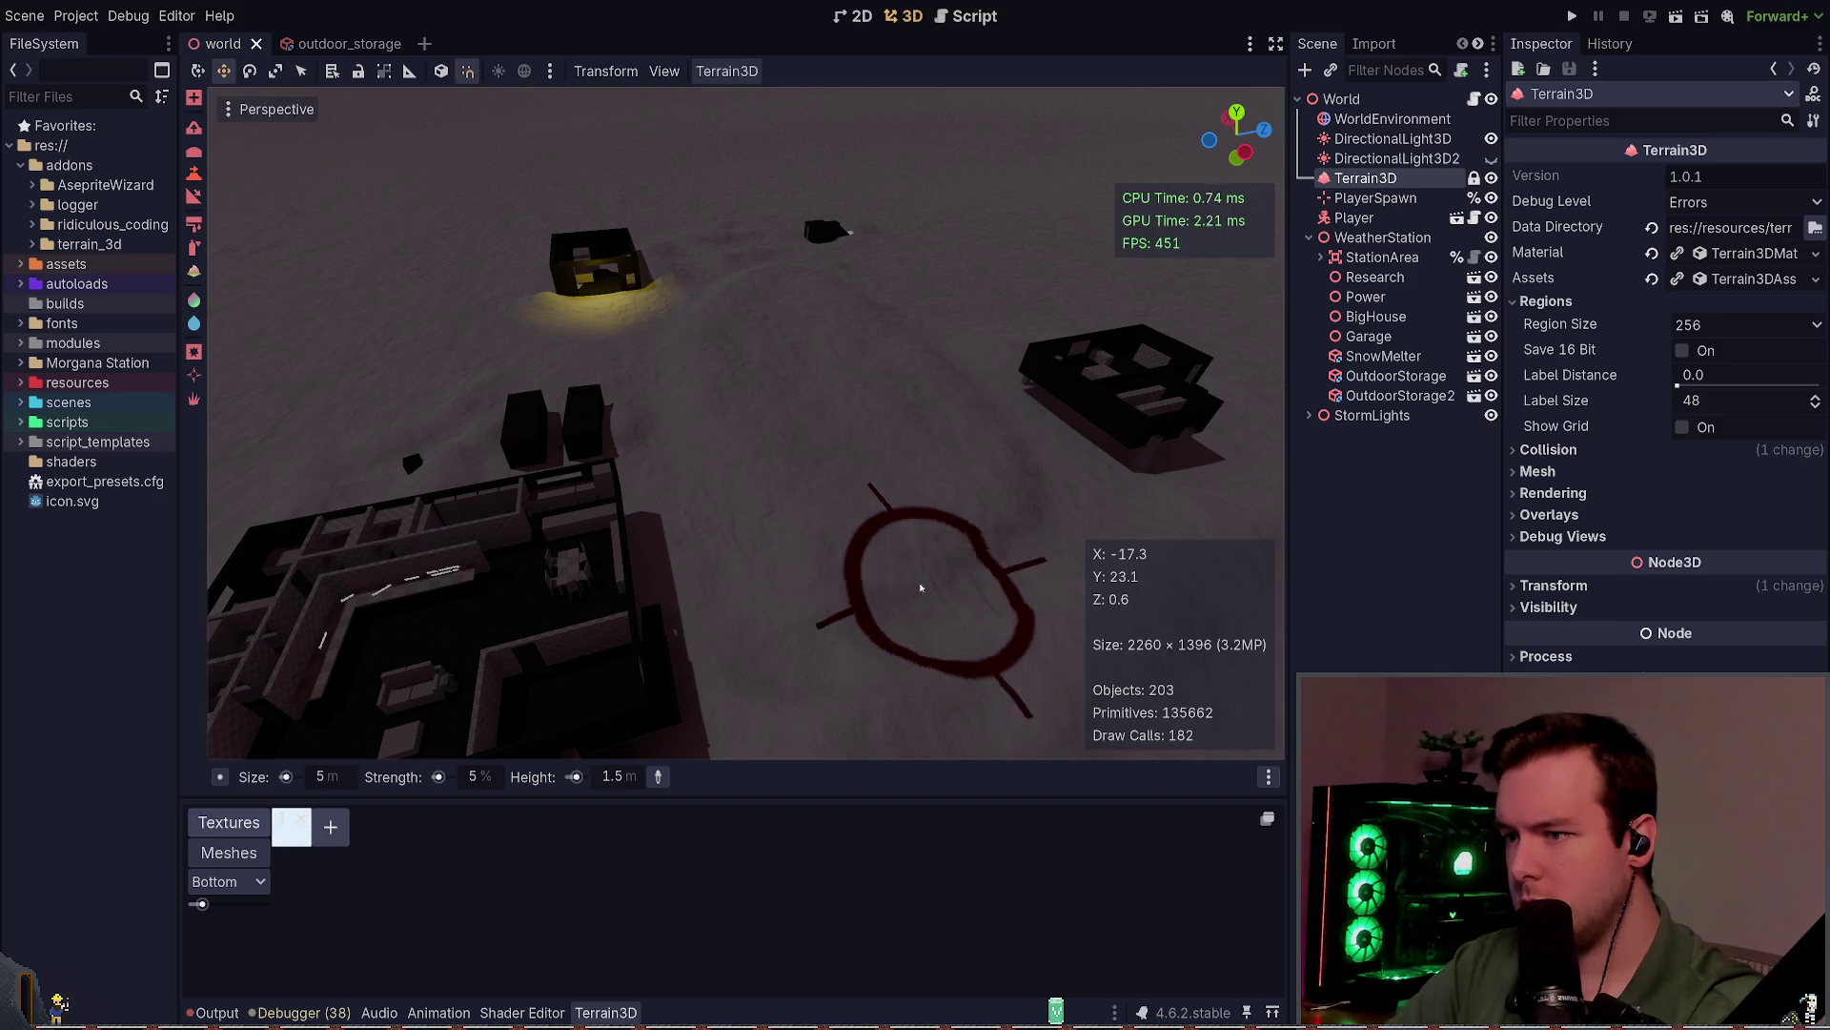
left_click_drag(644, 327, 753, 586)
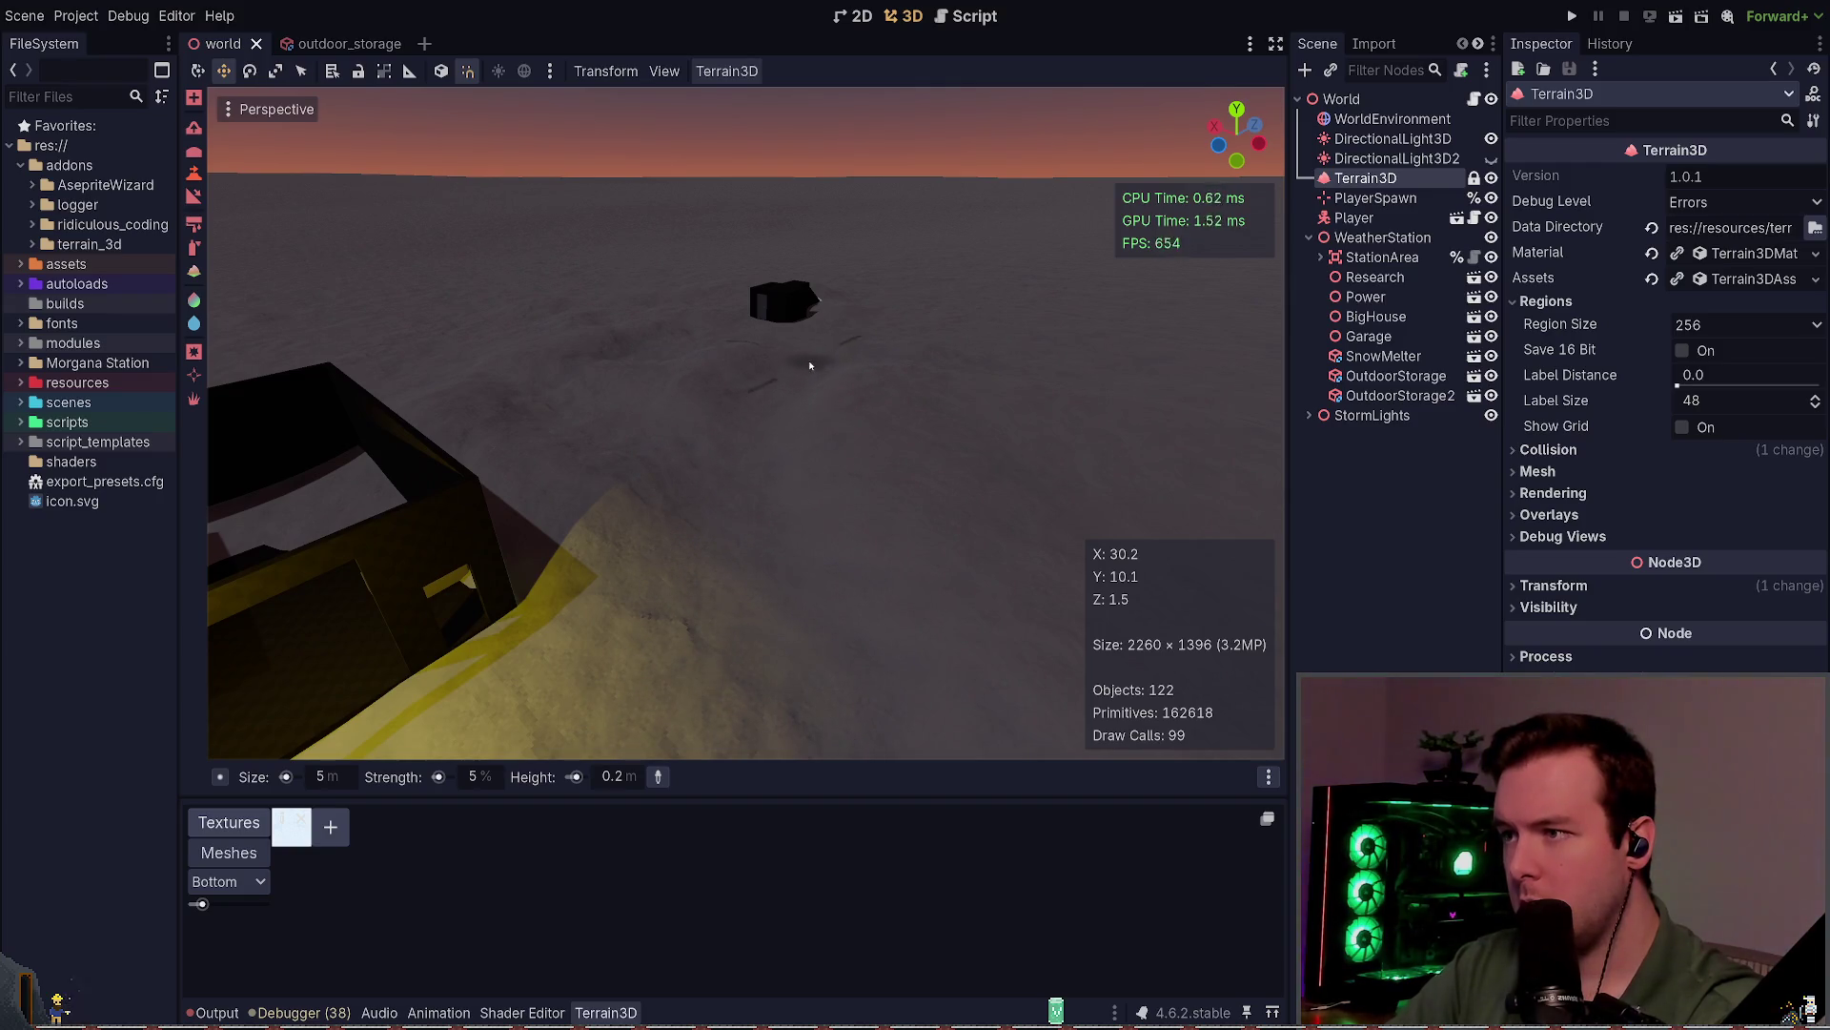
Step: Fly toward the small hut and save the world scene
key("w")
left_click_drag(777, 335, 914, 498)
key("s")
key("ctrl+s")
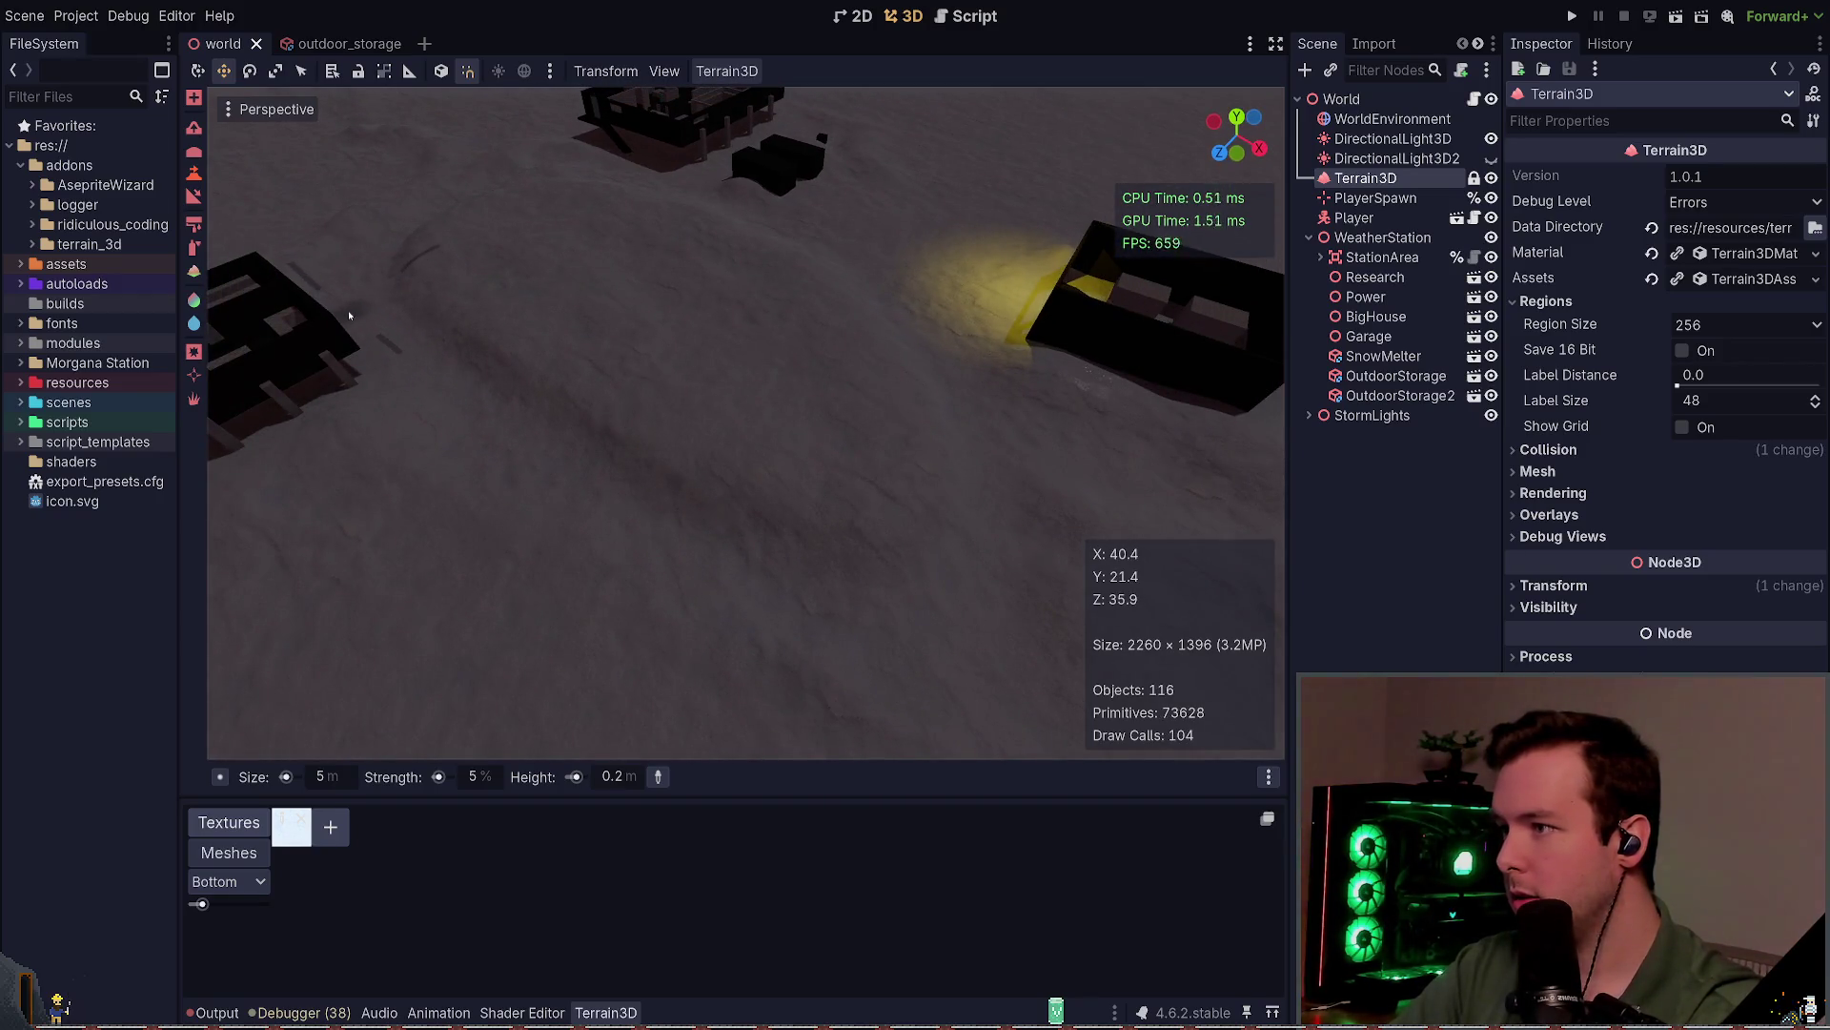
Step: Sculpt low snow mounds near the hut and across the terrain, then save
left_click_drag(347, 311, 853, 334)
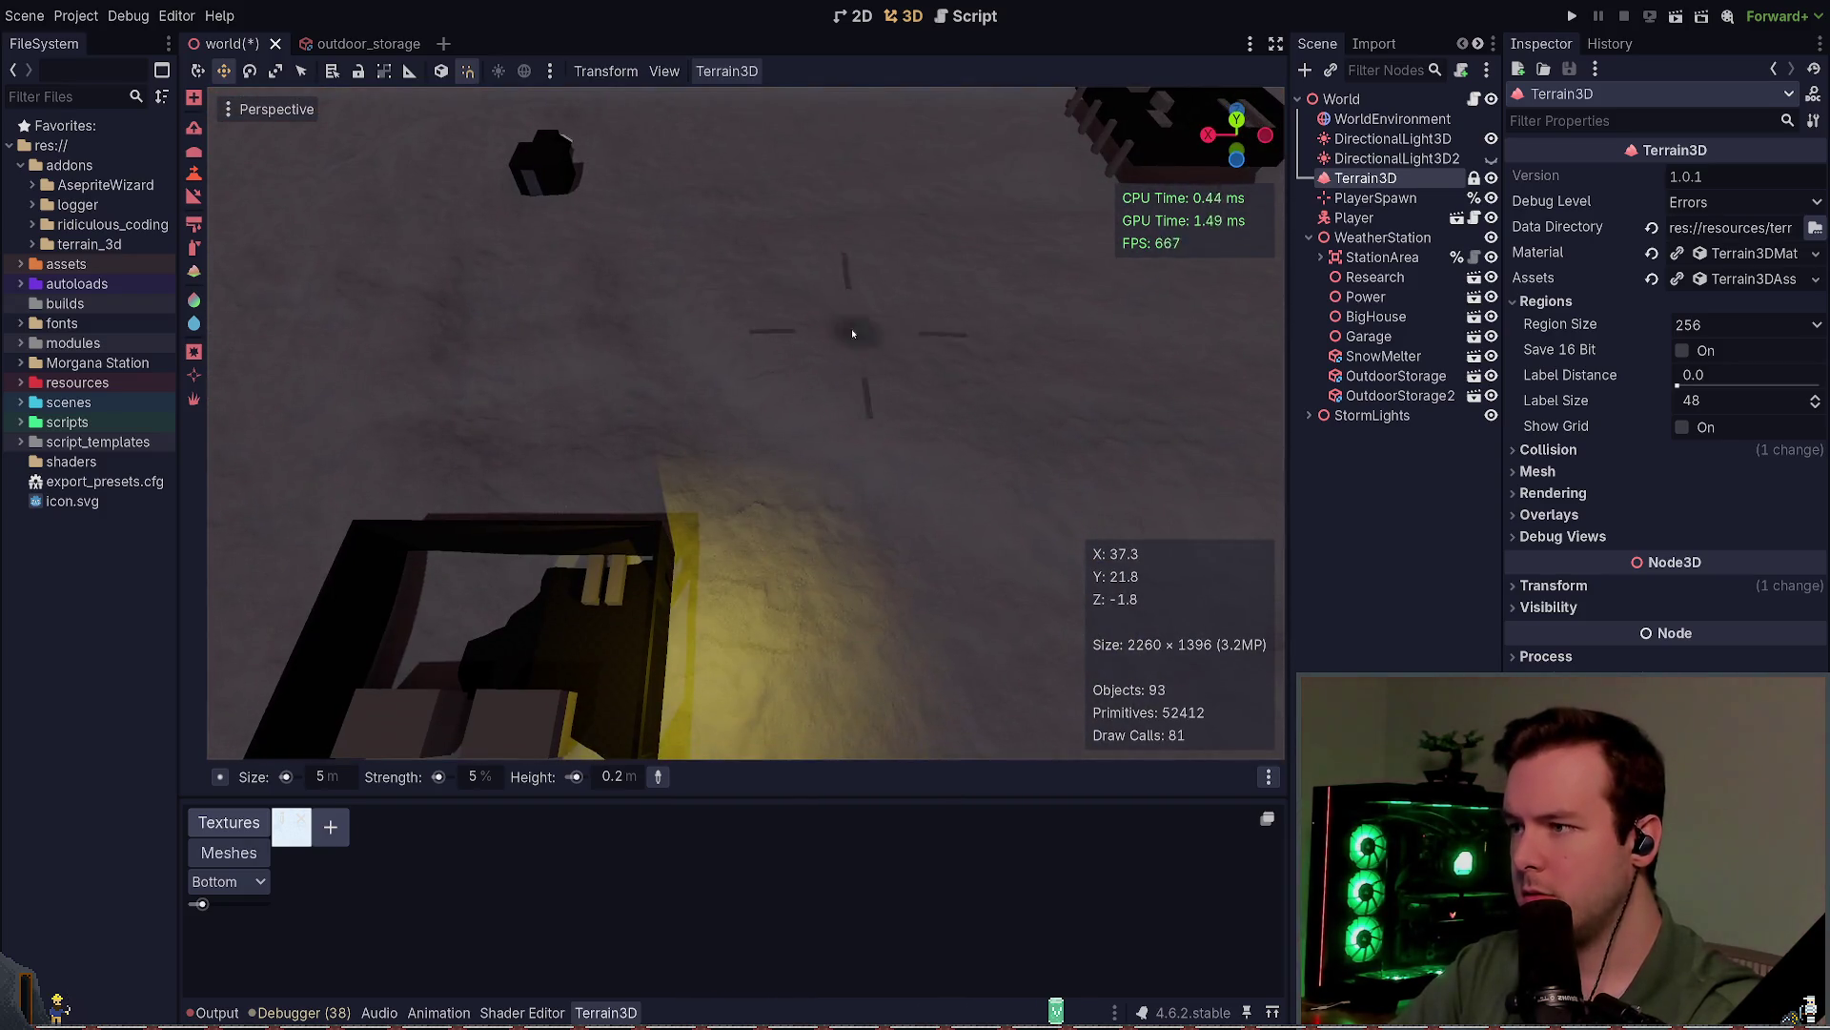
left_click_drag(890, 511, 679, 544)
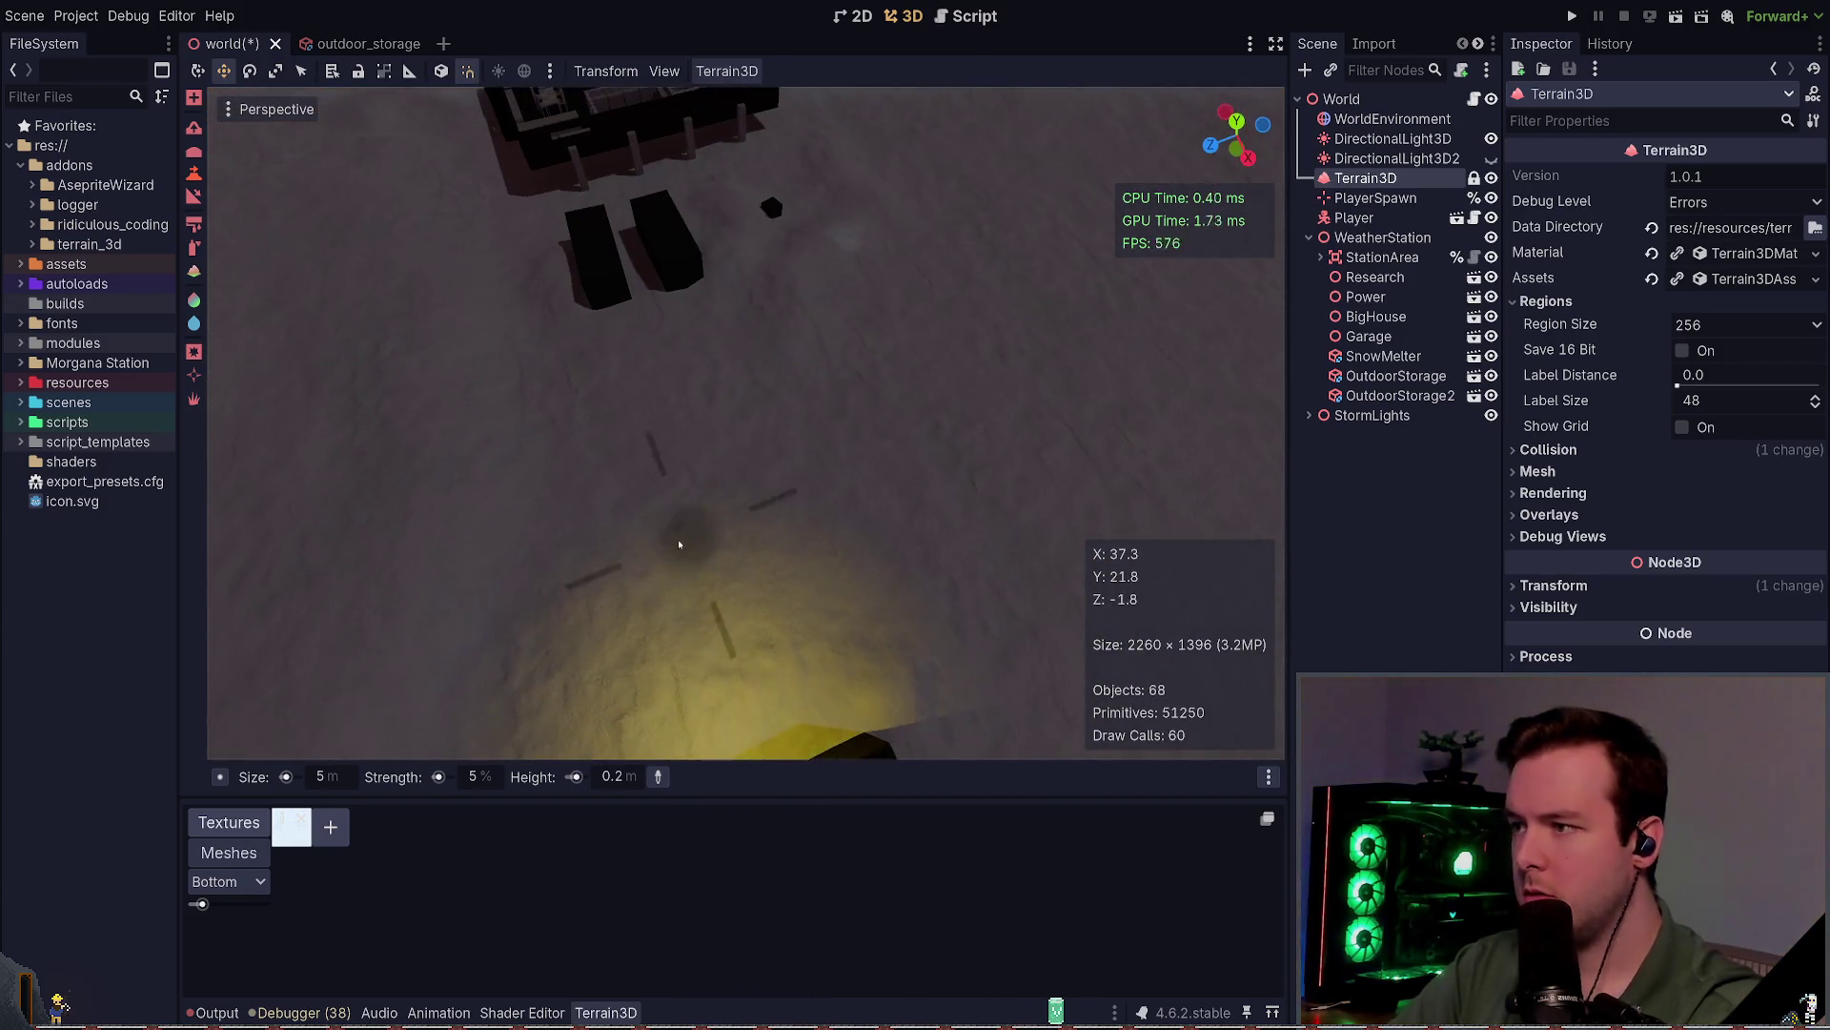
mouse_move(532, 242)
left_mouse_down()
mouse_move(564, 276)
mouse_move(819, 324)
left_mouse_up()
key("ctrl+s")
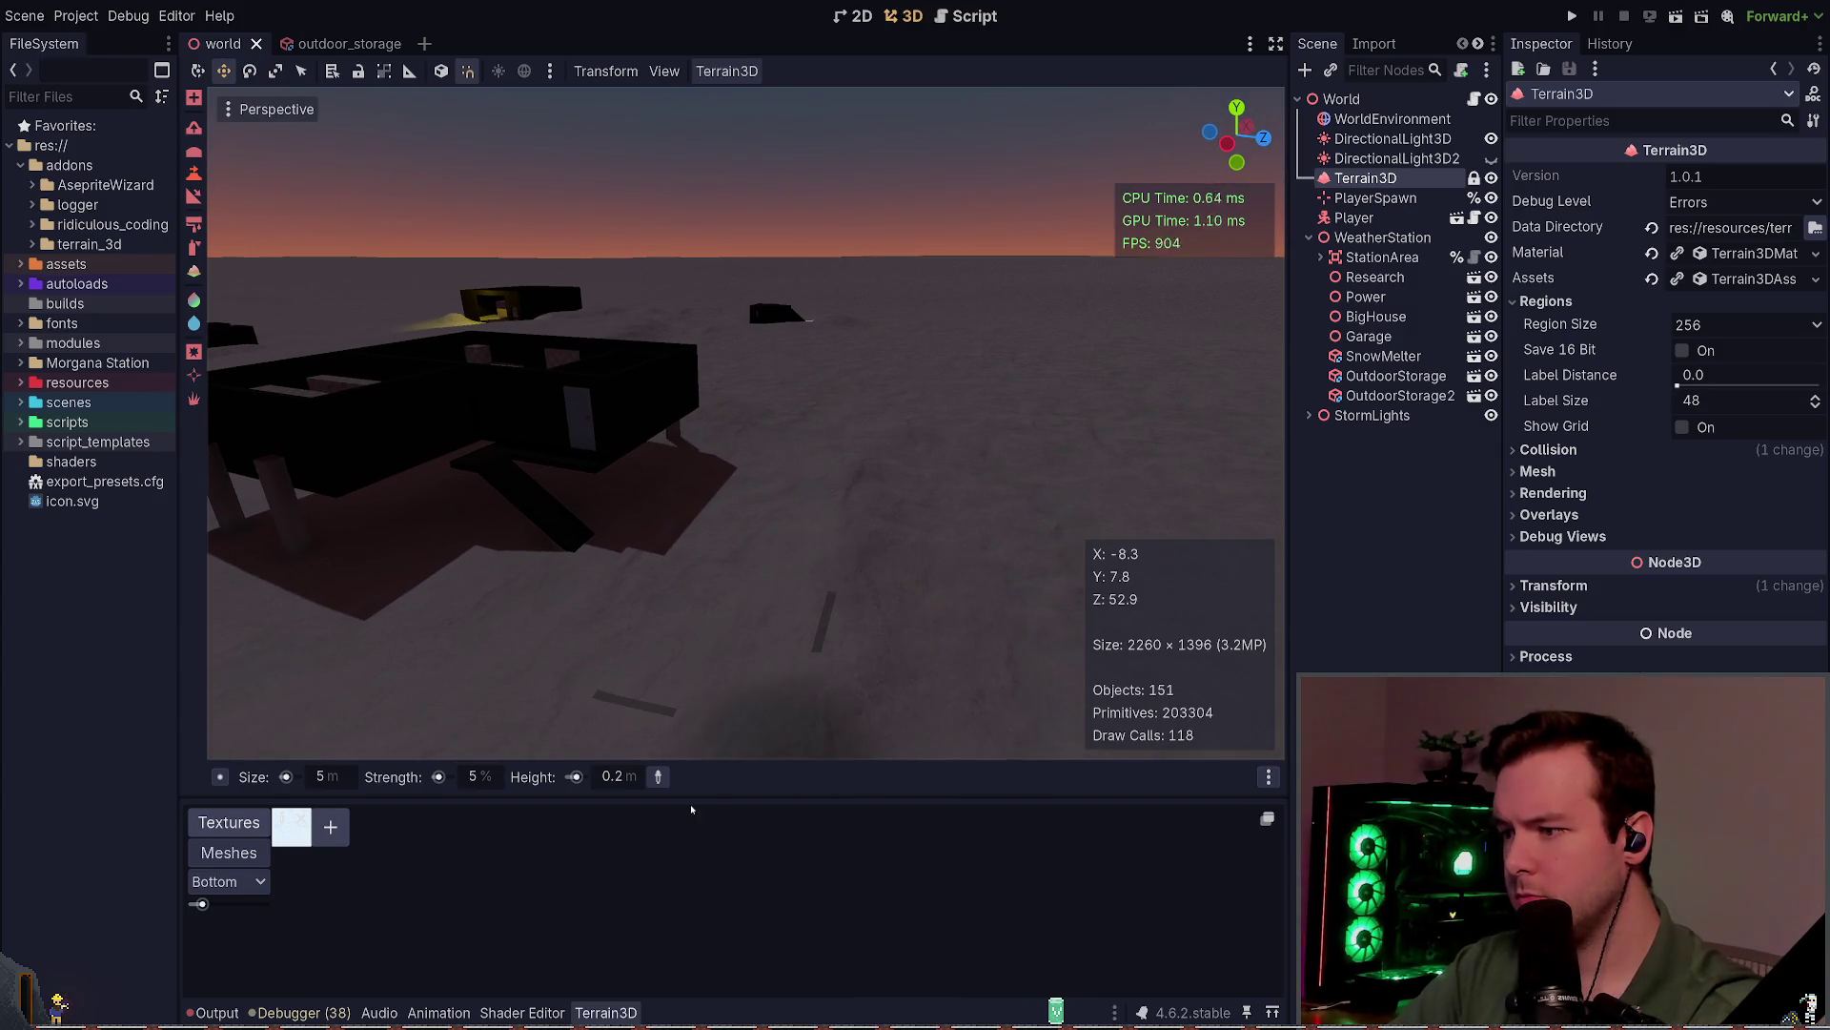
mouse_move(858, 531)
left_mouse_down()
mouse_move(686, 572)
mouse_move(820, 384)
mouse_move(885, 445)
left_mouse_up()
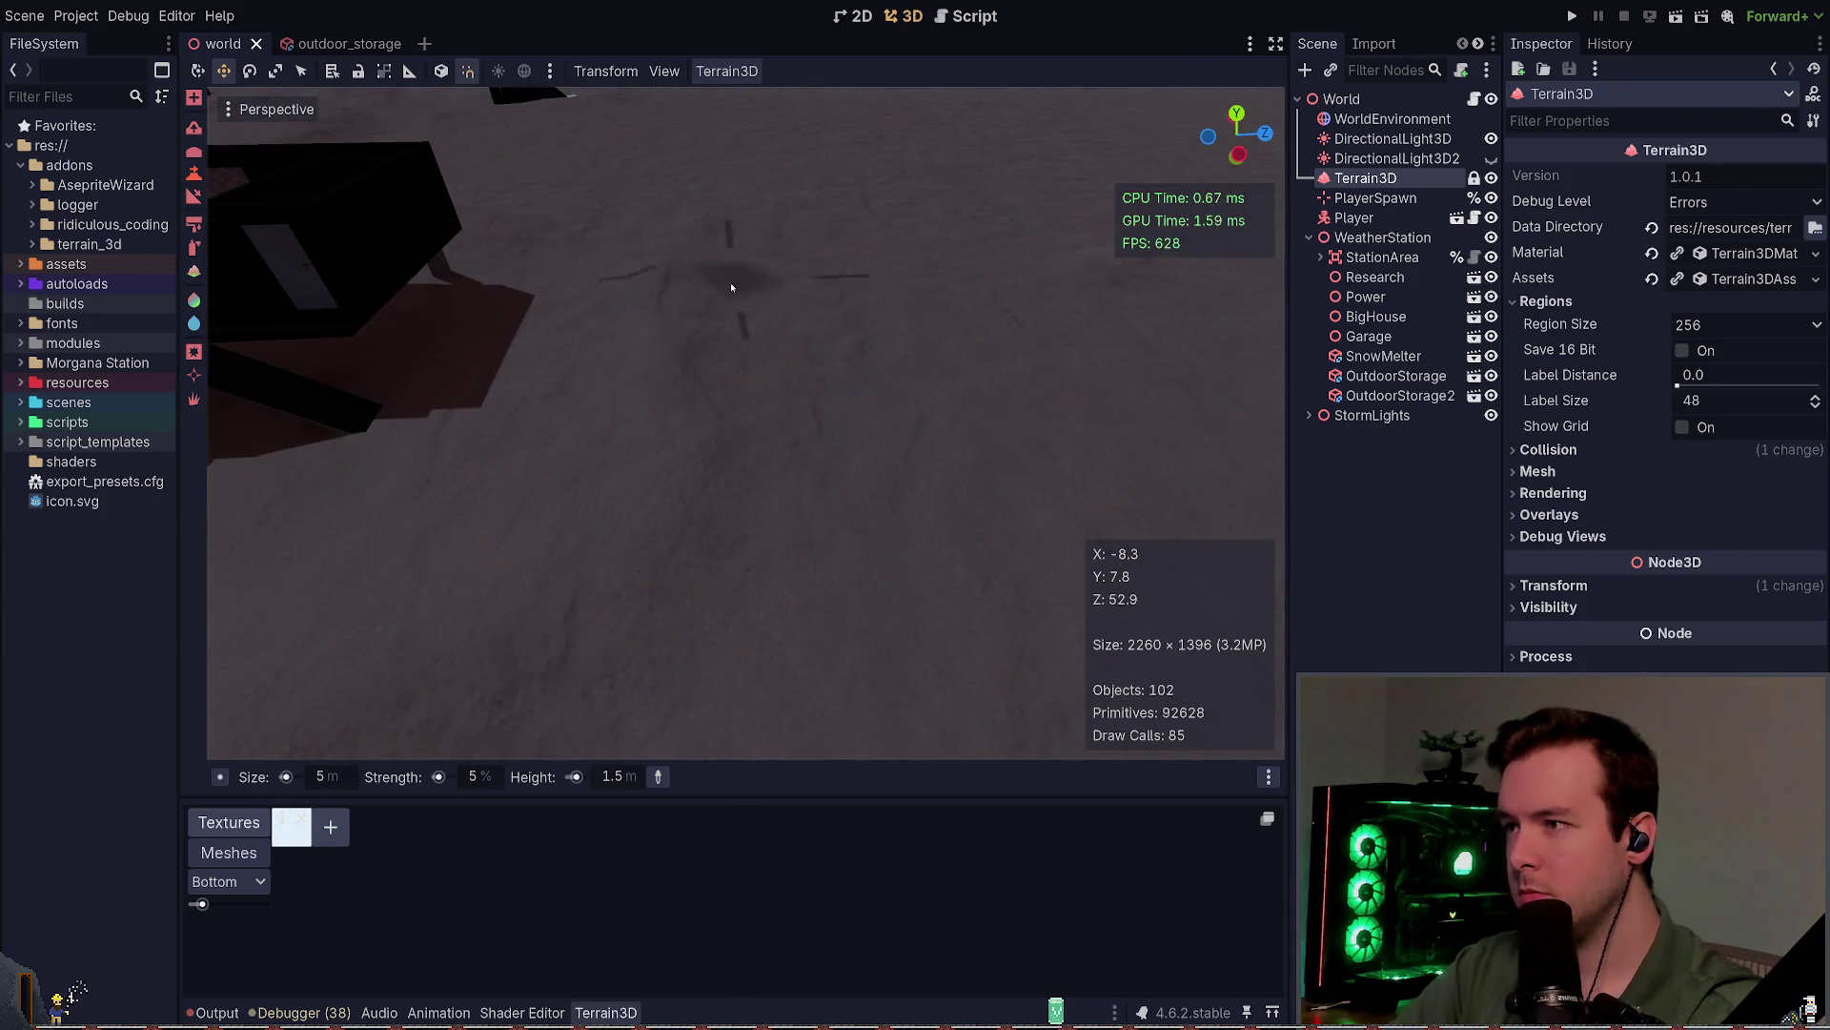
Step: Fly low toward the horizon and over the building, saving the scene twice
scroll(627, 532, "down", 3)
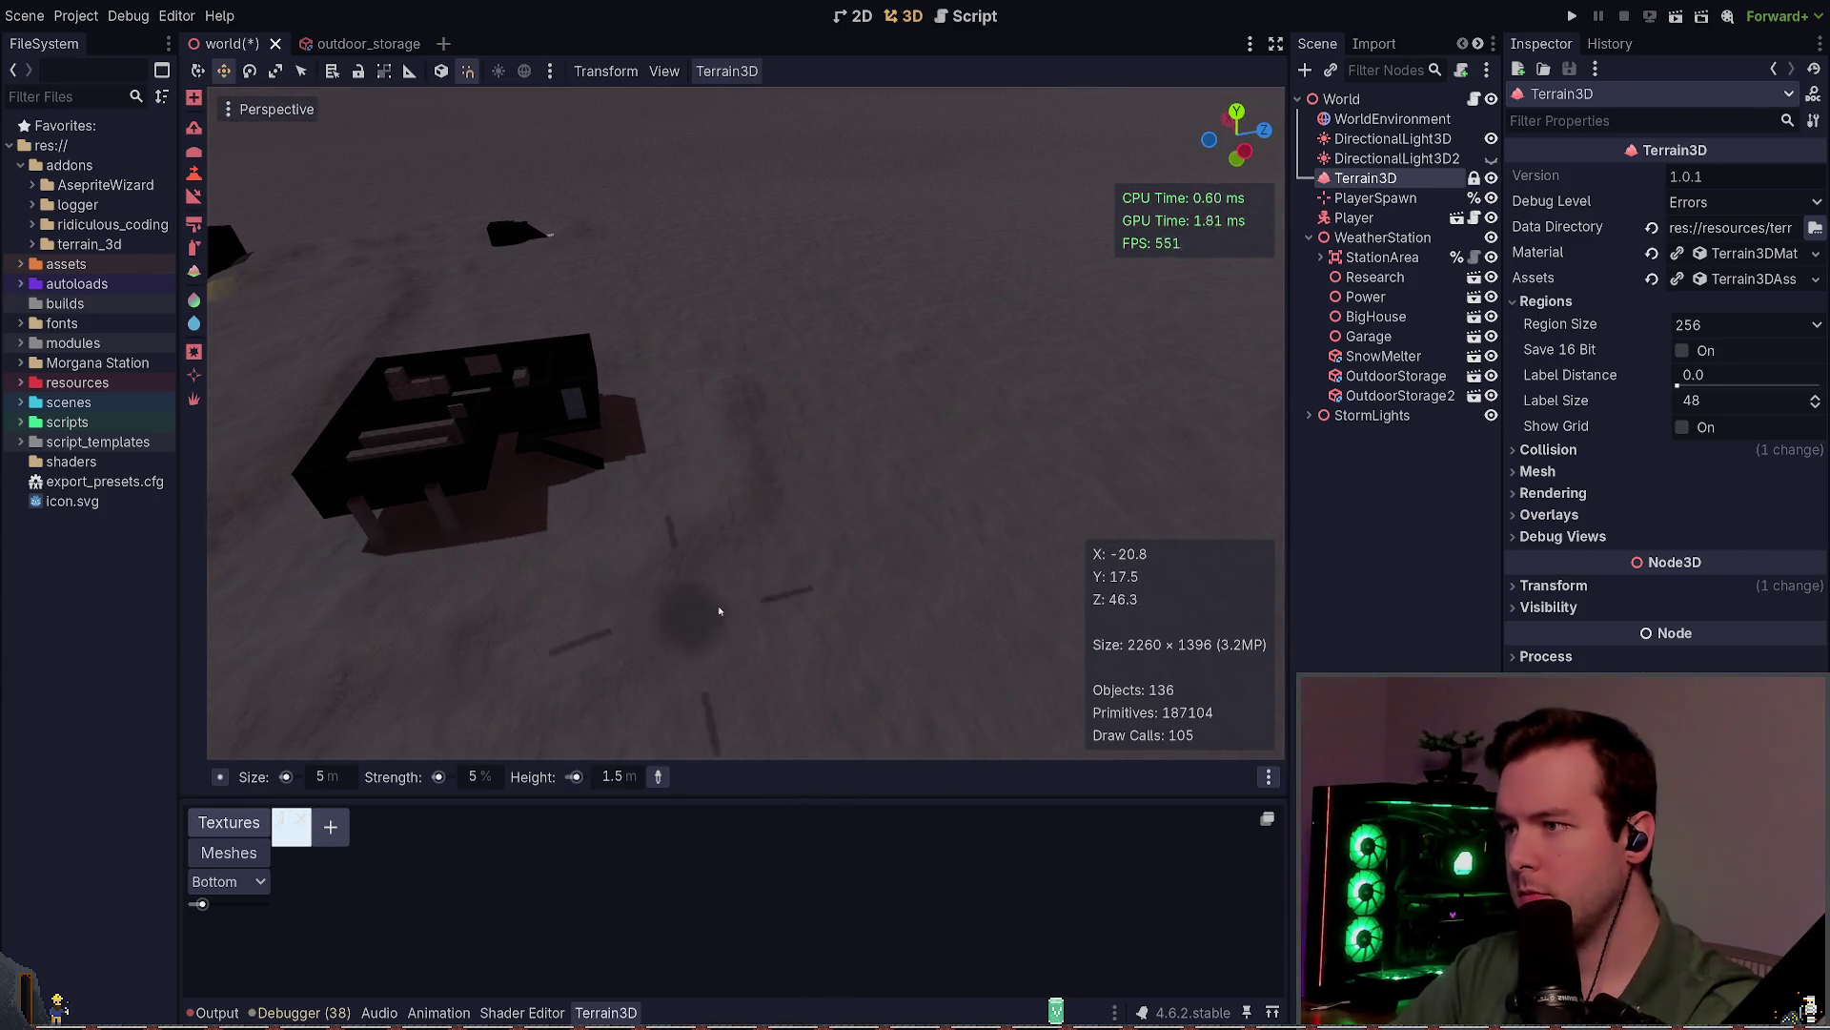
mouse_move(831, 429)
left_mouse_down()
mouse_move(831, 510)
mouse_move(888, 469)
left_mouse_up()
key("ctrl+s")
key("w")
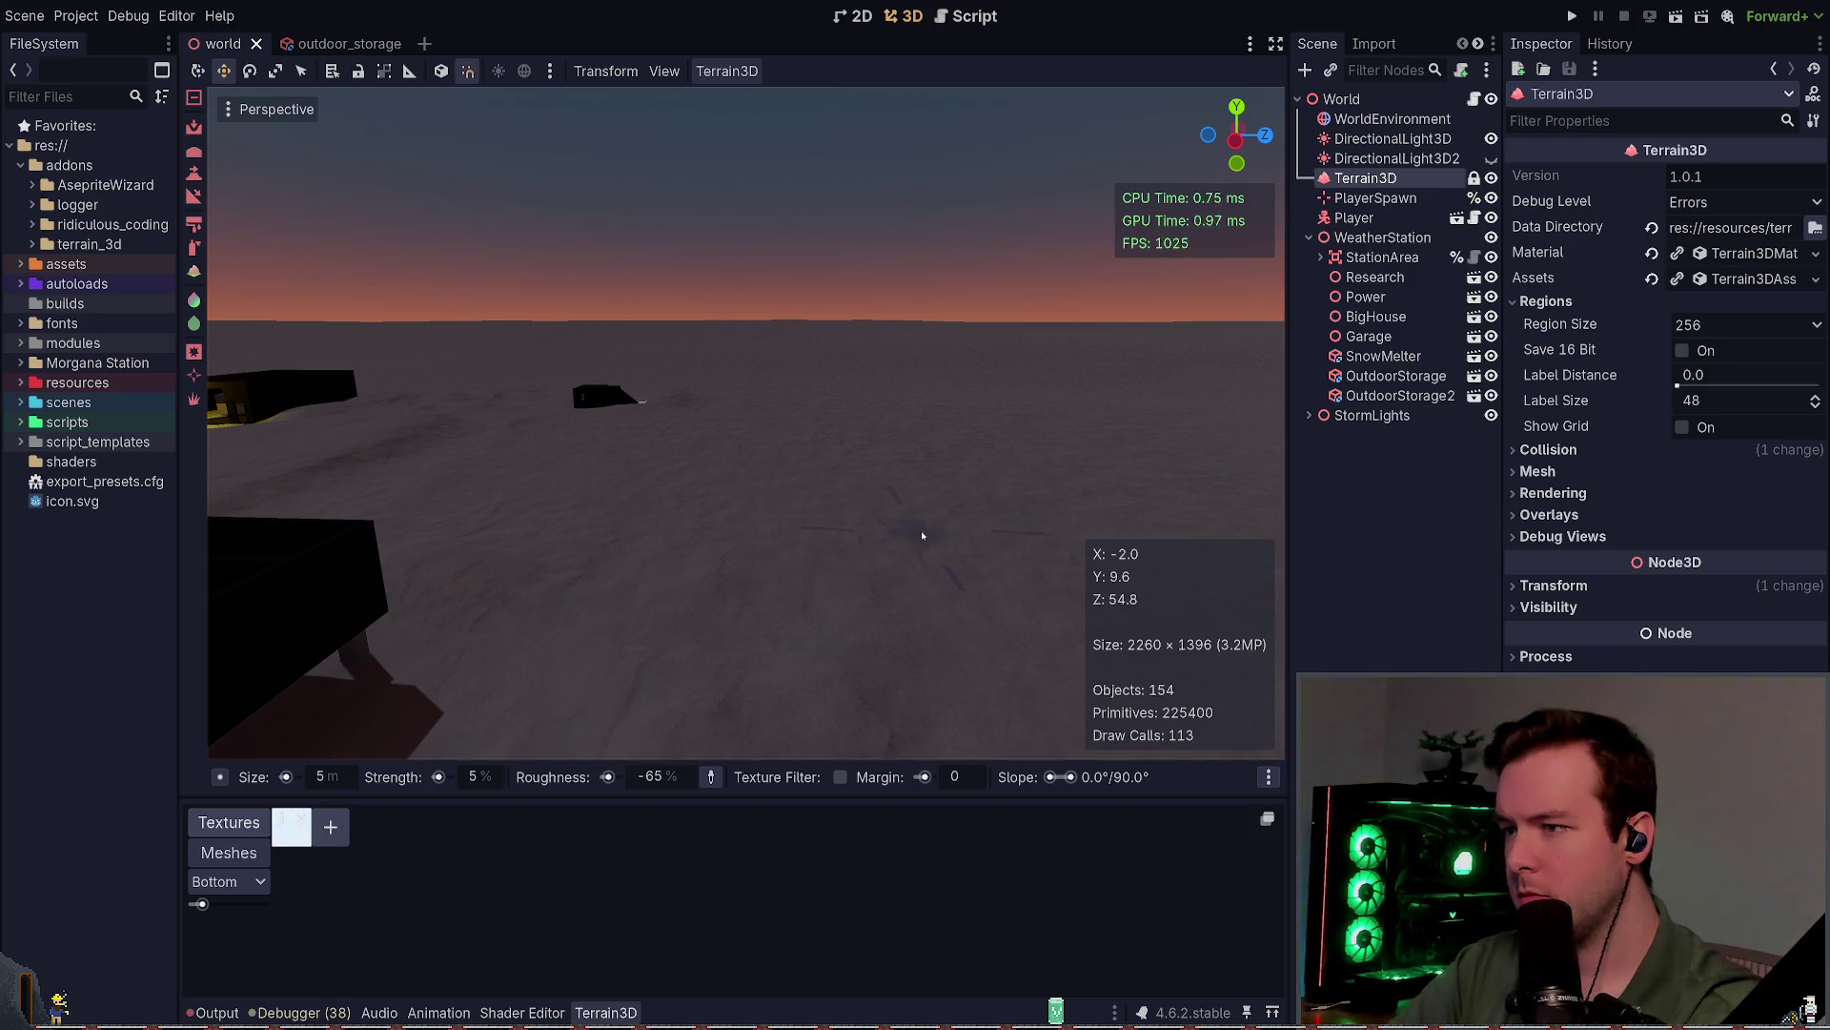
left_click_drag(945, 527, 933, 522)
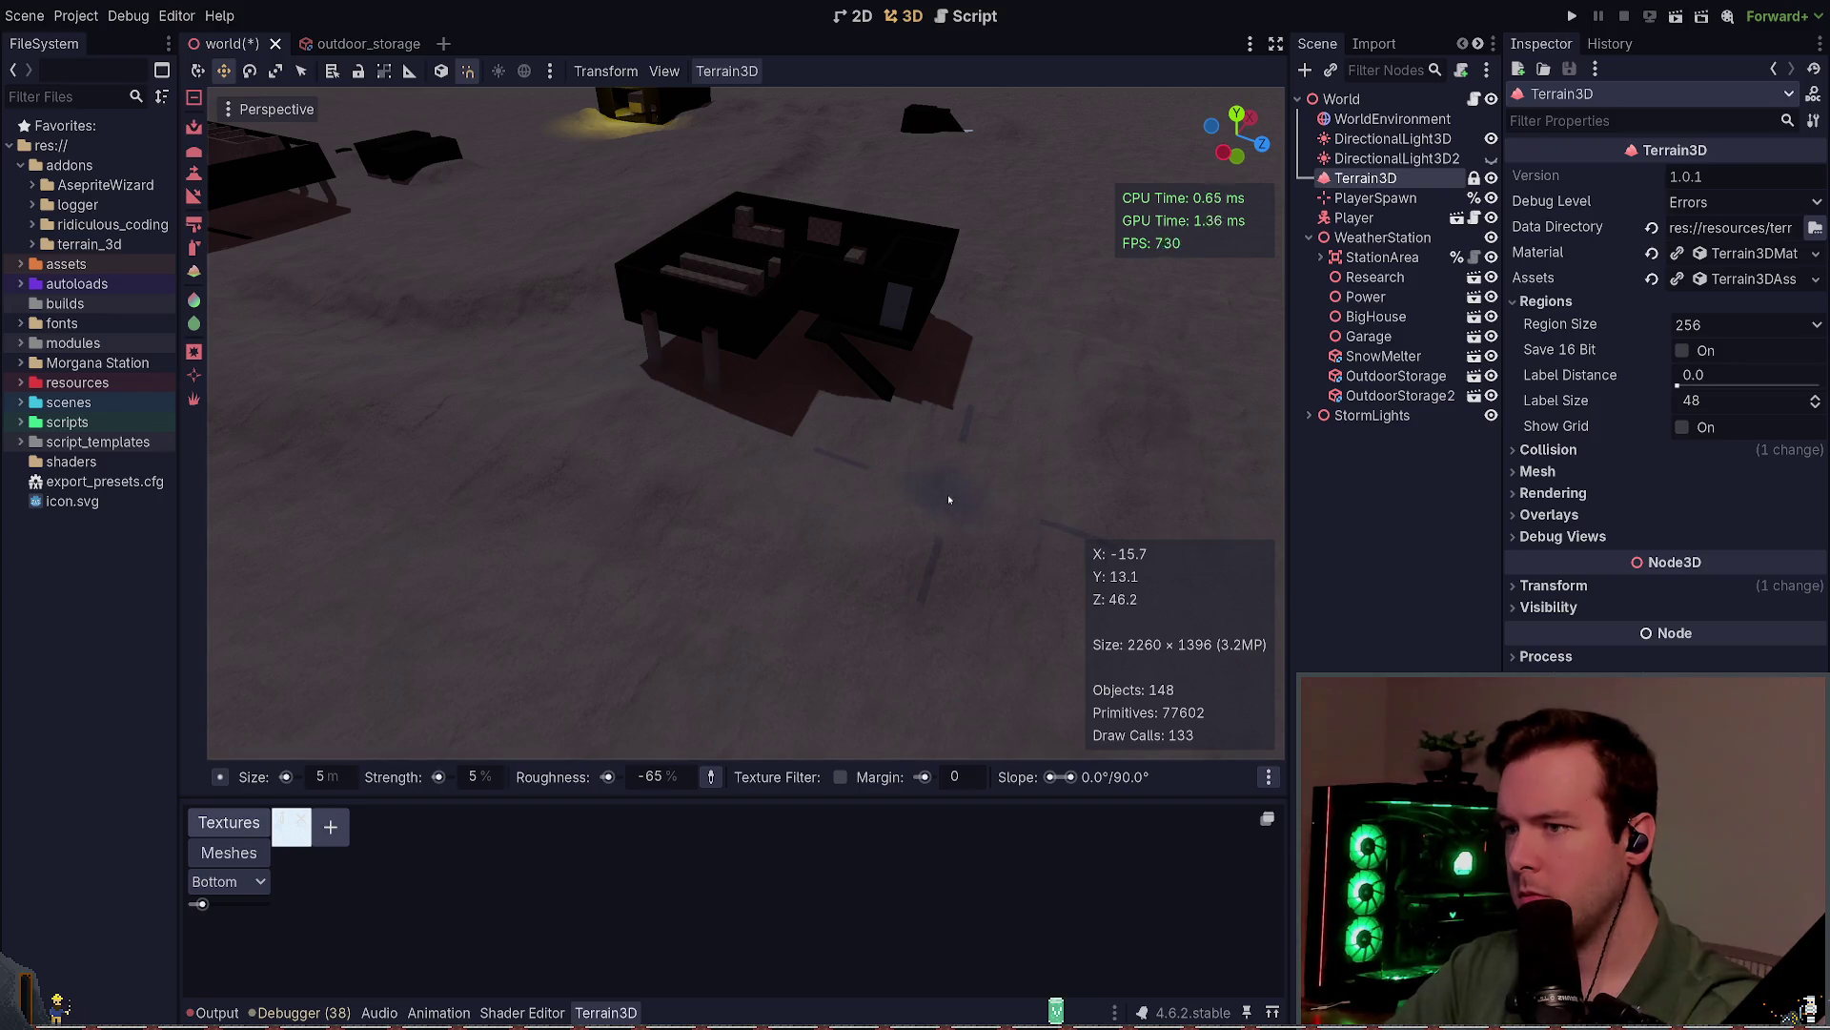
key("ctrl+s")
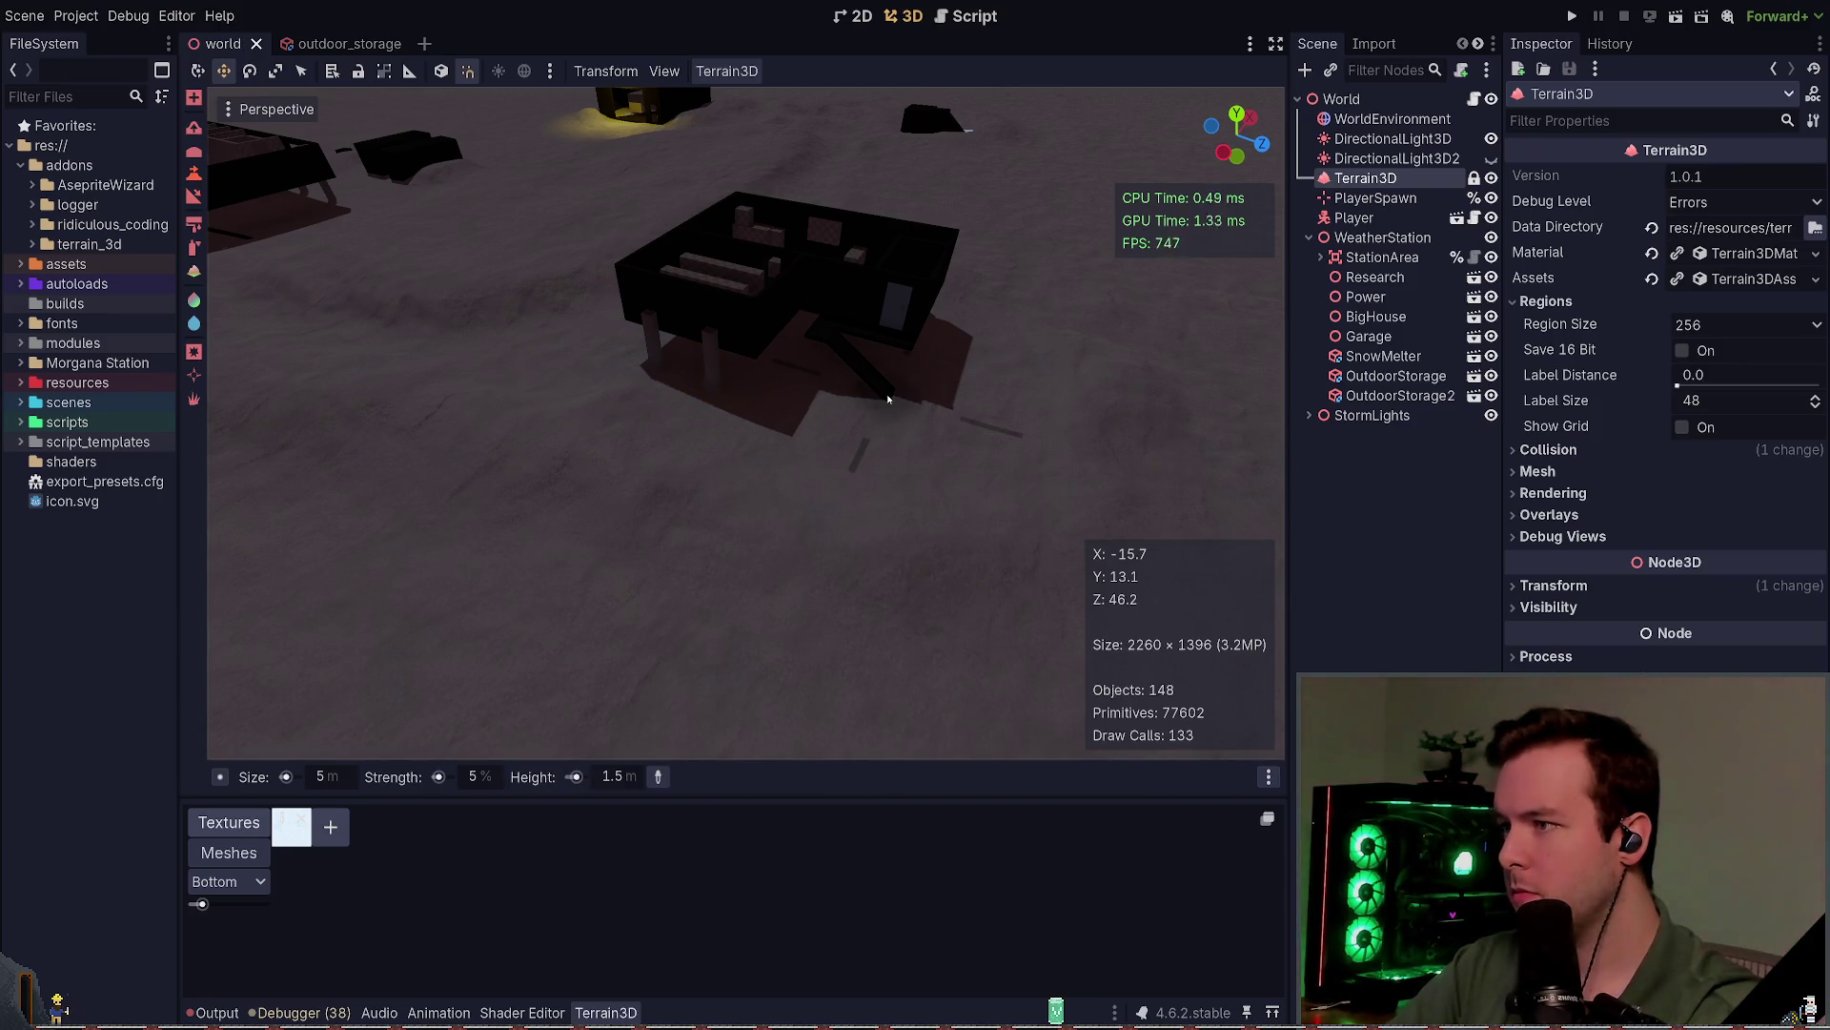
Step: Raise snow on the open terrain and save the scene
left_click_drag(887, 398, 818, 506)
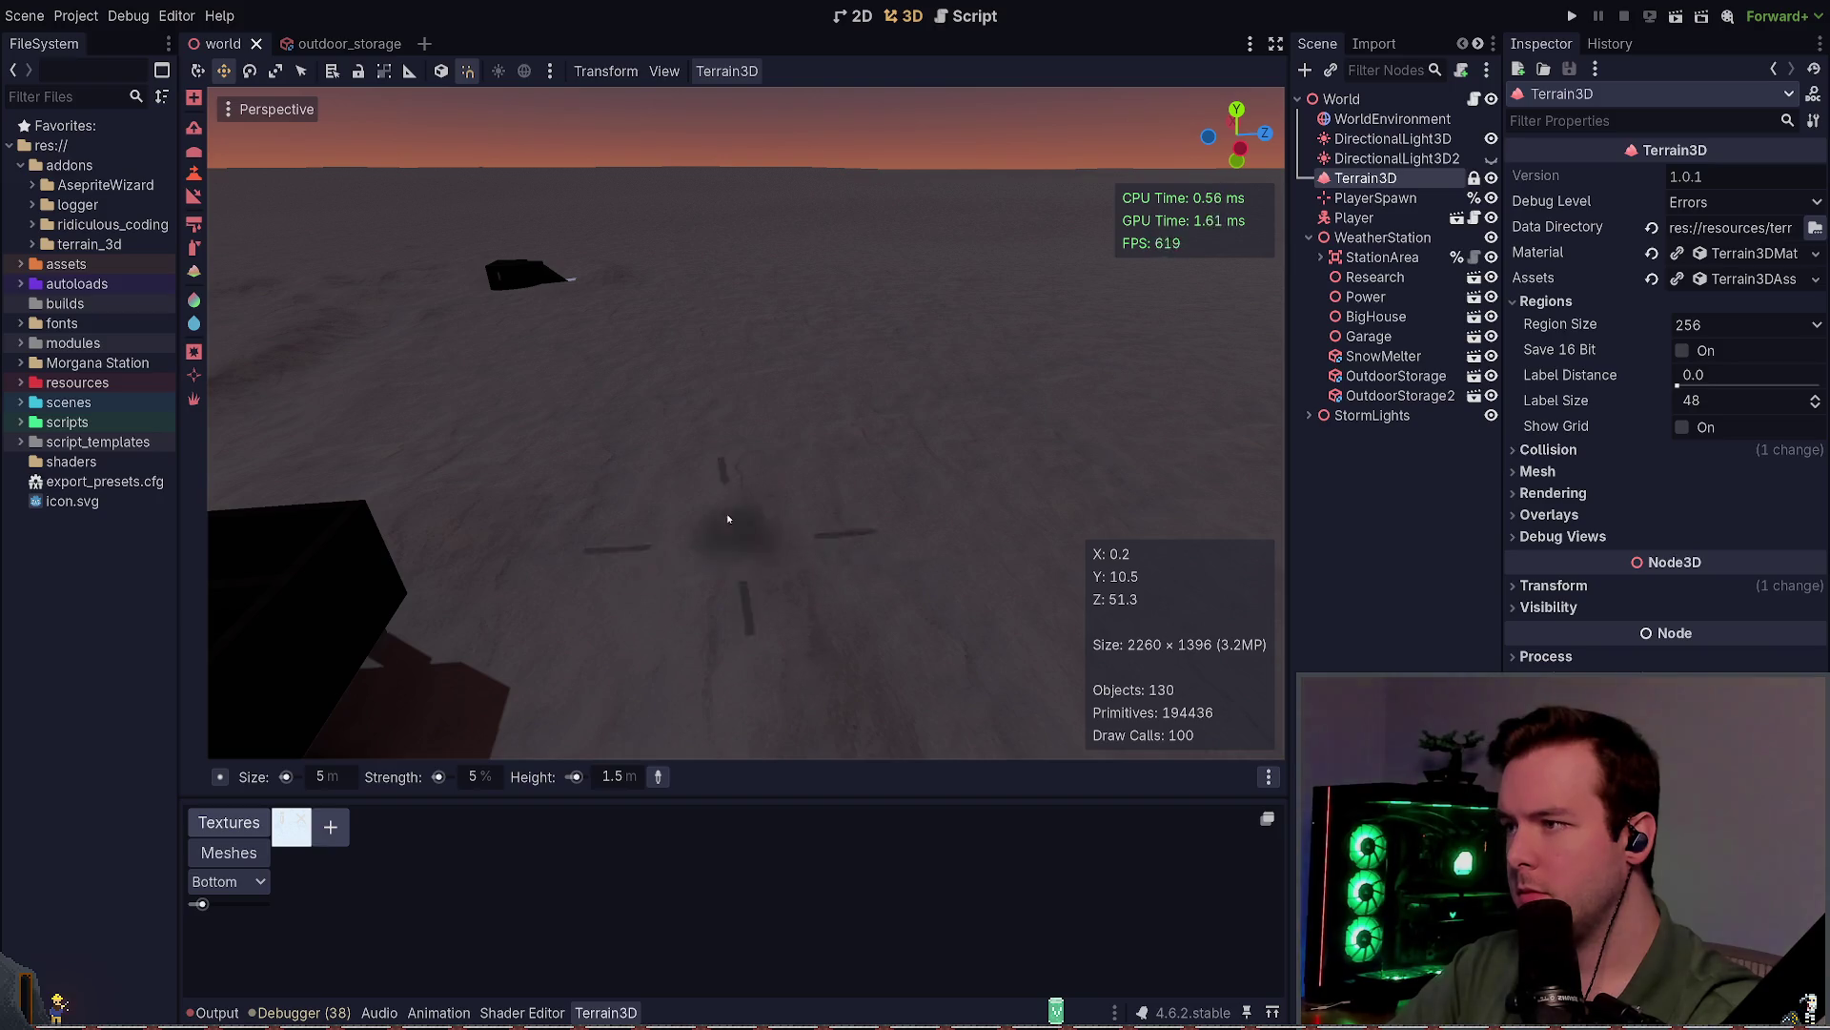
left_click_drag(612, 306, 982, 572)
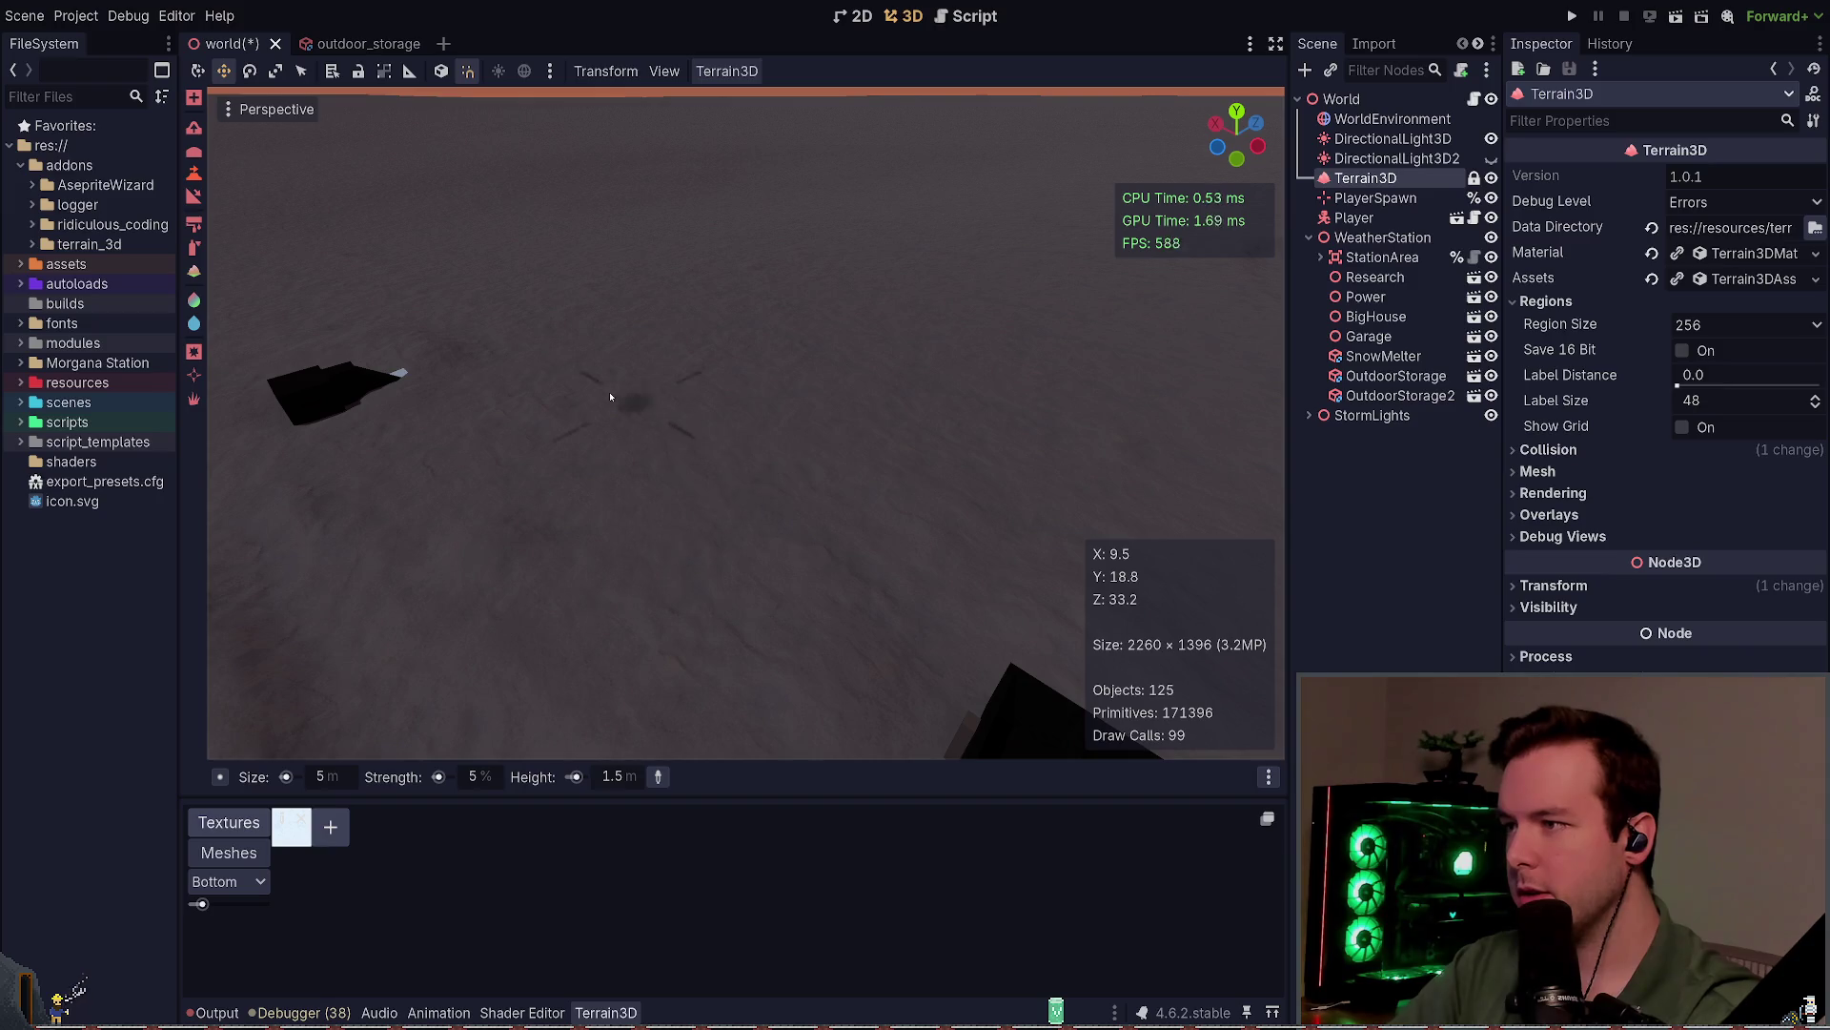
left_click_drag(670, 559, 741, 554)
key("ctrl+s")
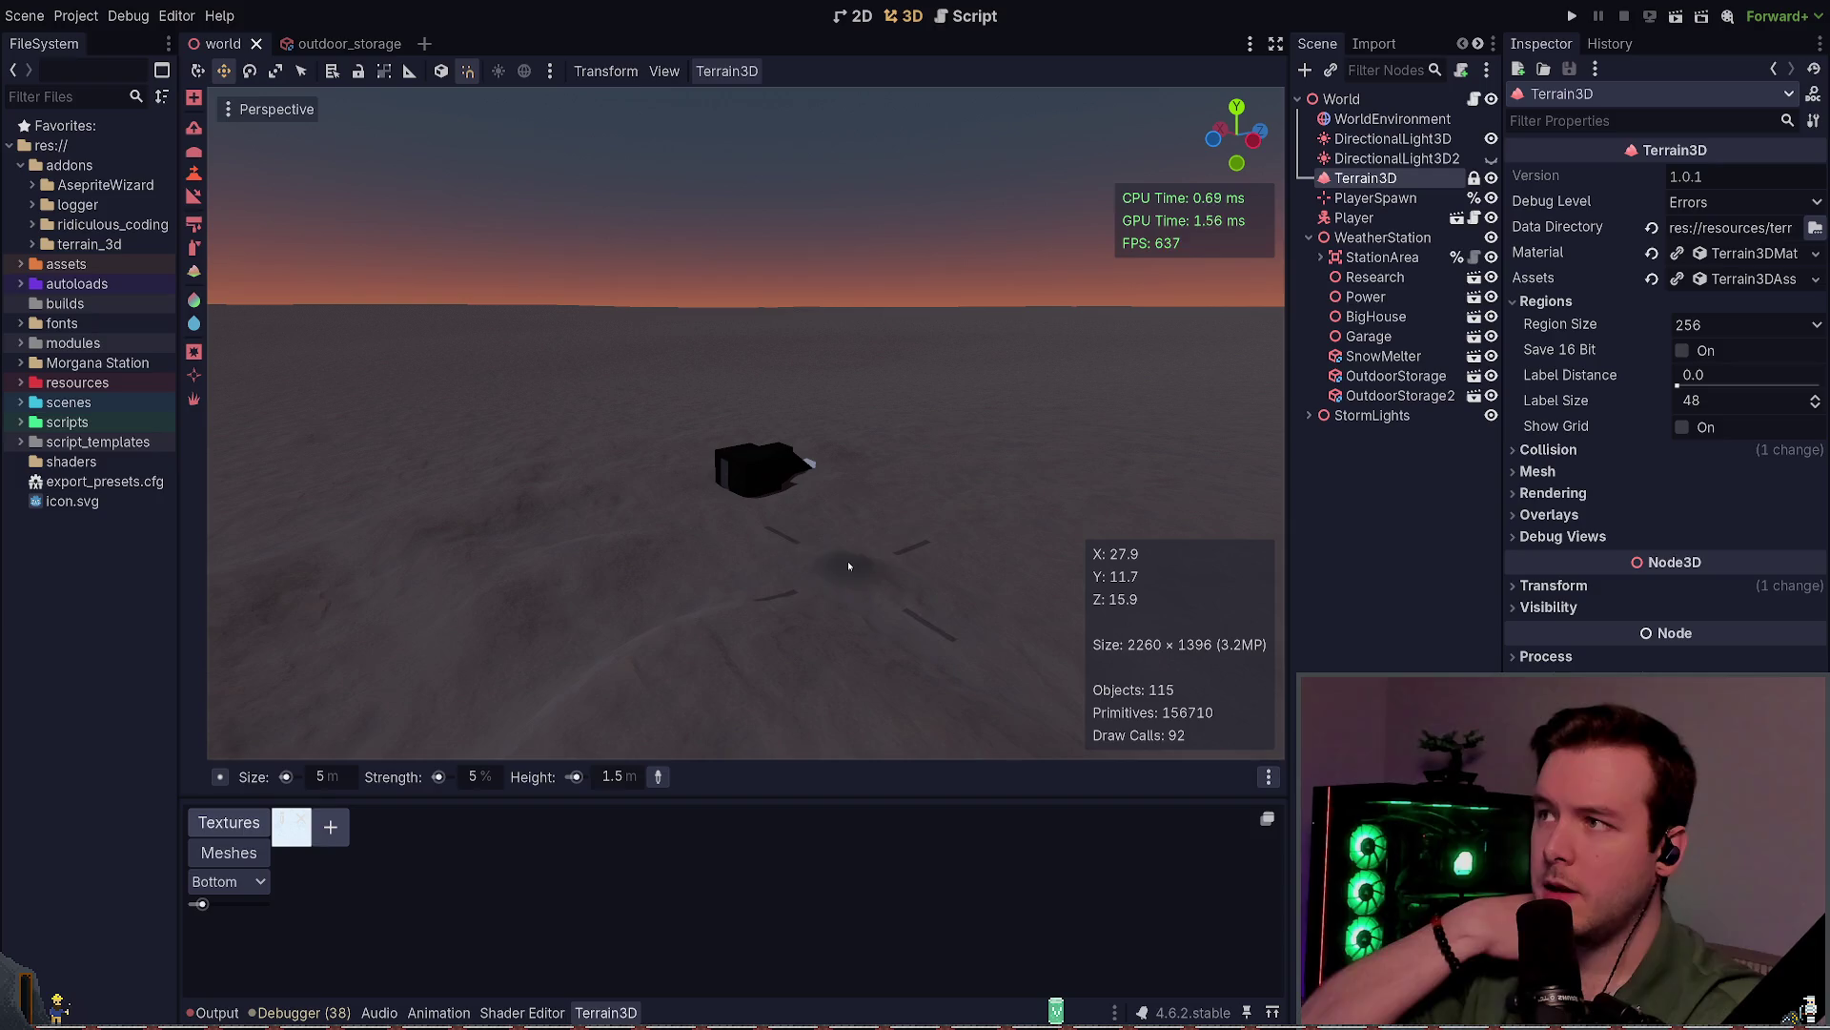
Step: Fly around the large building and toward the small dark hut, then save
left_click_drag(849, 561, 848, 595)
key("w")
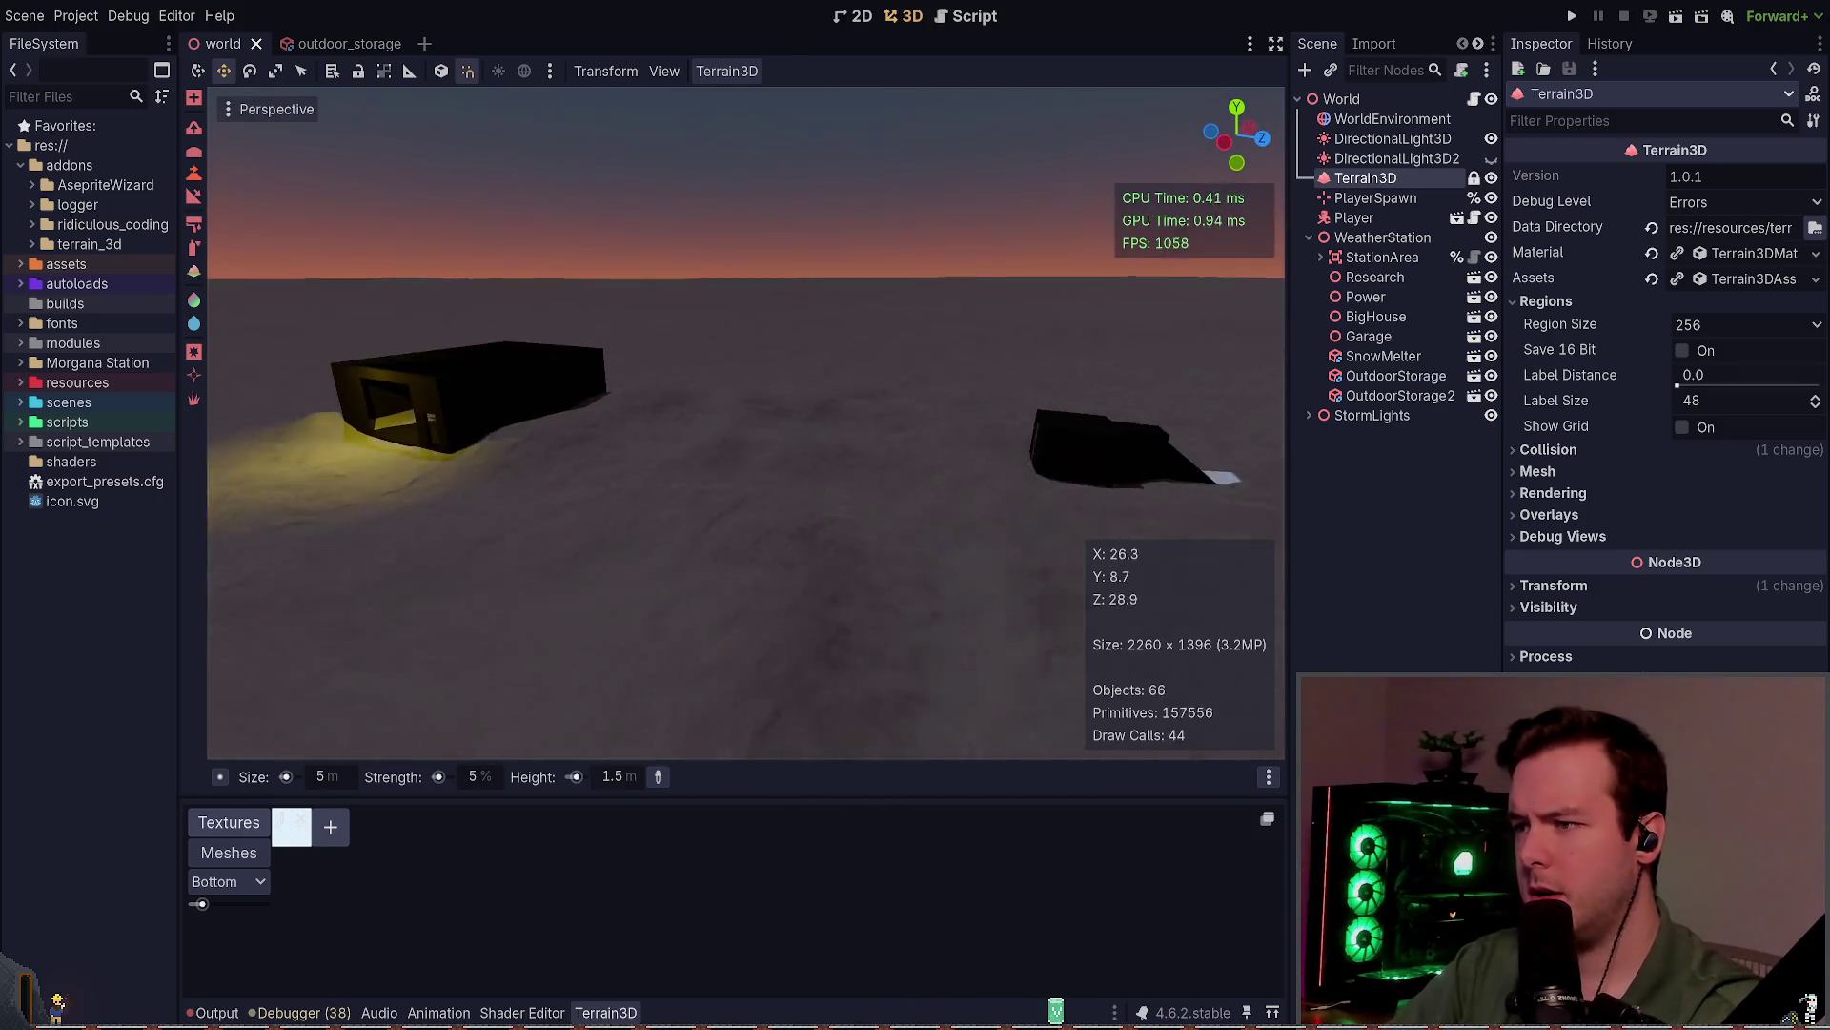
key("w")
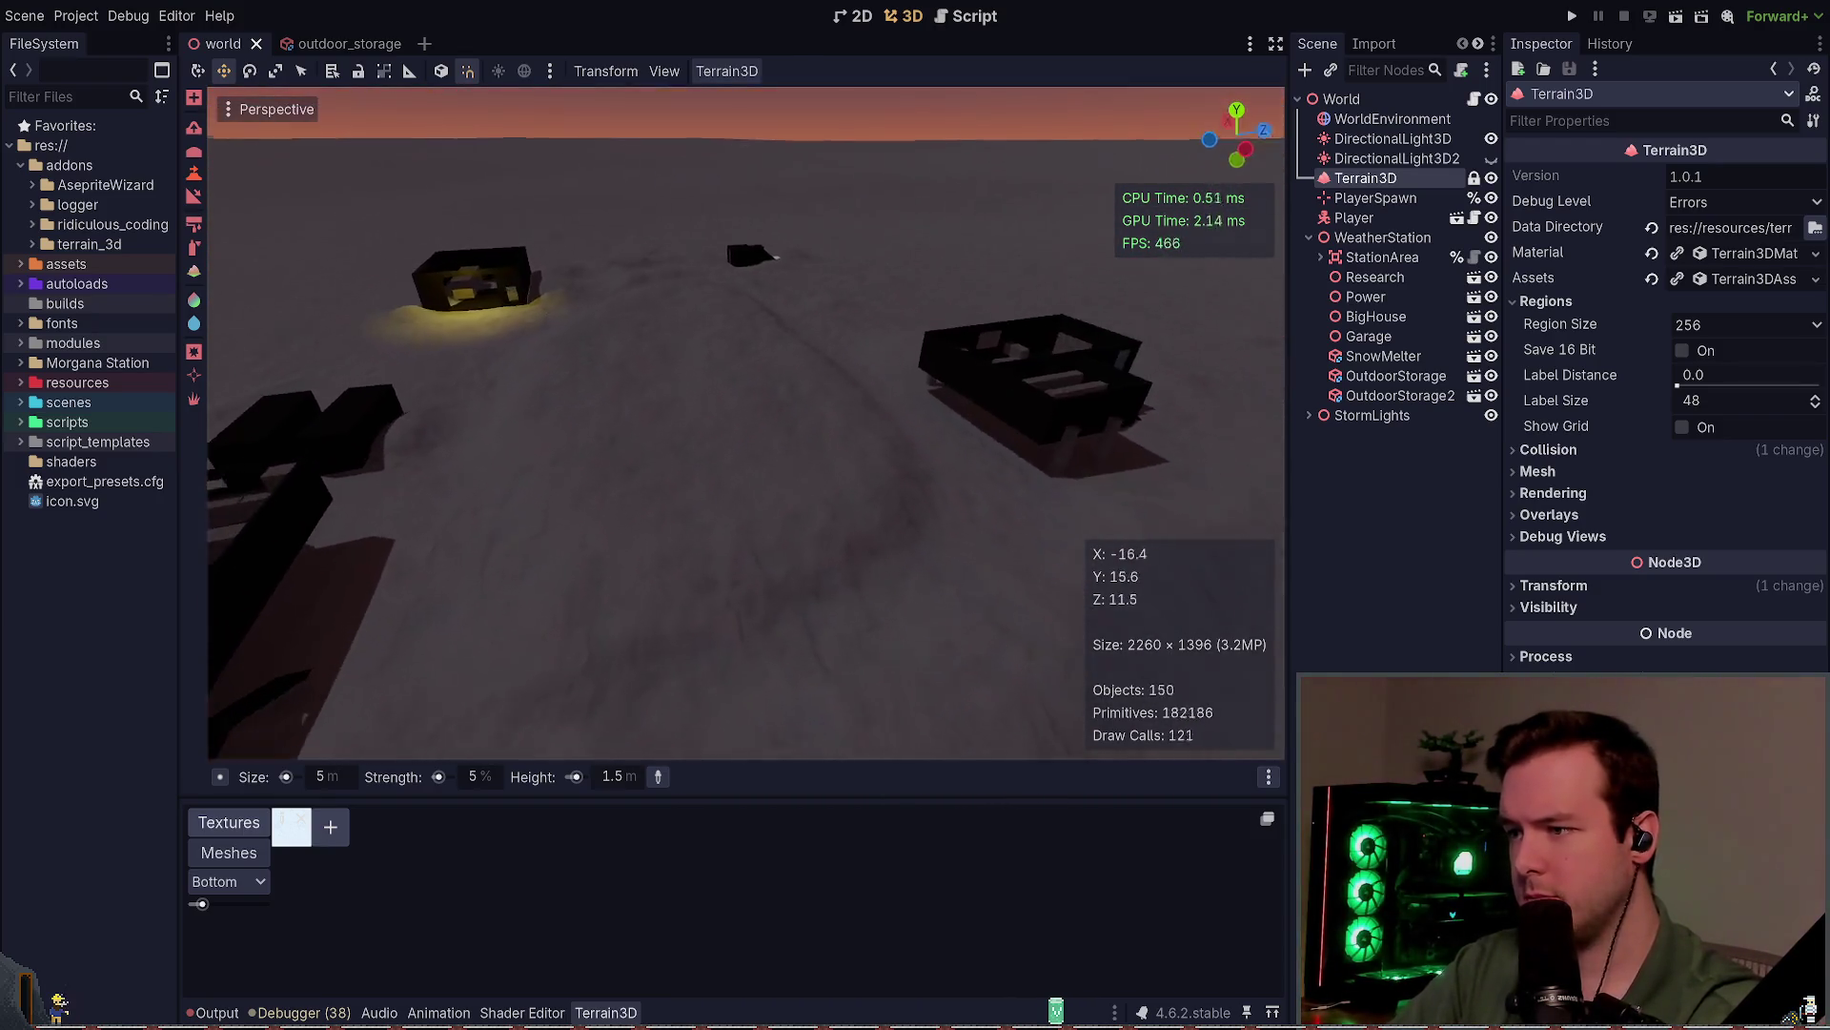
key("w")
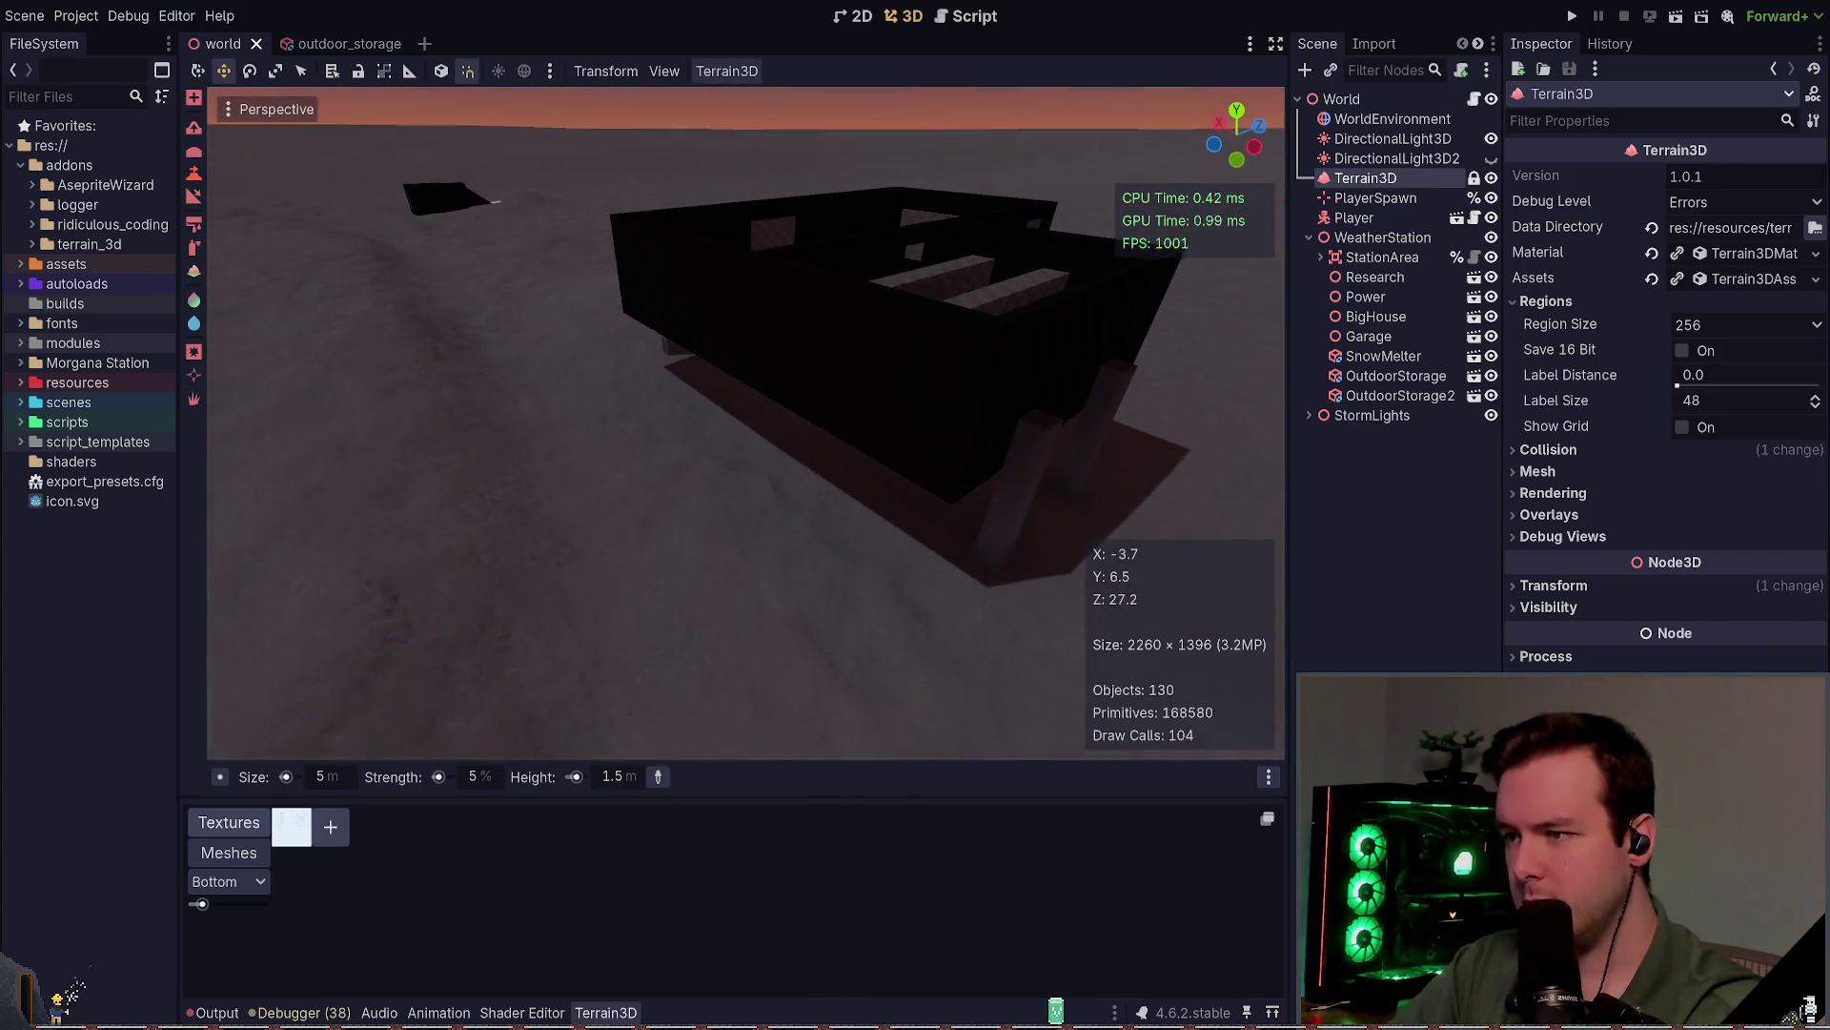
key("w")
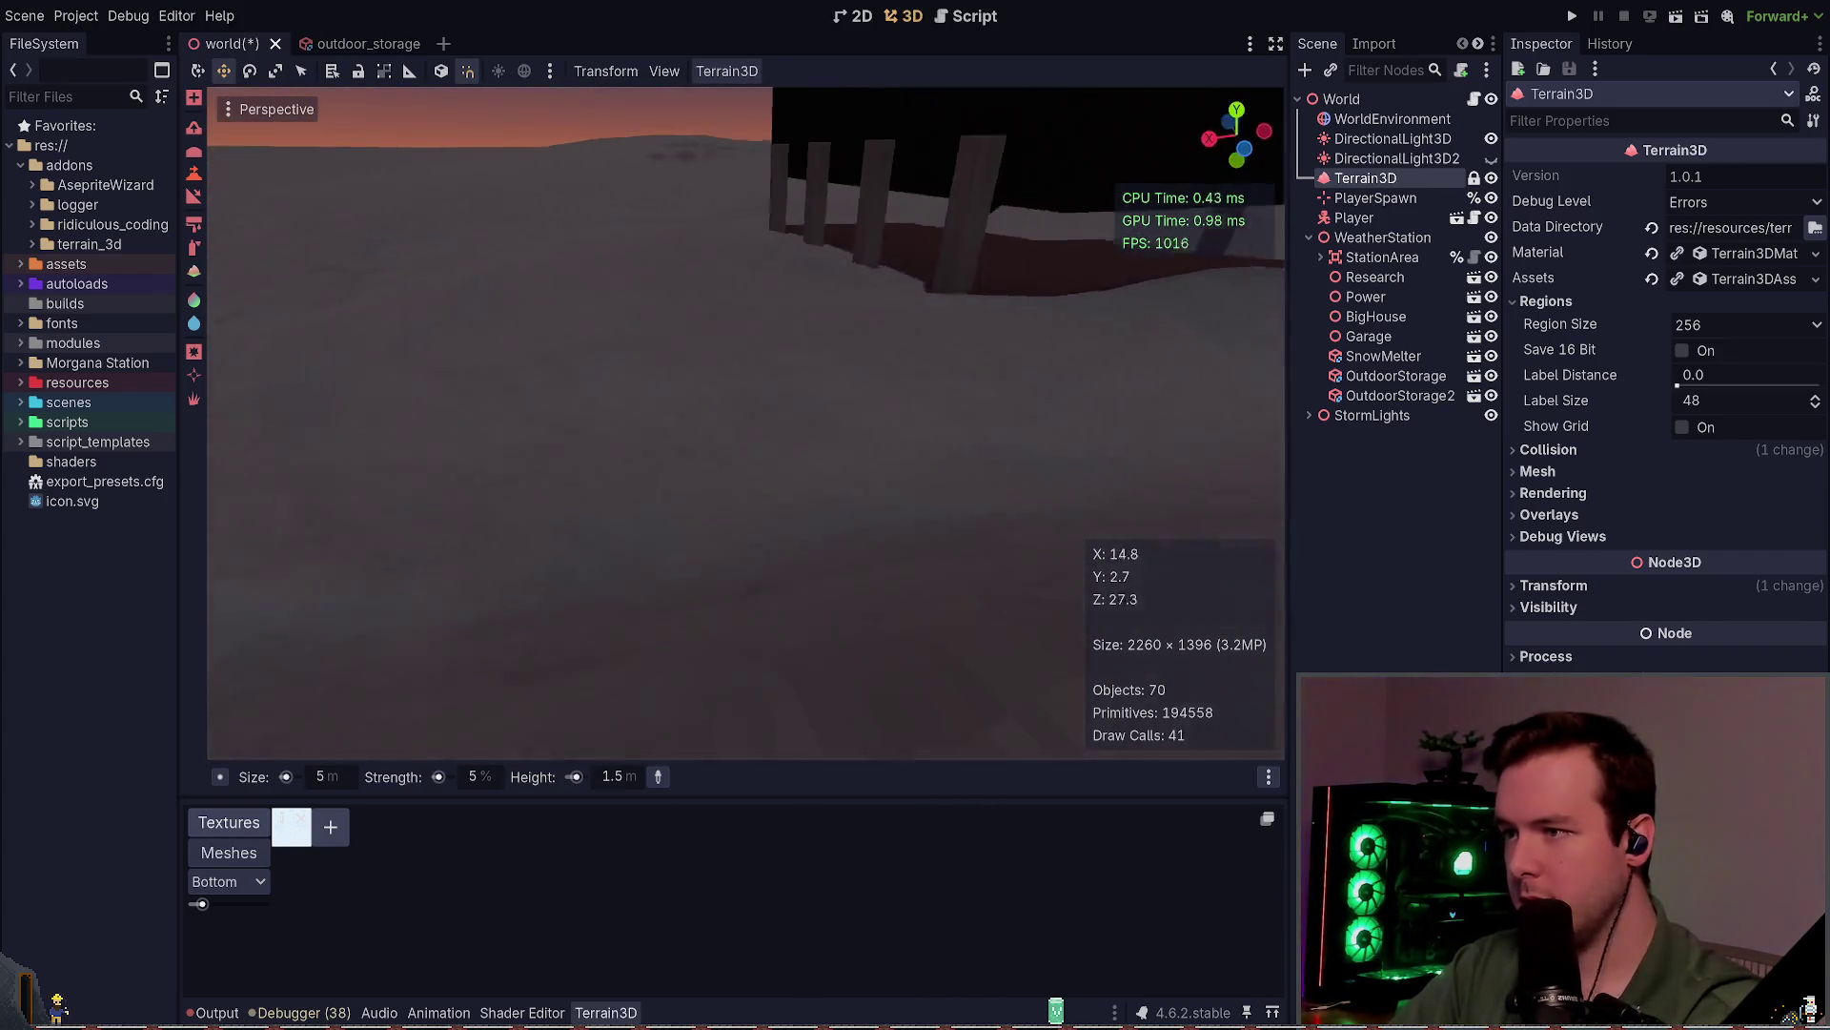
key("s")
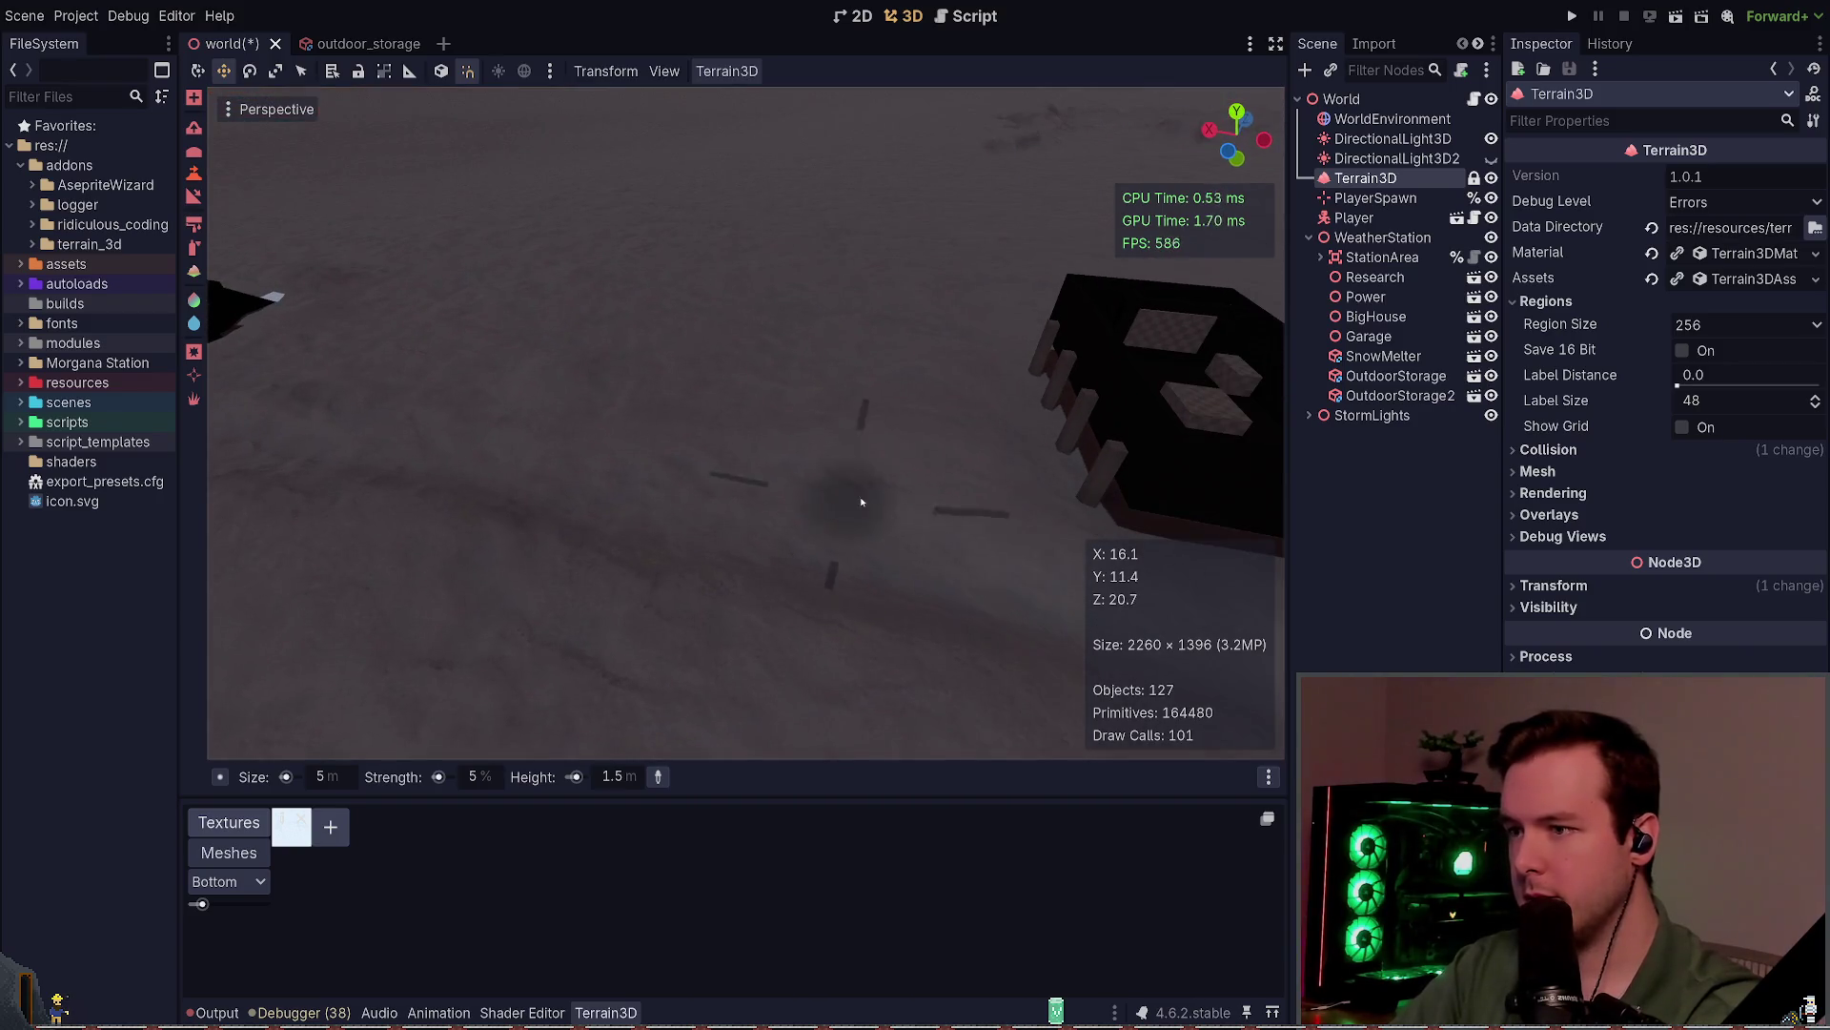
key("s")
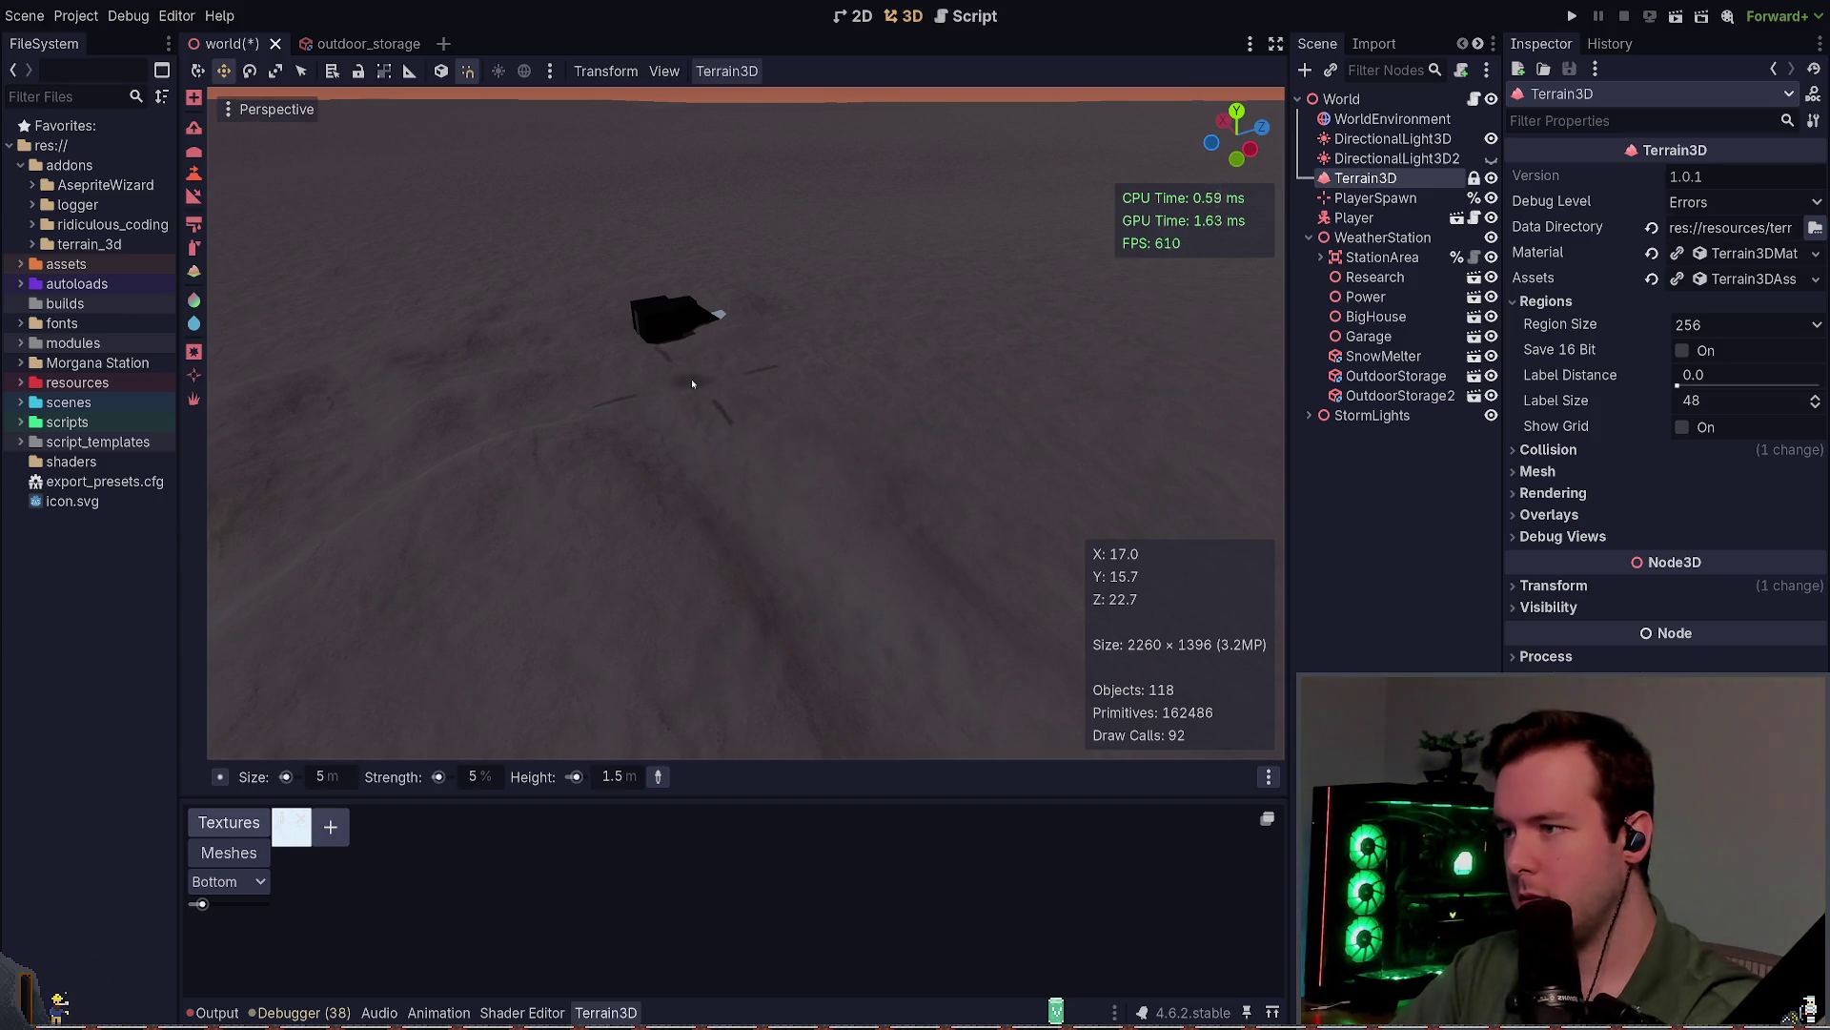
key("w")
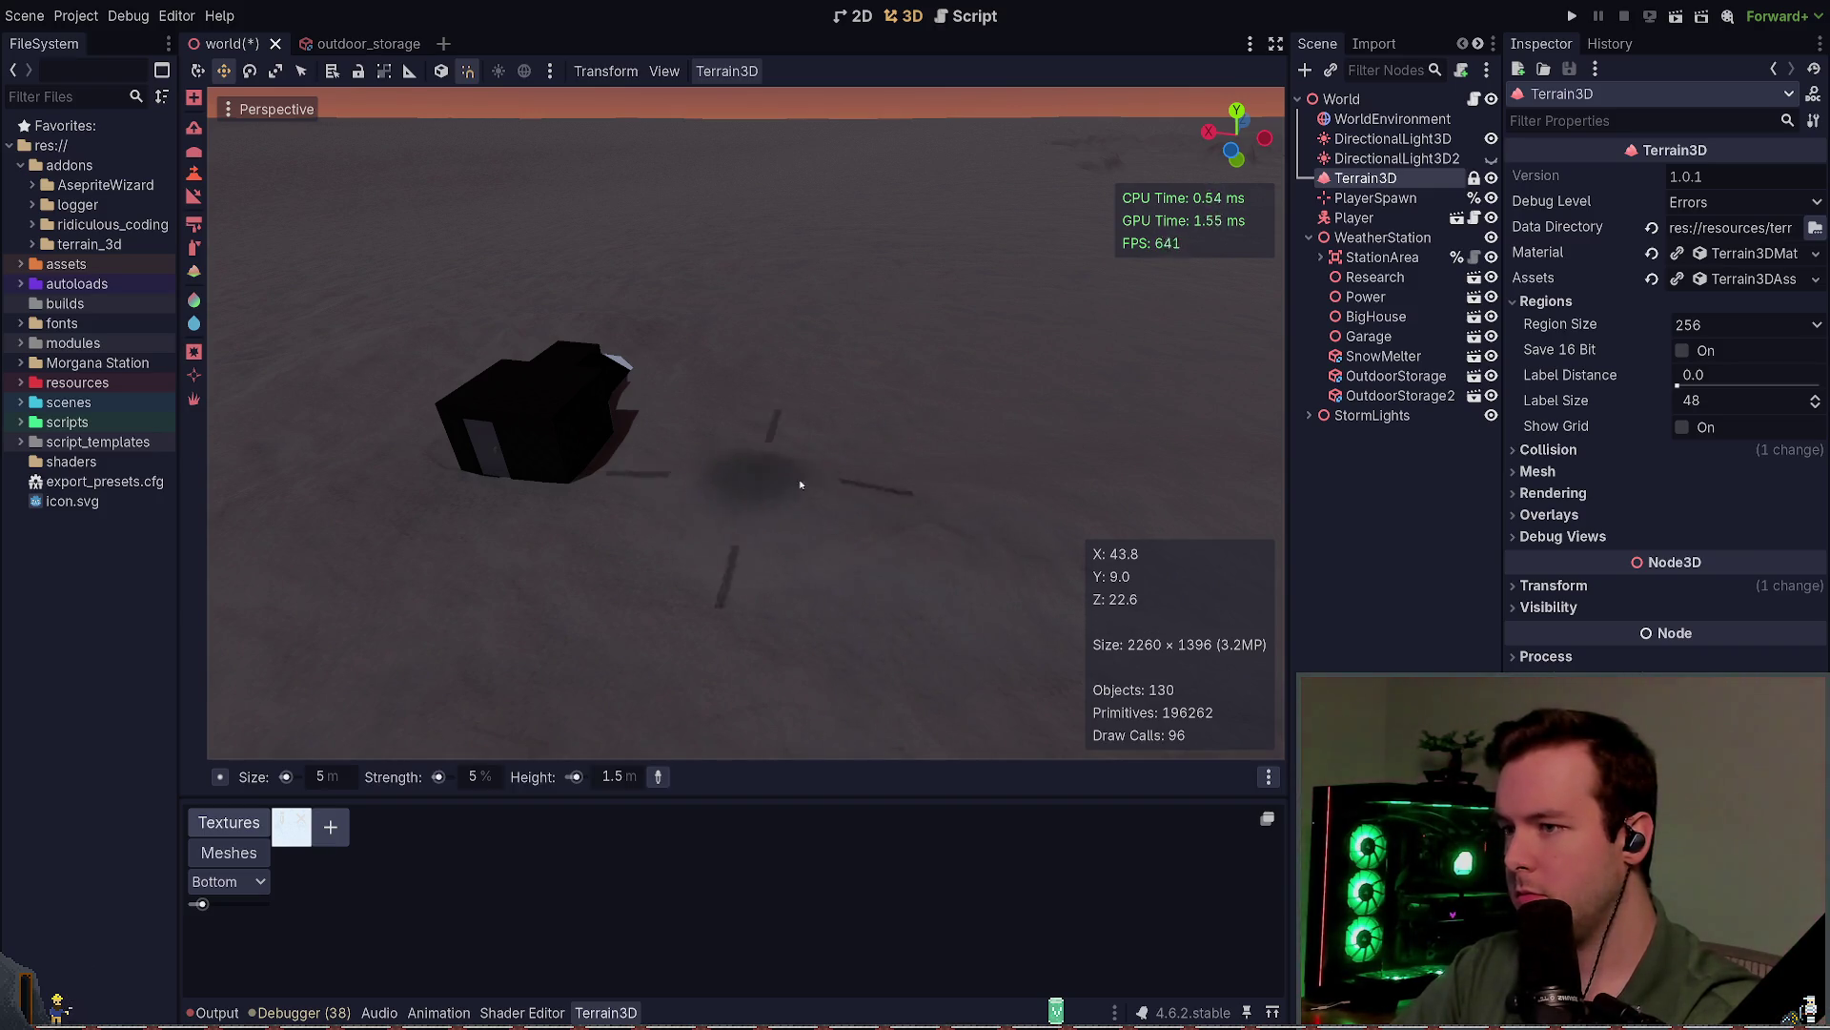
key("ctrl+s")
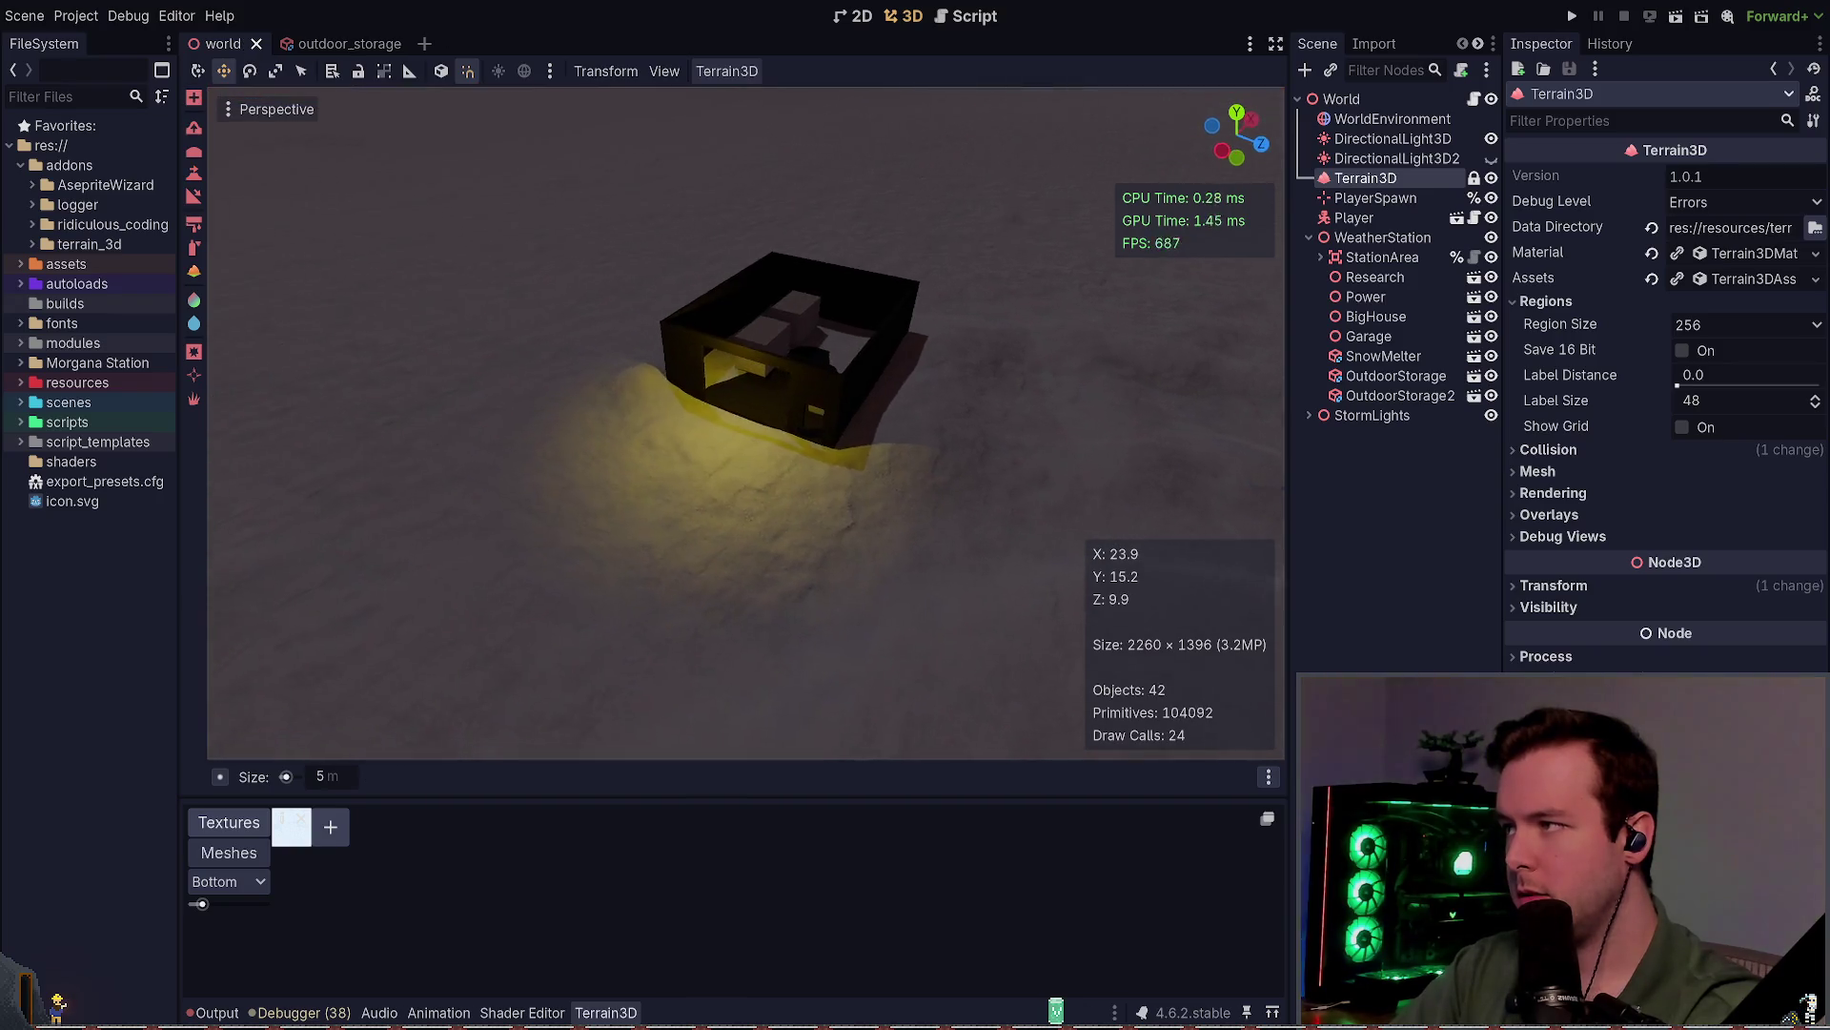
Step: Orbit around the lit building over the snowy terrain and save again
mouse_move(907, 520)
left_mouse_down()
mouse_move(925, 448)
mouse_move(783, 541)
left_mouse_up()
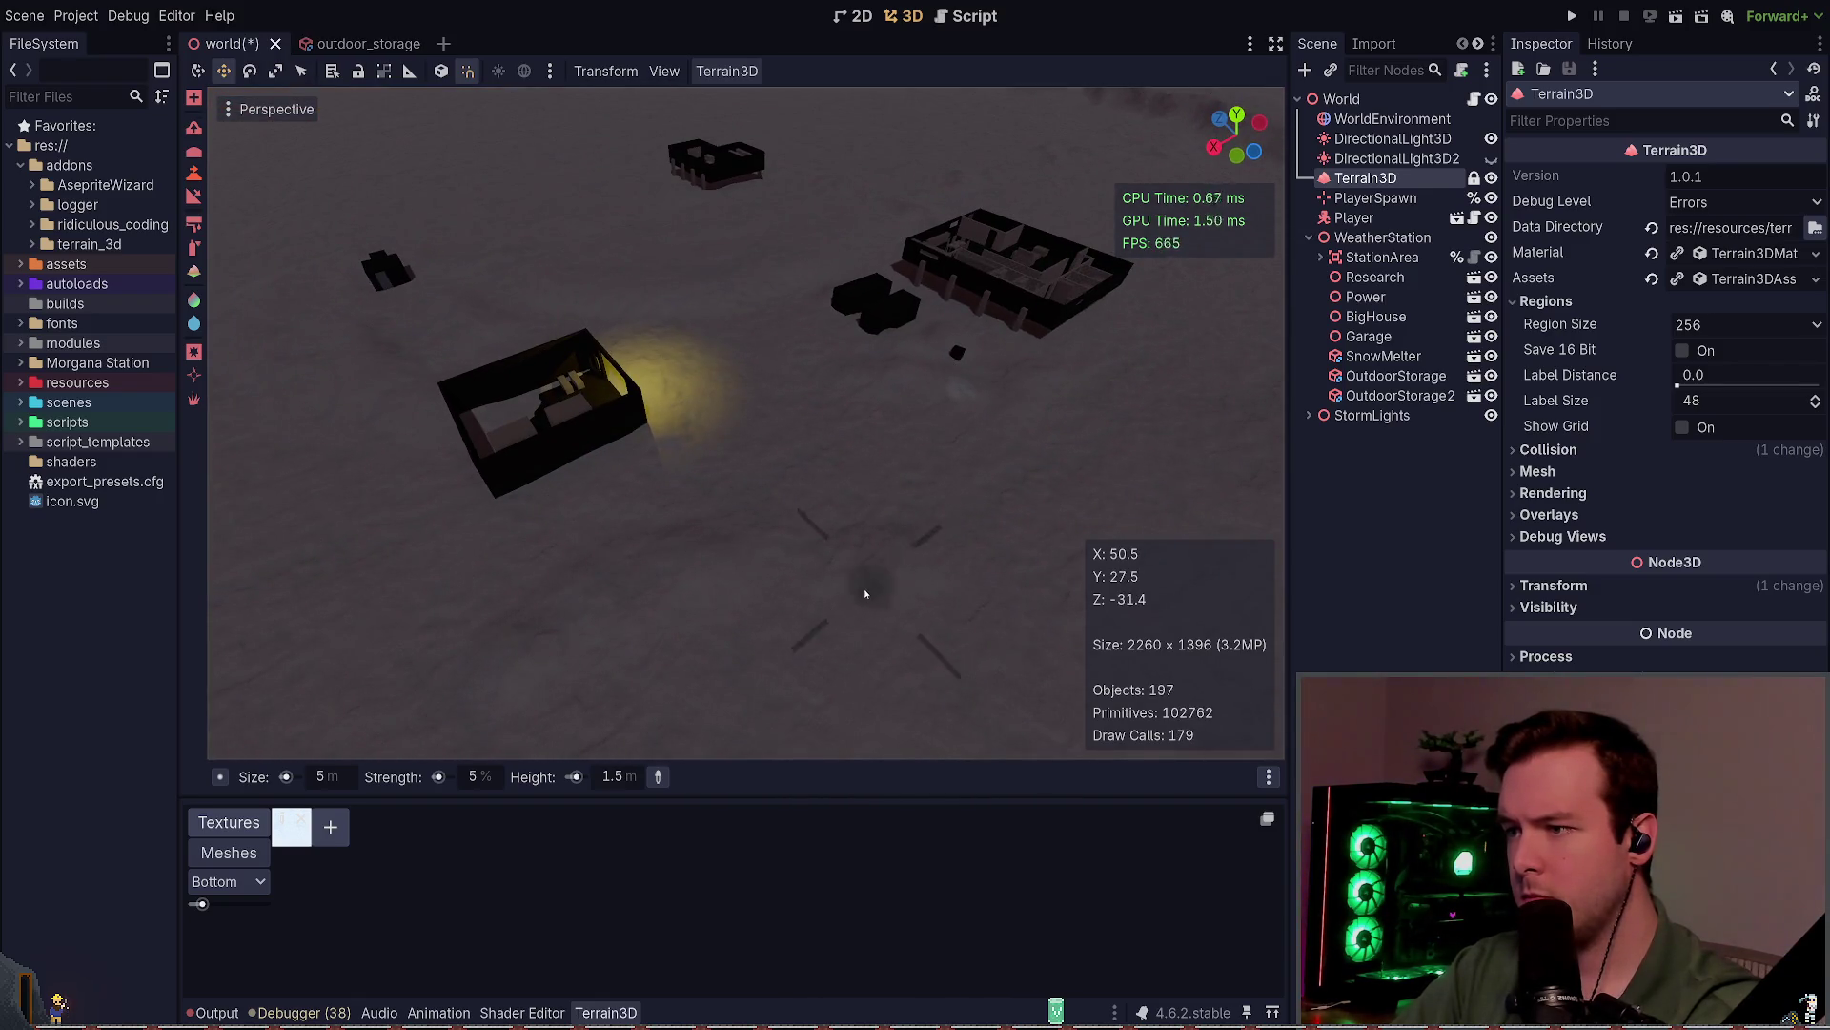
mouse_move(864, 594)
left_mouse_down()
mouse_move(815, 563)
mouse_move(723, 563)
mouse_move(723, 543)
mouse_move(722, 574)
left_mouse_up()
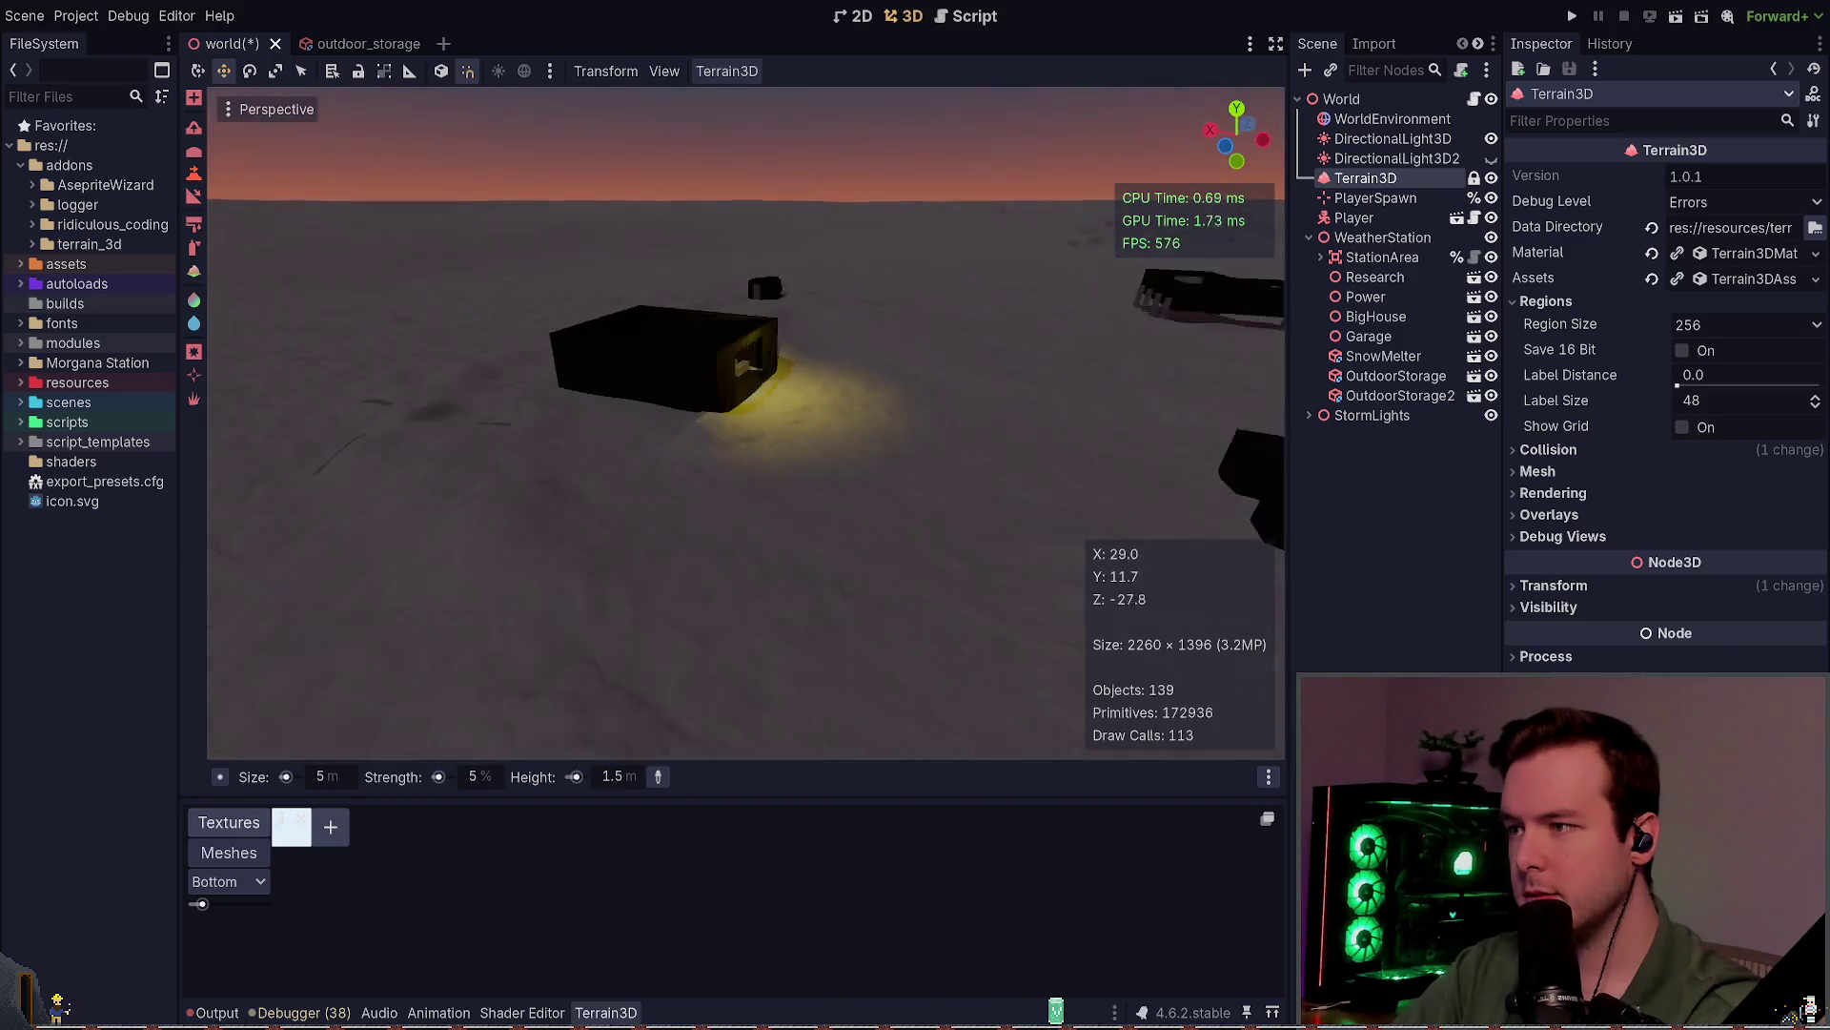
key("ctrl+s")
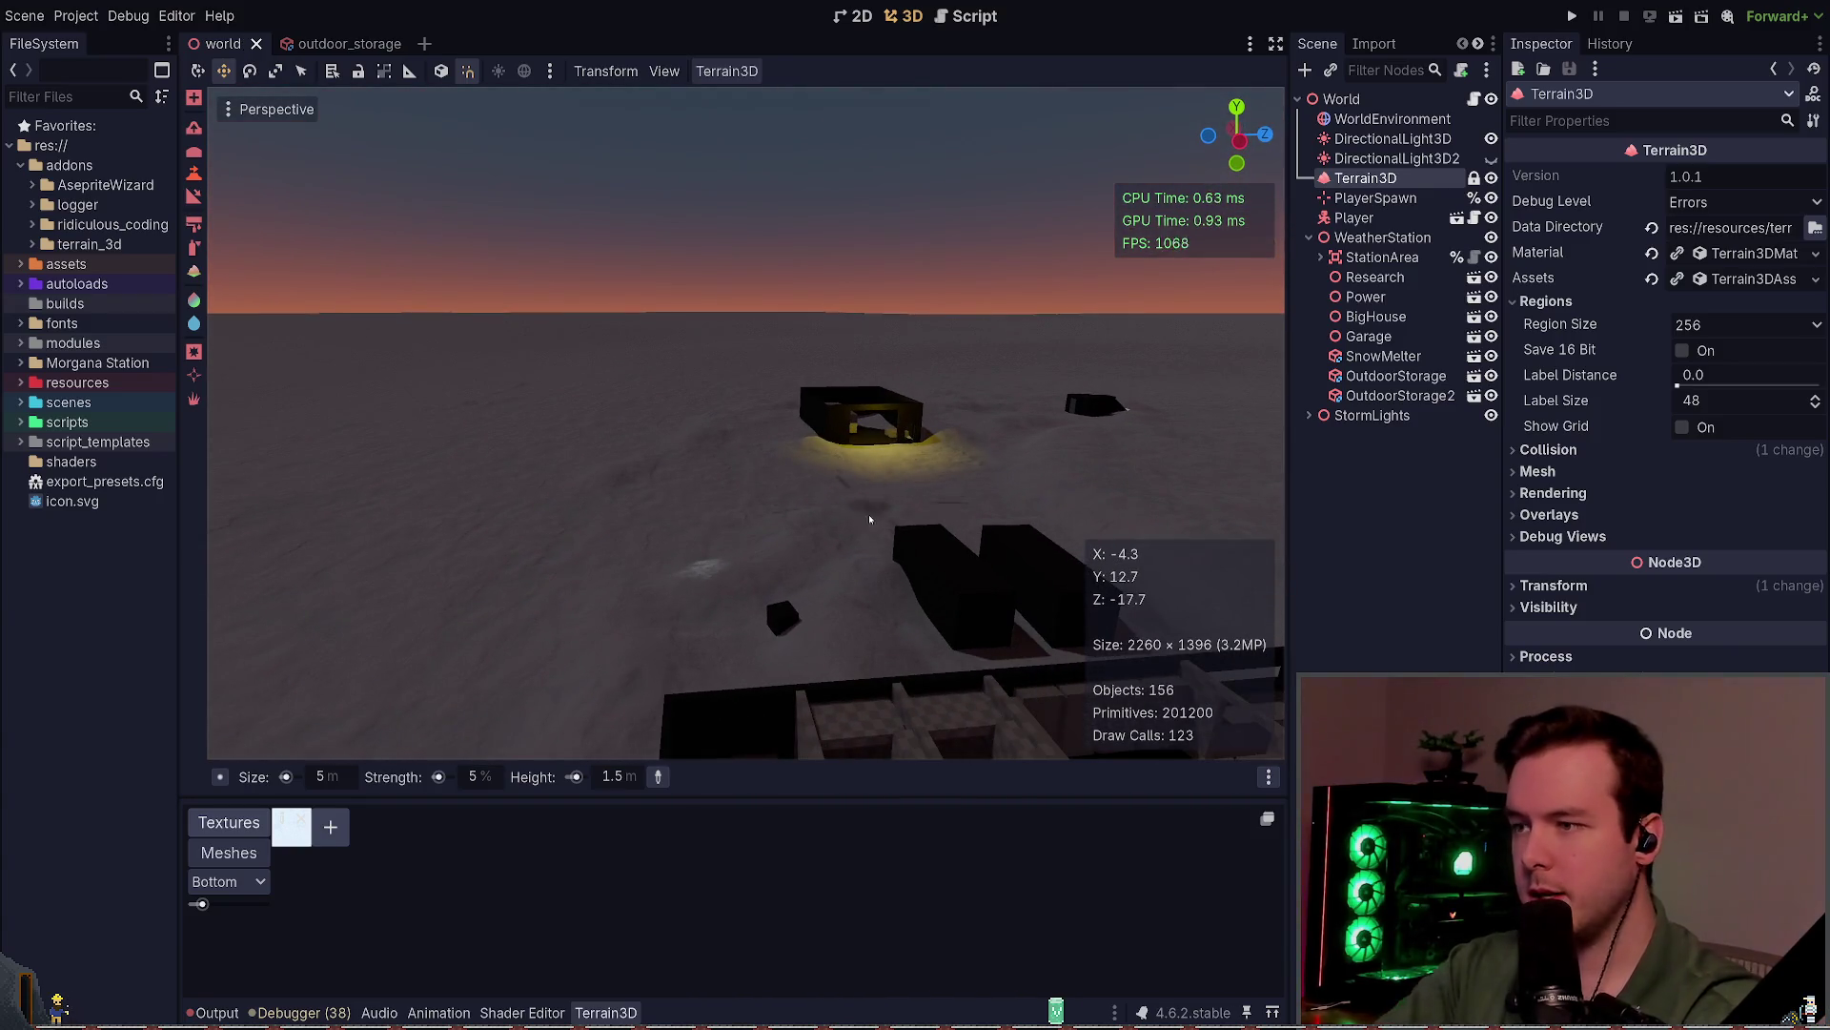
left_click_drag(937, 550, 986, 559)
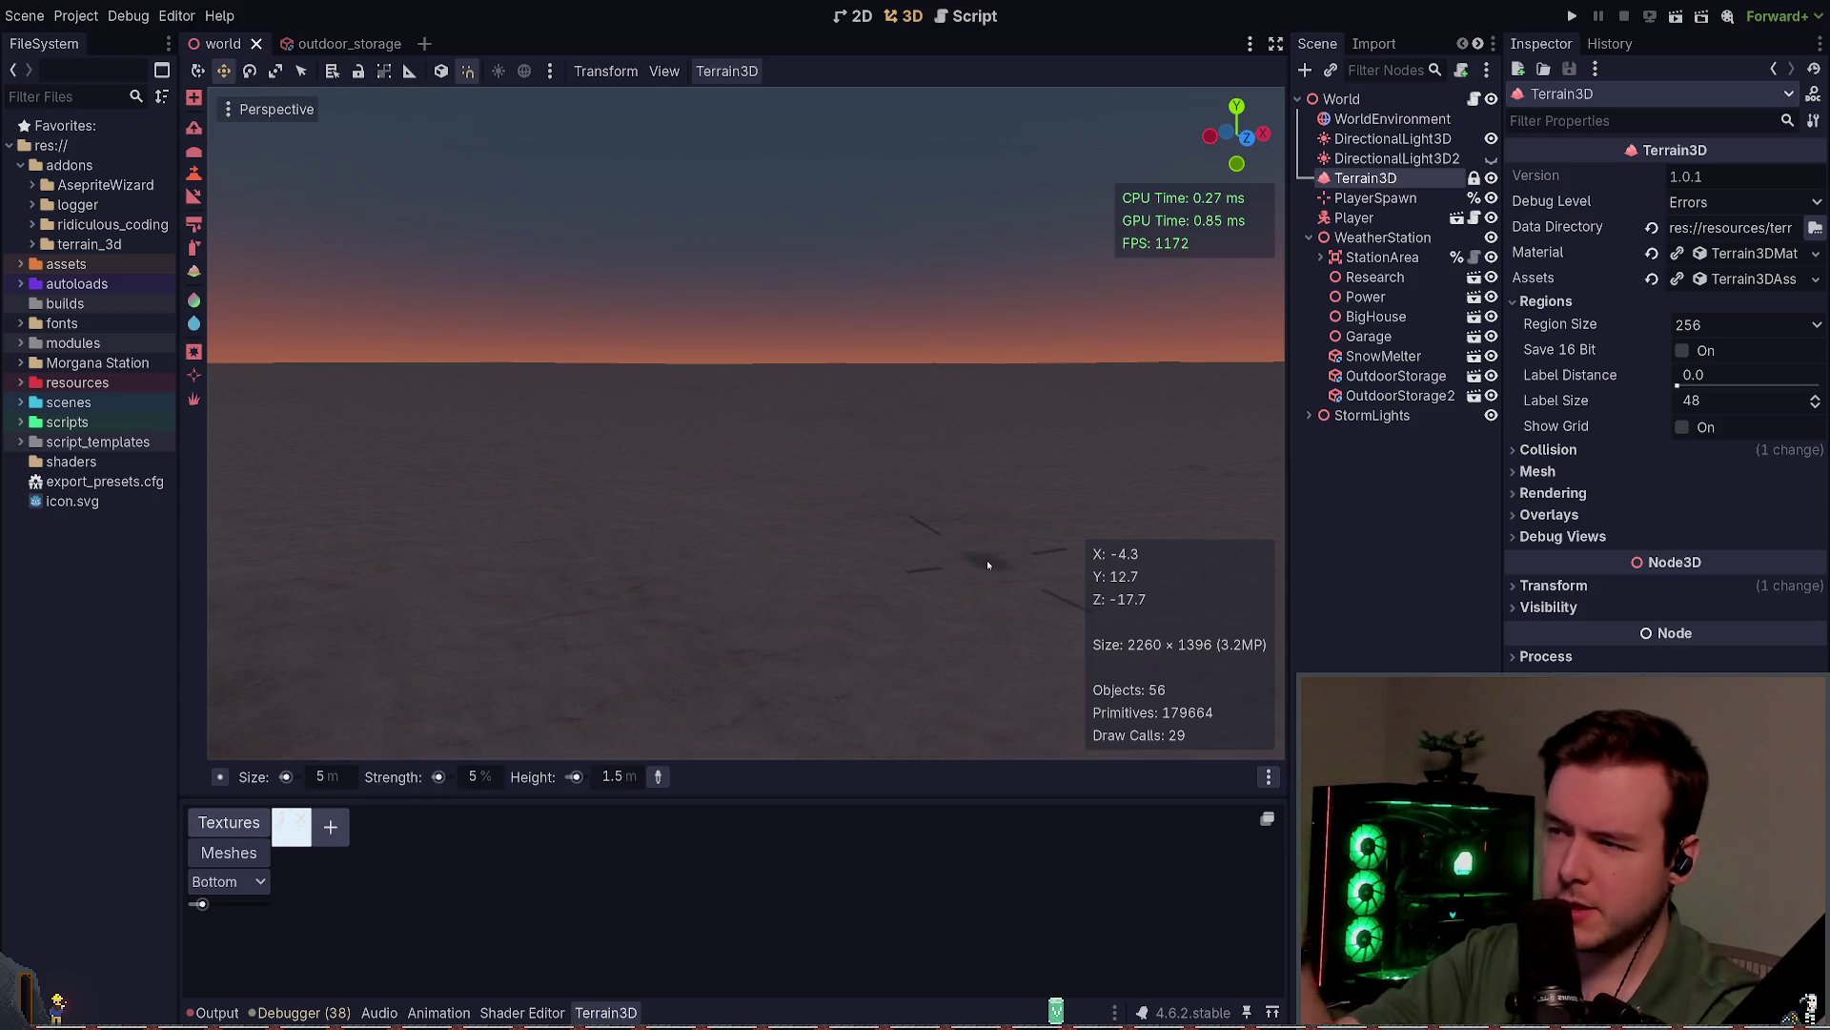
mouse_move(1119, 598)
left_mouse_down()
mouse_move(705, 510)
mouse_move(706, 600)
mouse_move(720, 520)
mouse_move(734, 568)
mouse_move(720, 501)
mouse_move(923, 508)
left_mouse_up()
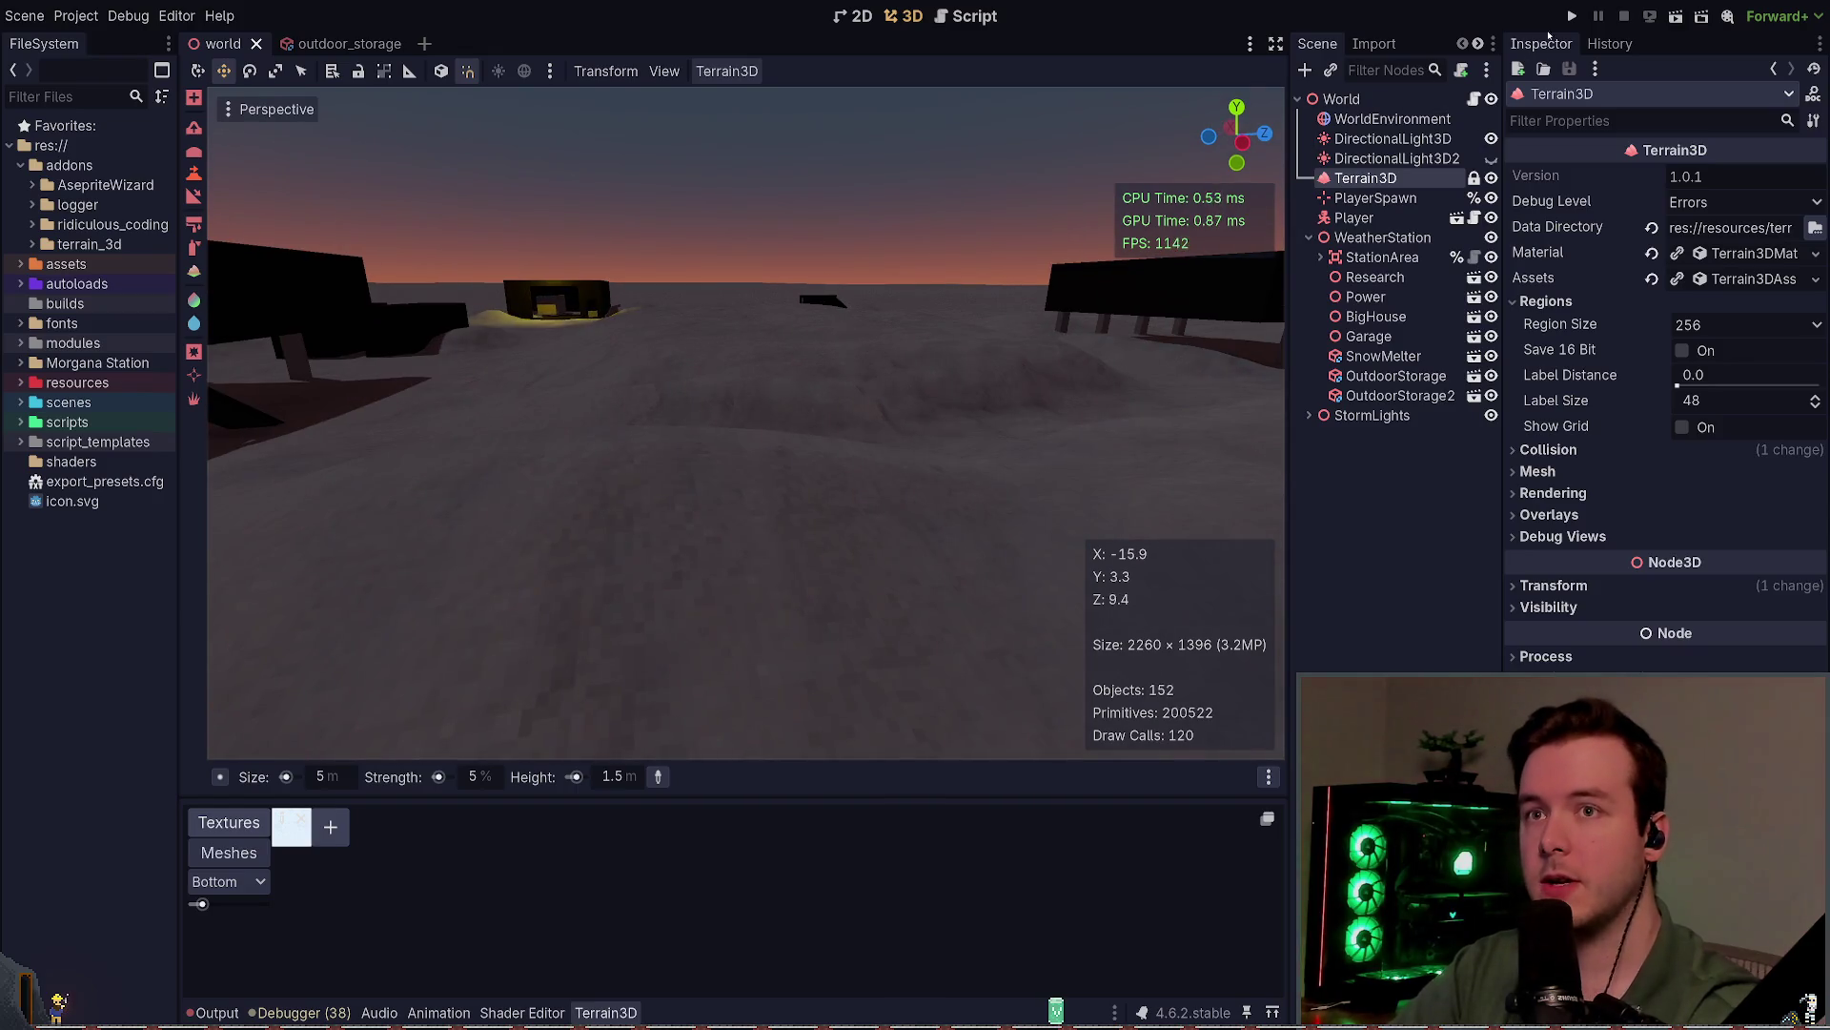
Step: Run the game, walk around and under the raised building, then quit via the pause menu
left_click(1572, 16)
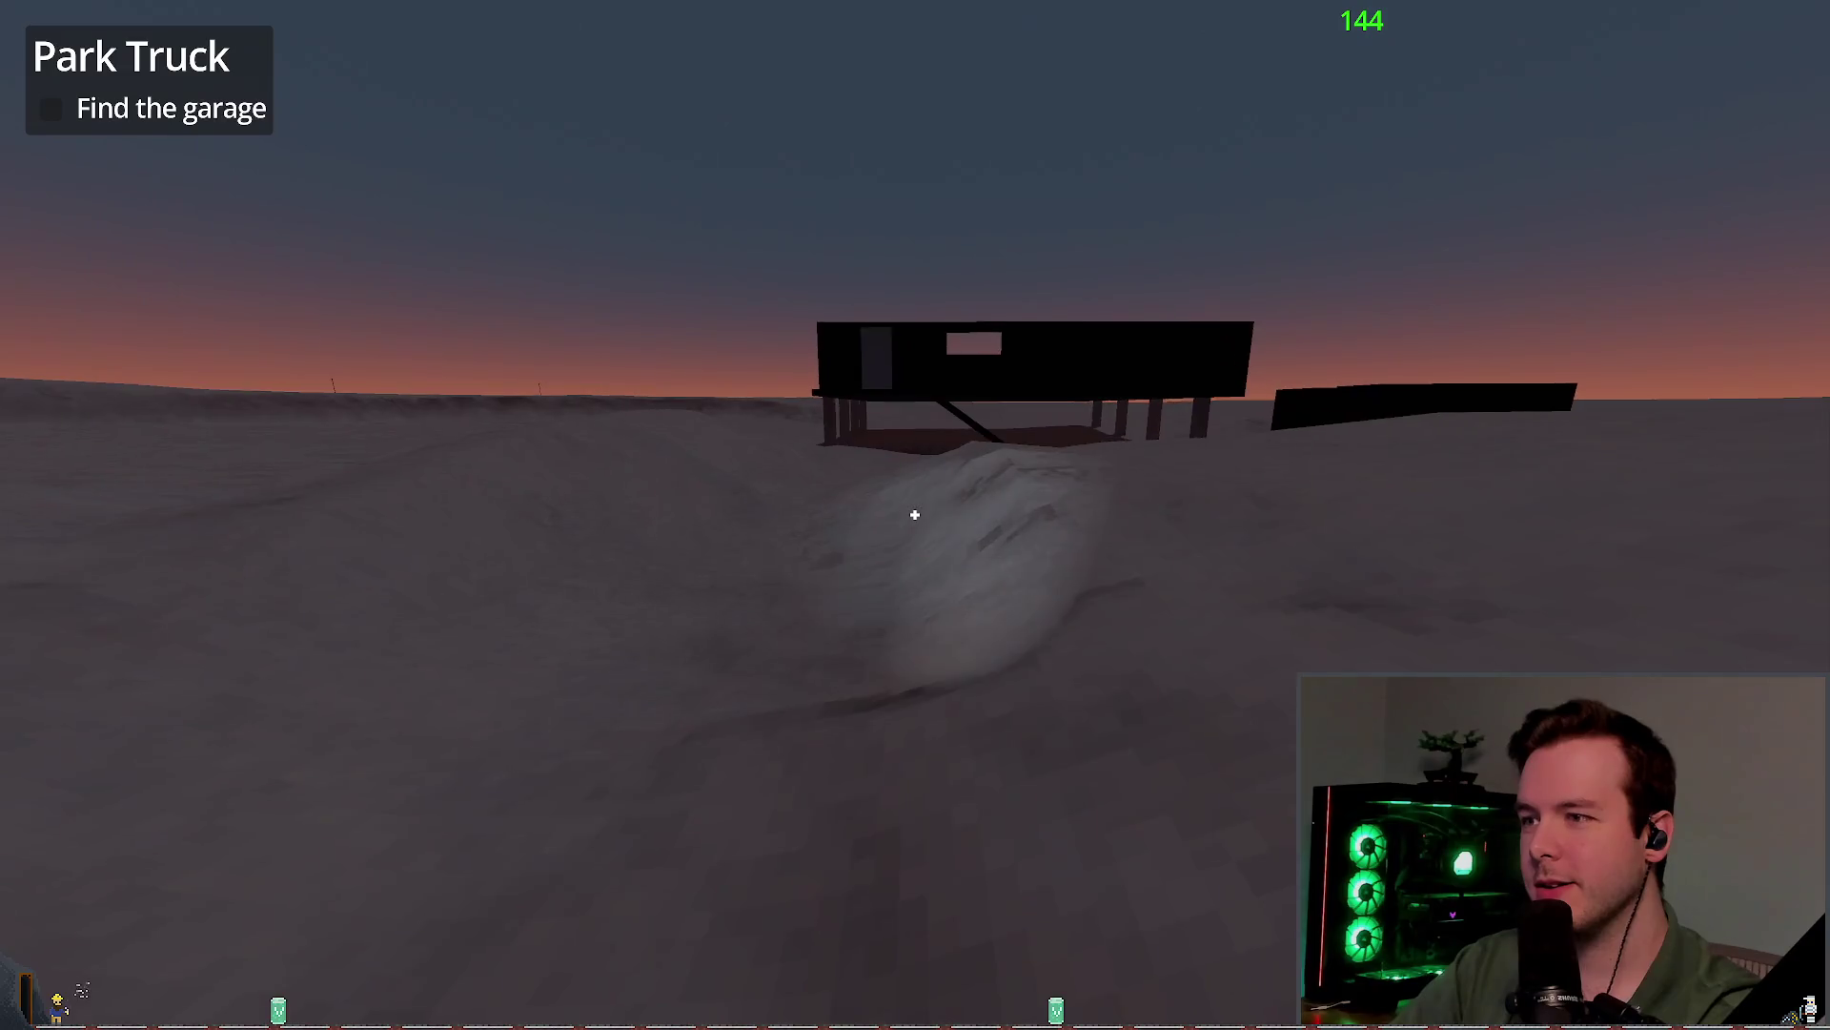
key("w")
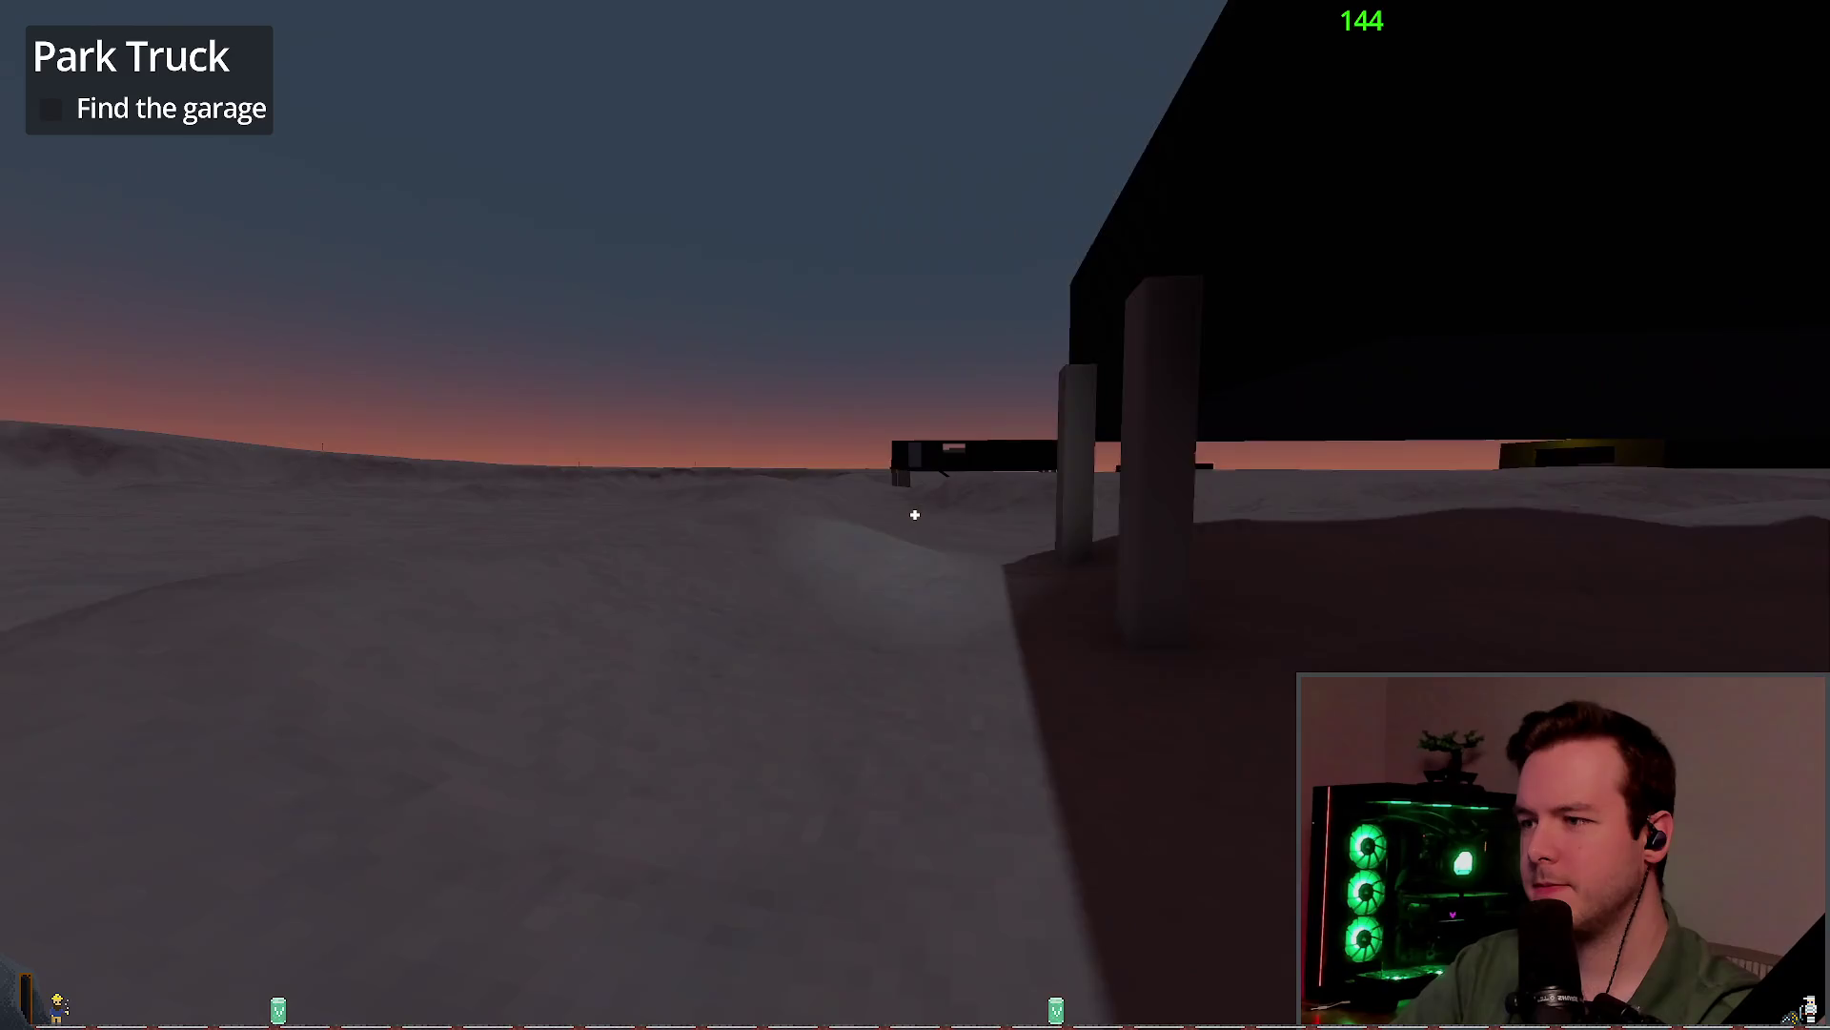
key("d")
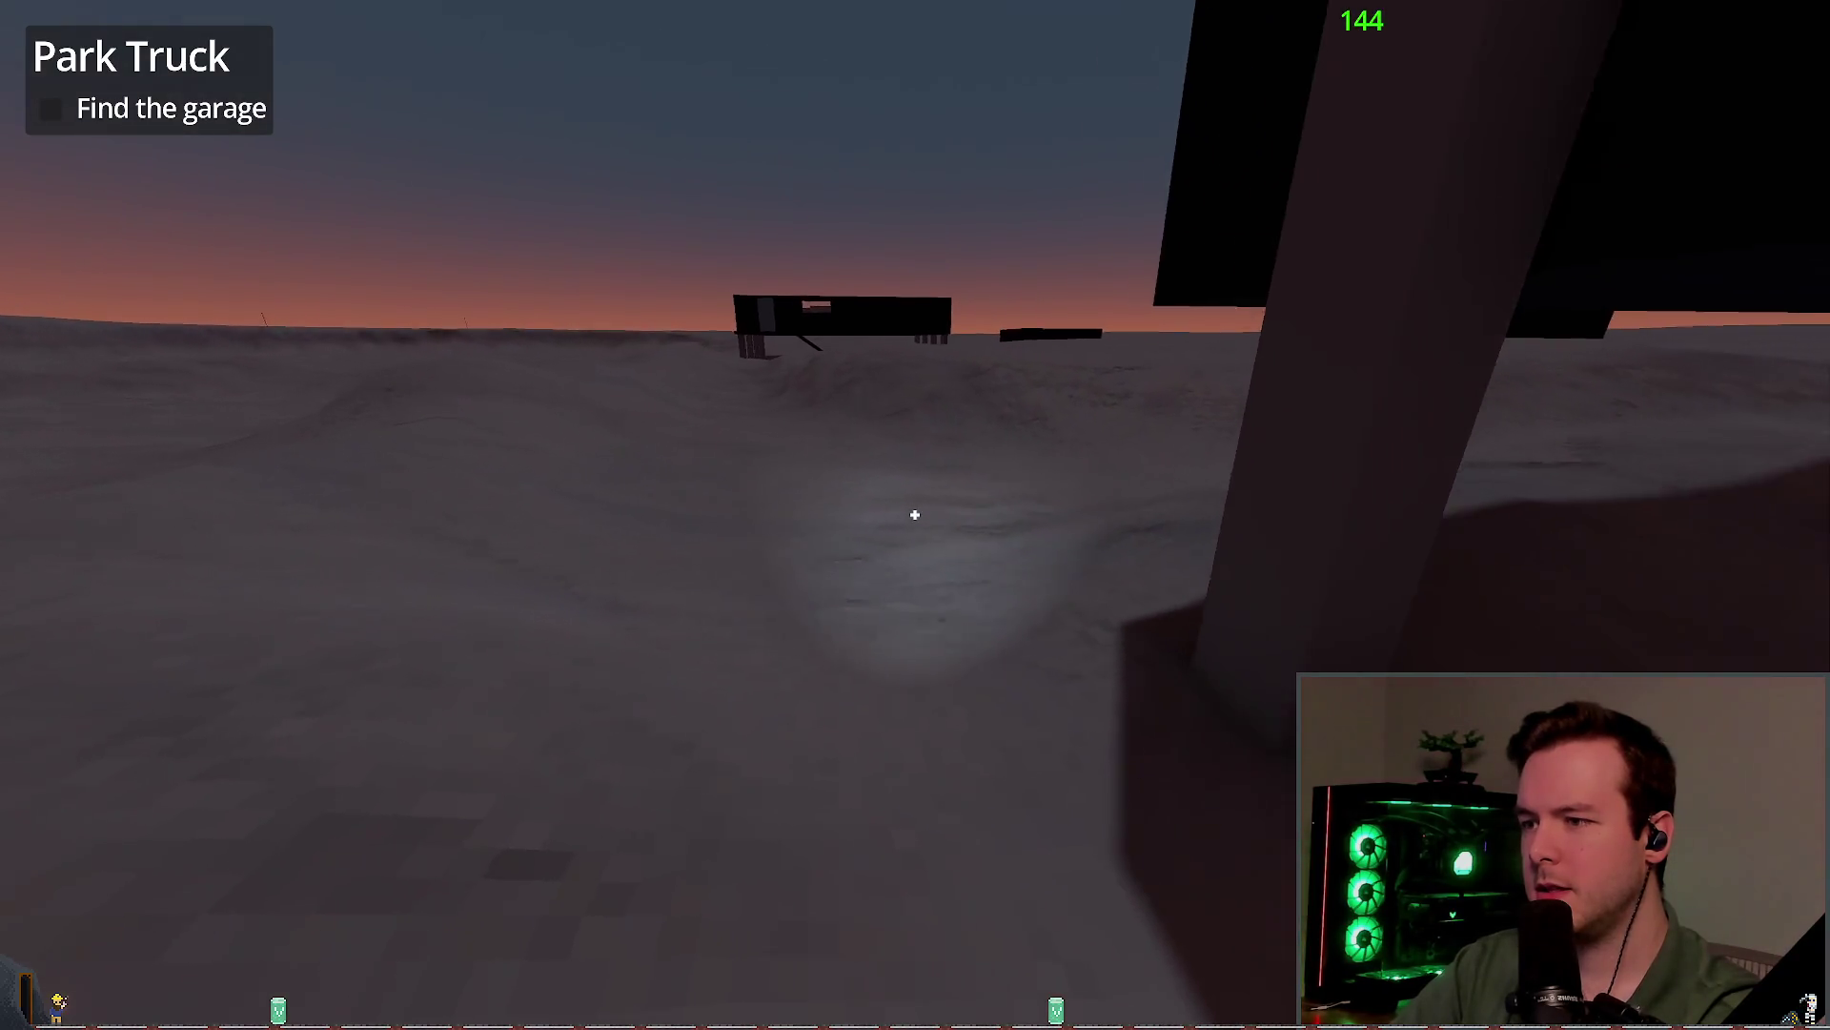
key("s")
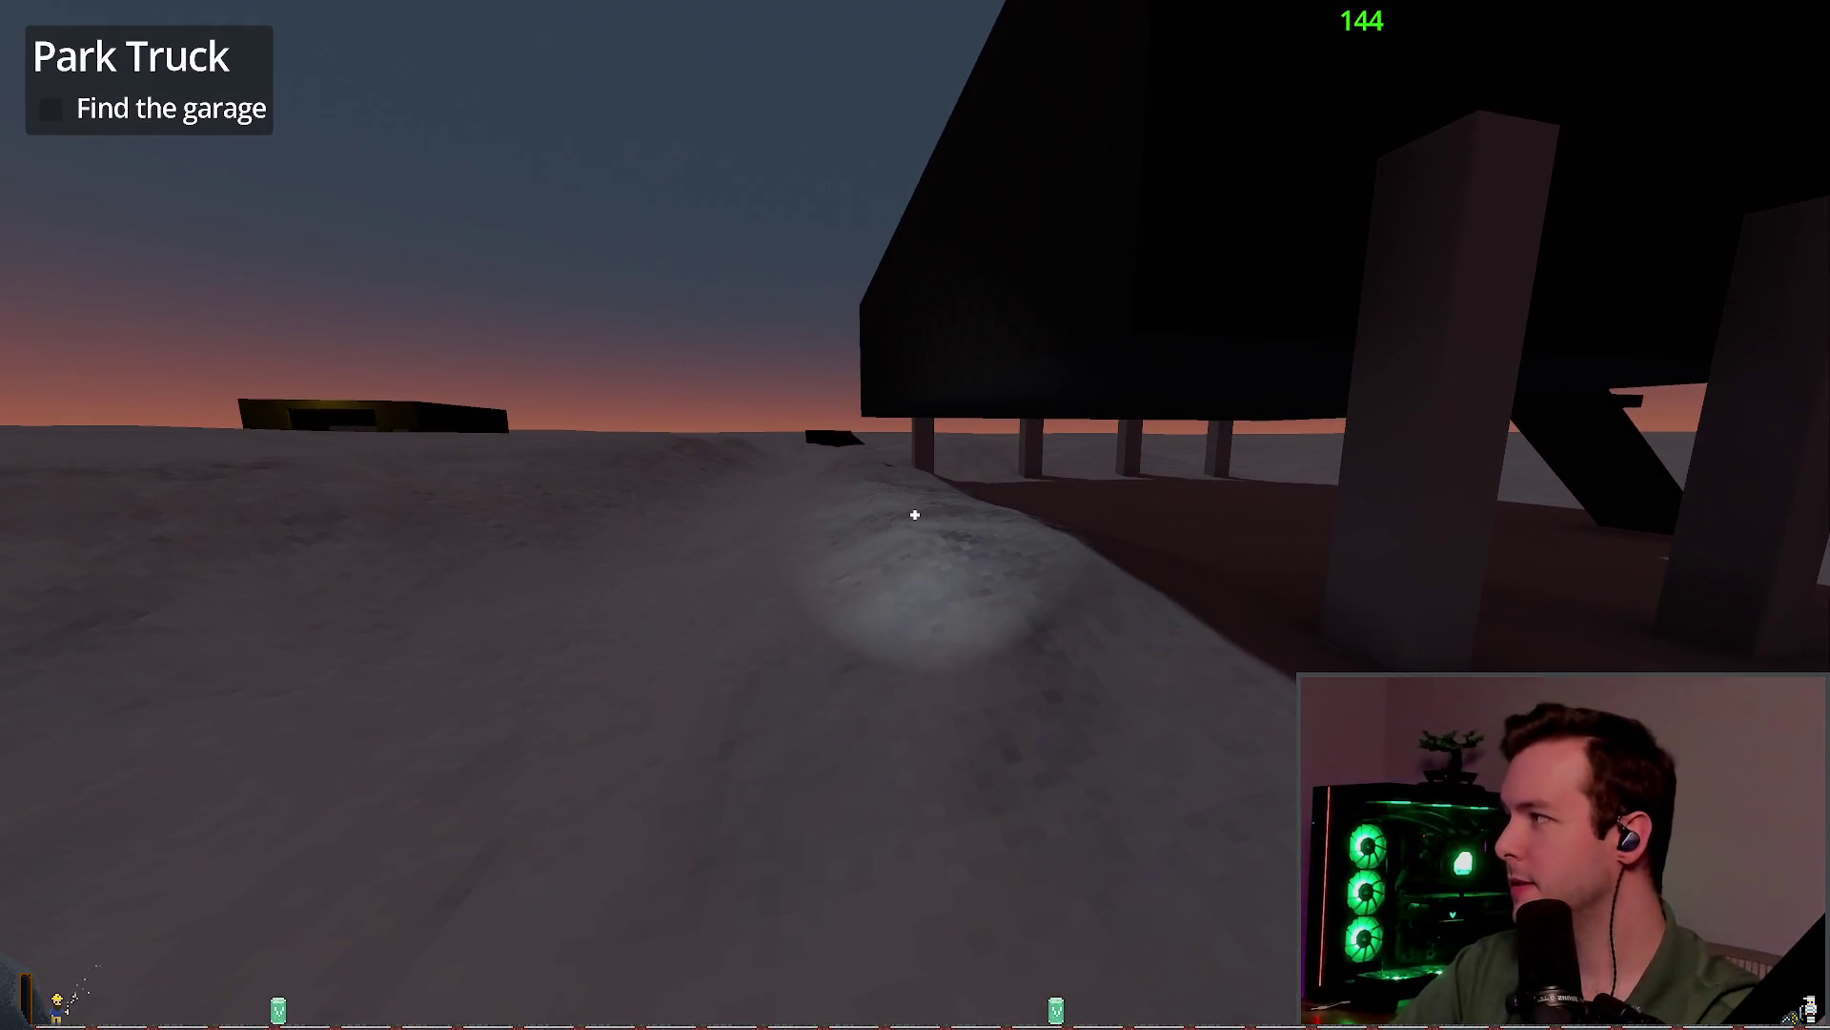
key("w")
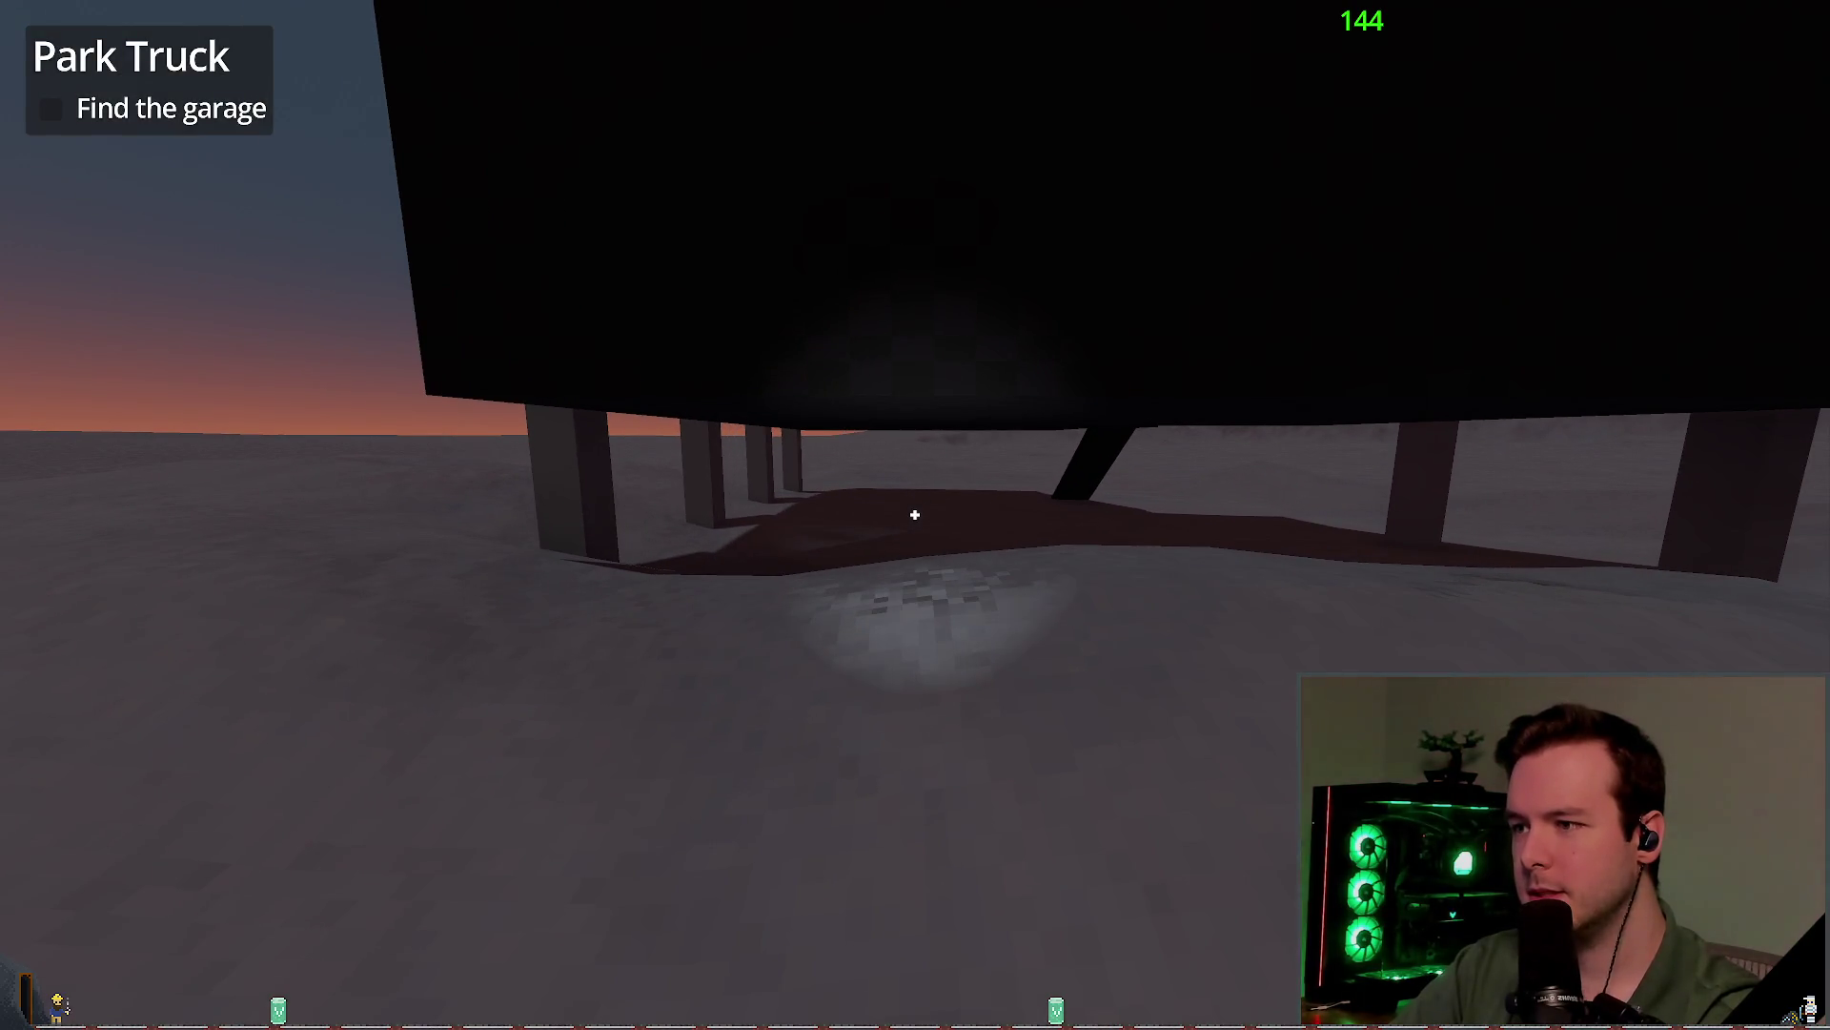
key("w")
key("w")
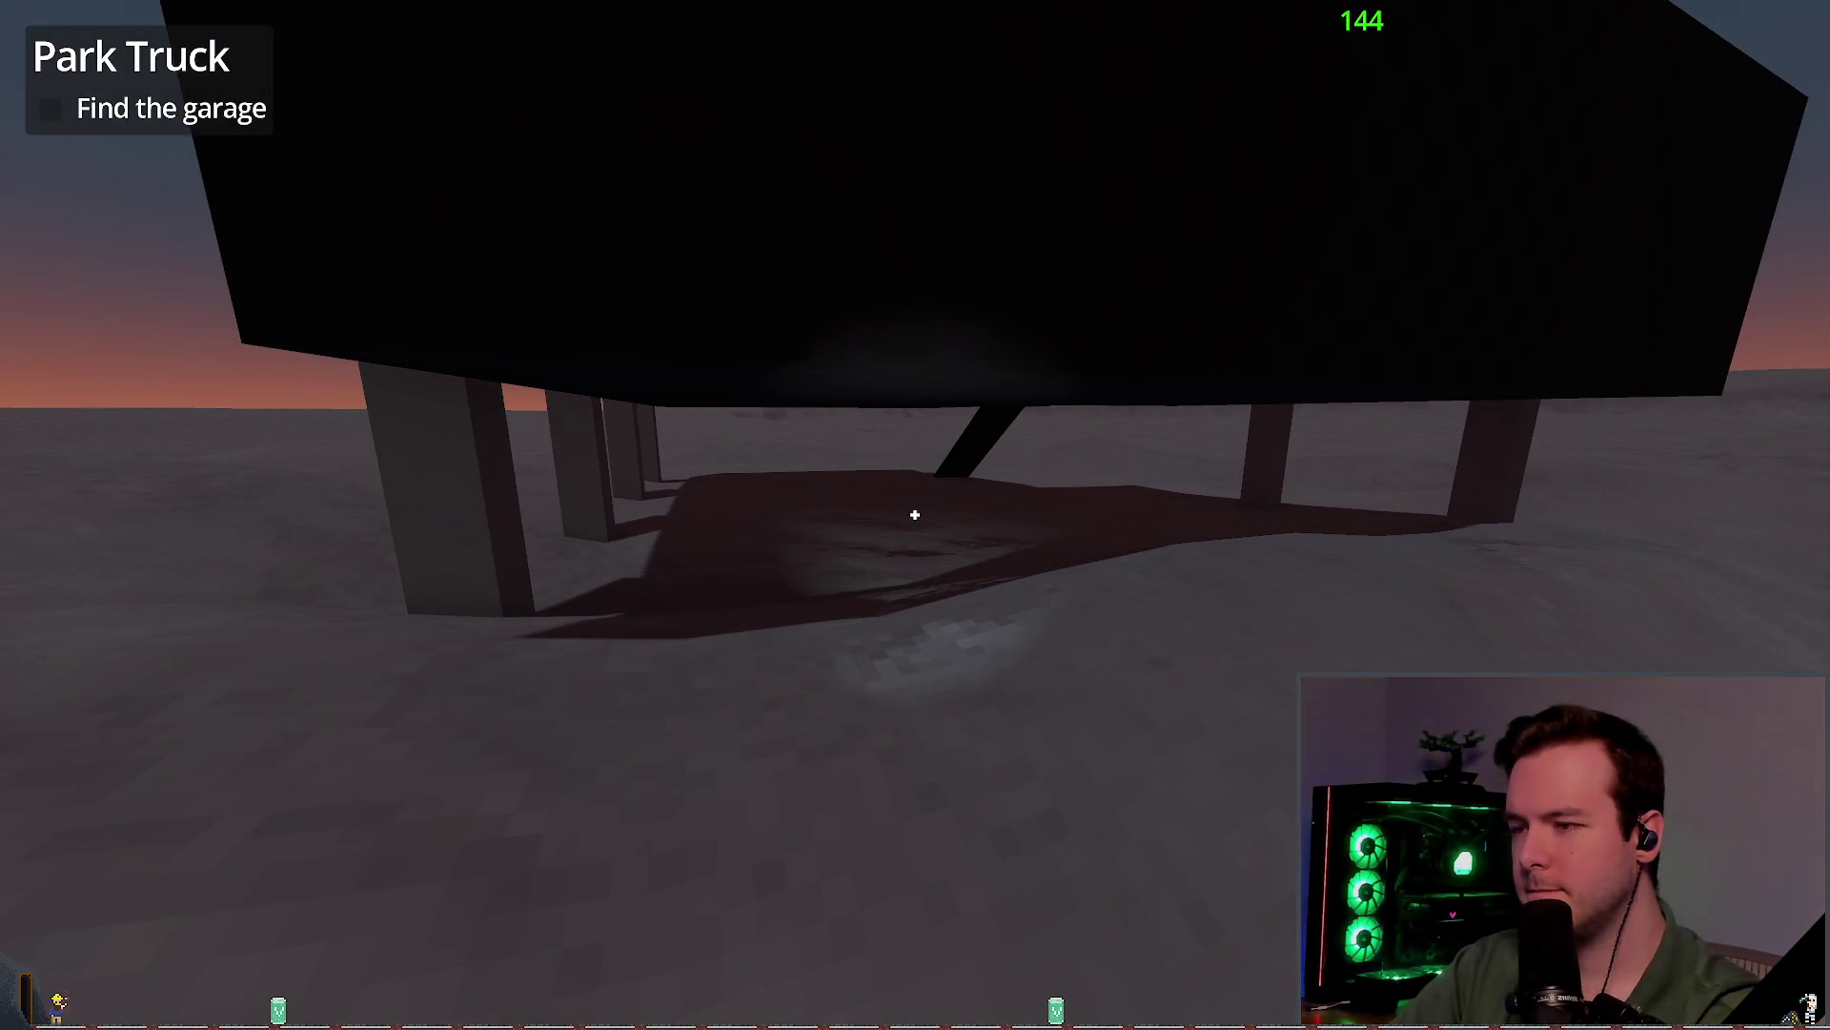
key("Escape")
left_click(63, 656)
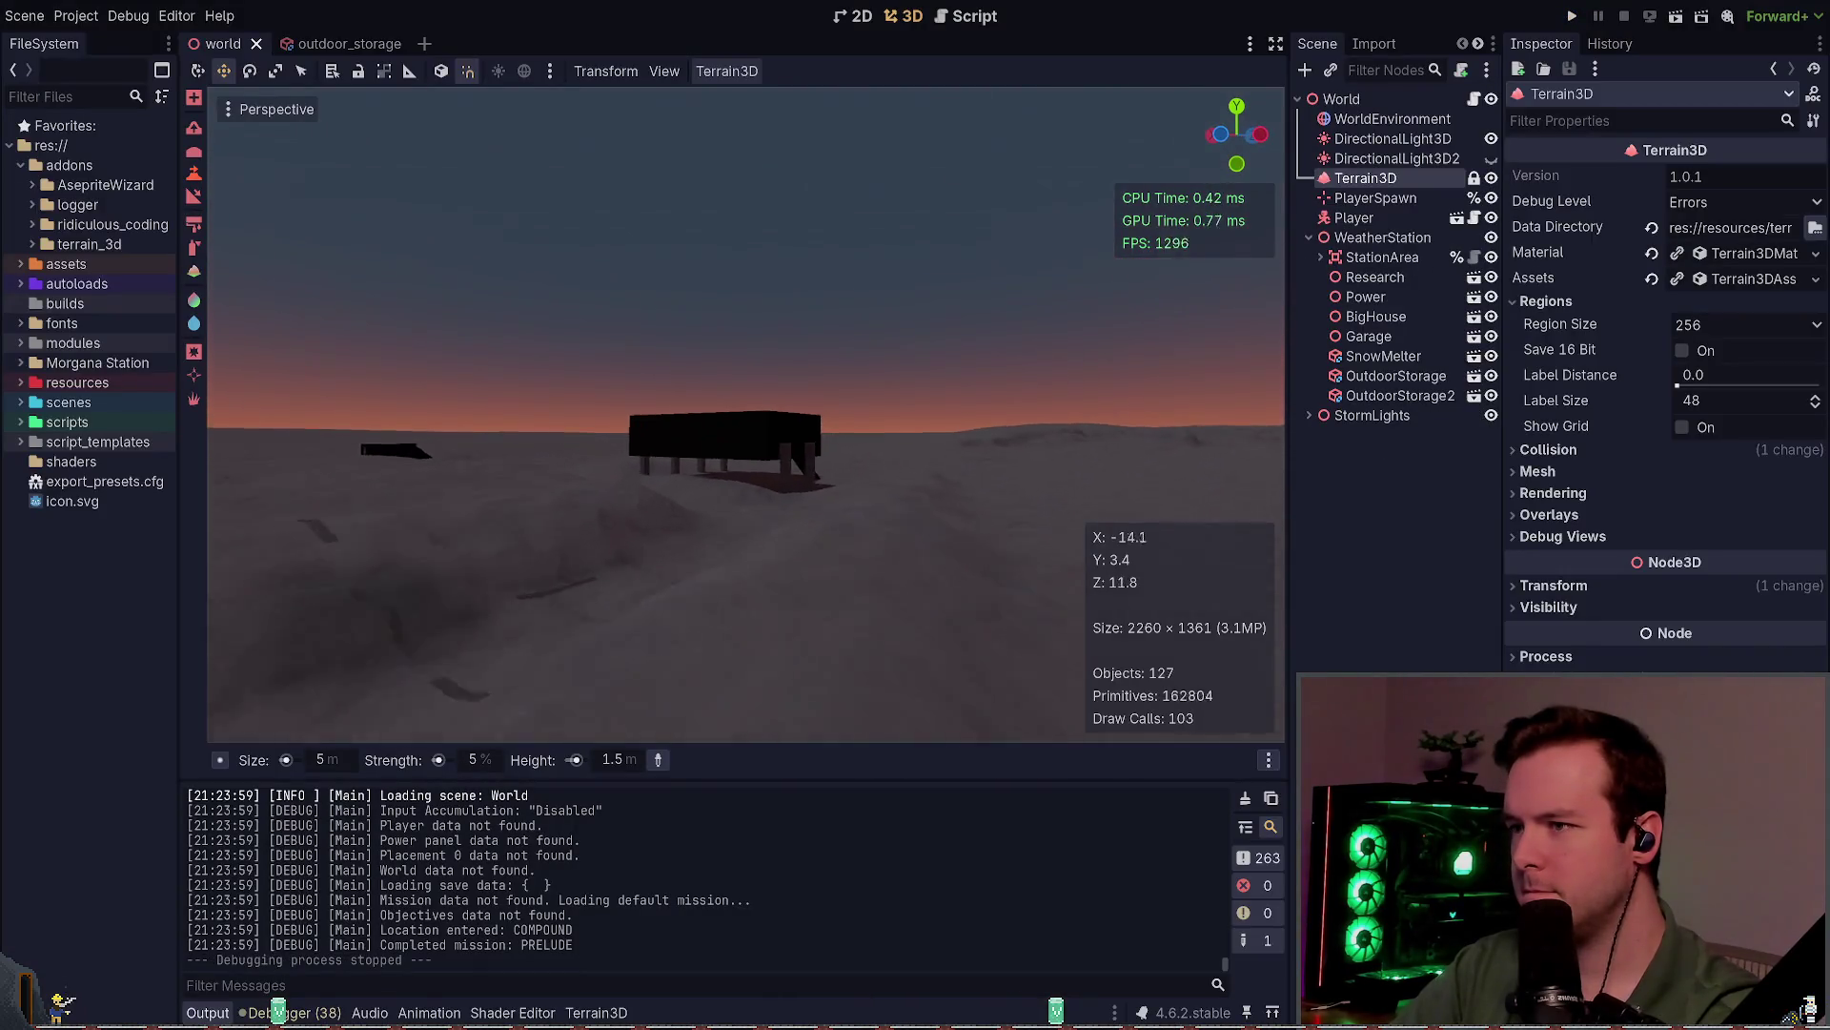
Step: Fly the view beneath the raised building and back to the fence posts
key("w")
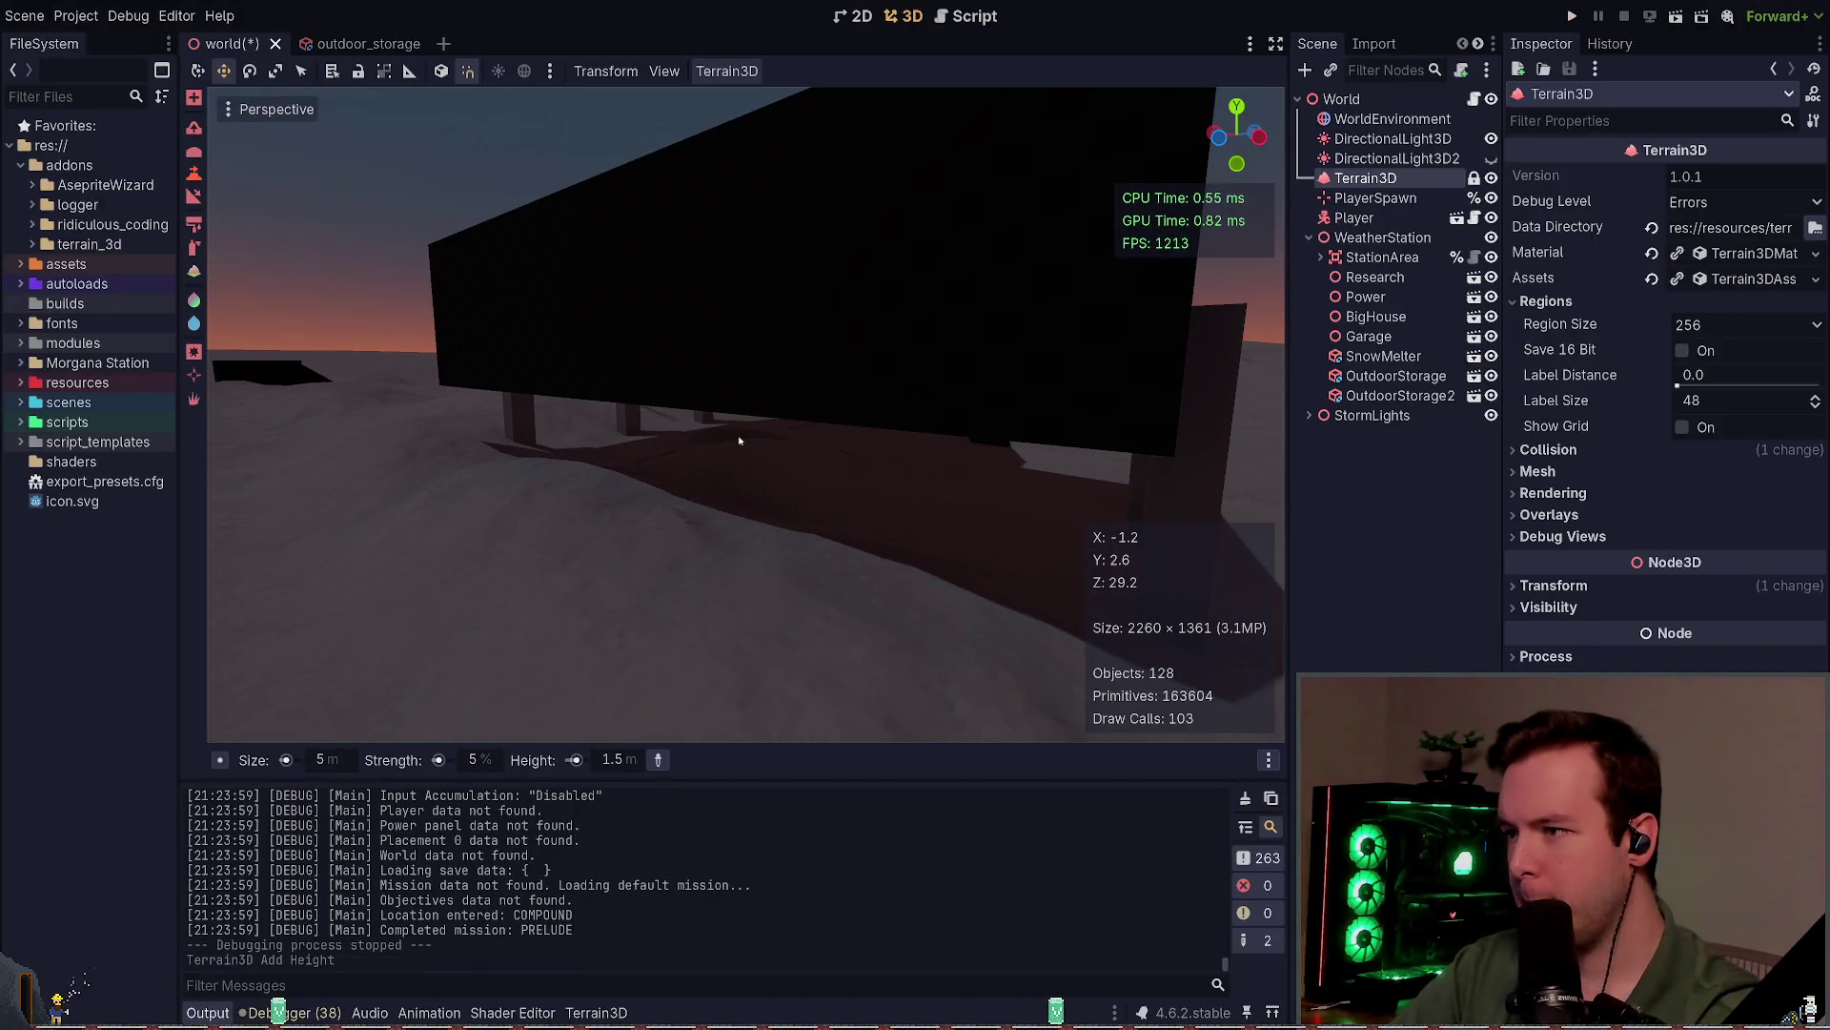
key("w")
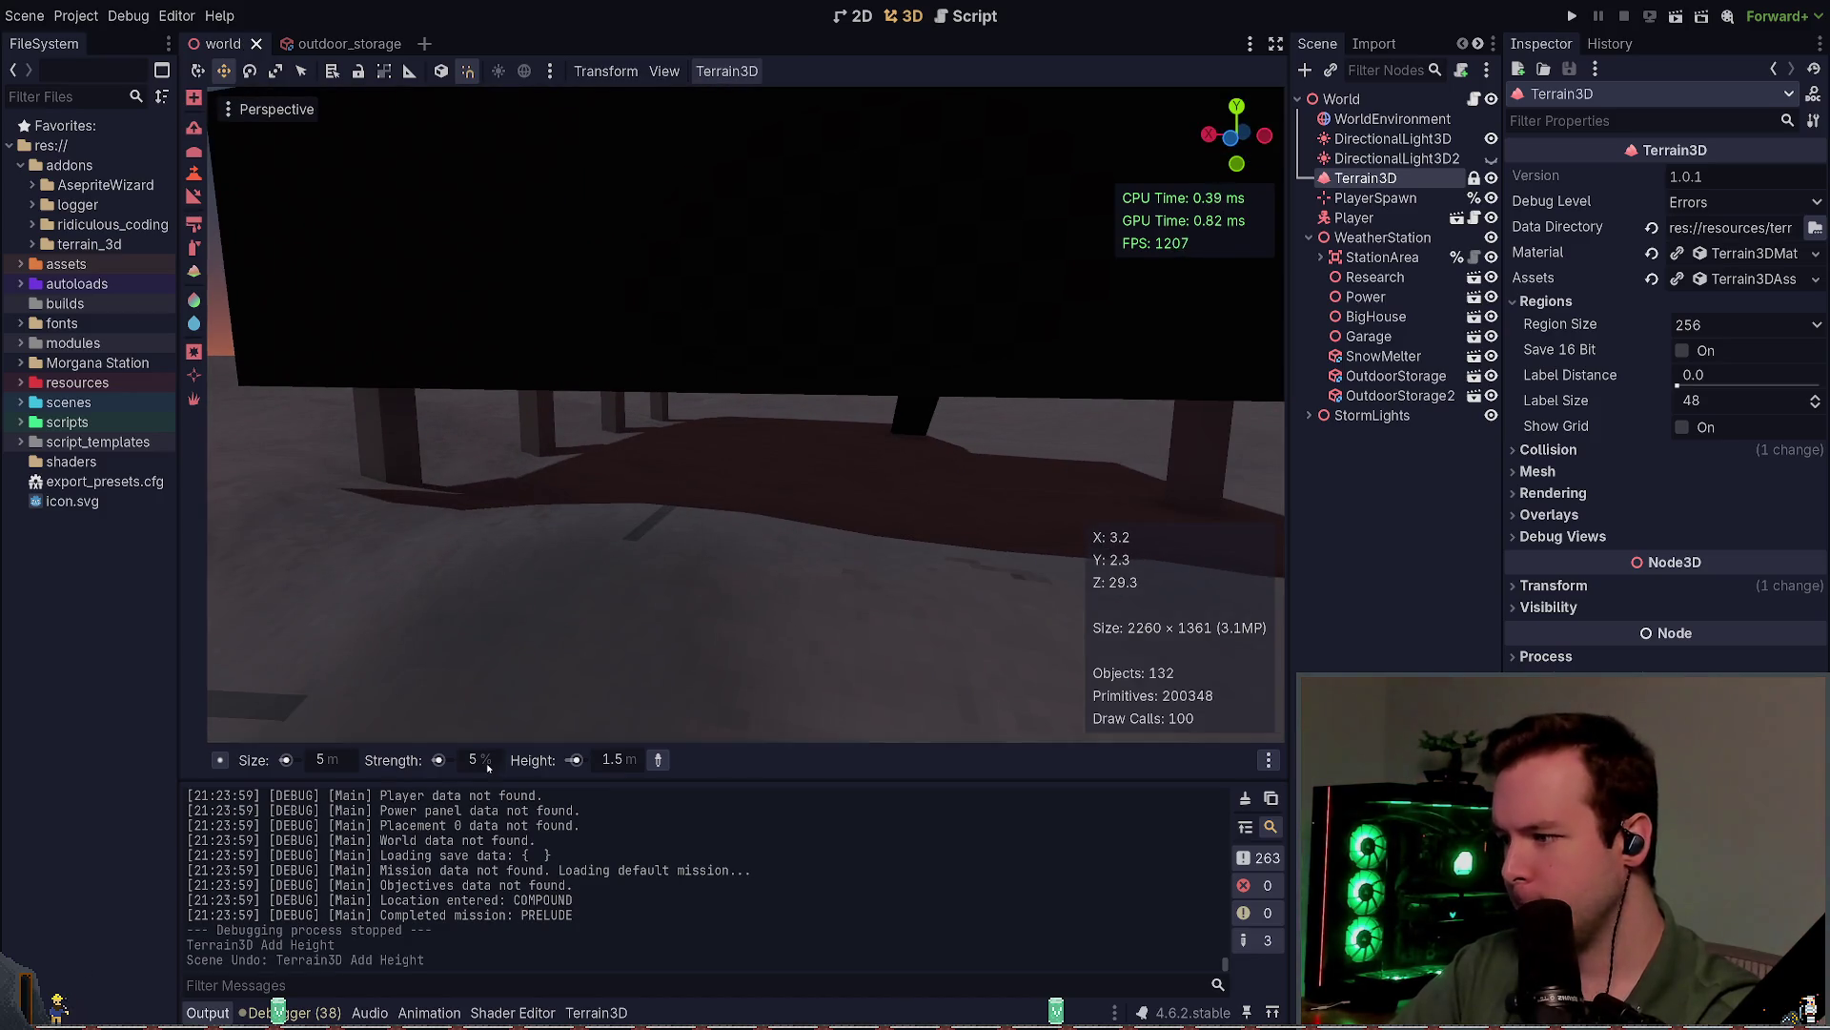
scroll(685, 529, "down", 4)
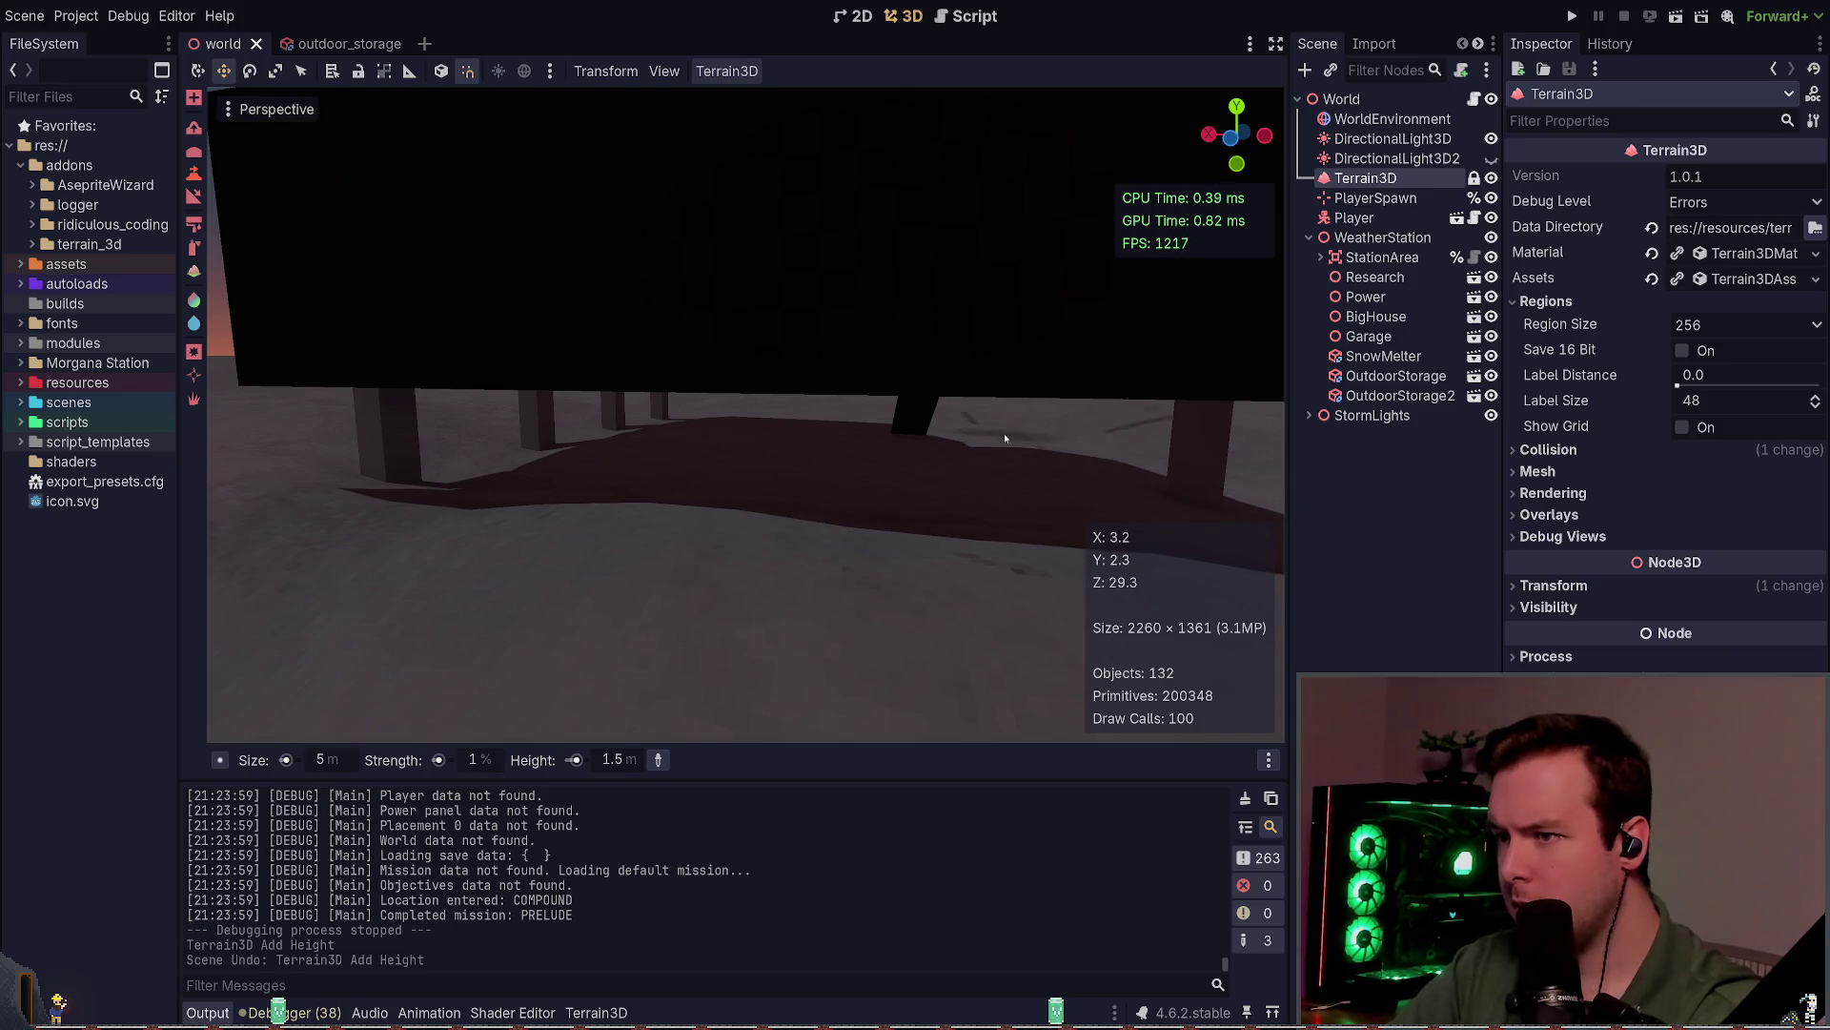
key("s")
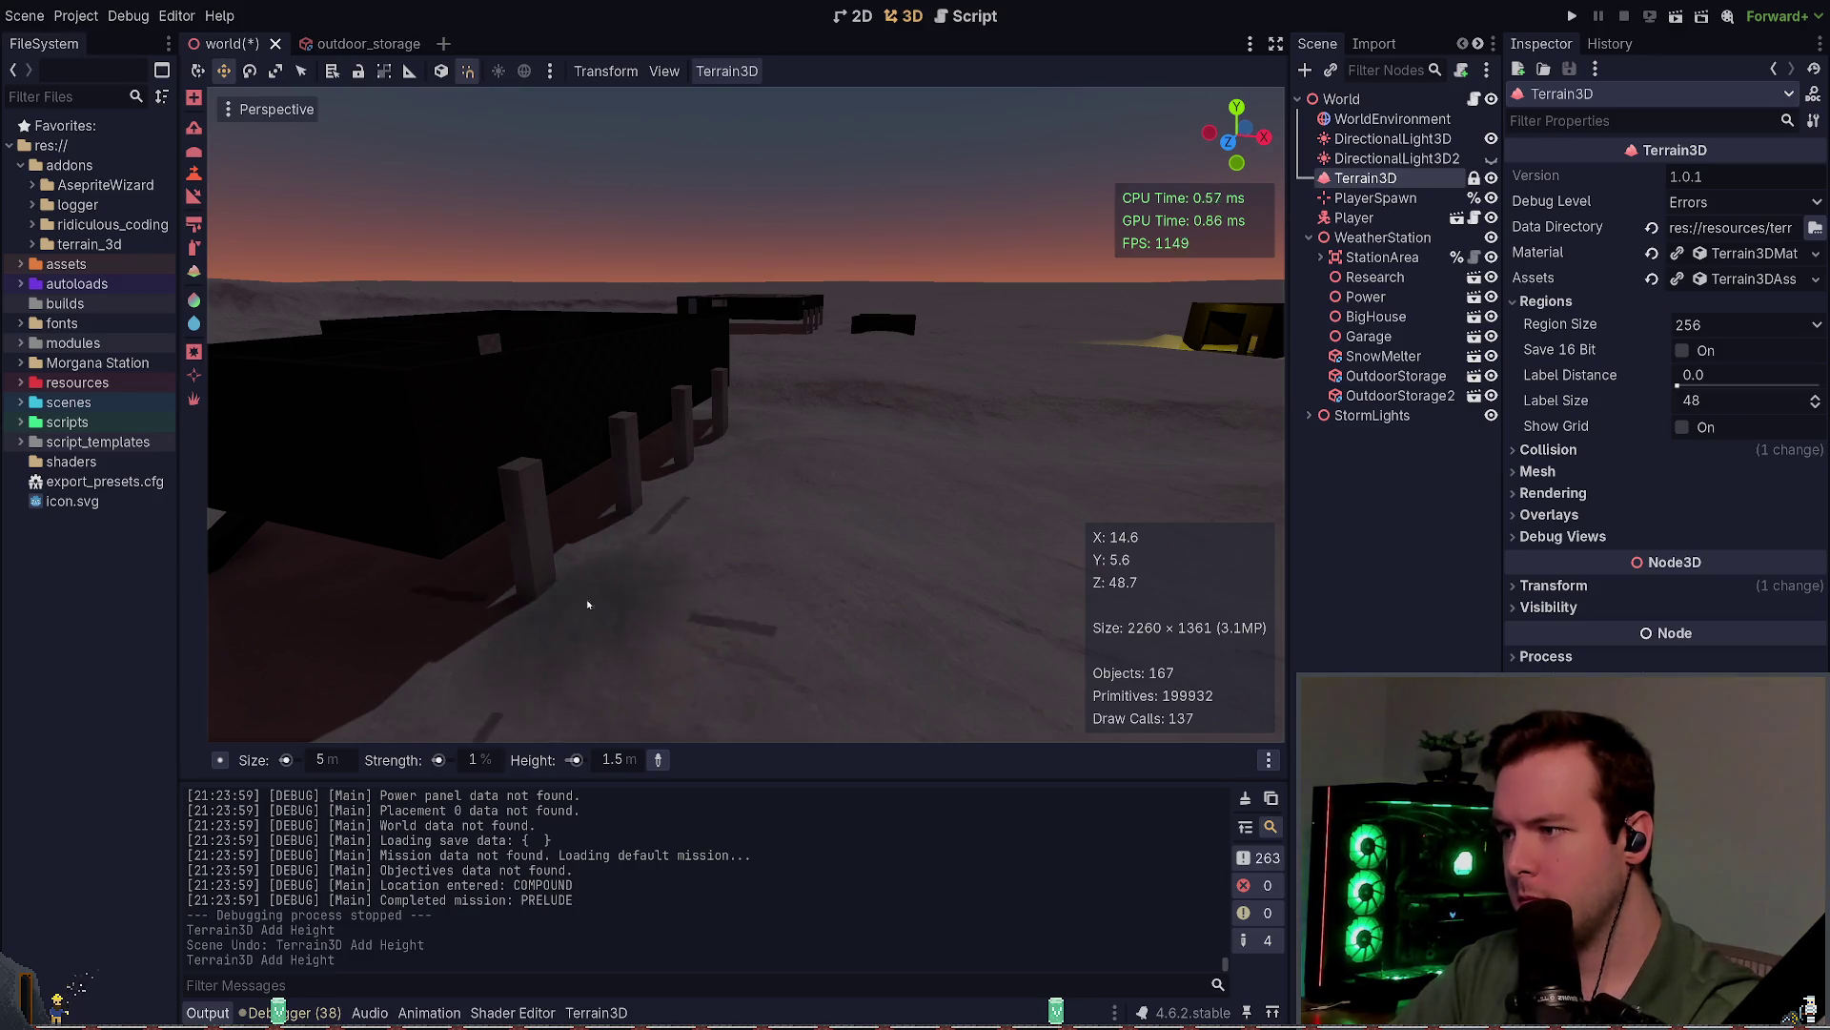
key("d")
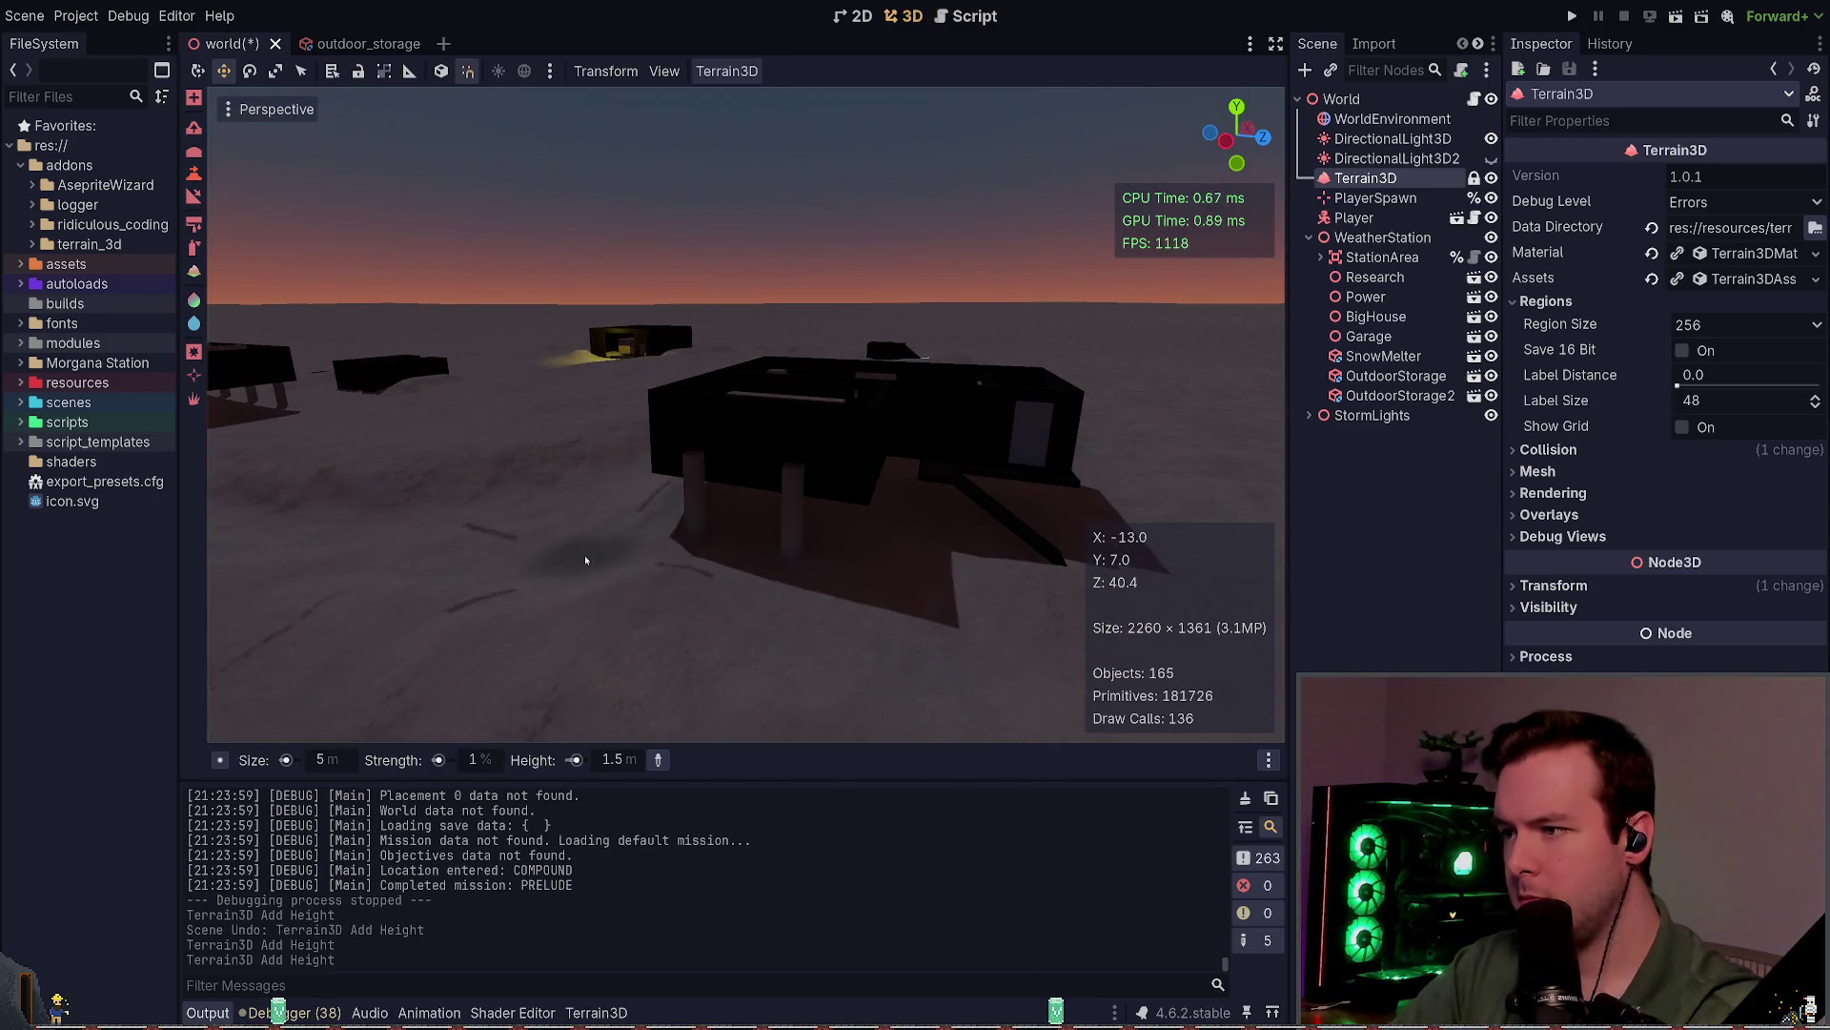
Step: Raise the snow next to the building at 1% strength and save the scene
left_click(623, 530)
key("w")
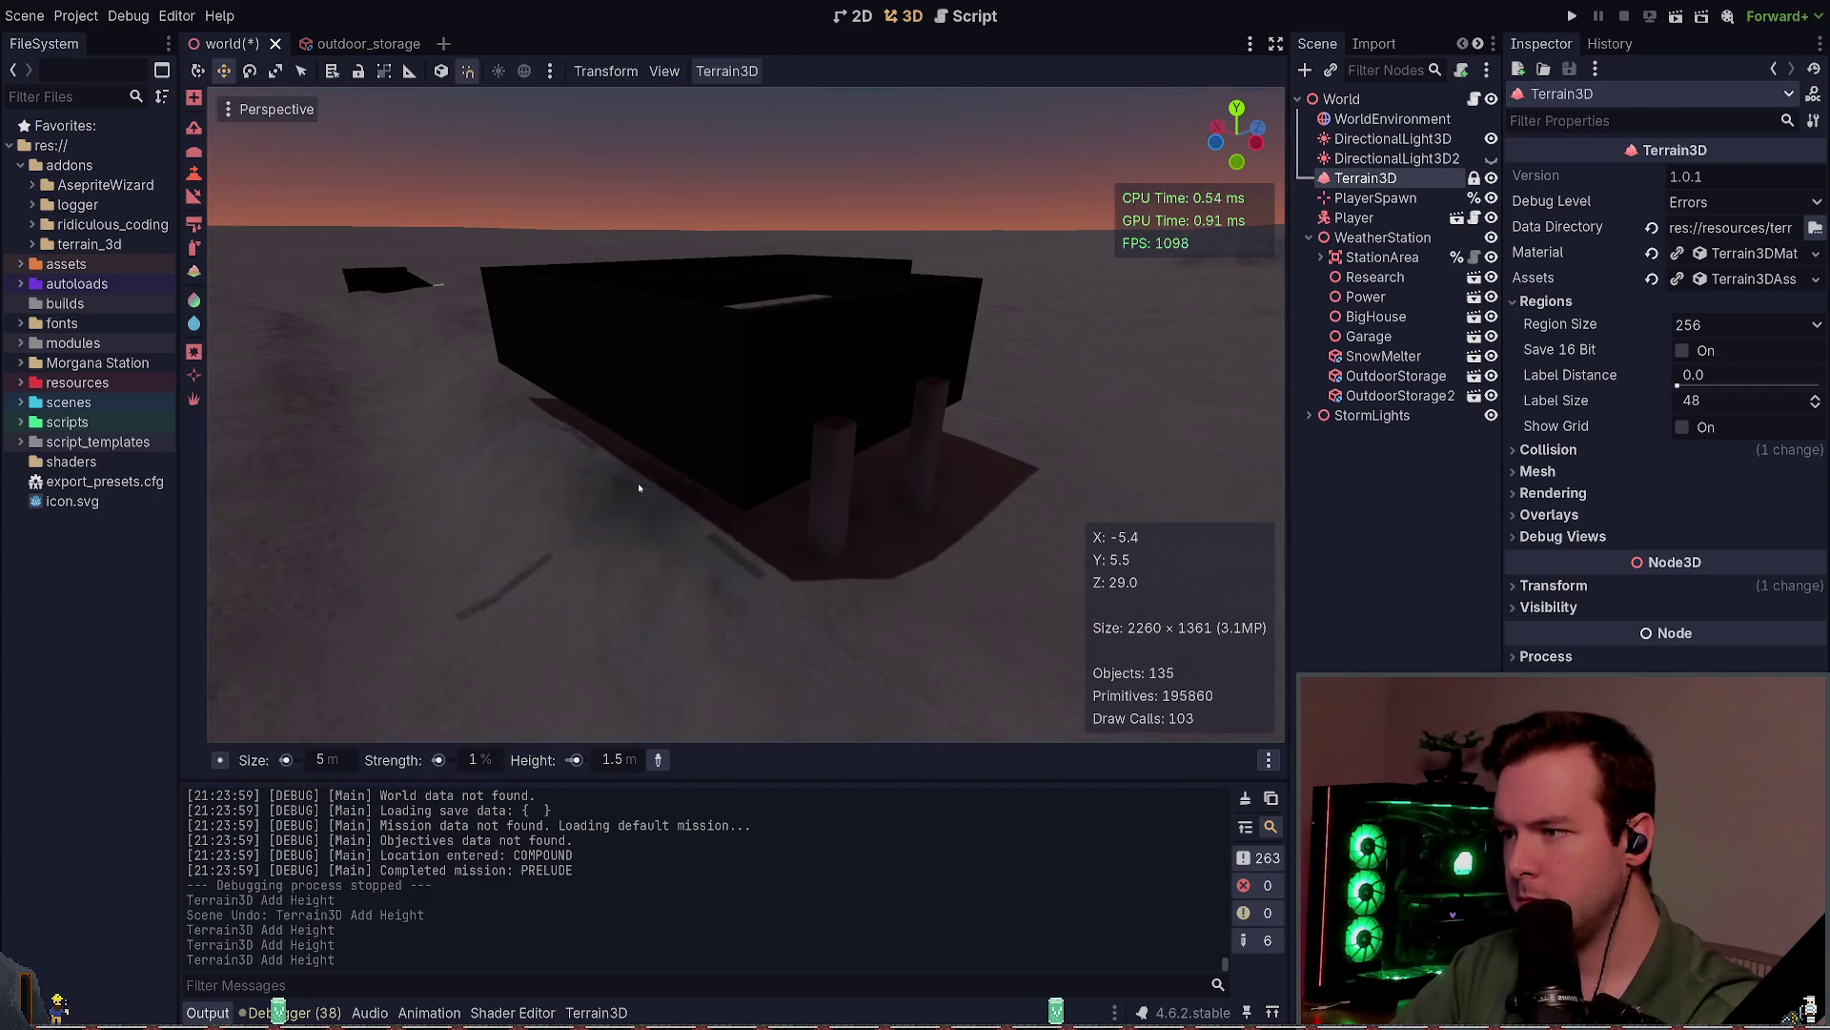
key("ctrl+s")
key("s")
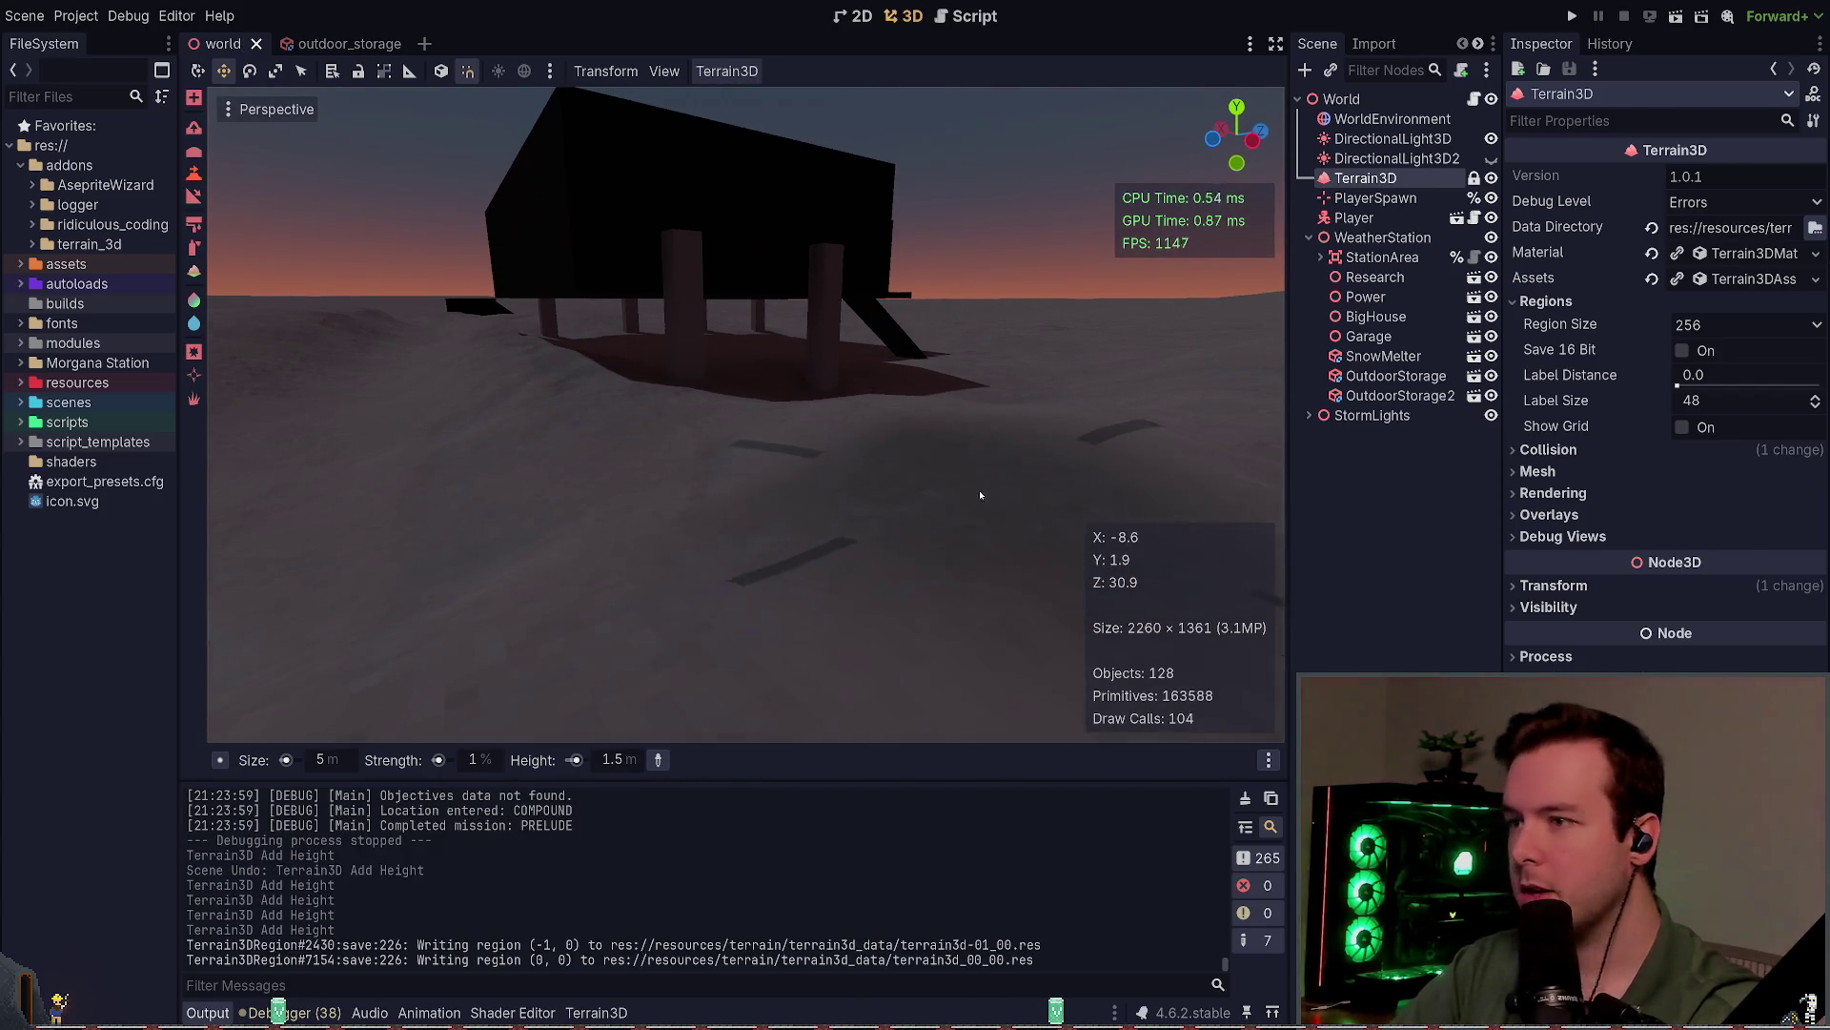
key("d")
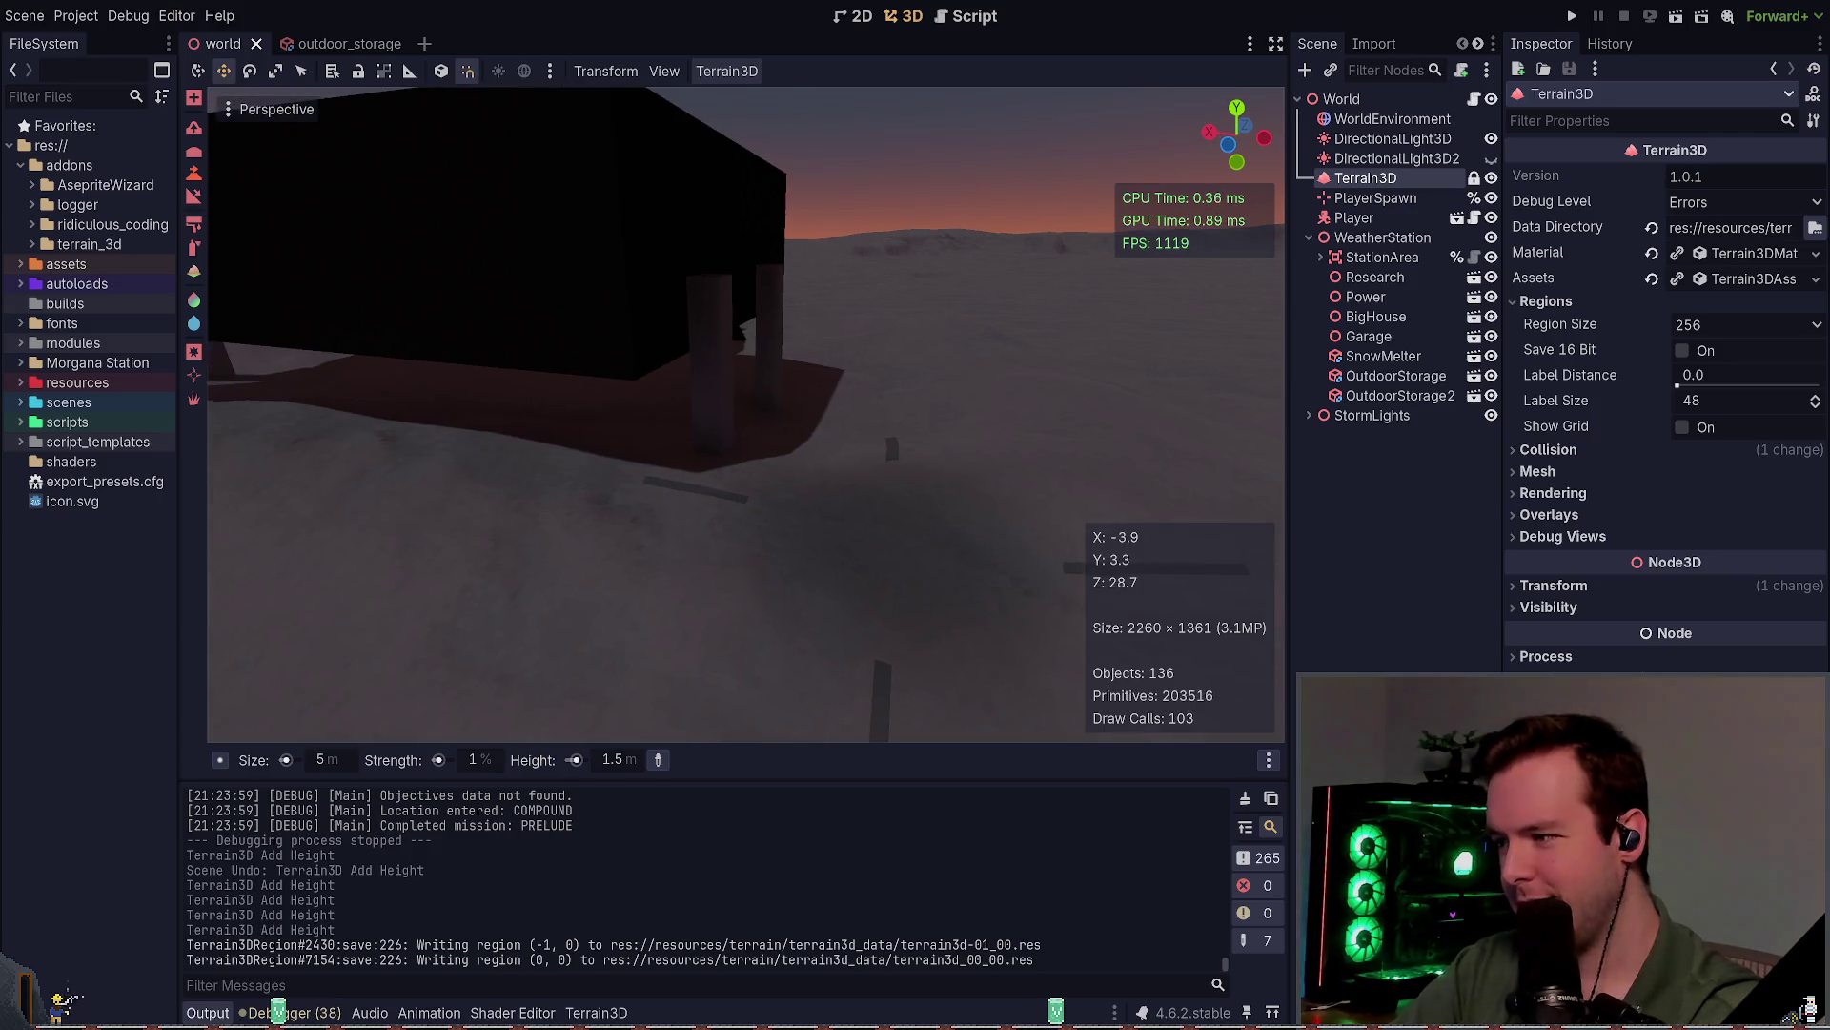
key("w")
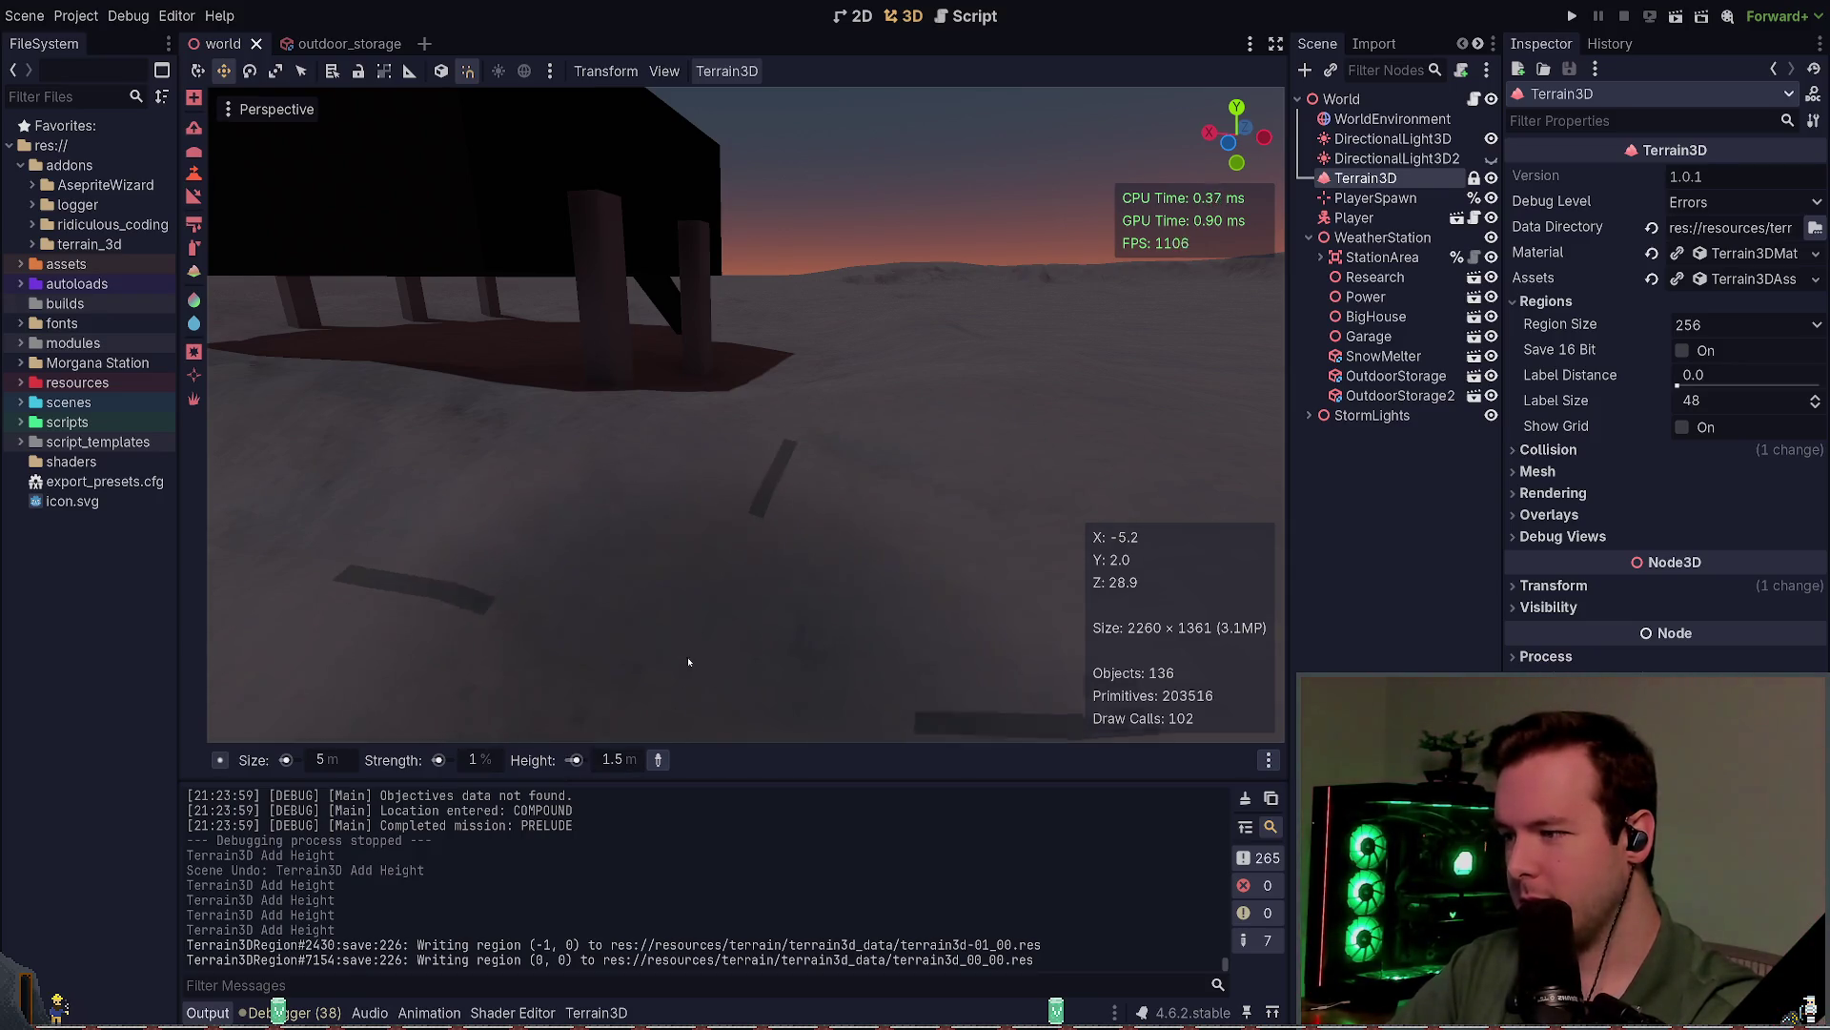
mouse_move(688, 660)
left_mouse_down()
mouse_move(592, 328)
mouse_move(786, 300)
left_mouse_up()
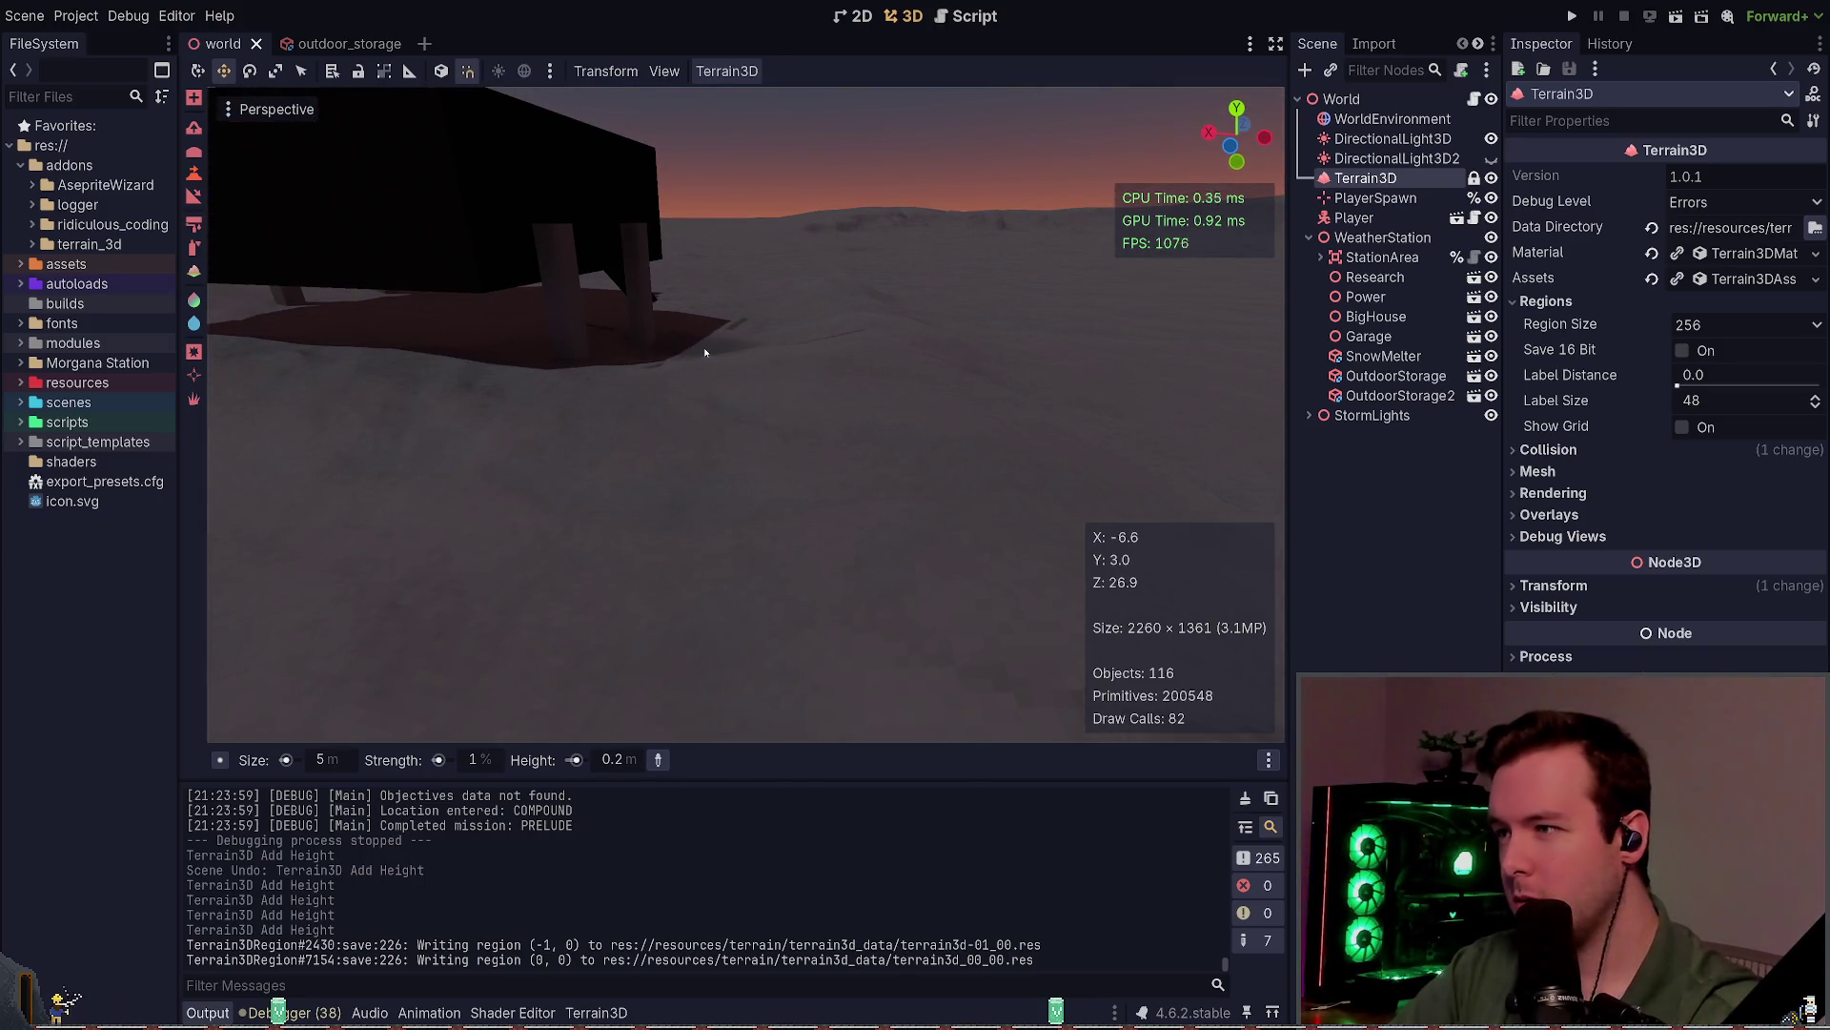
Step: Adjust the brush size, raise a small snow patch beside the building, and save
left_click(327, 758)
type("2")
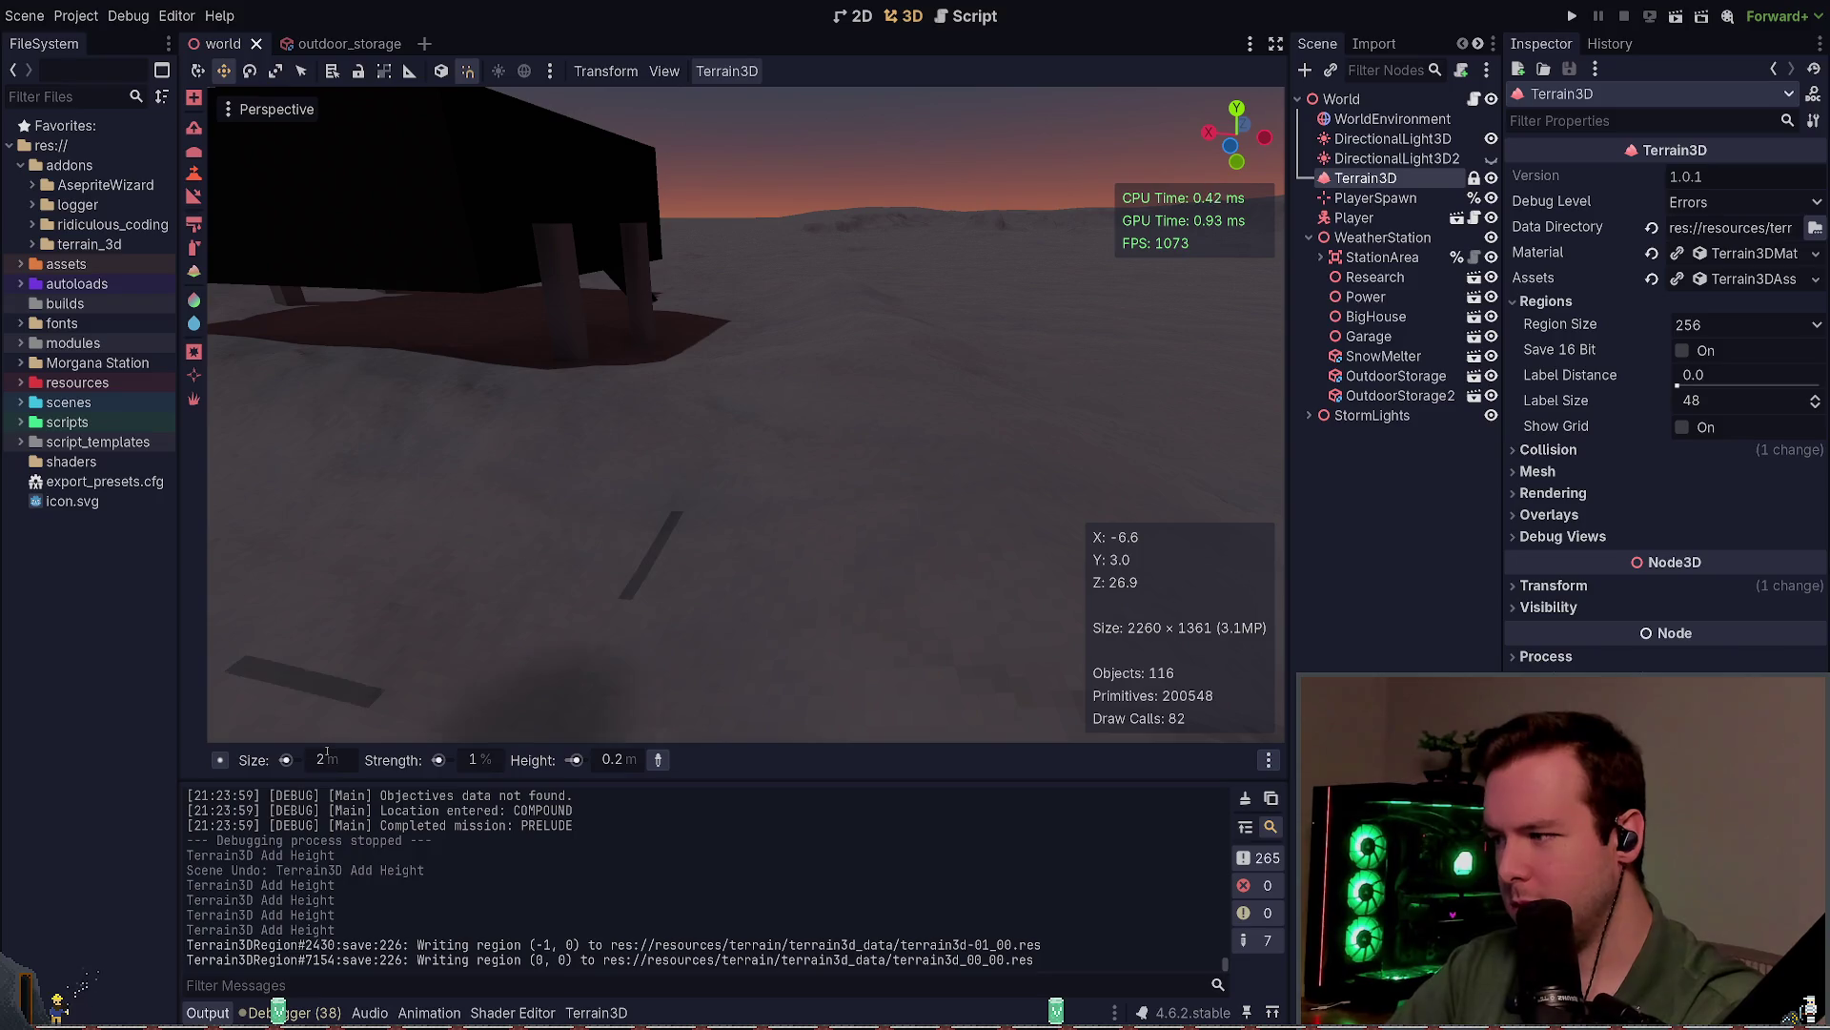
left_click_drag(496, 419, 572, 382)
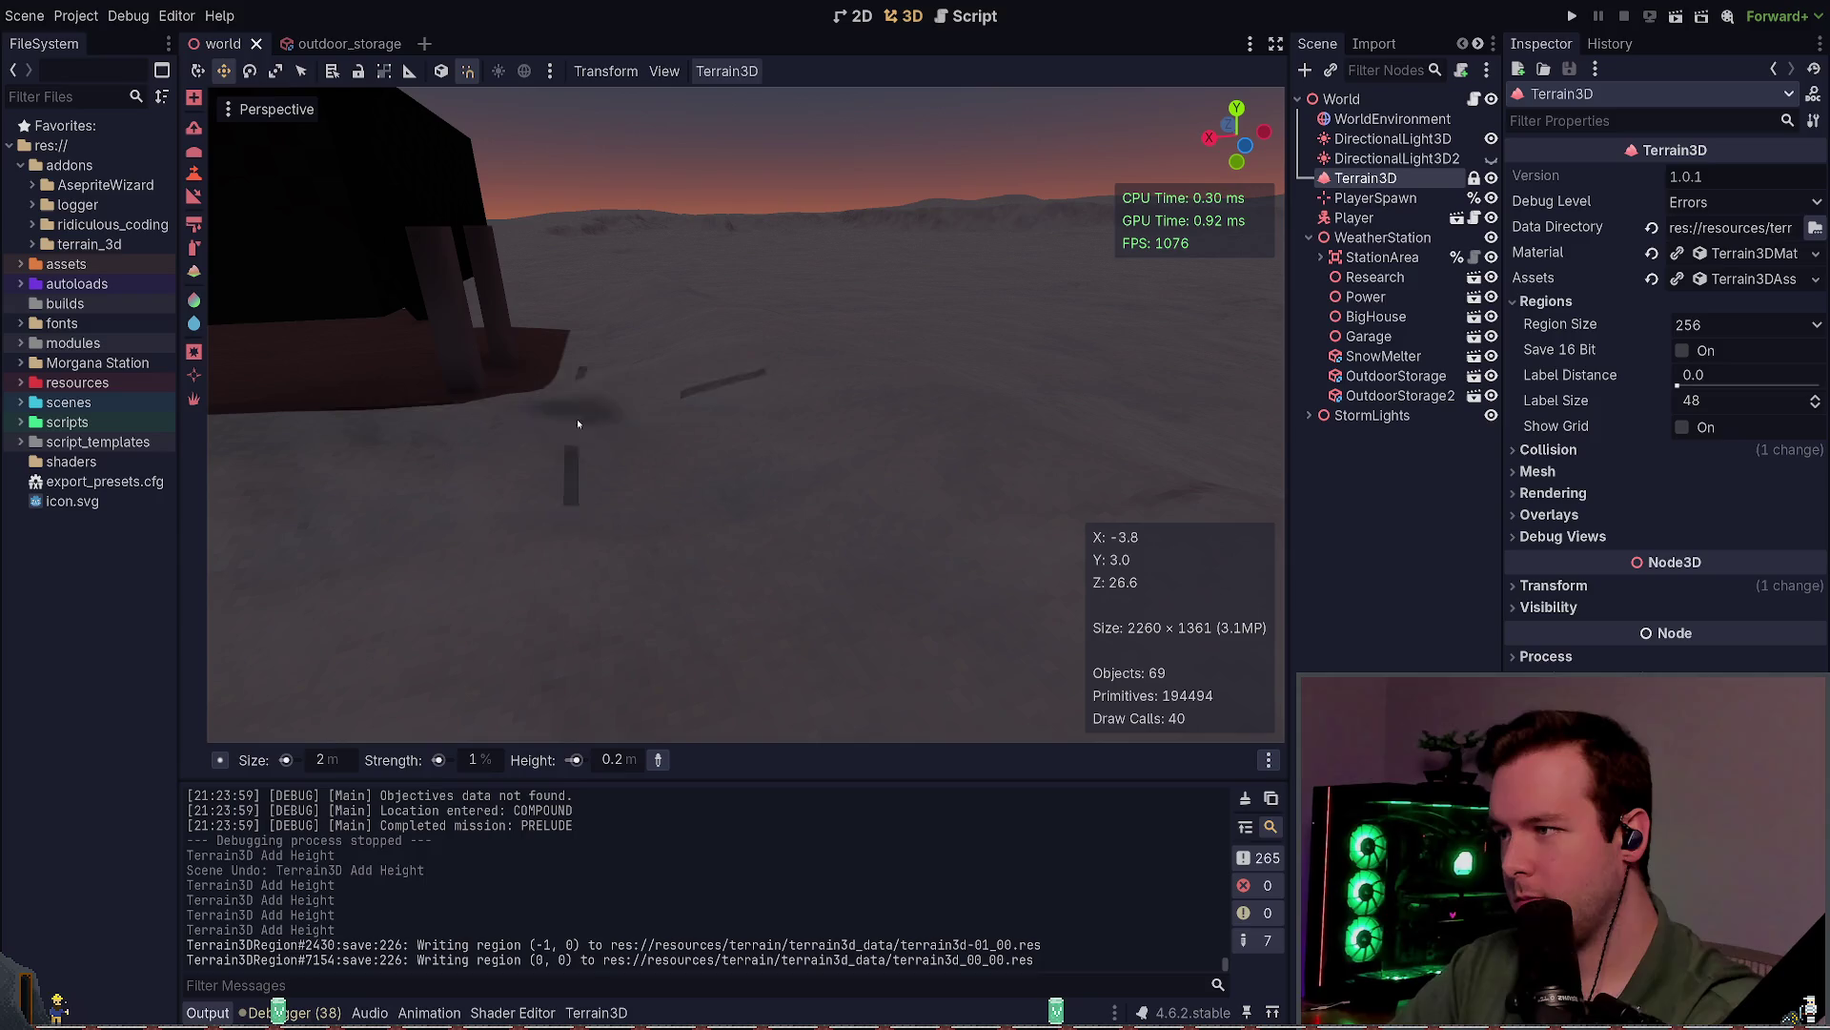
left_click(578, 424)
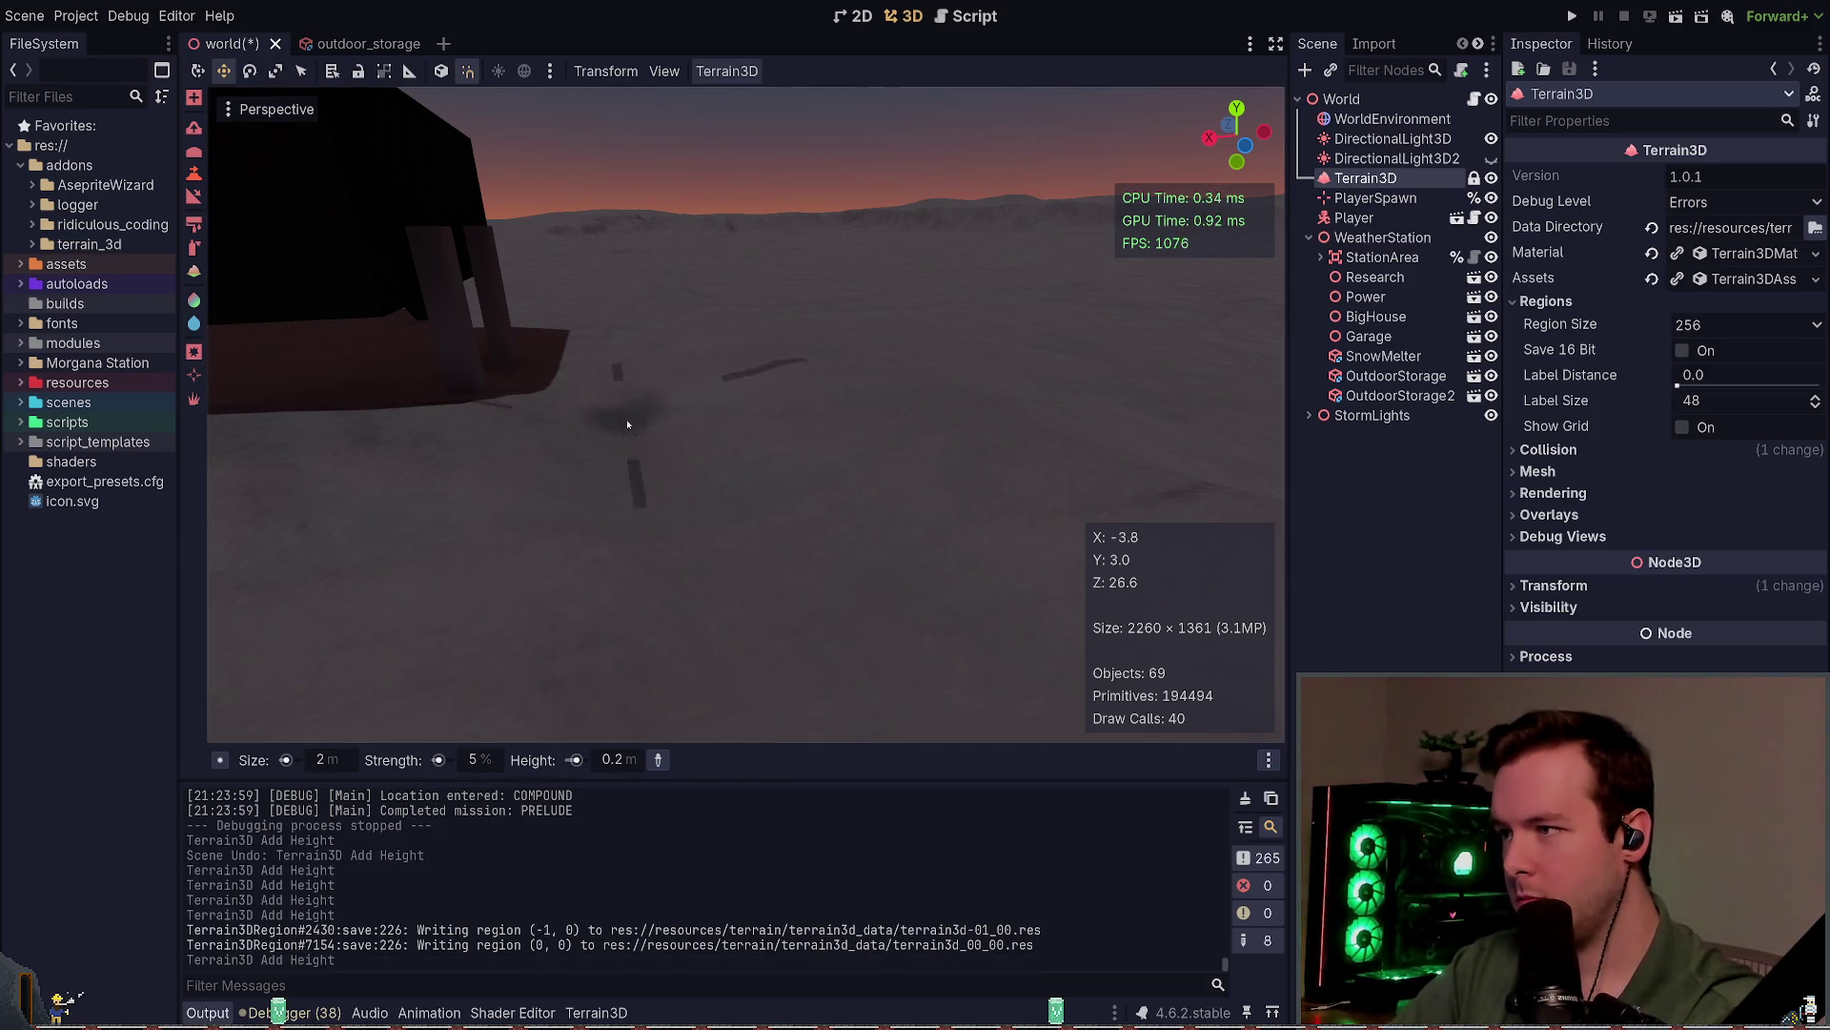
key("ctrl+s")
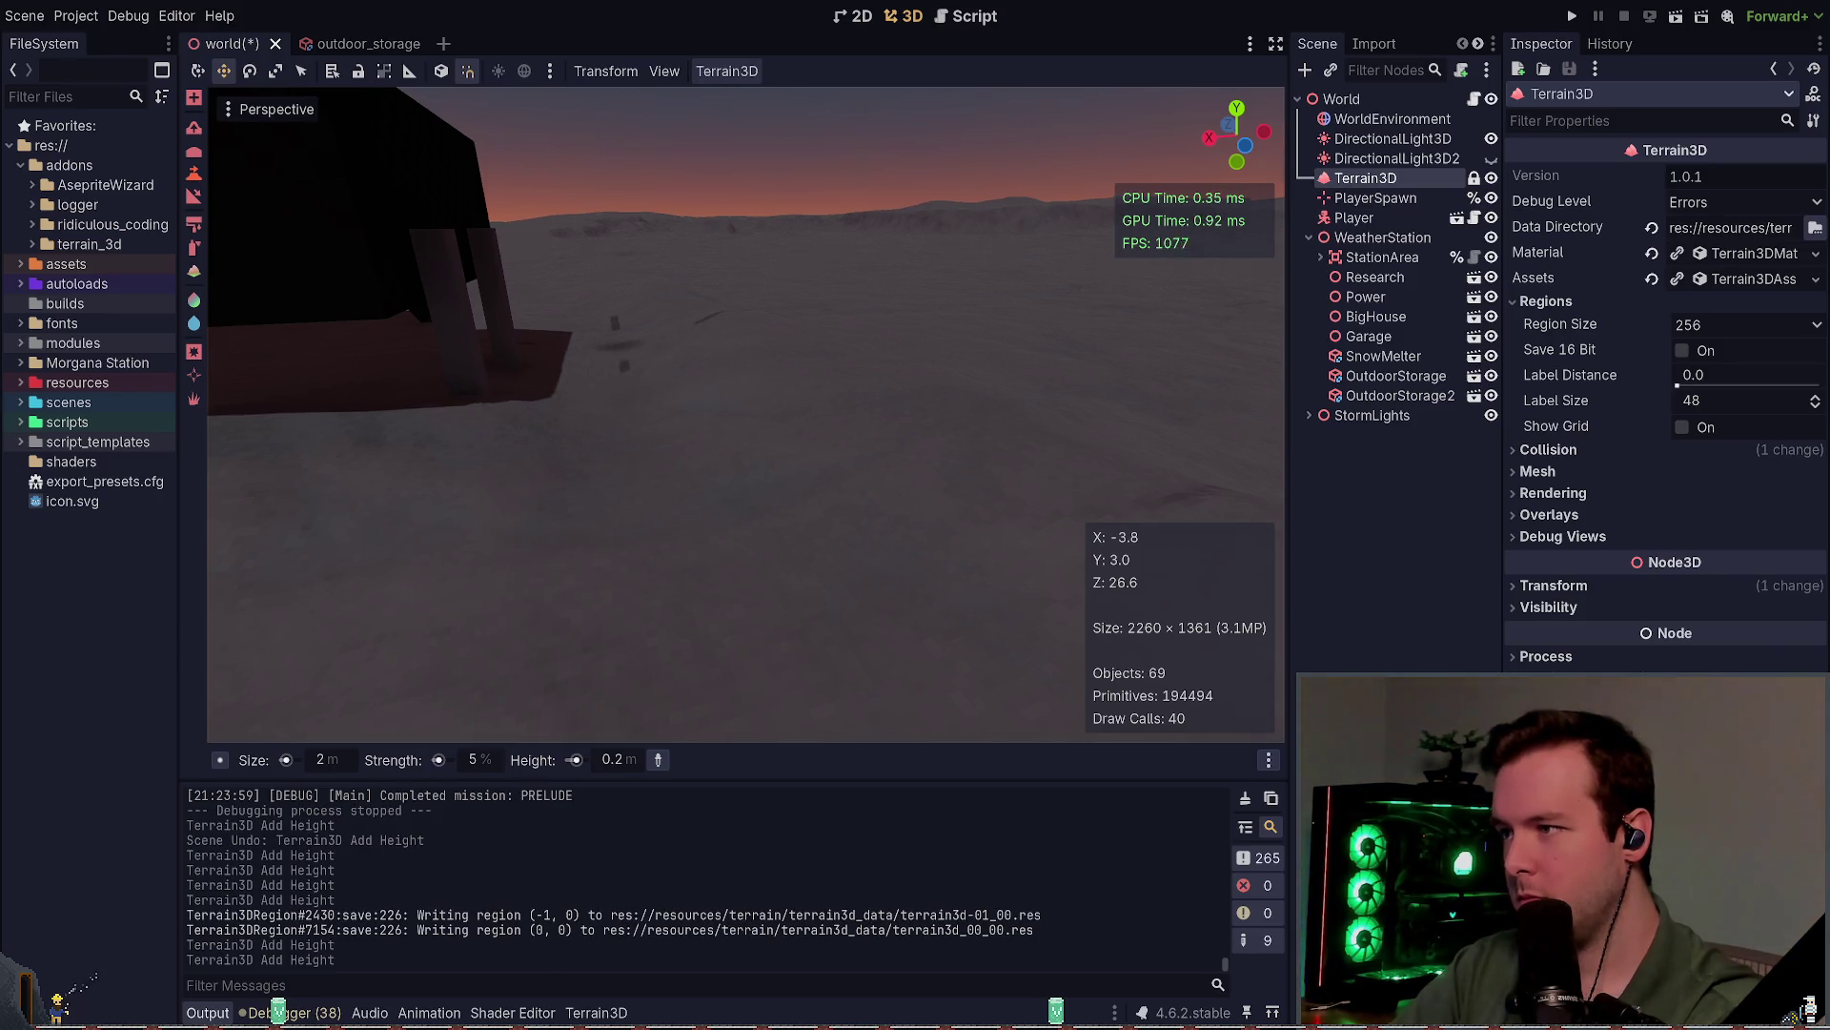
Step: Fly over and back toward the station buildings, then switch to the daily log notes
key("w")
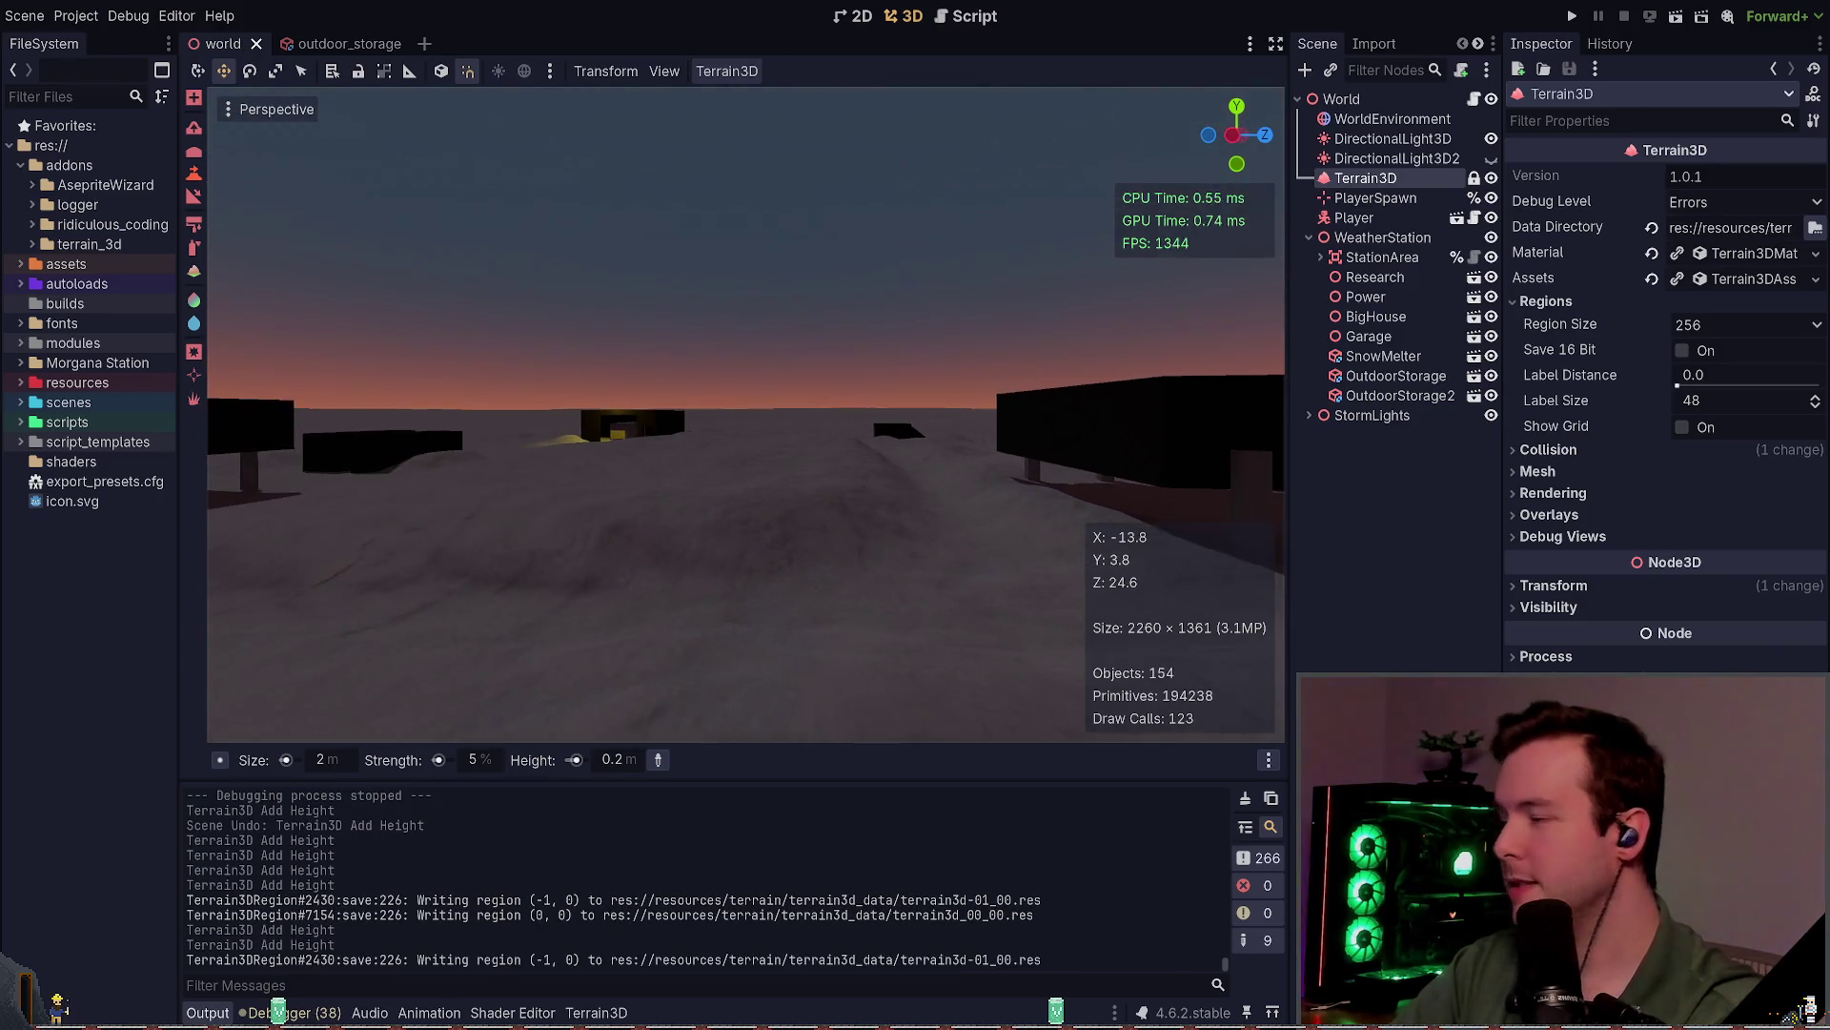
key("w")
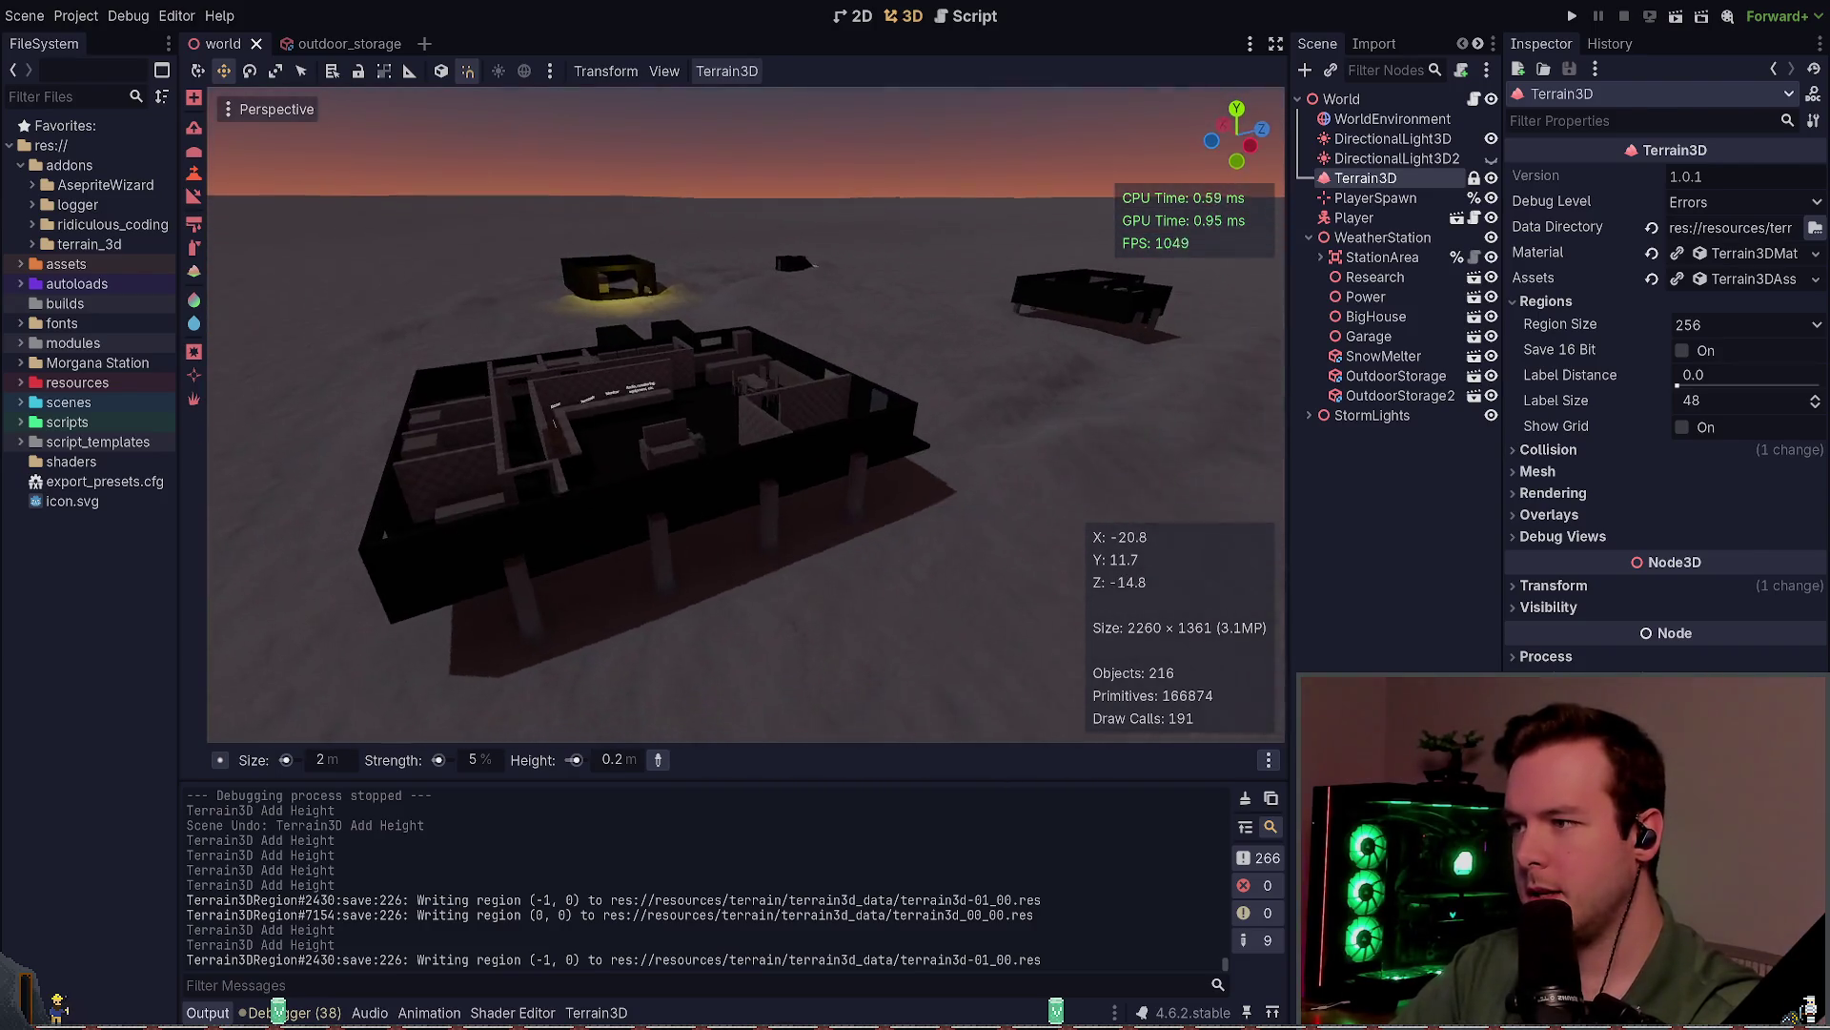
key("w")
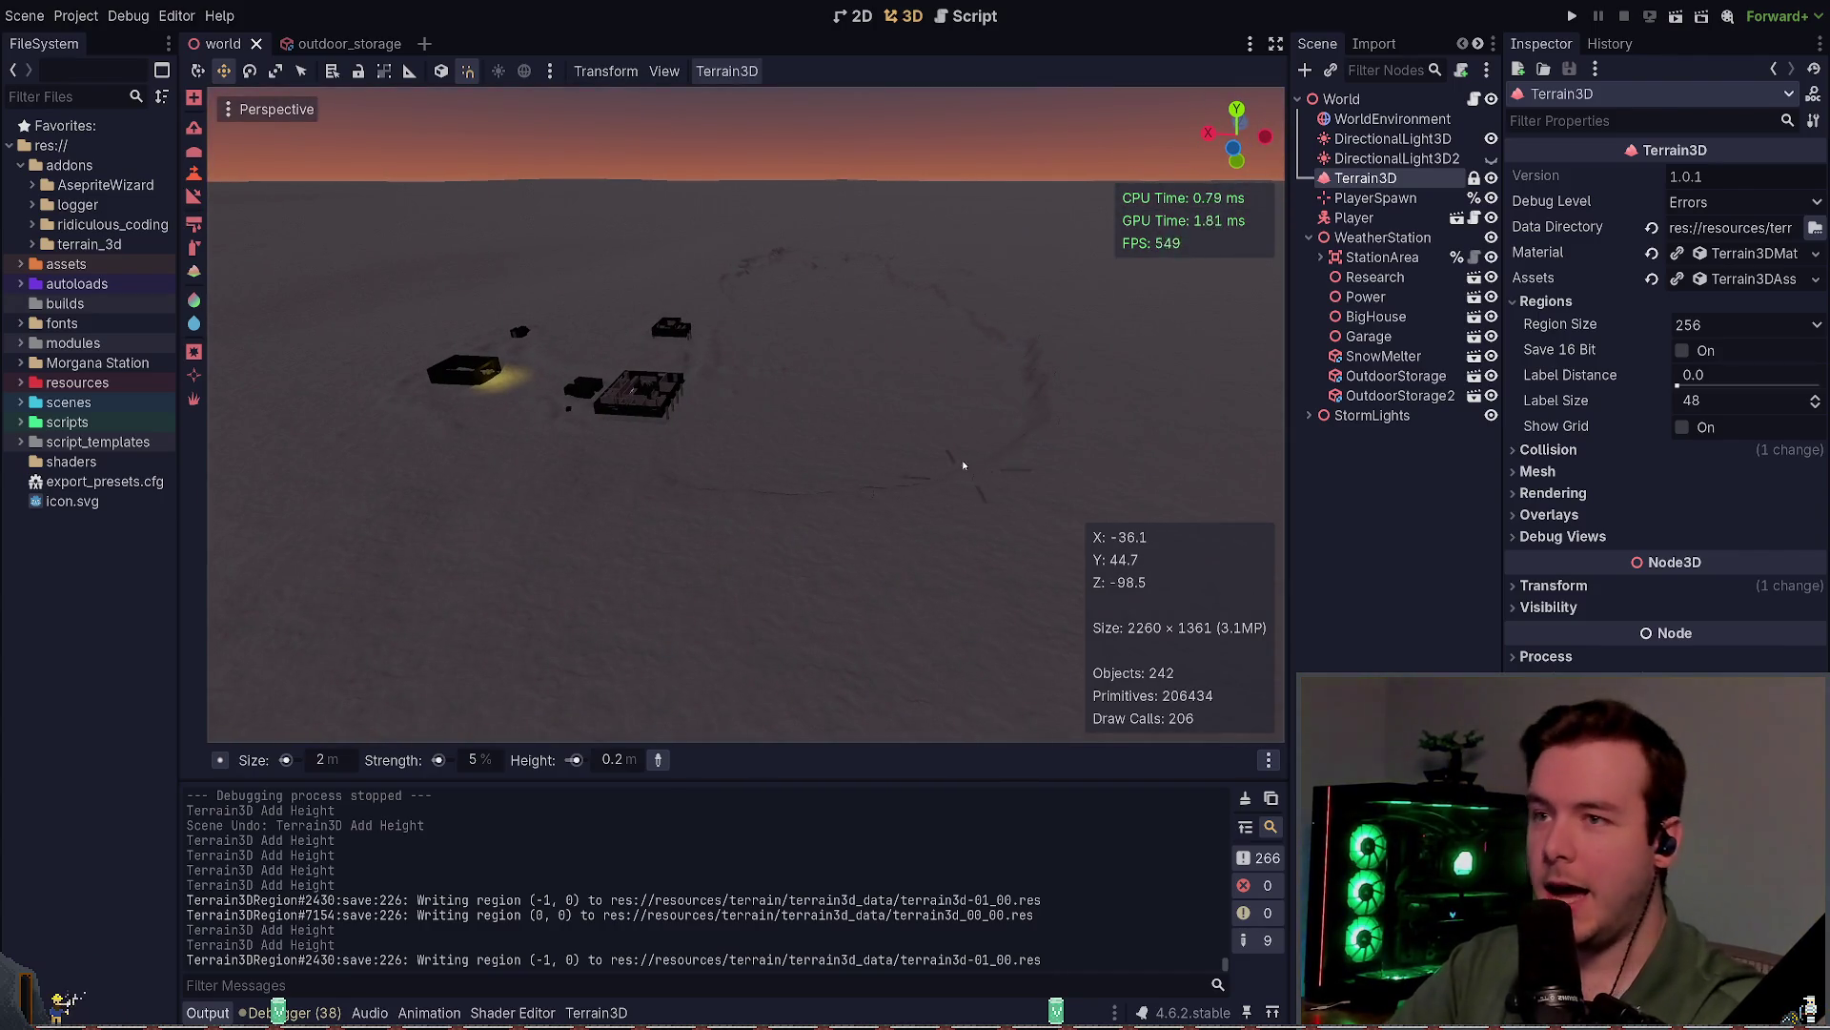
key("w")
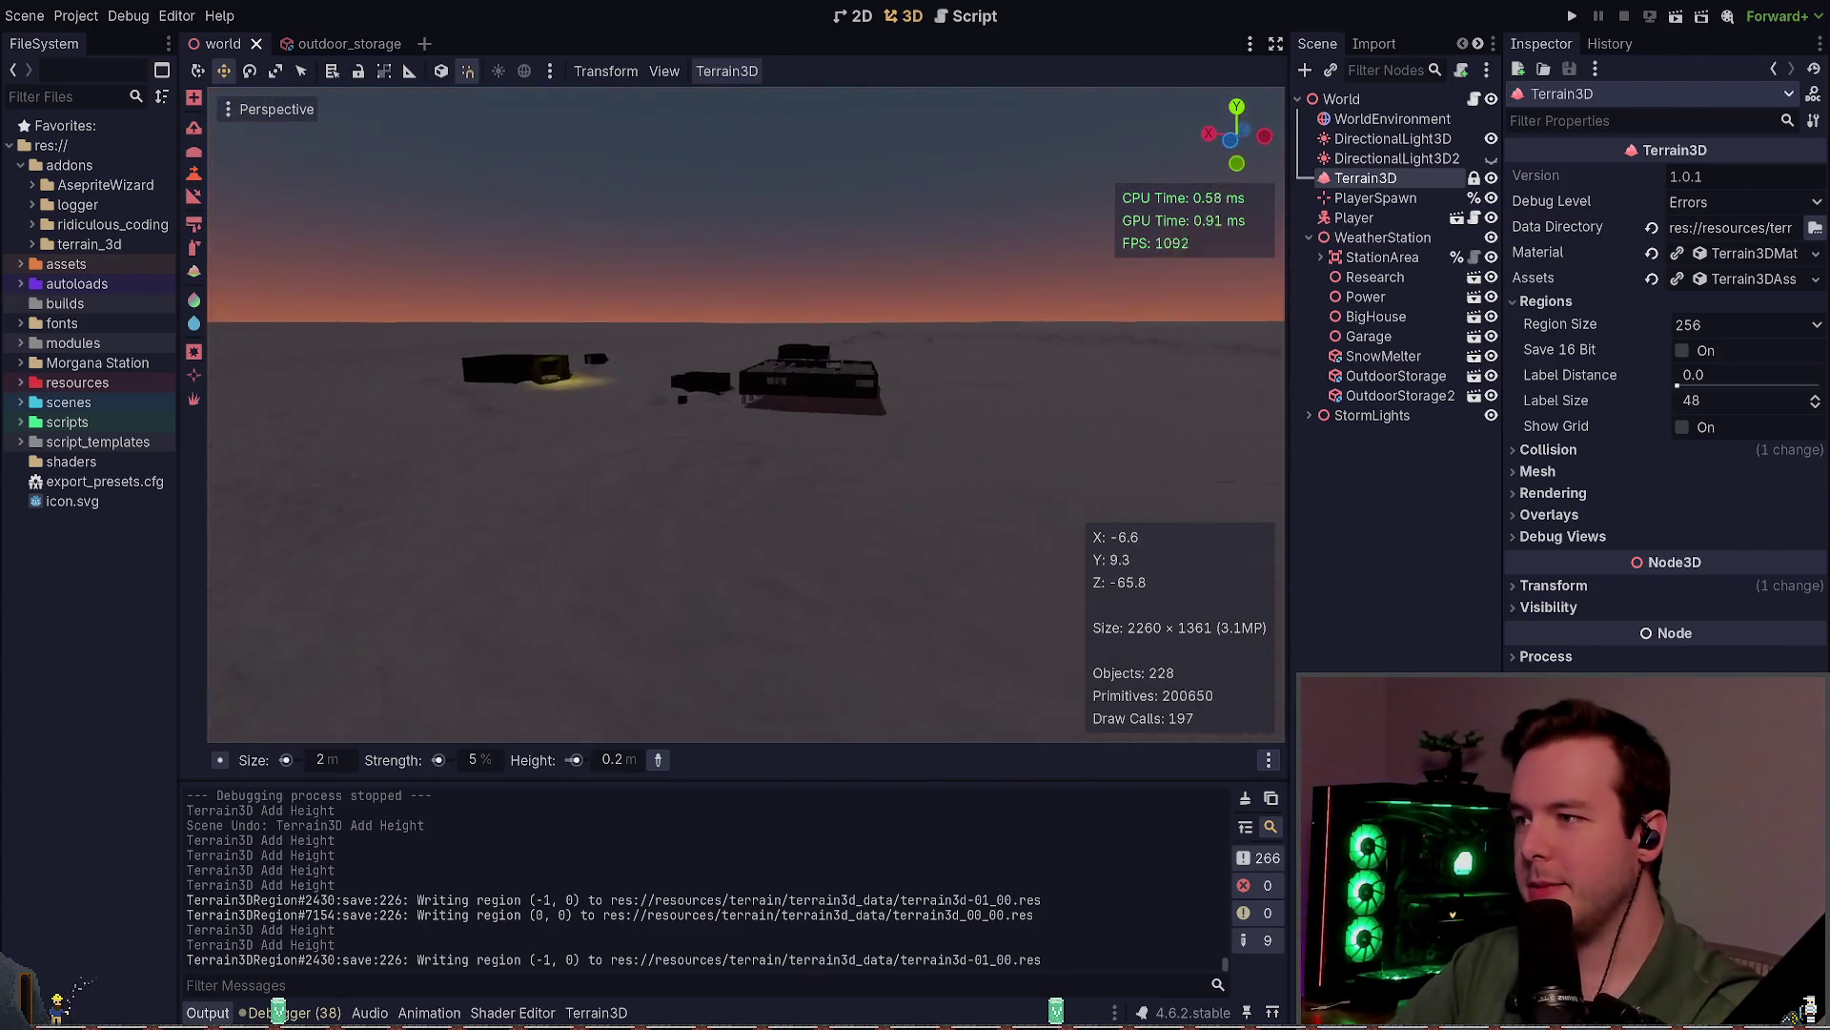
key("w")
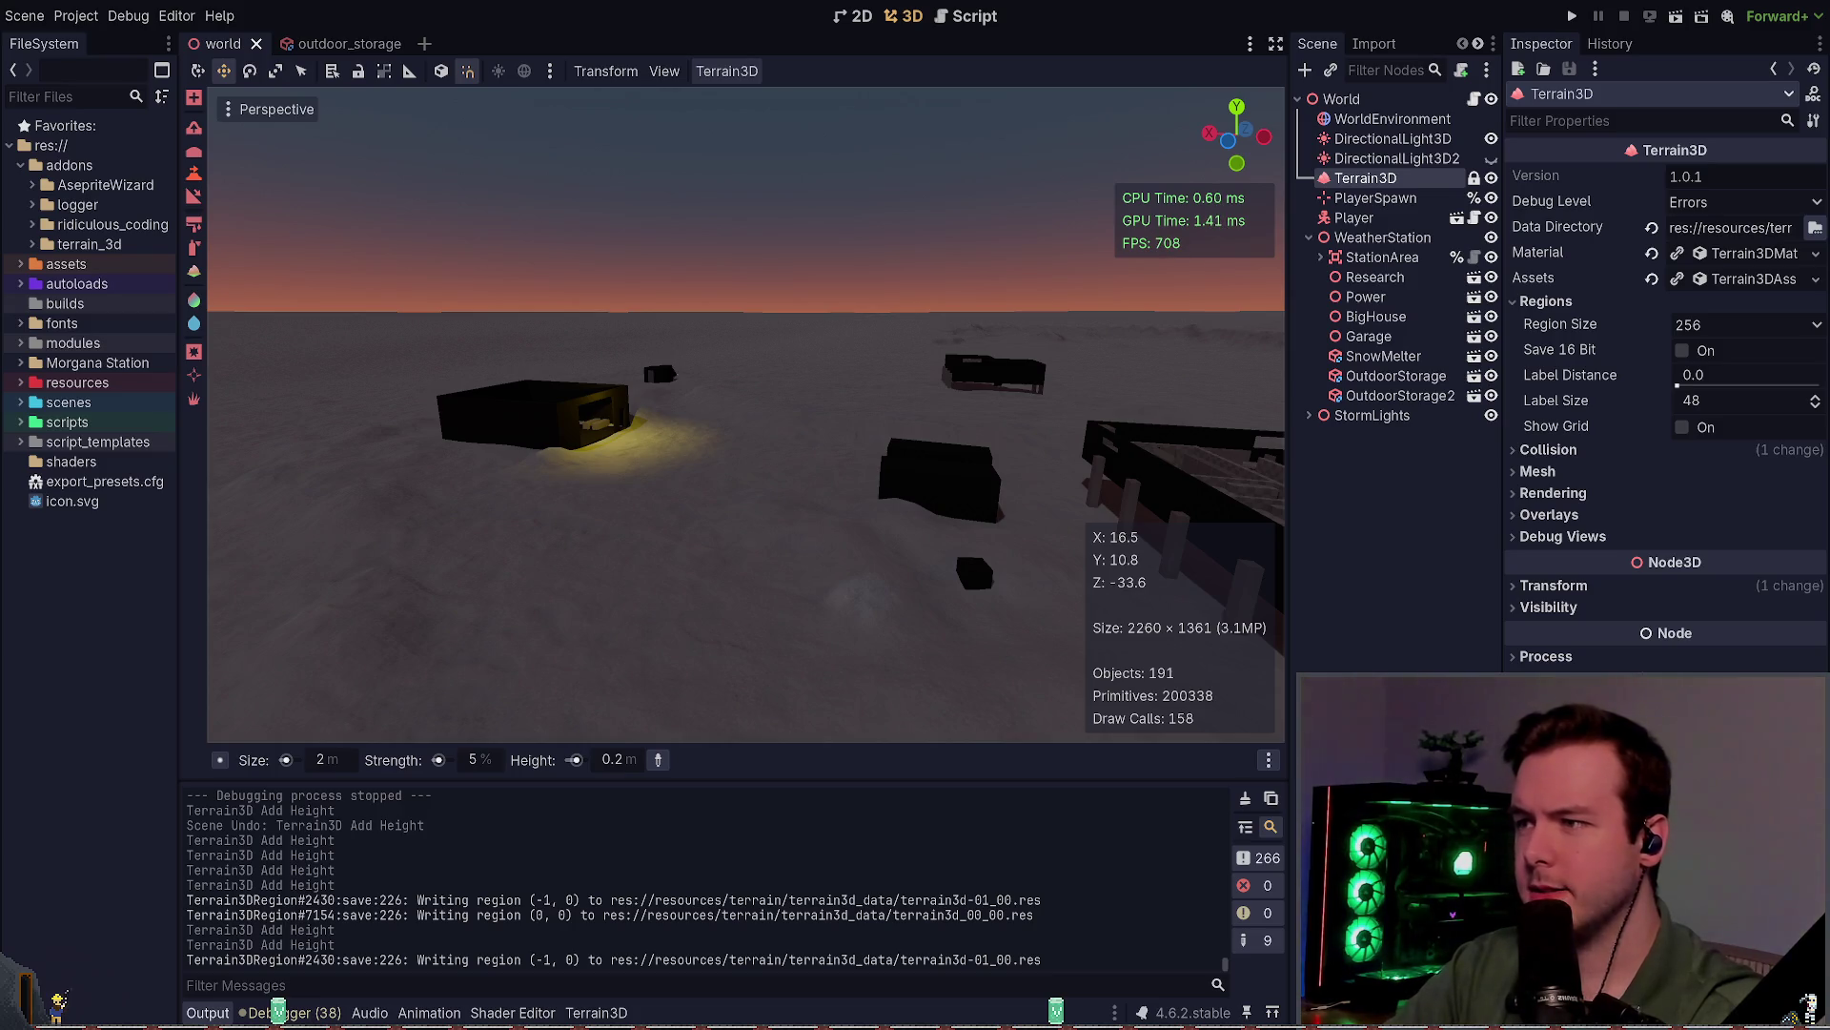
key("alt+Tab")
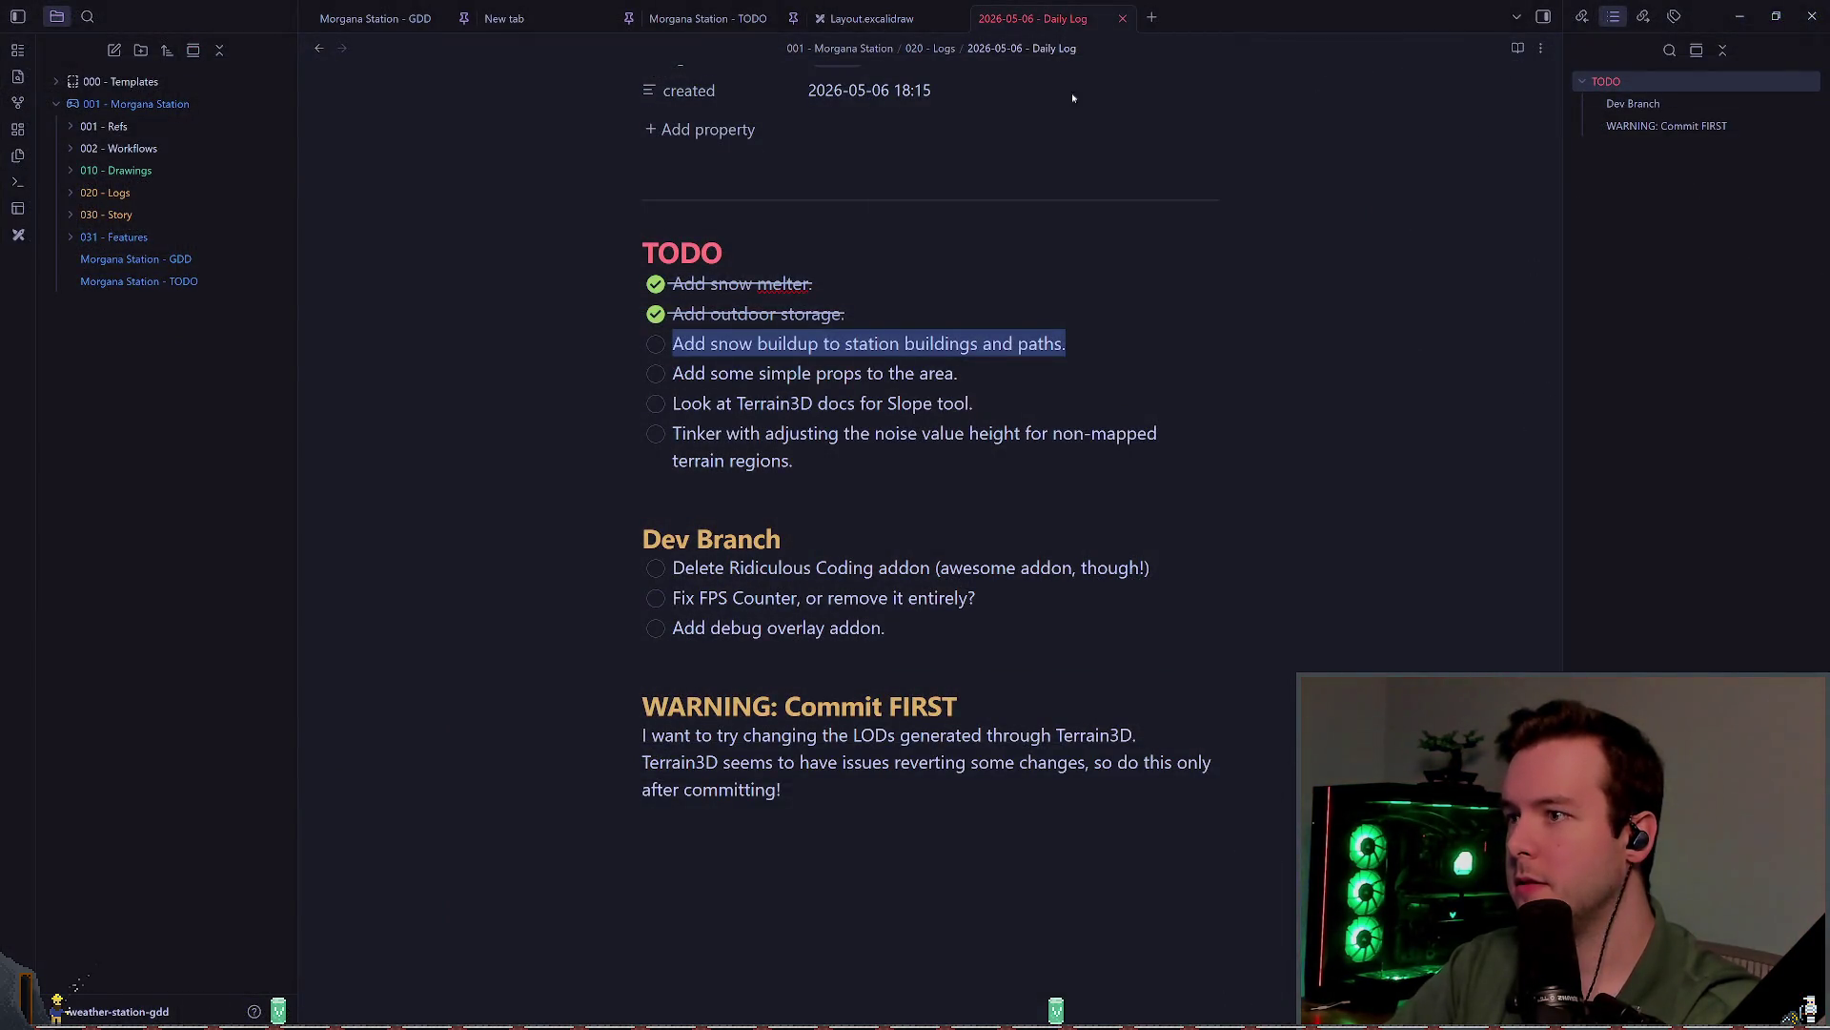
Step: Bring up the Layout.excalidraw drawing and zoom into the Station map to 40%
key("ctrl+shift+Tab")
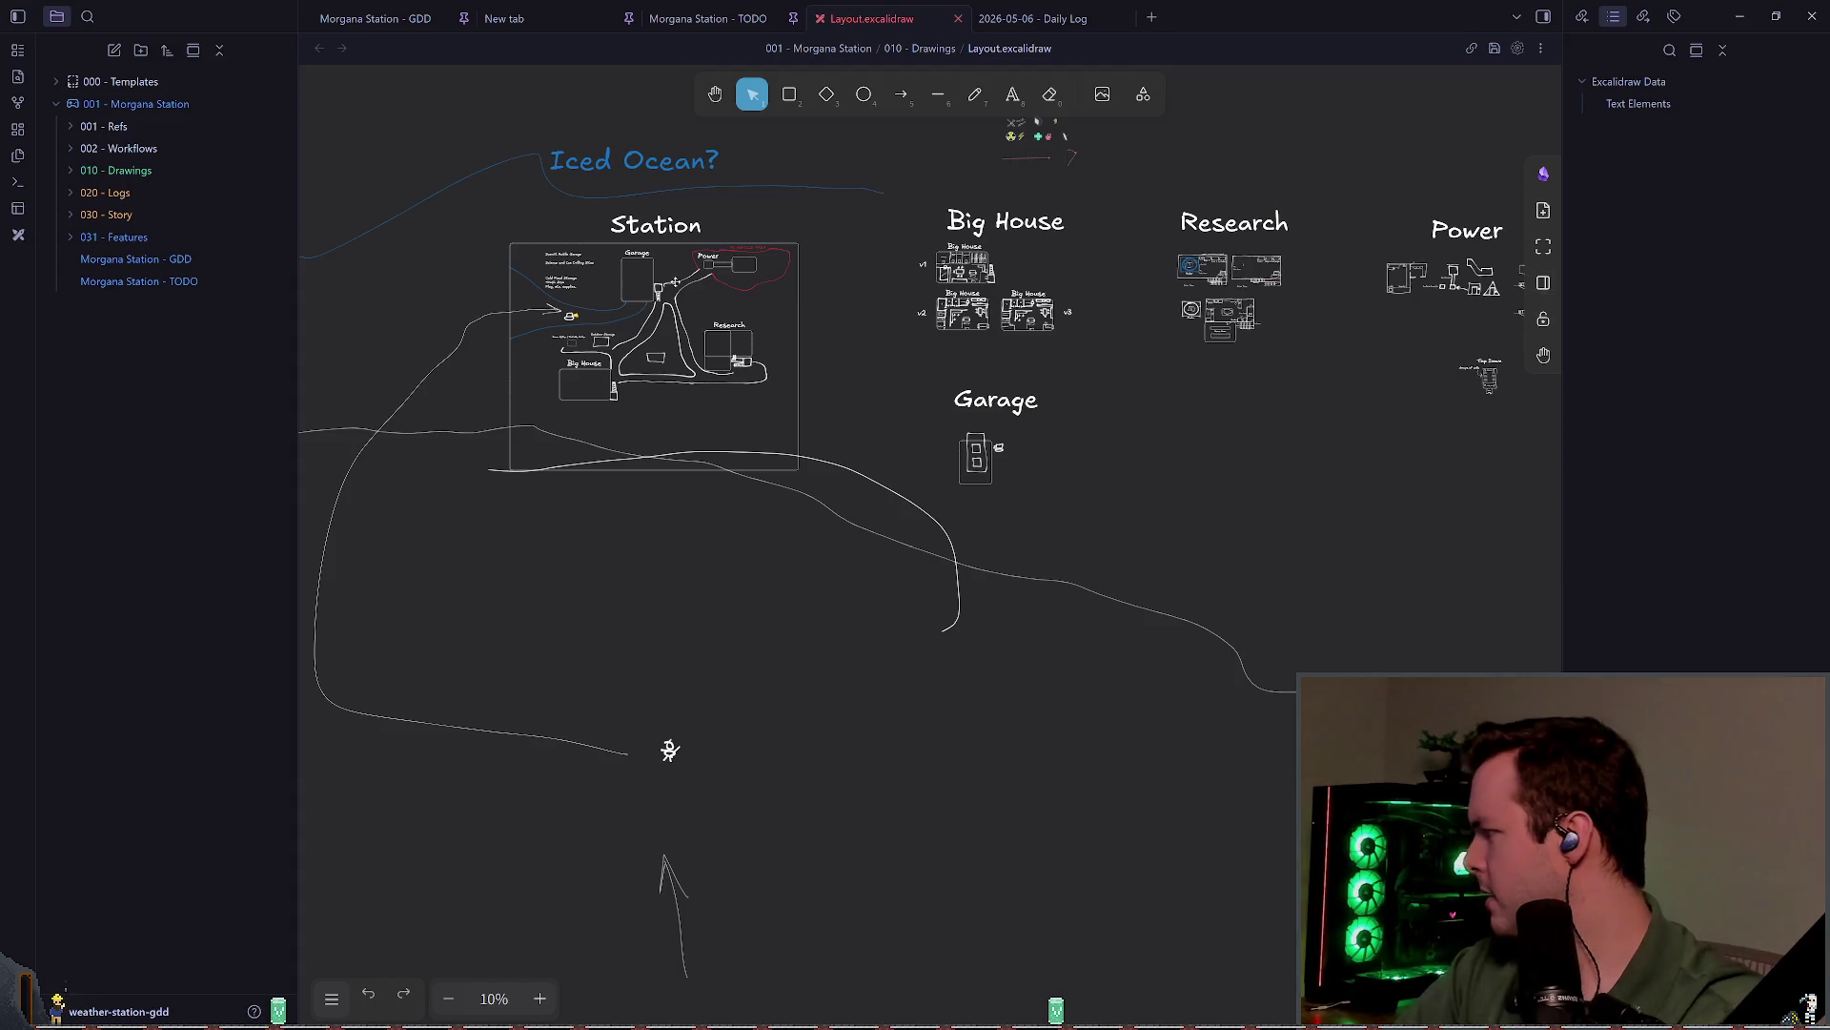
right_click(861, 311)
left_click(830, 236)
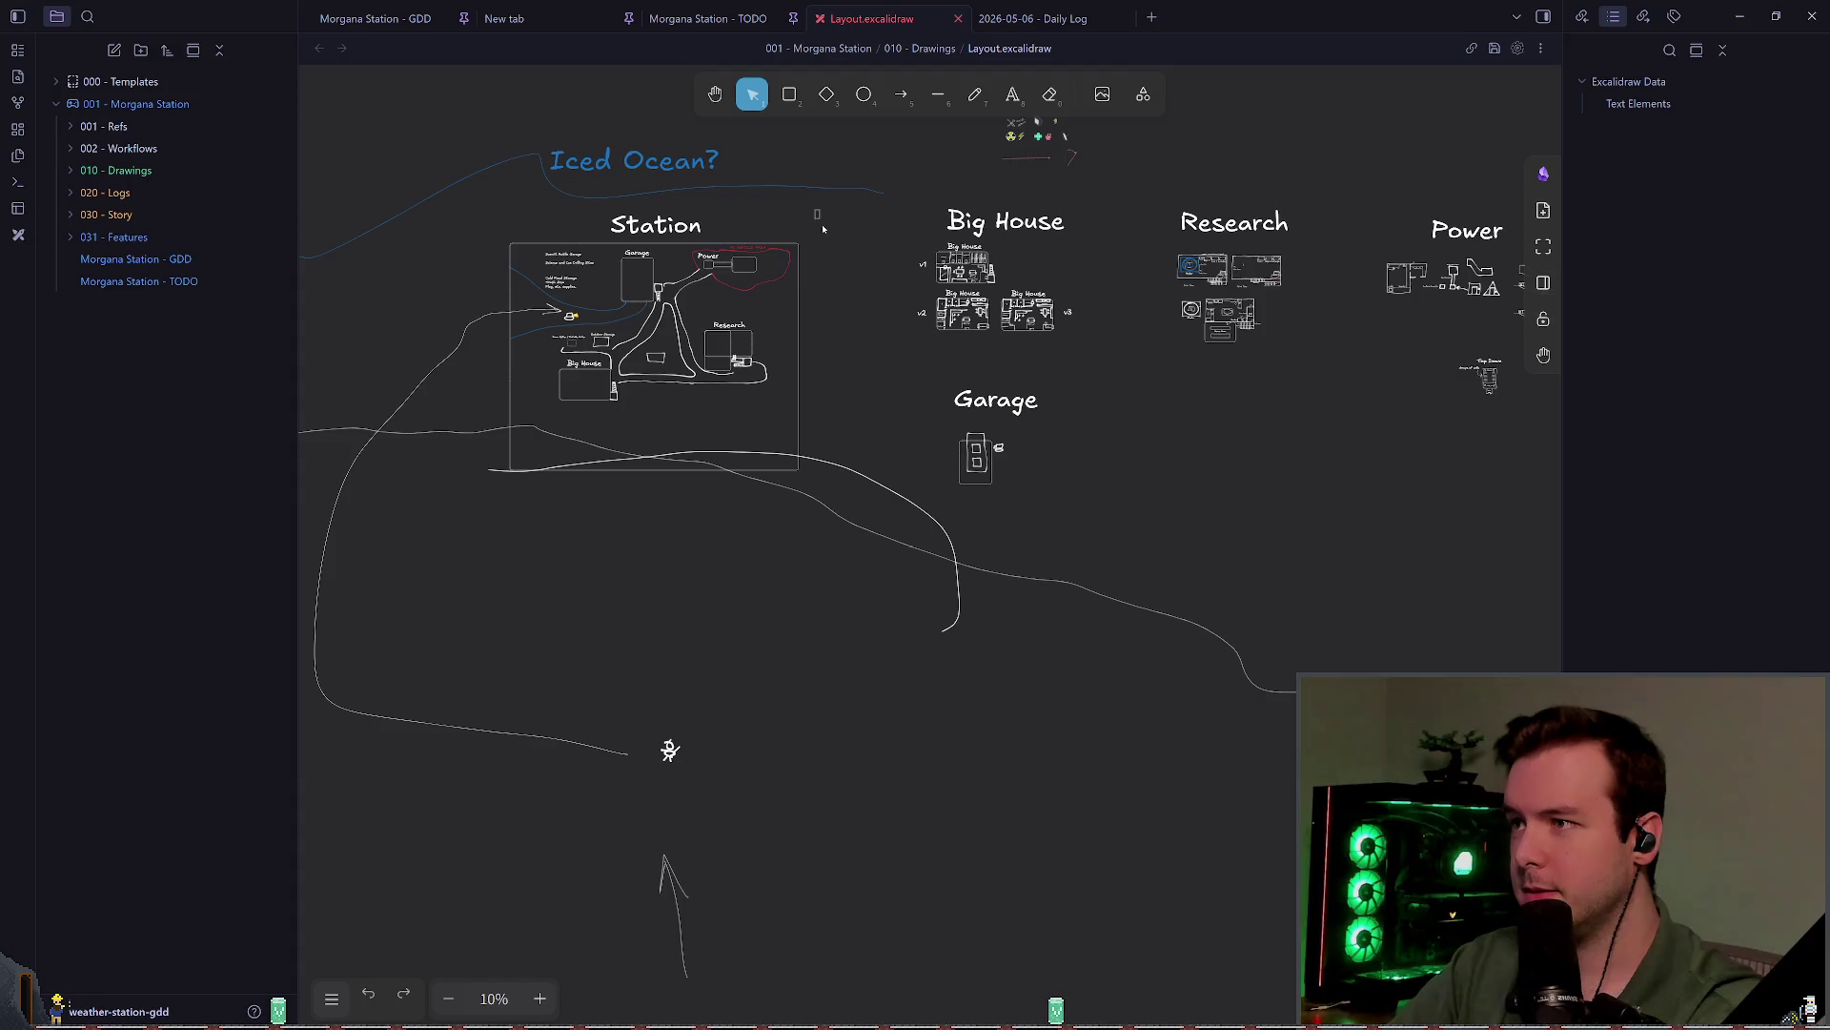
scroll(612, 294, "up", 5)
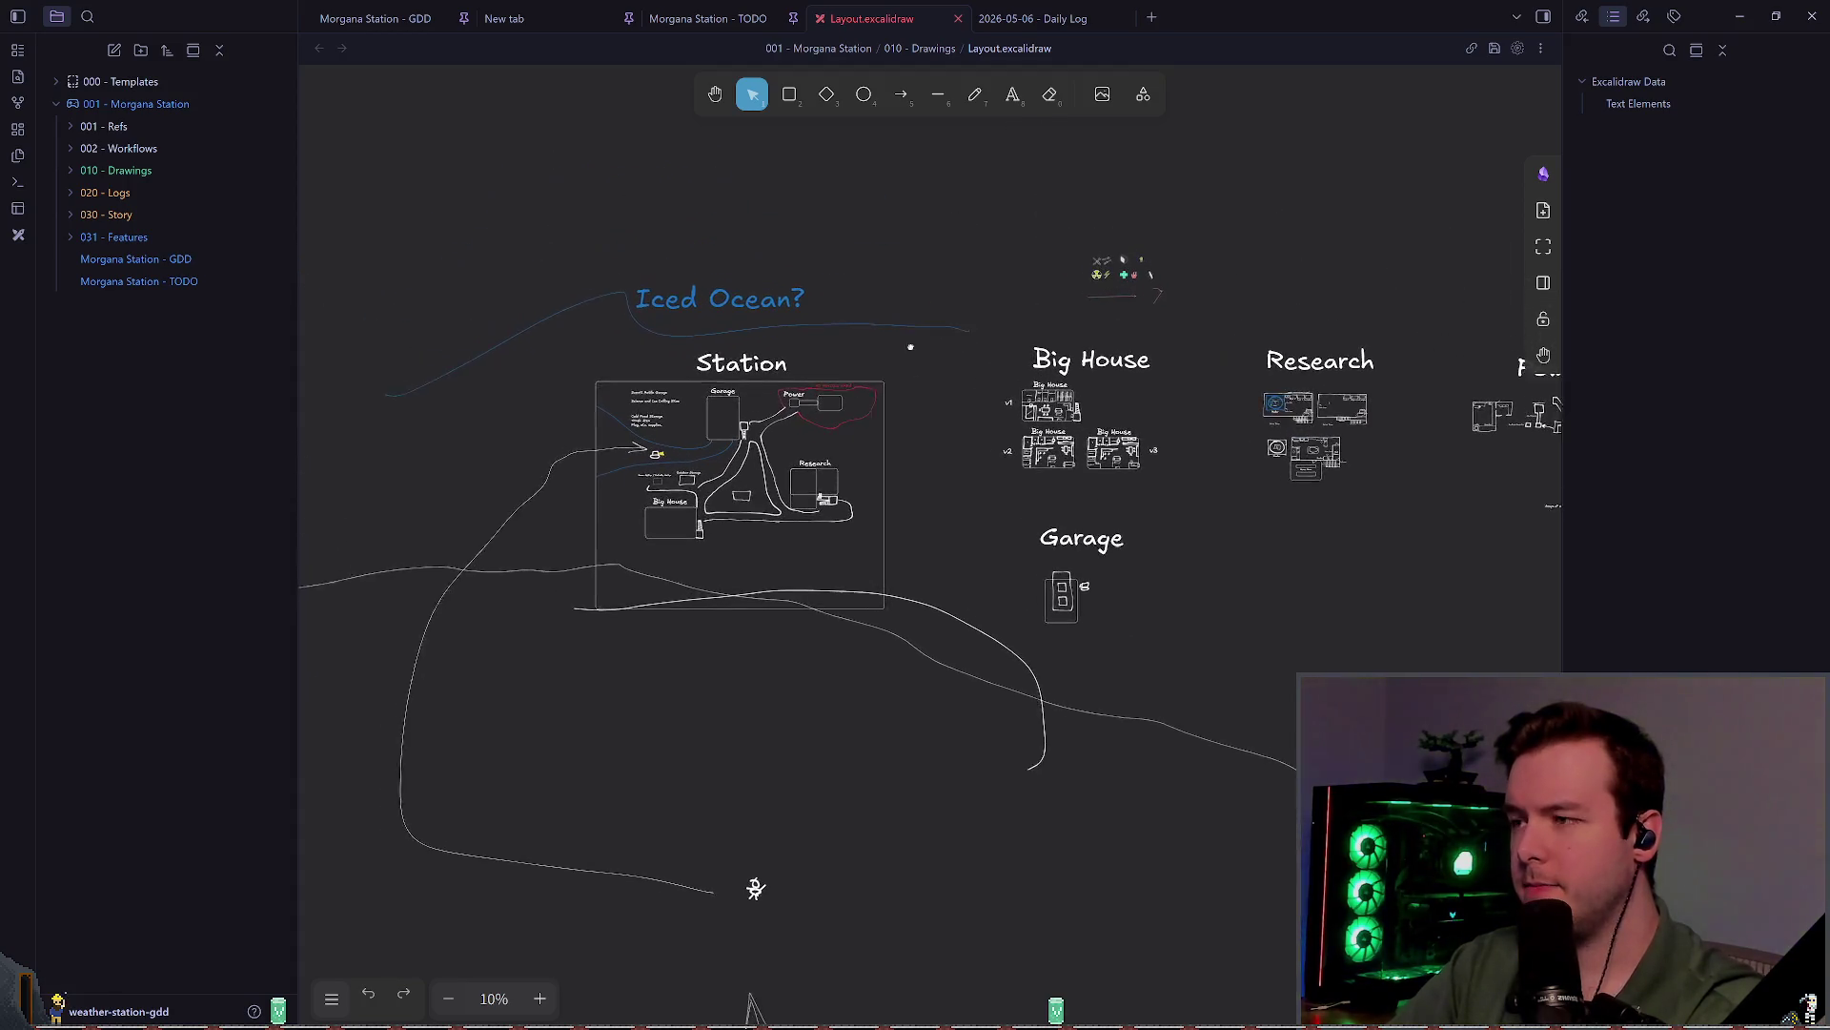
scroll(737, 458, "up", 1)
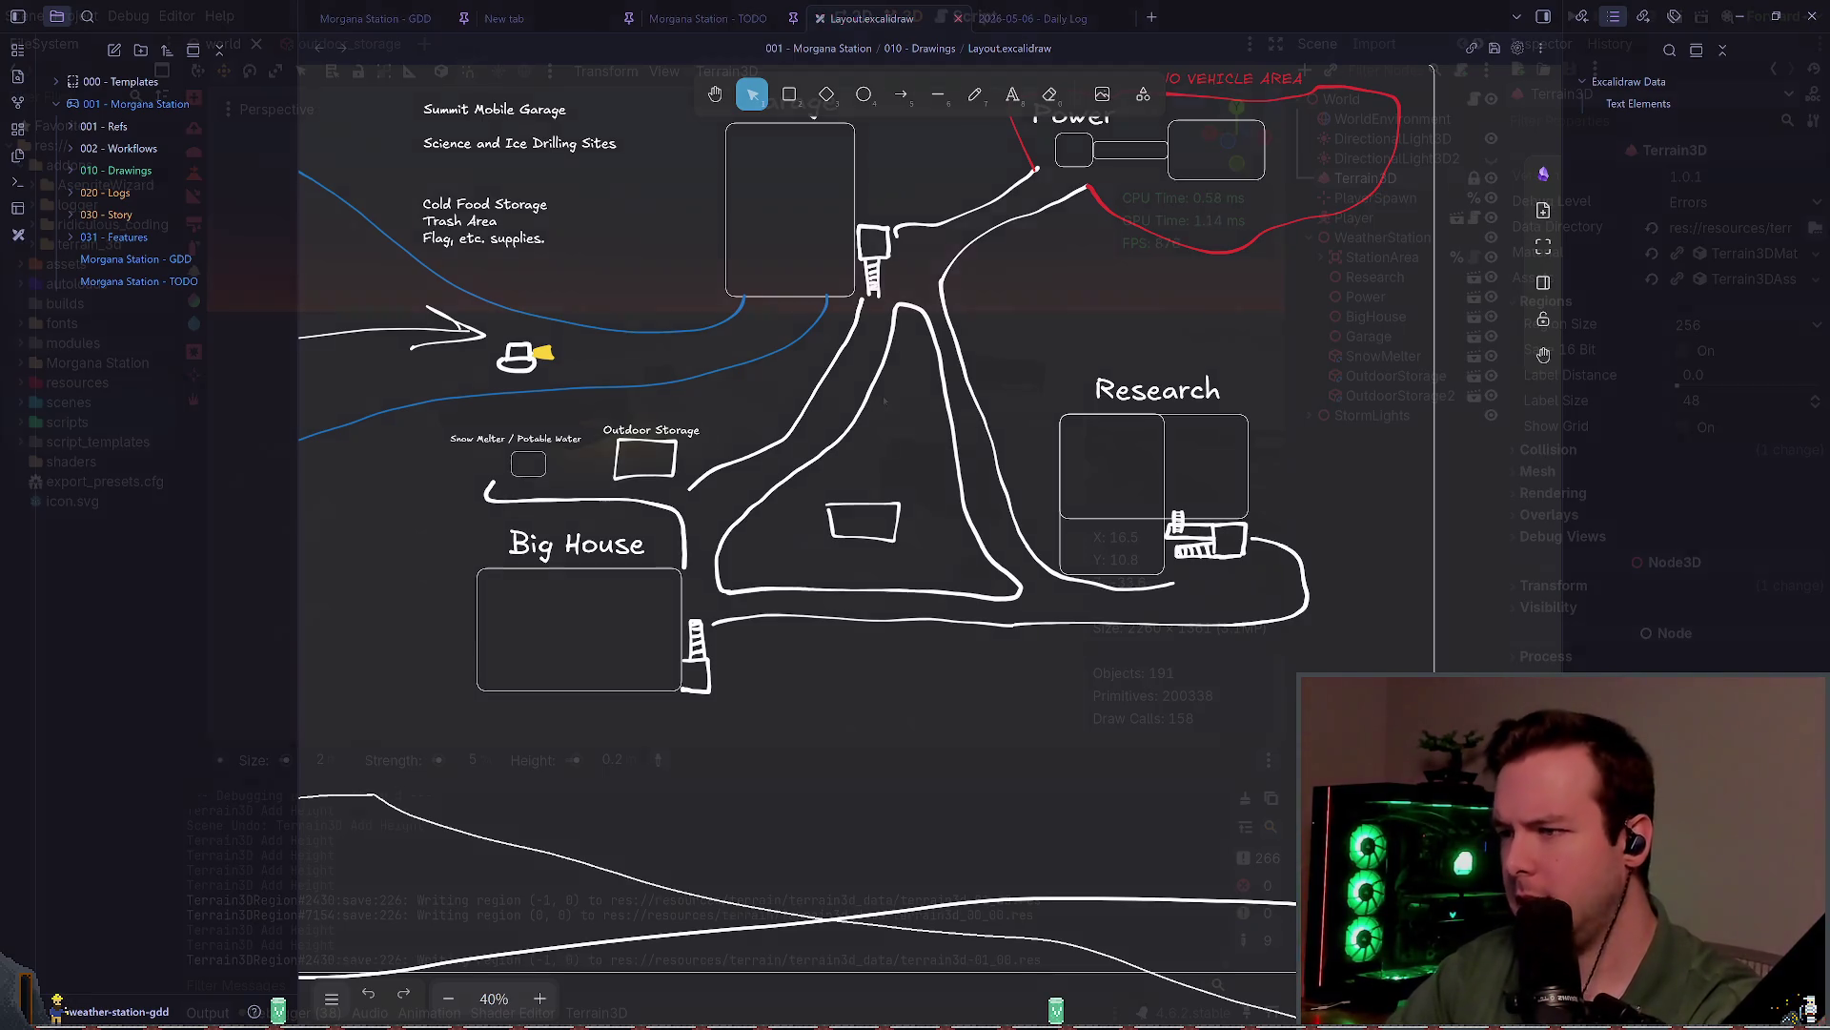
key("alt+Tab")
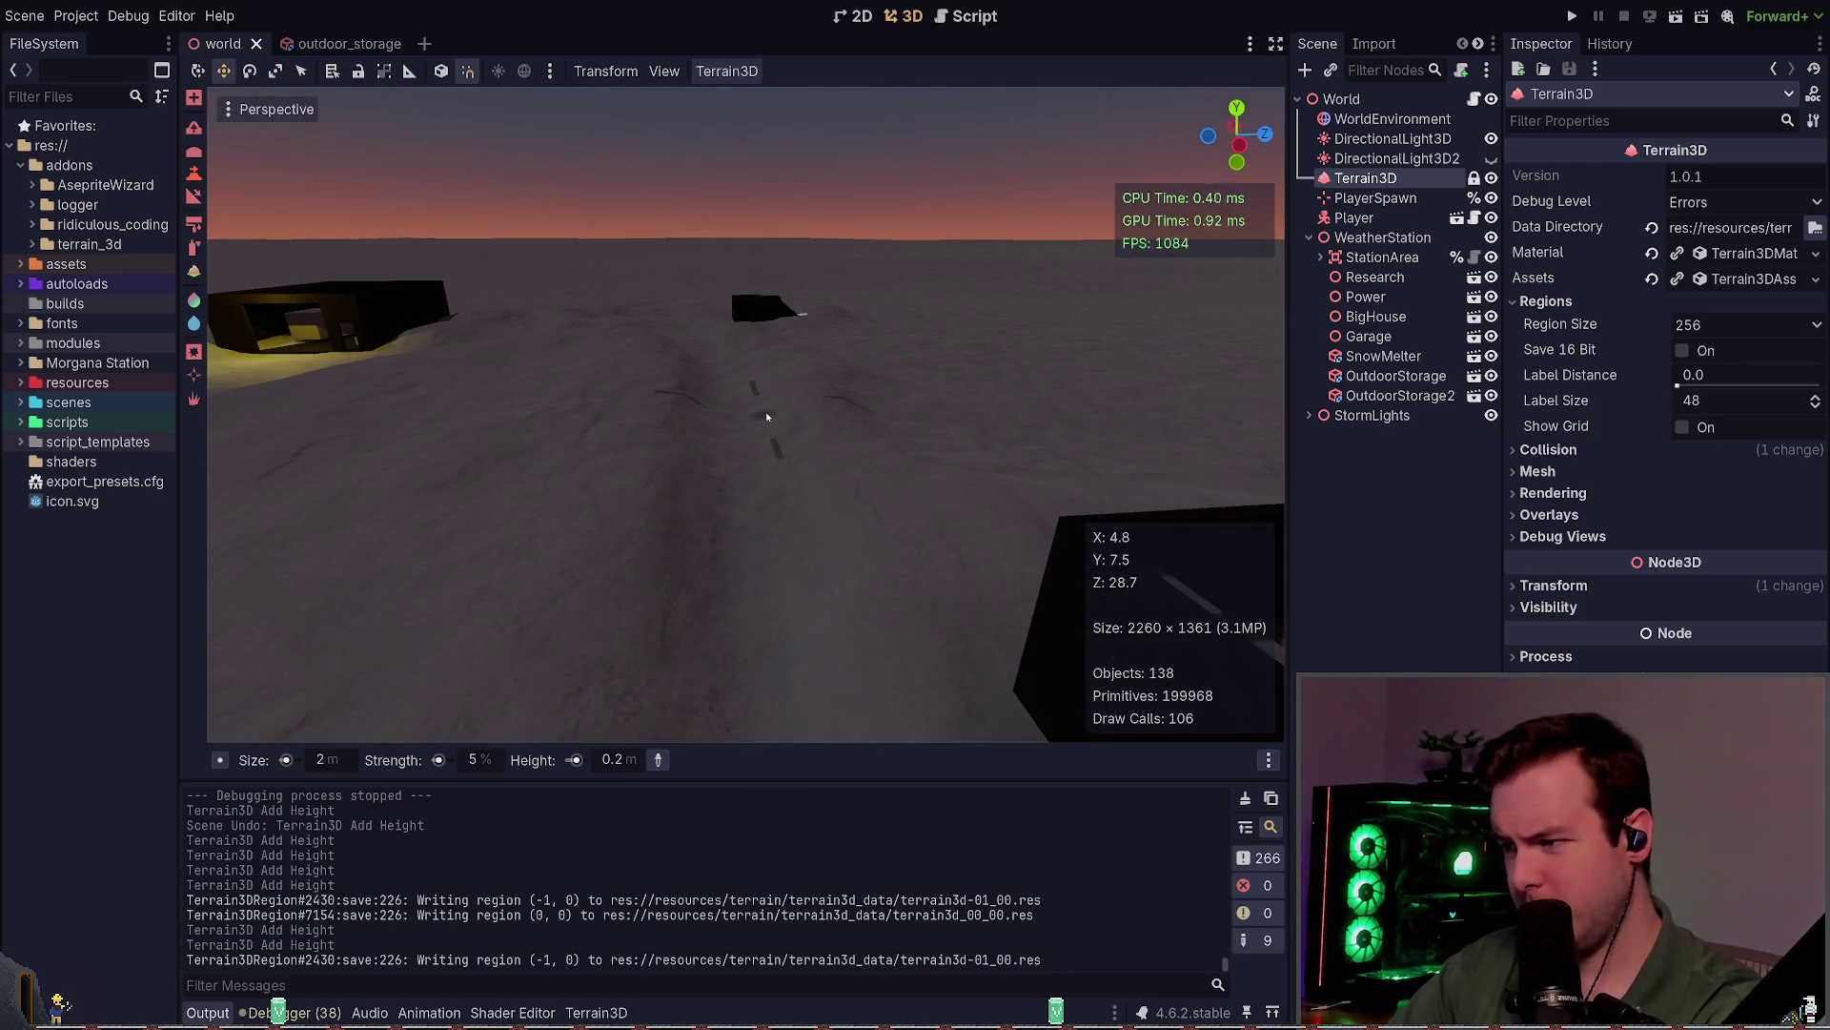
Step: Undo a trial height stroke, raise snow along the path, and save the scene
left_click(717, 482)
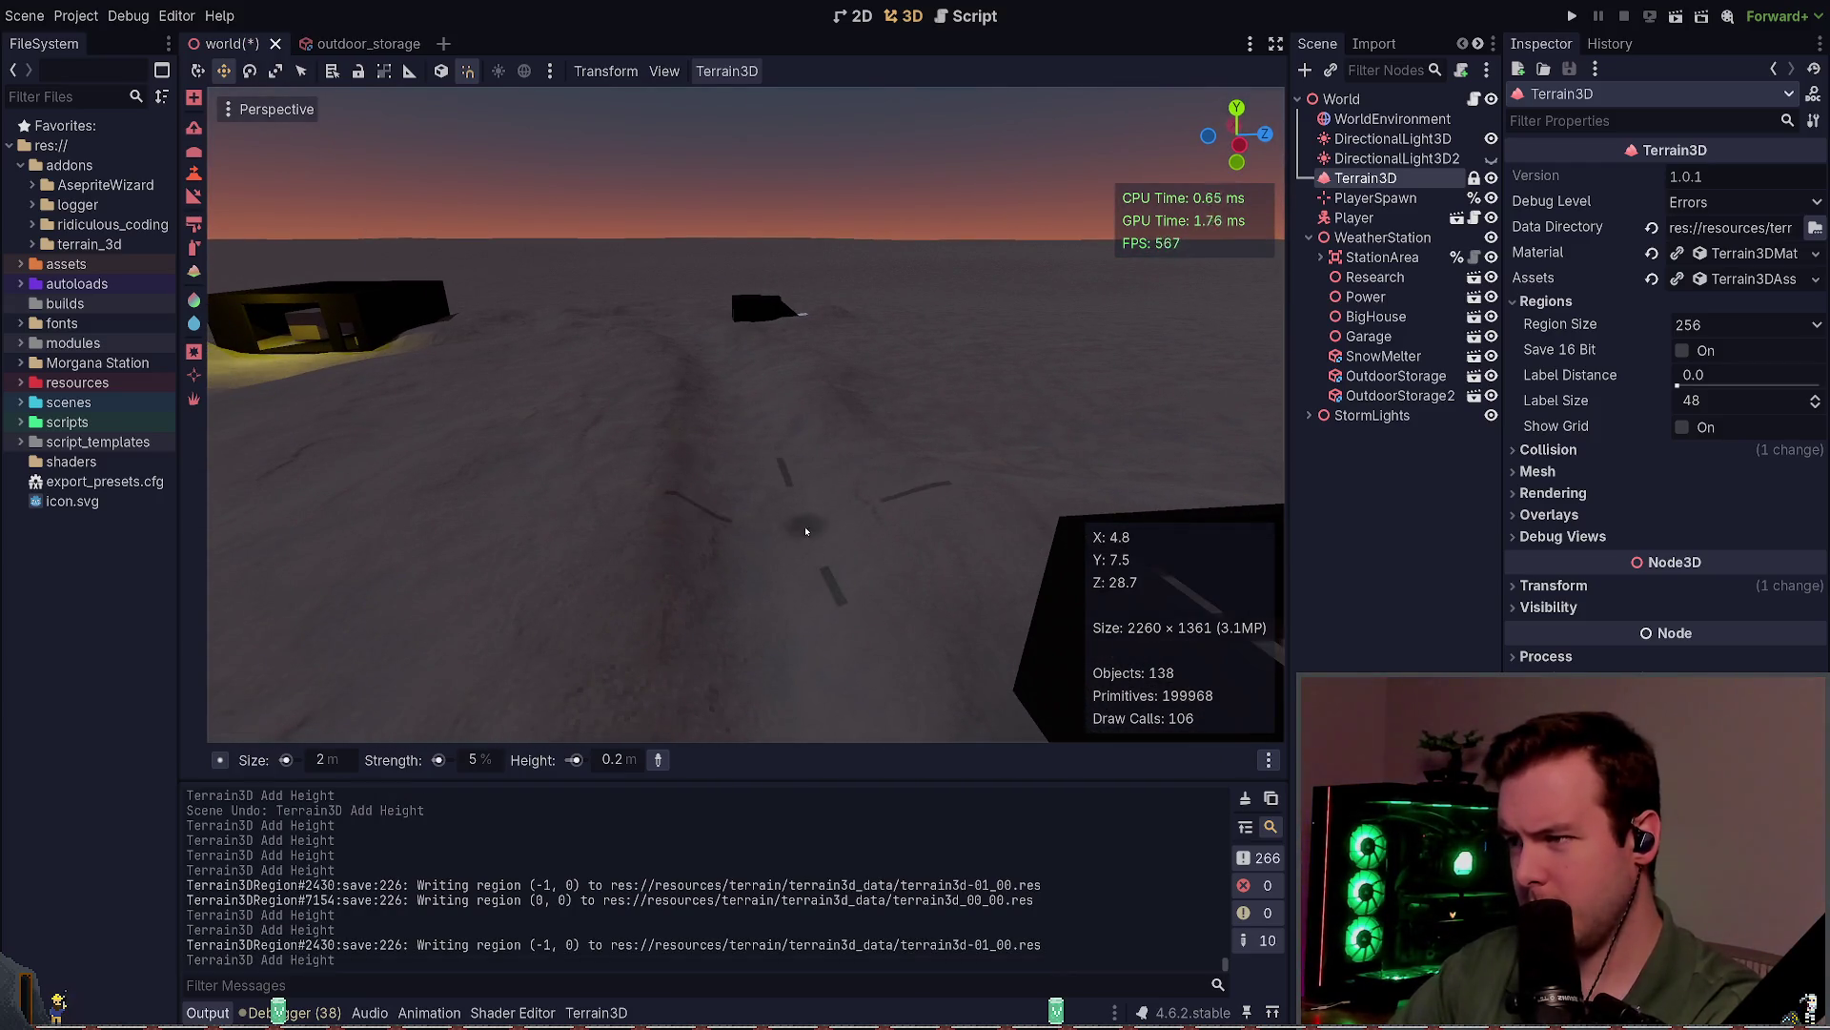
key("ctrl+z")
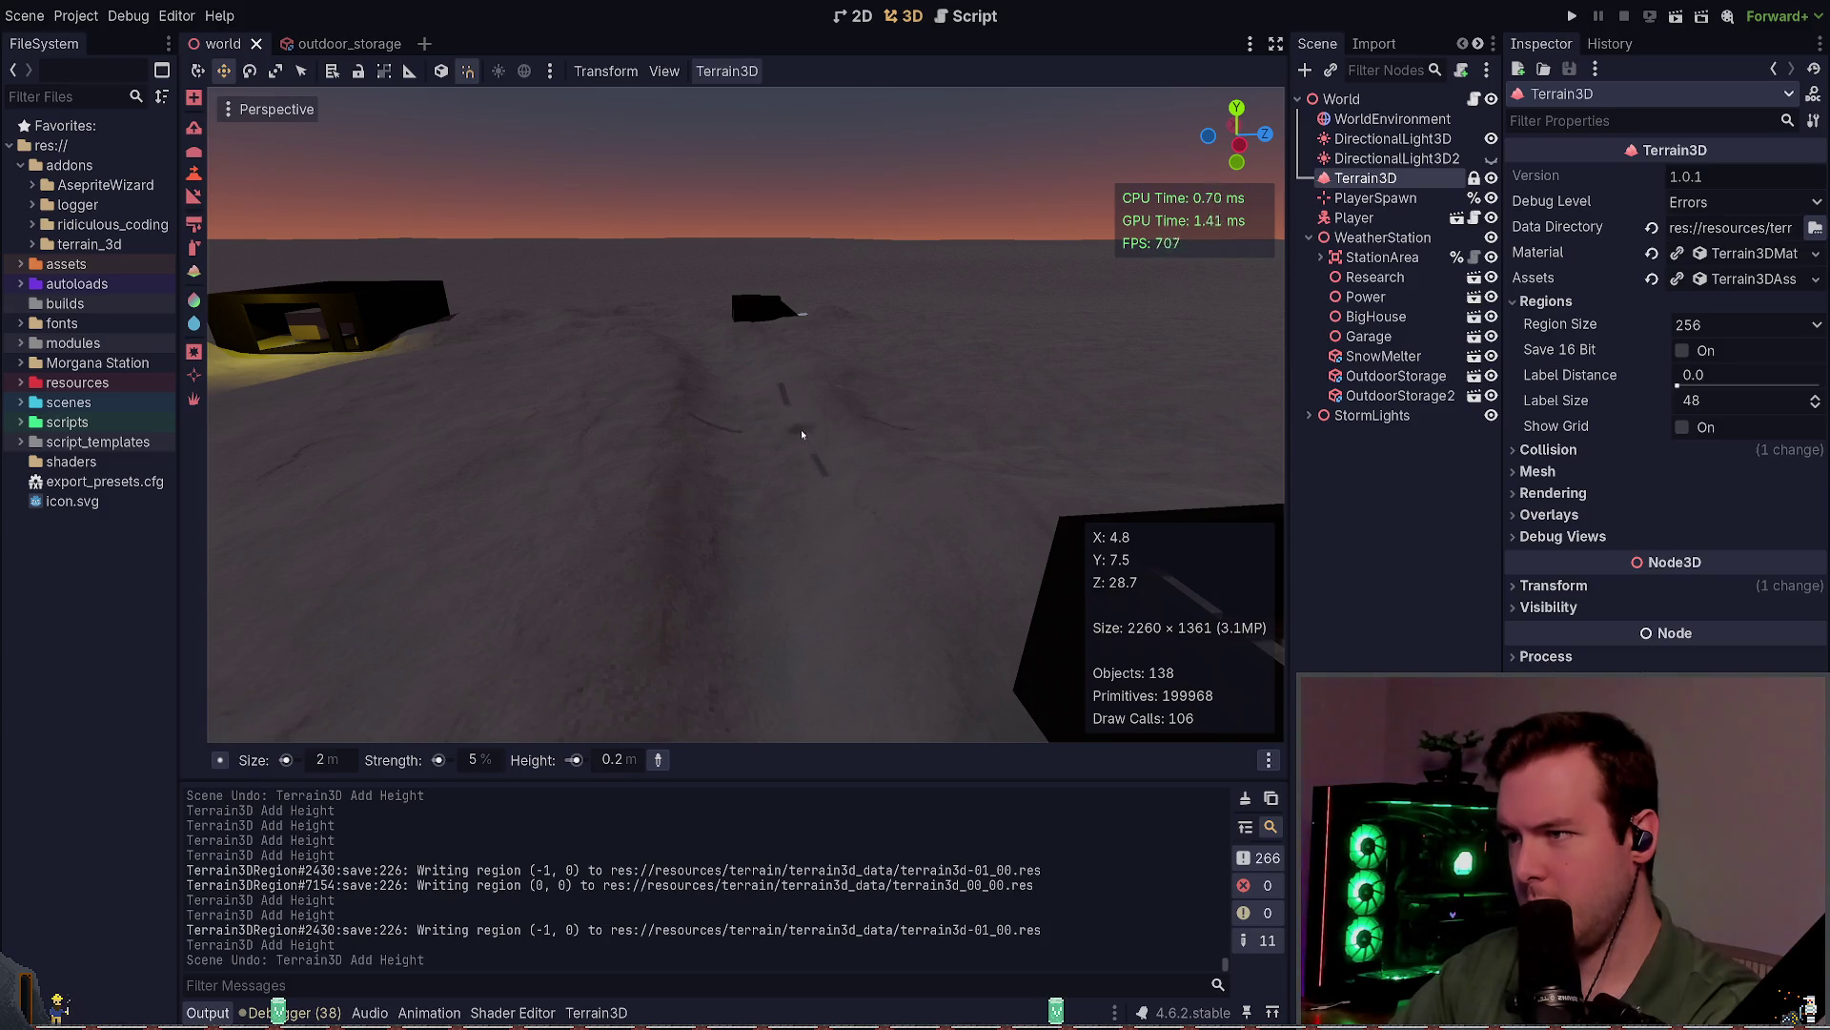
left_click(801, 434)
key("ctrl+s")
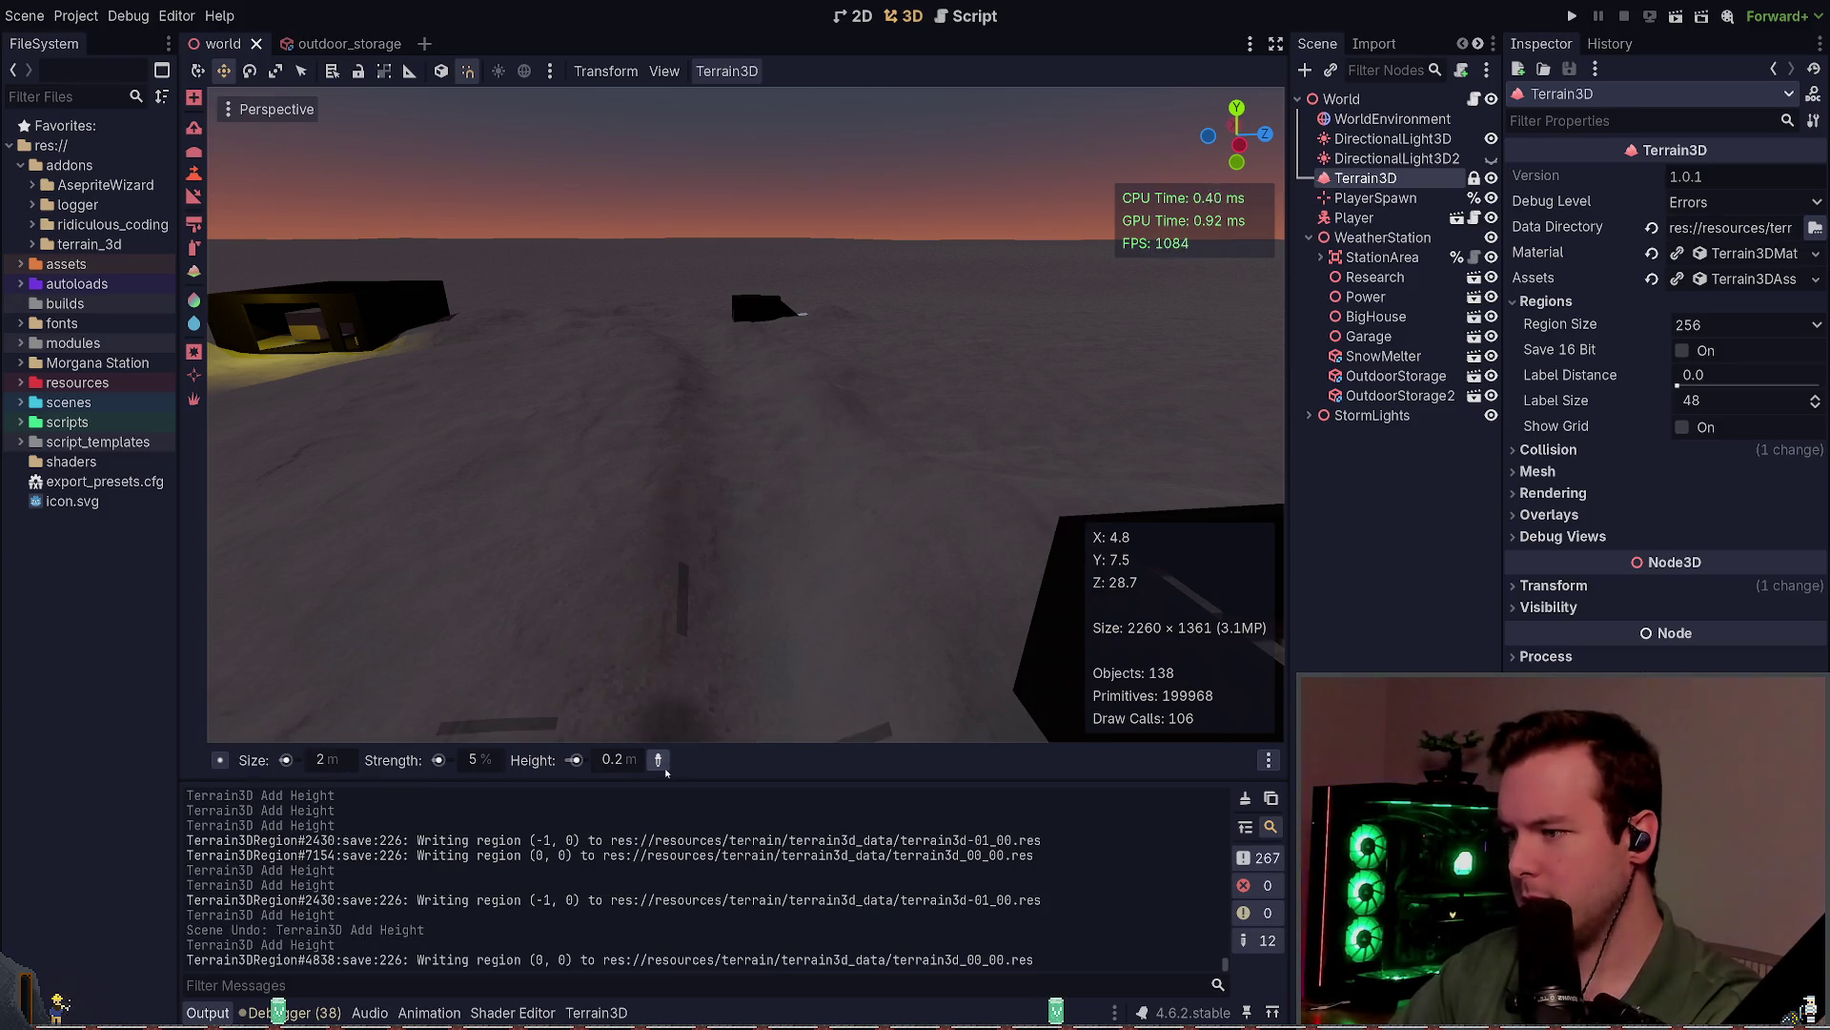
Step: Sample the 1.6 m terrain height and raise the path to it, undoing the last stroke
left_click(665, 599)
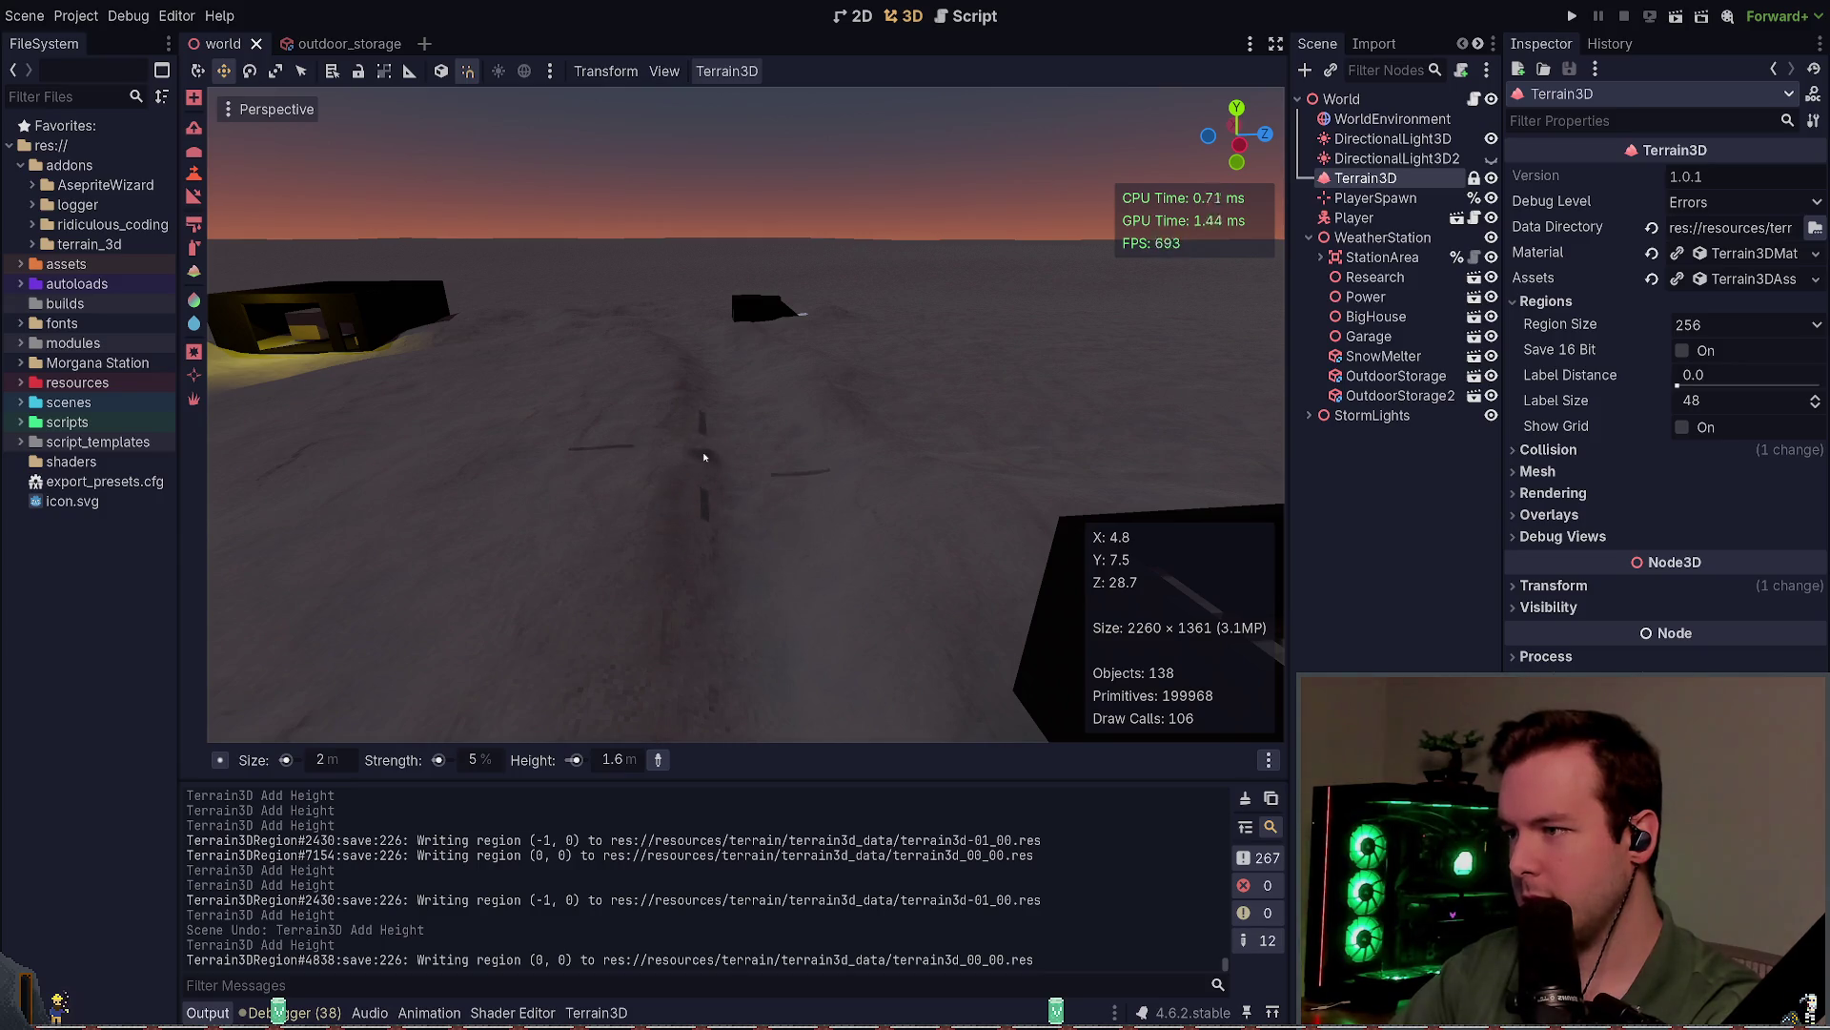
left_click(705, 458)
left_click(693, 431)
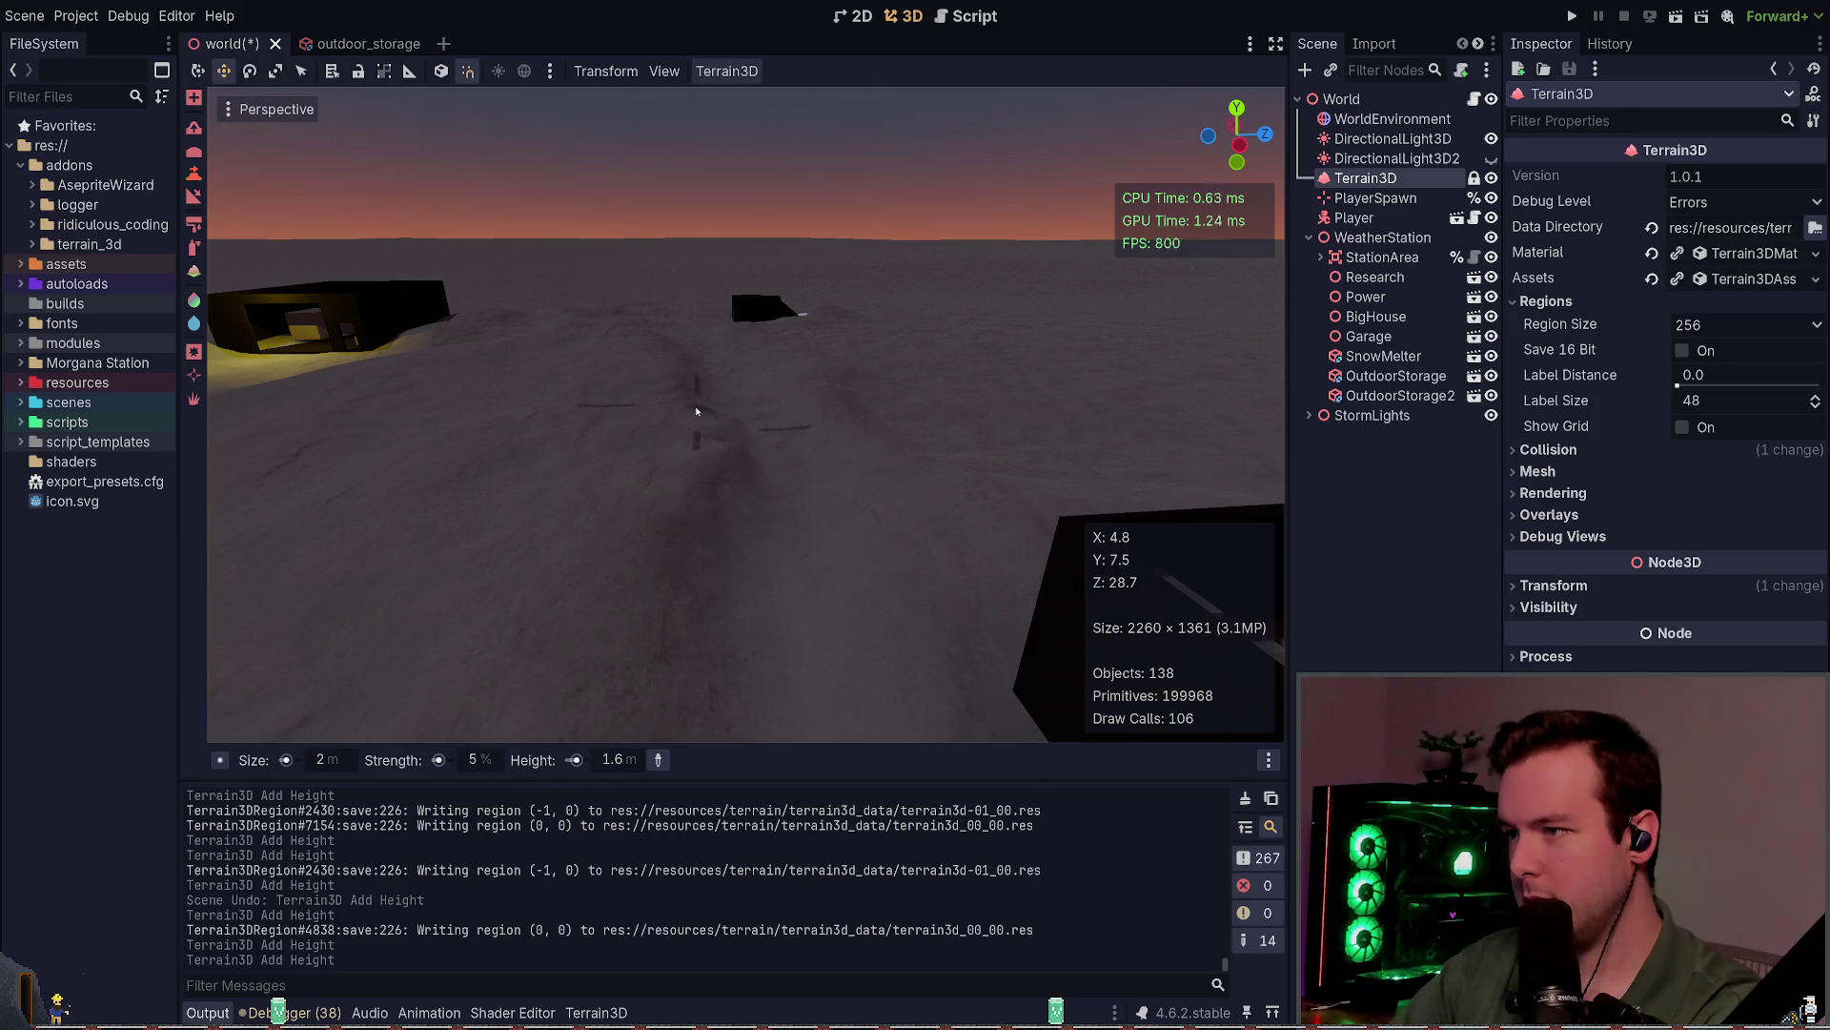
left_click(728, 408)
key("ctrl+z")
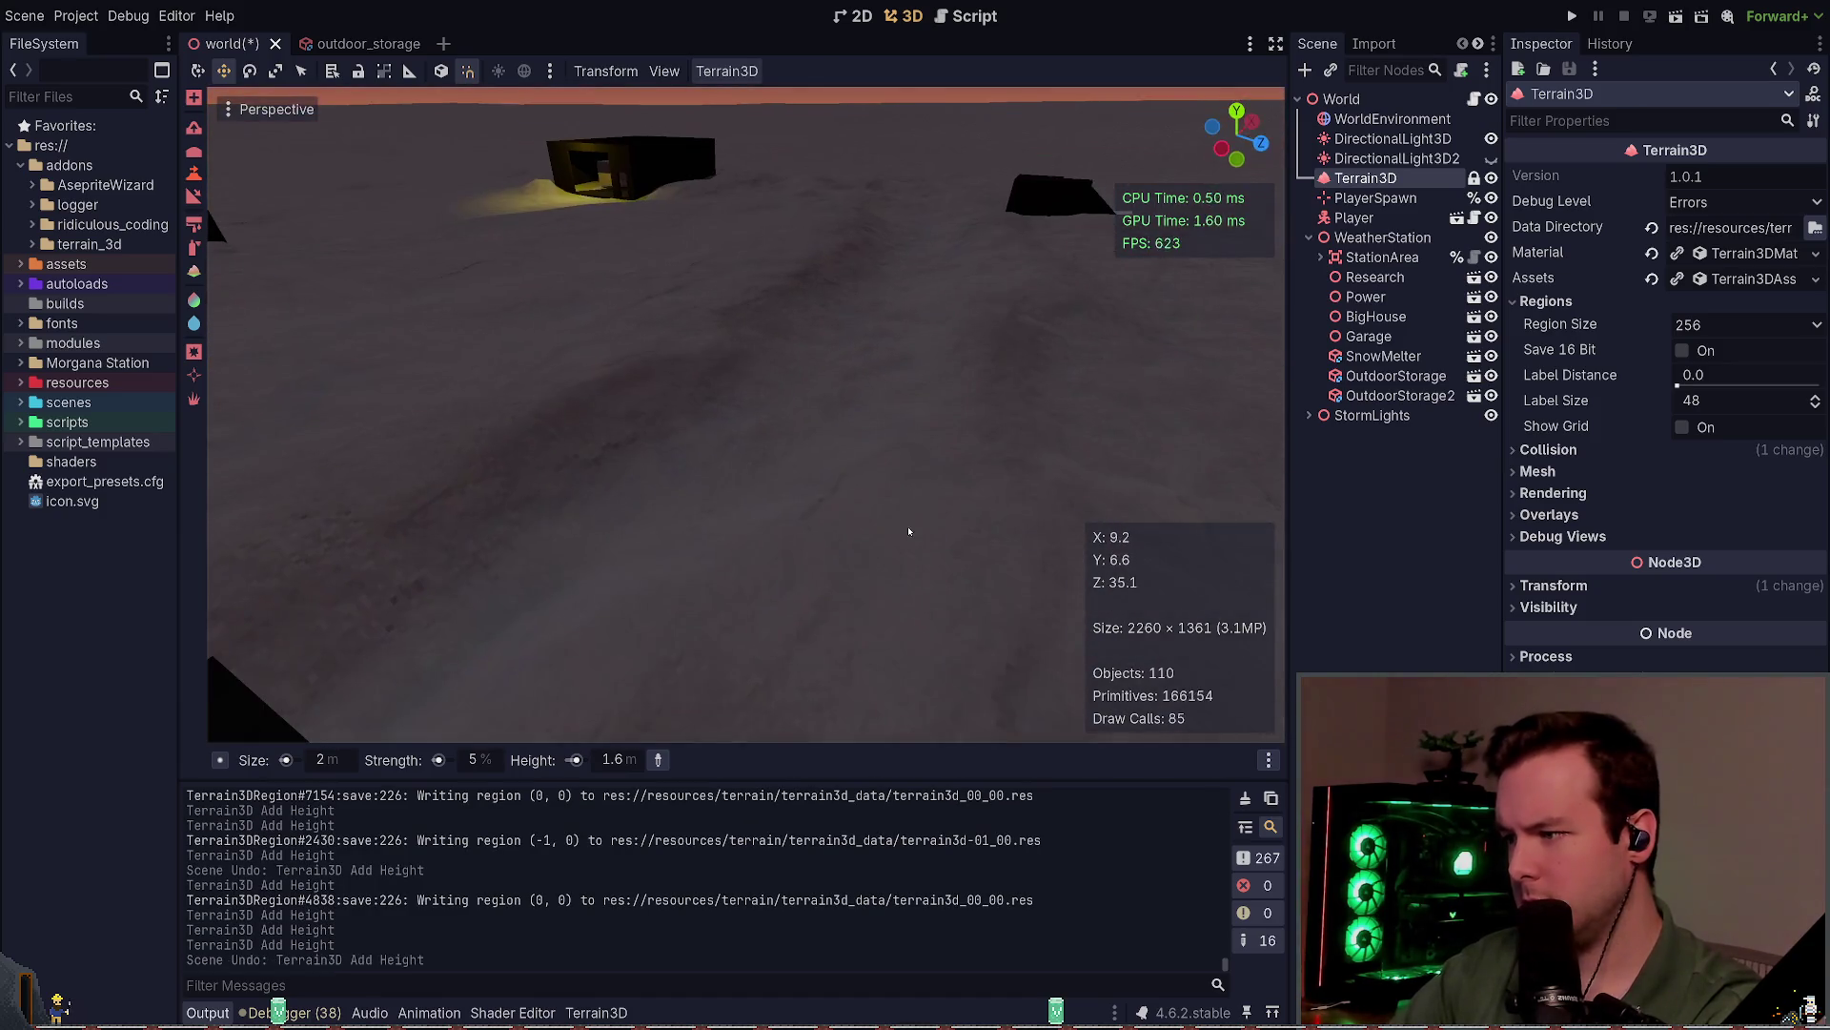
Step: Widen the brush to 5 m, build up snow along the path, and save
scroll(341, 759, "up", 3)
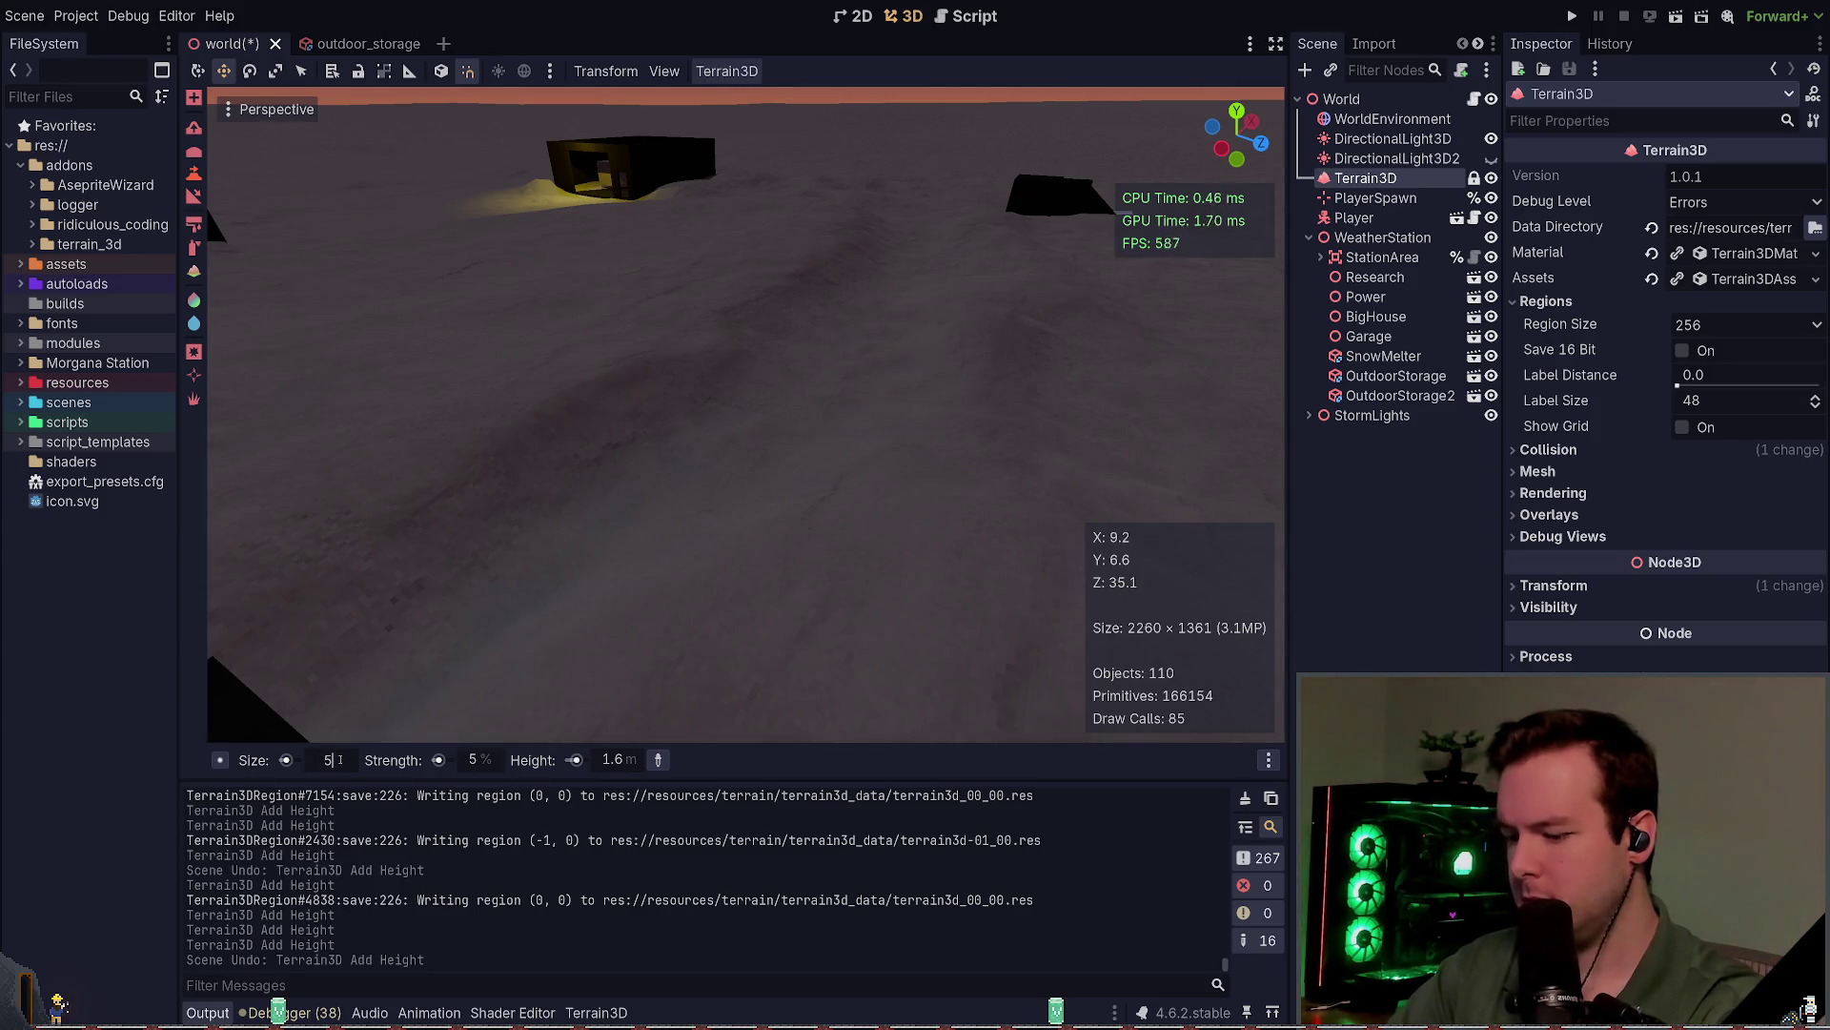
left_click(680, 345)
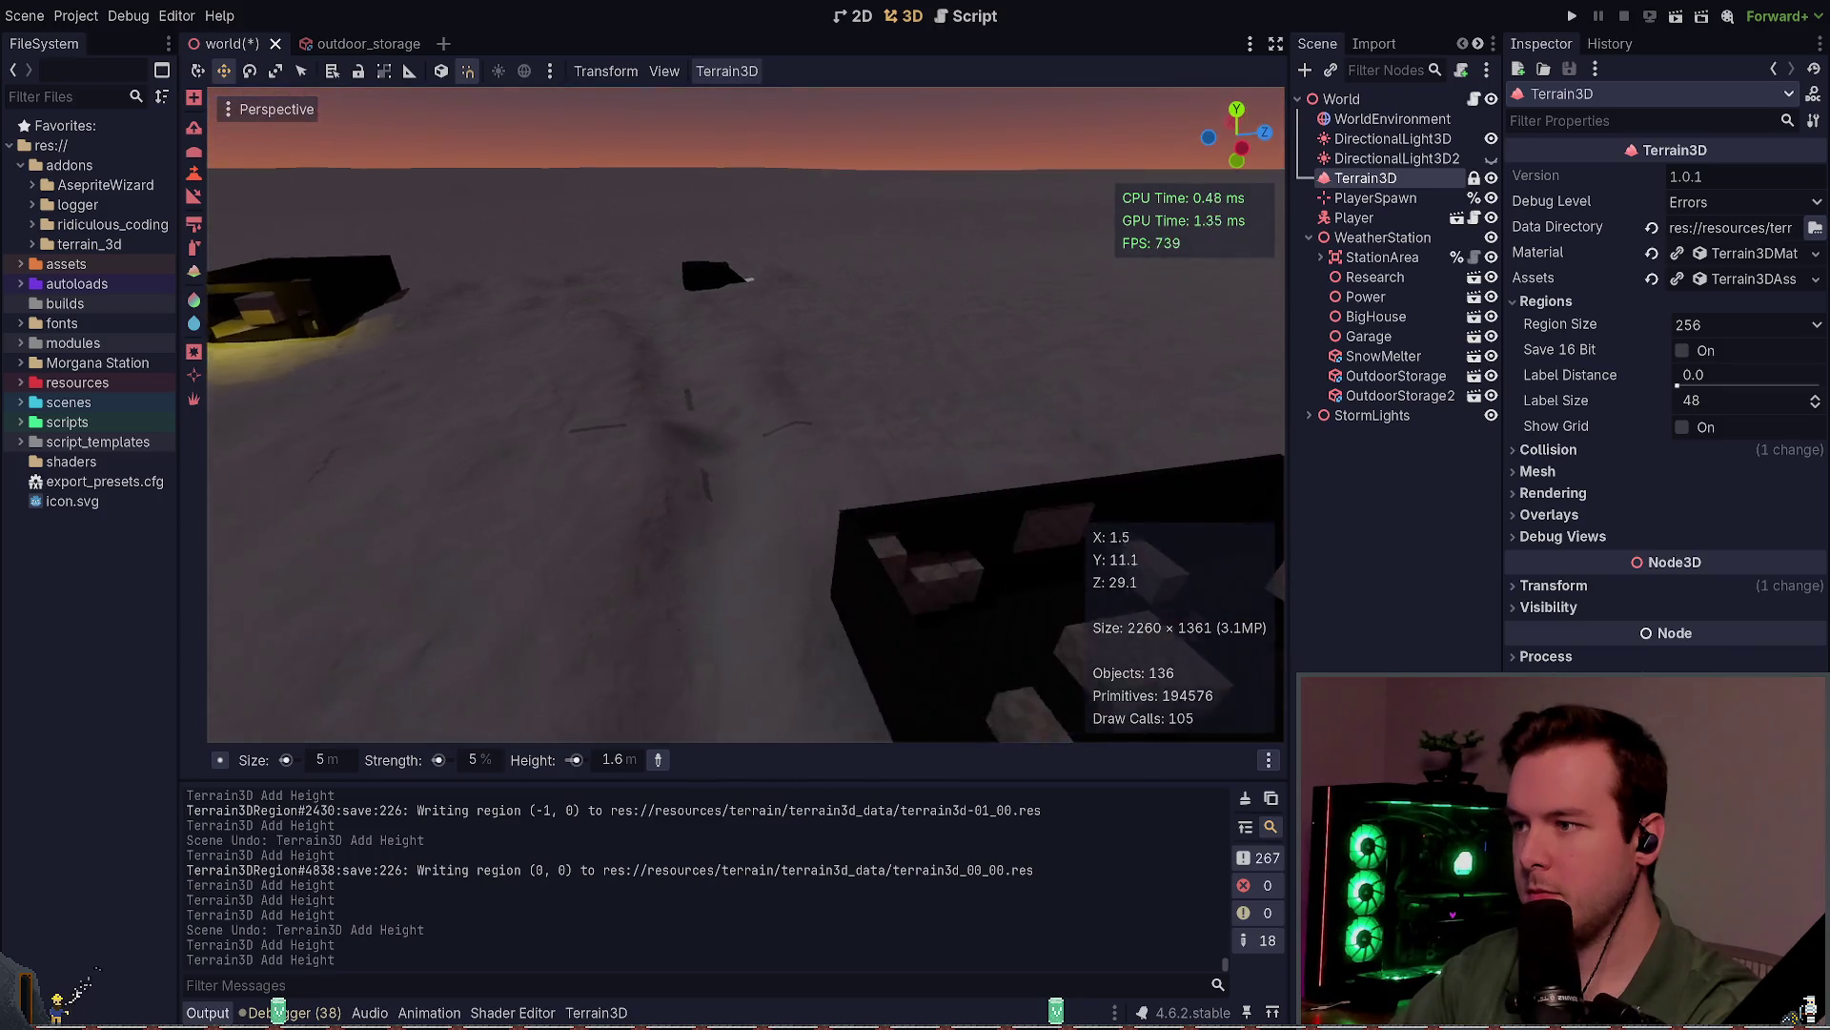
key("ctrl+s")
scroll(798, 548, "up", 3)
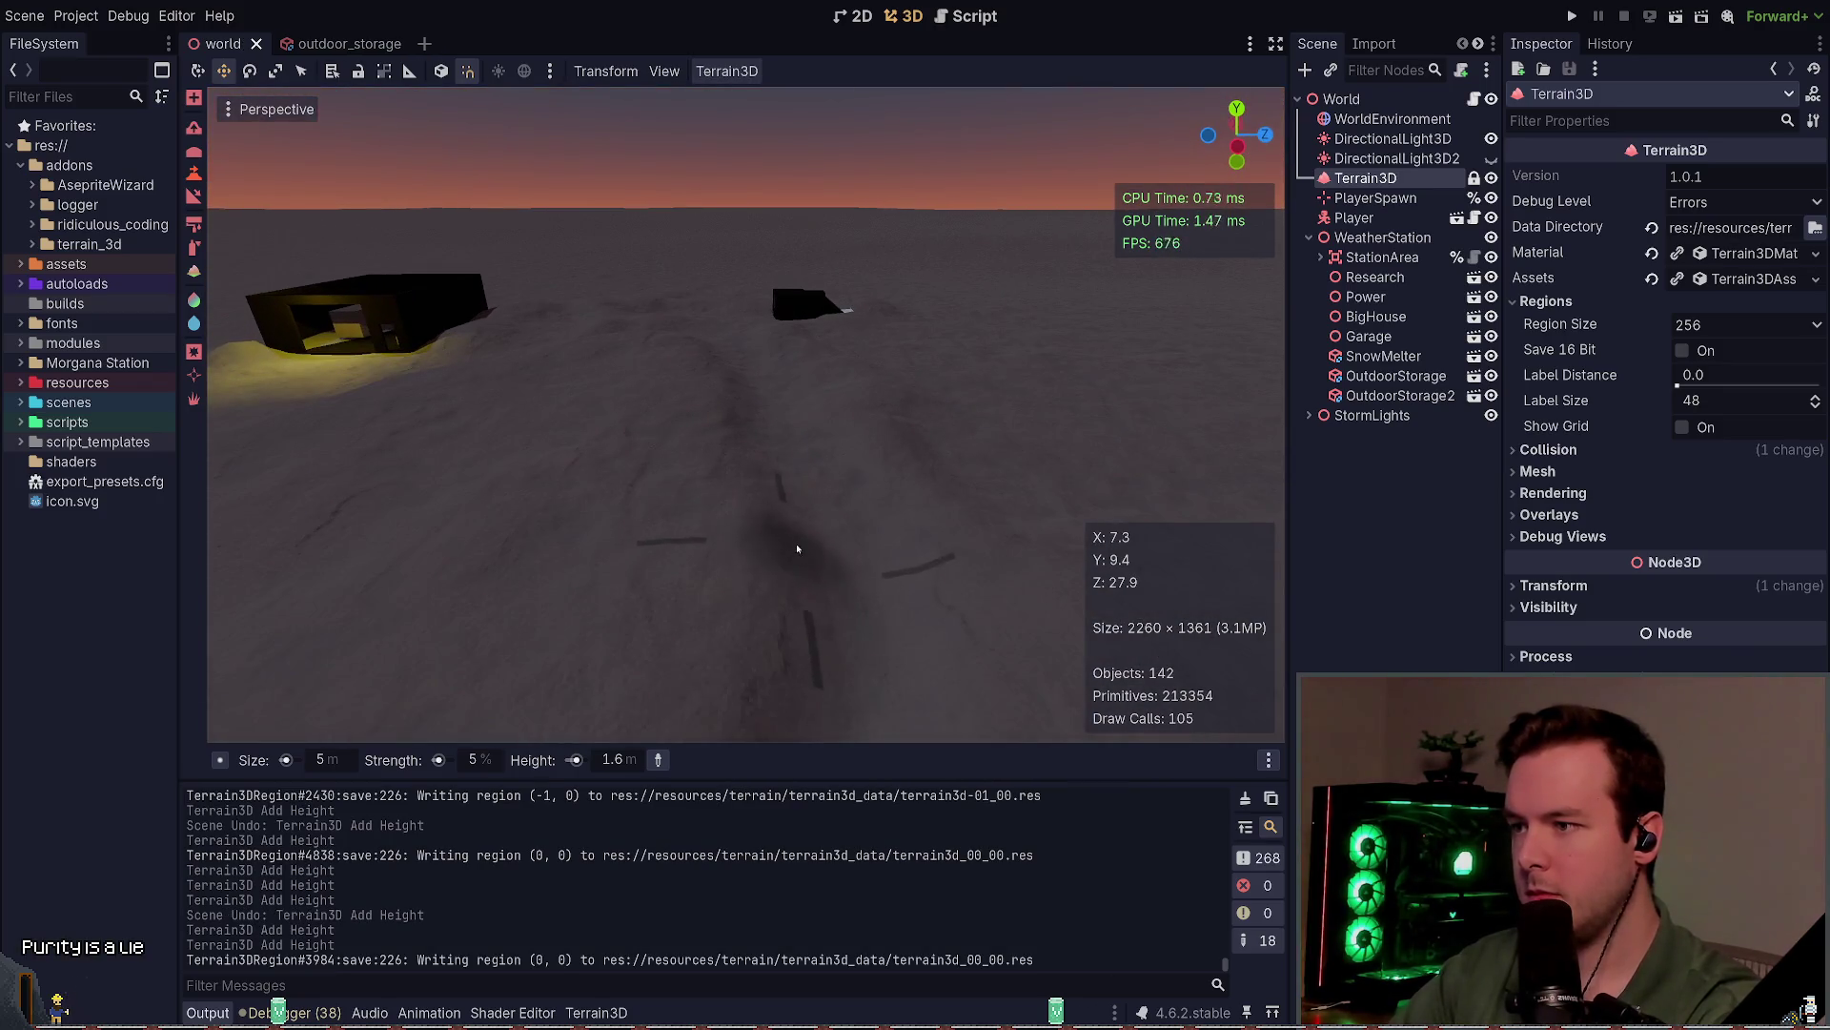
left_click(777, 494)
Step: Undo the last height stroke, save the scene, and switch to roughness painting
scroll(801, 492, "down", 5)
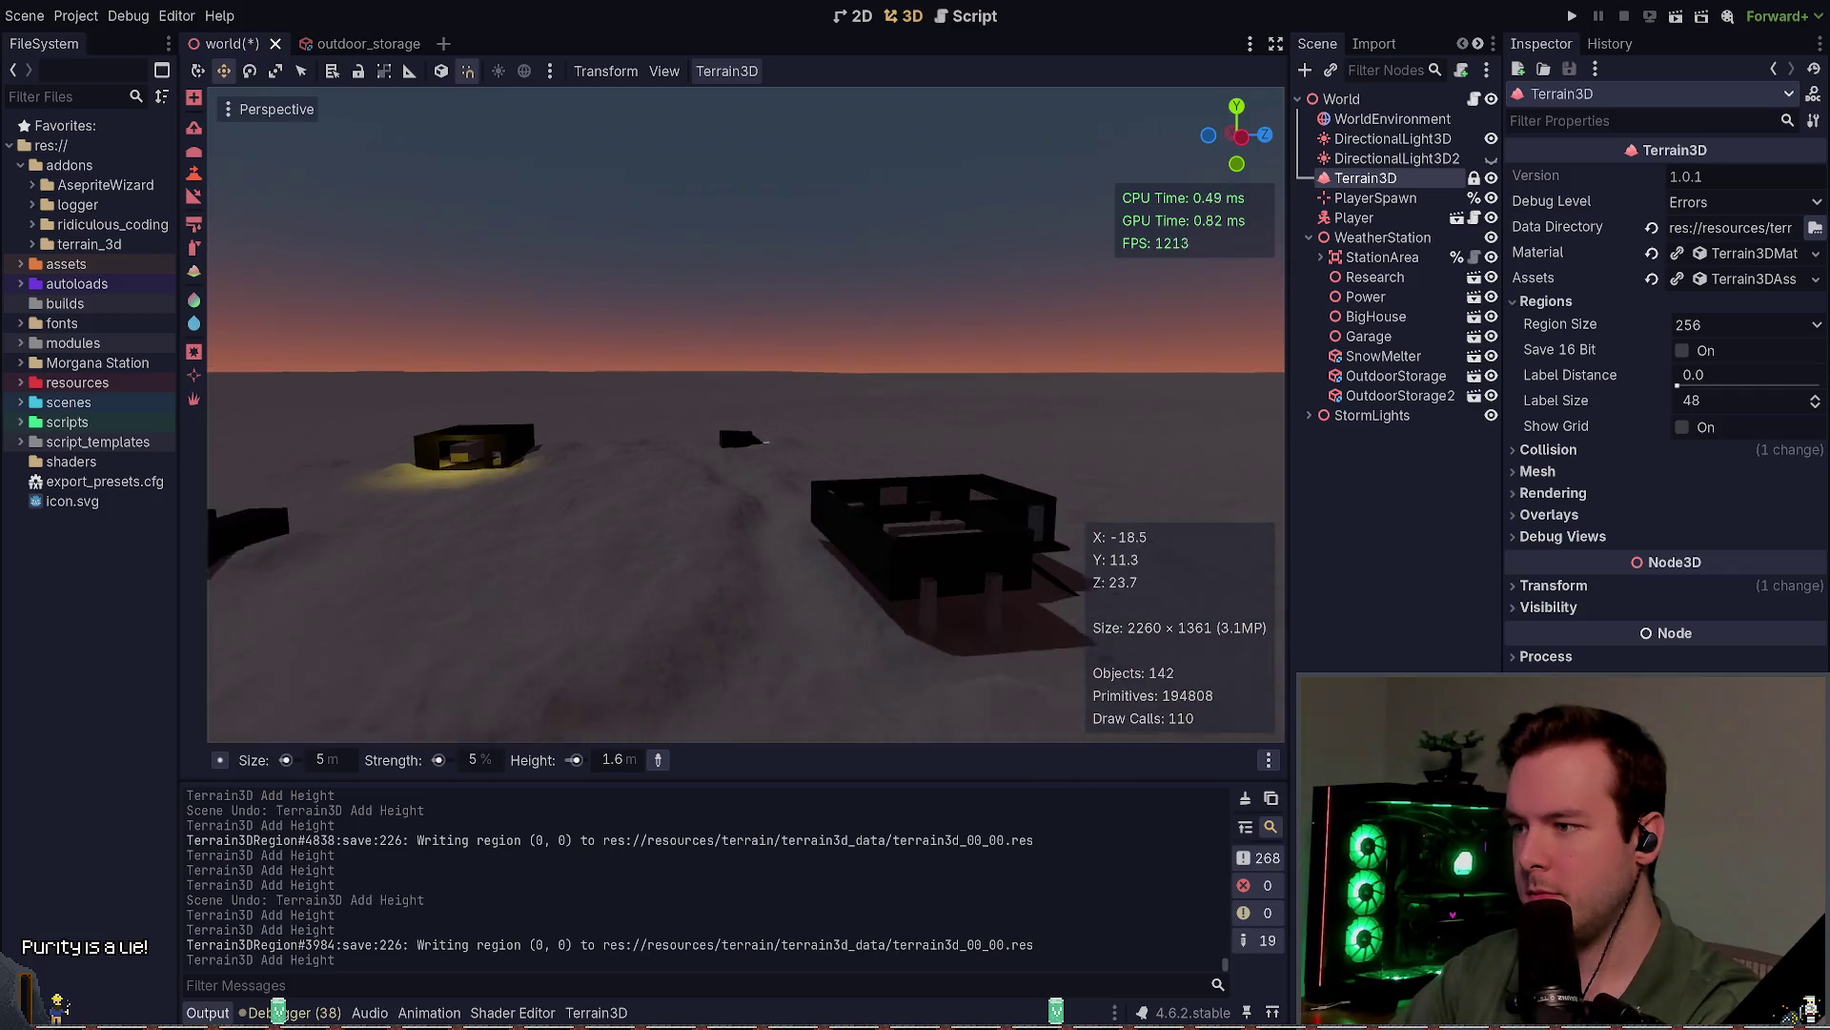
key("ctrl+z")
scroll(830, 487, "up", 3)
key("ctrl+s")
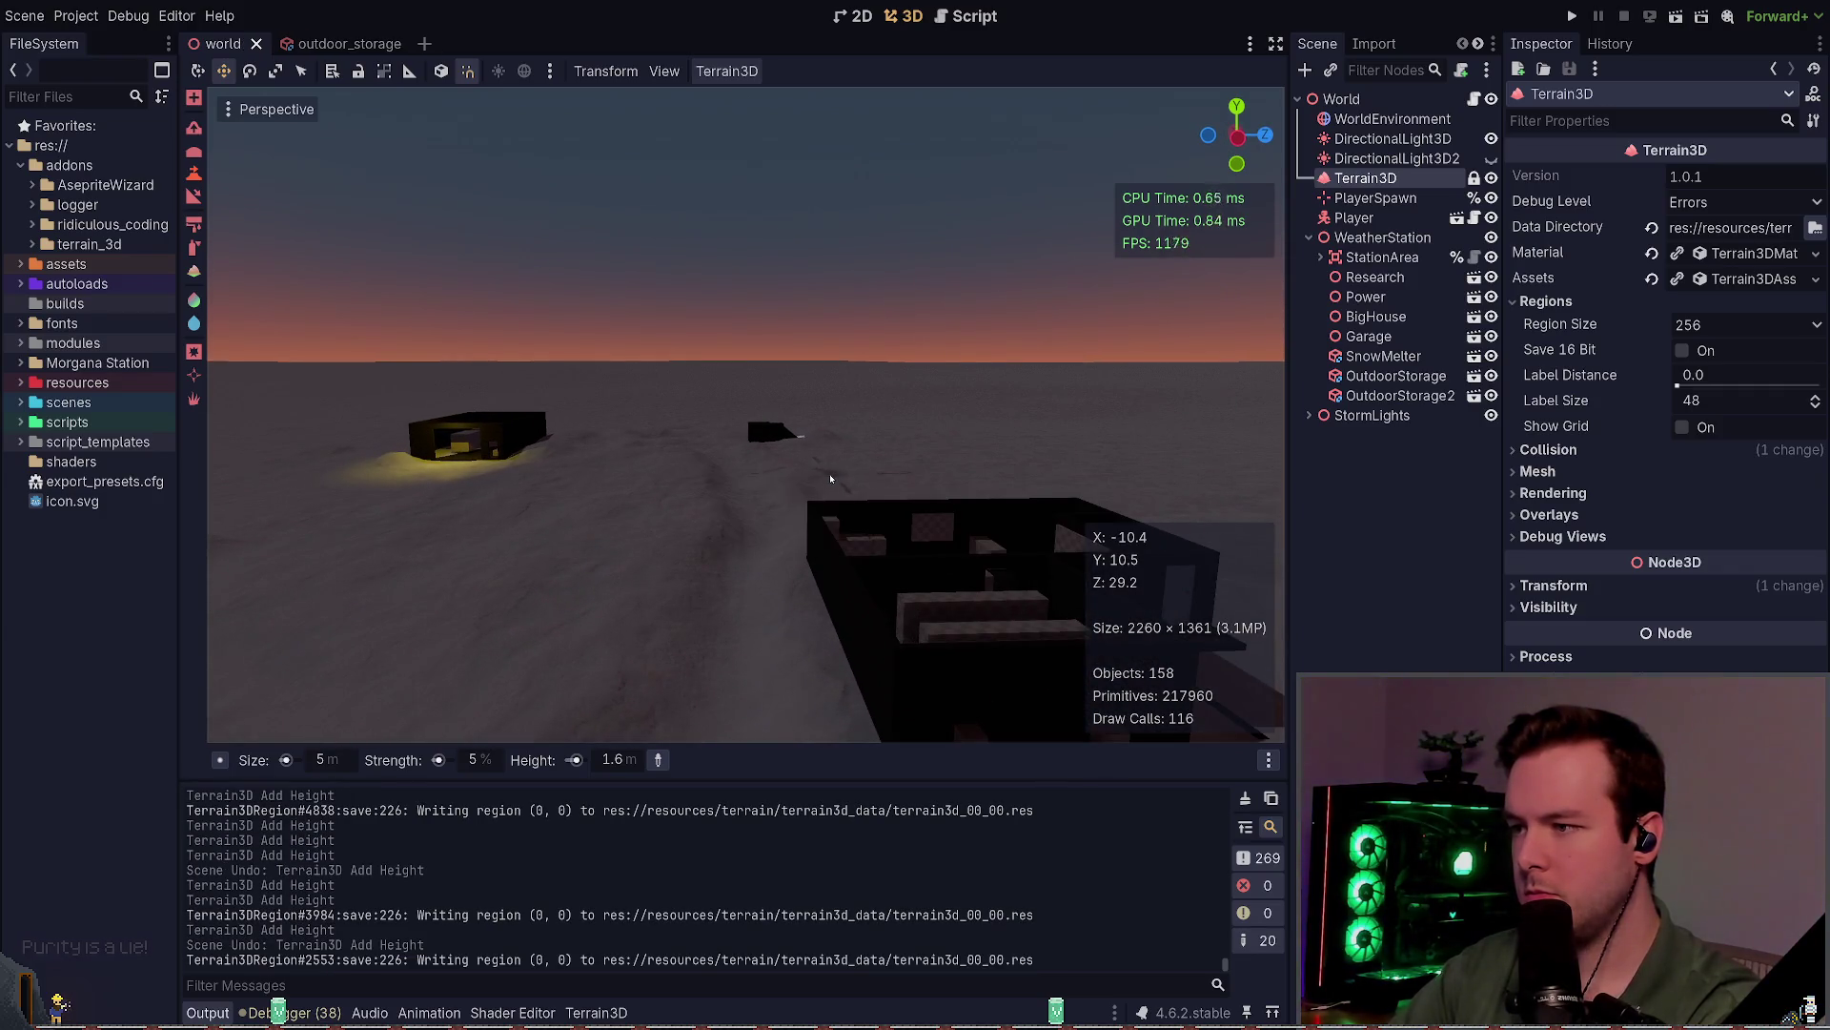
key("w")
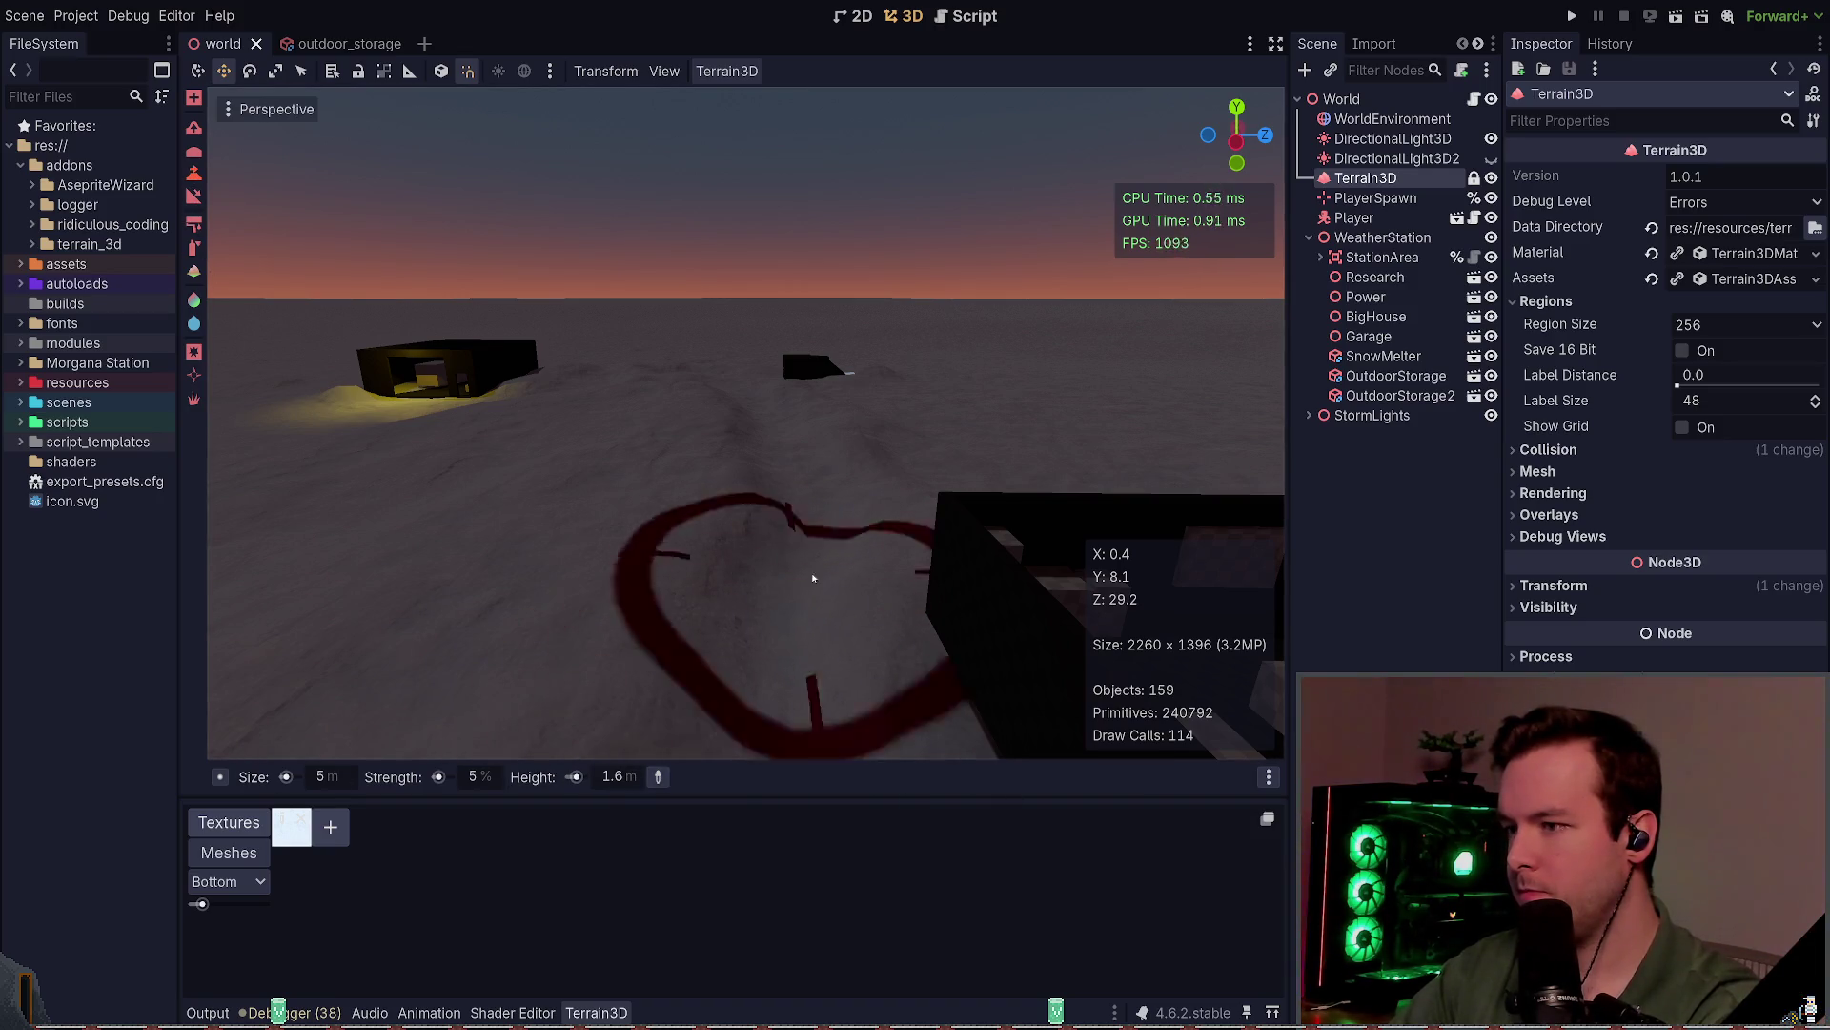
Step: Set the brush to 0.2 m height and 2 m size
left_click(806, 508, "ctrl")
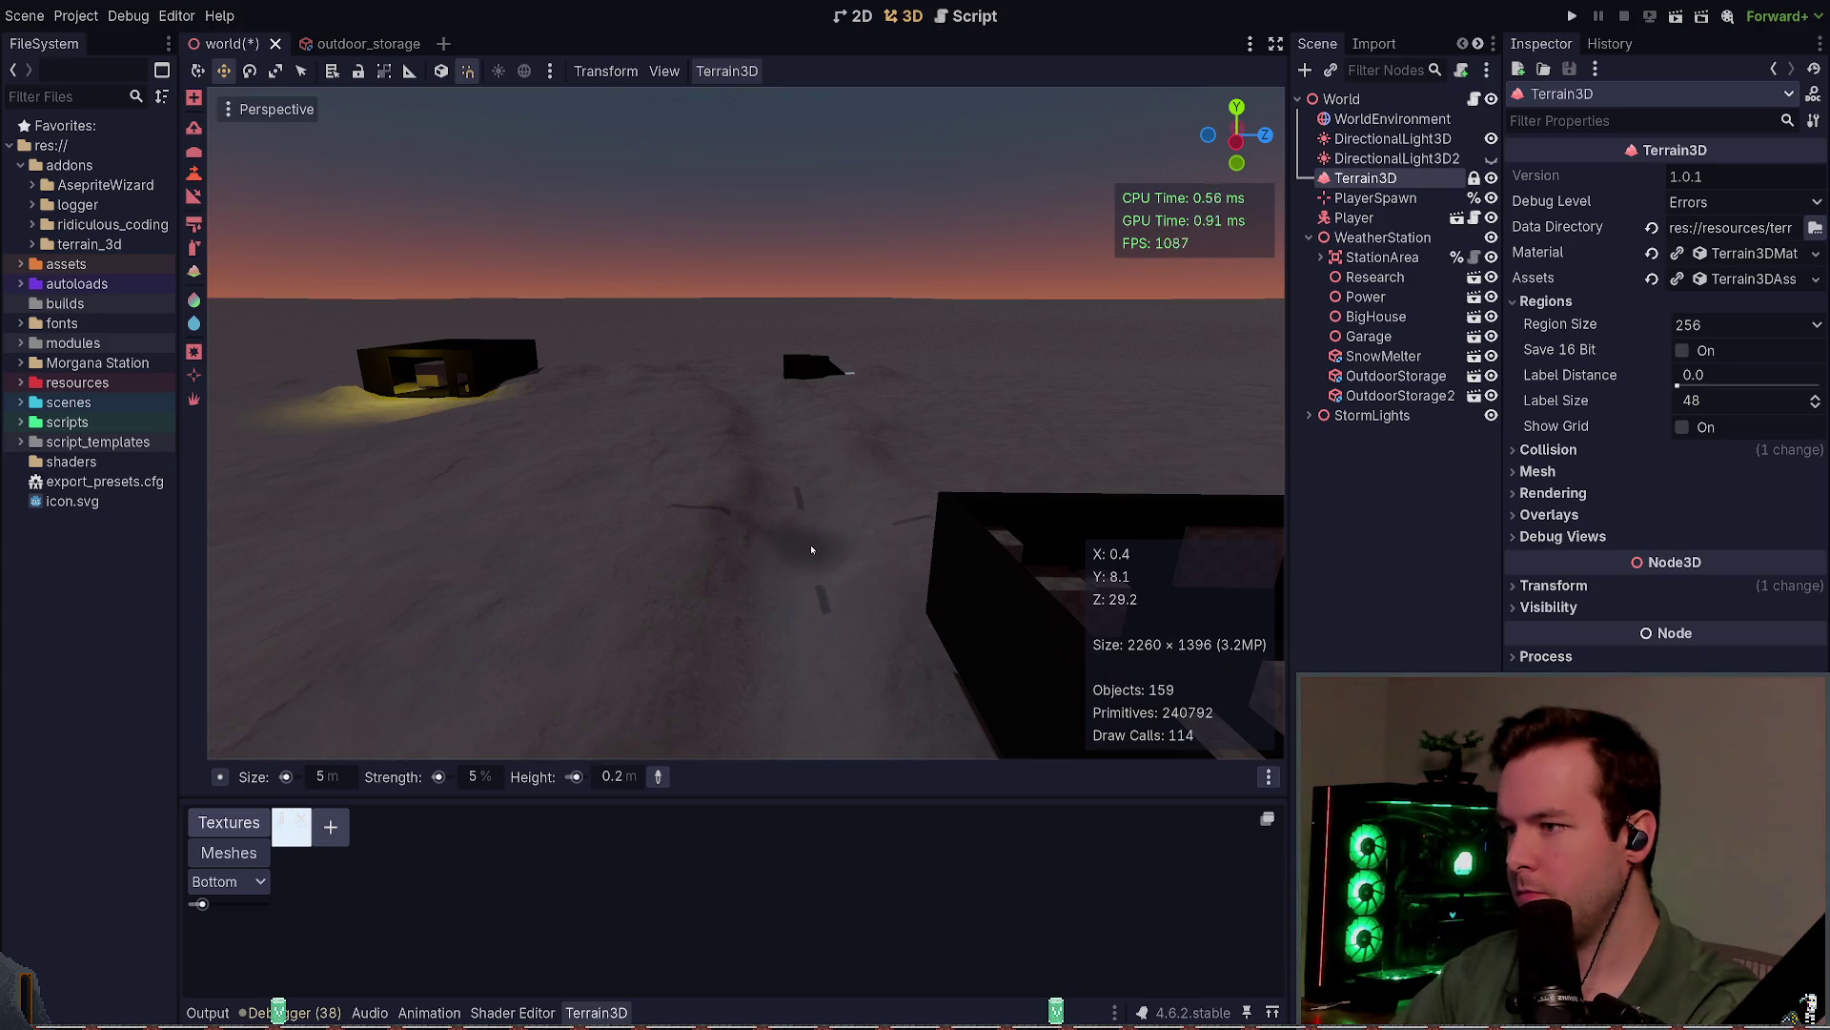
left_click(327, 777)
type("2")
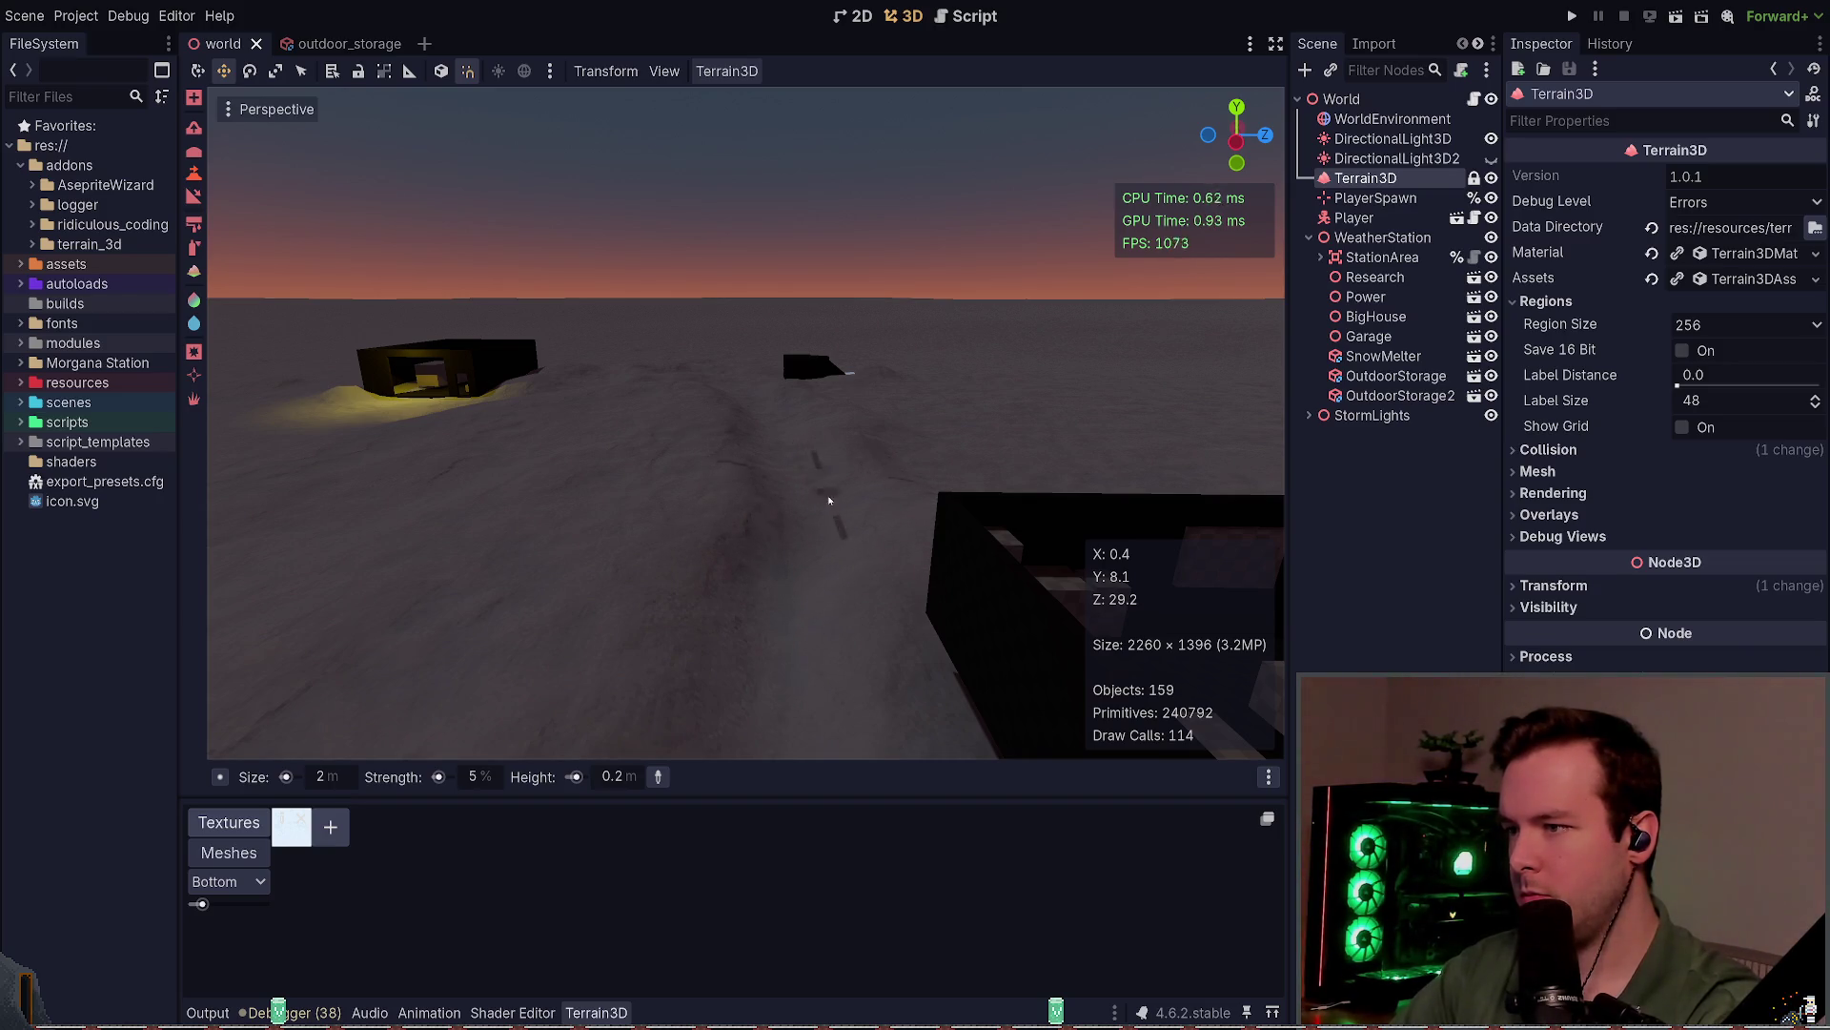
Step: Look along the path toward the long building and huts, then save the scene
mouse_move(796, 458)
left_mouse_down()
mouse_move(572, 459)
mouse_move(781, 468)
left_mouse_up()
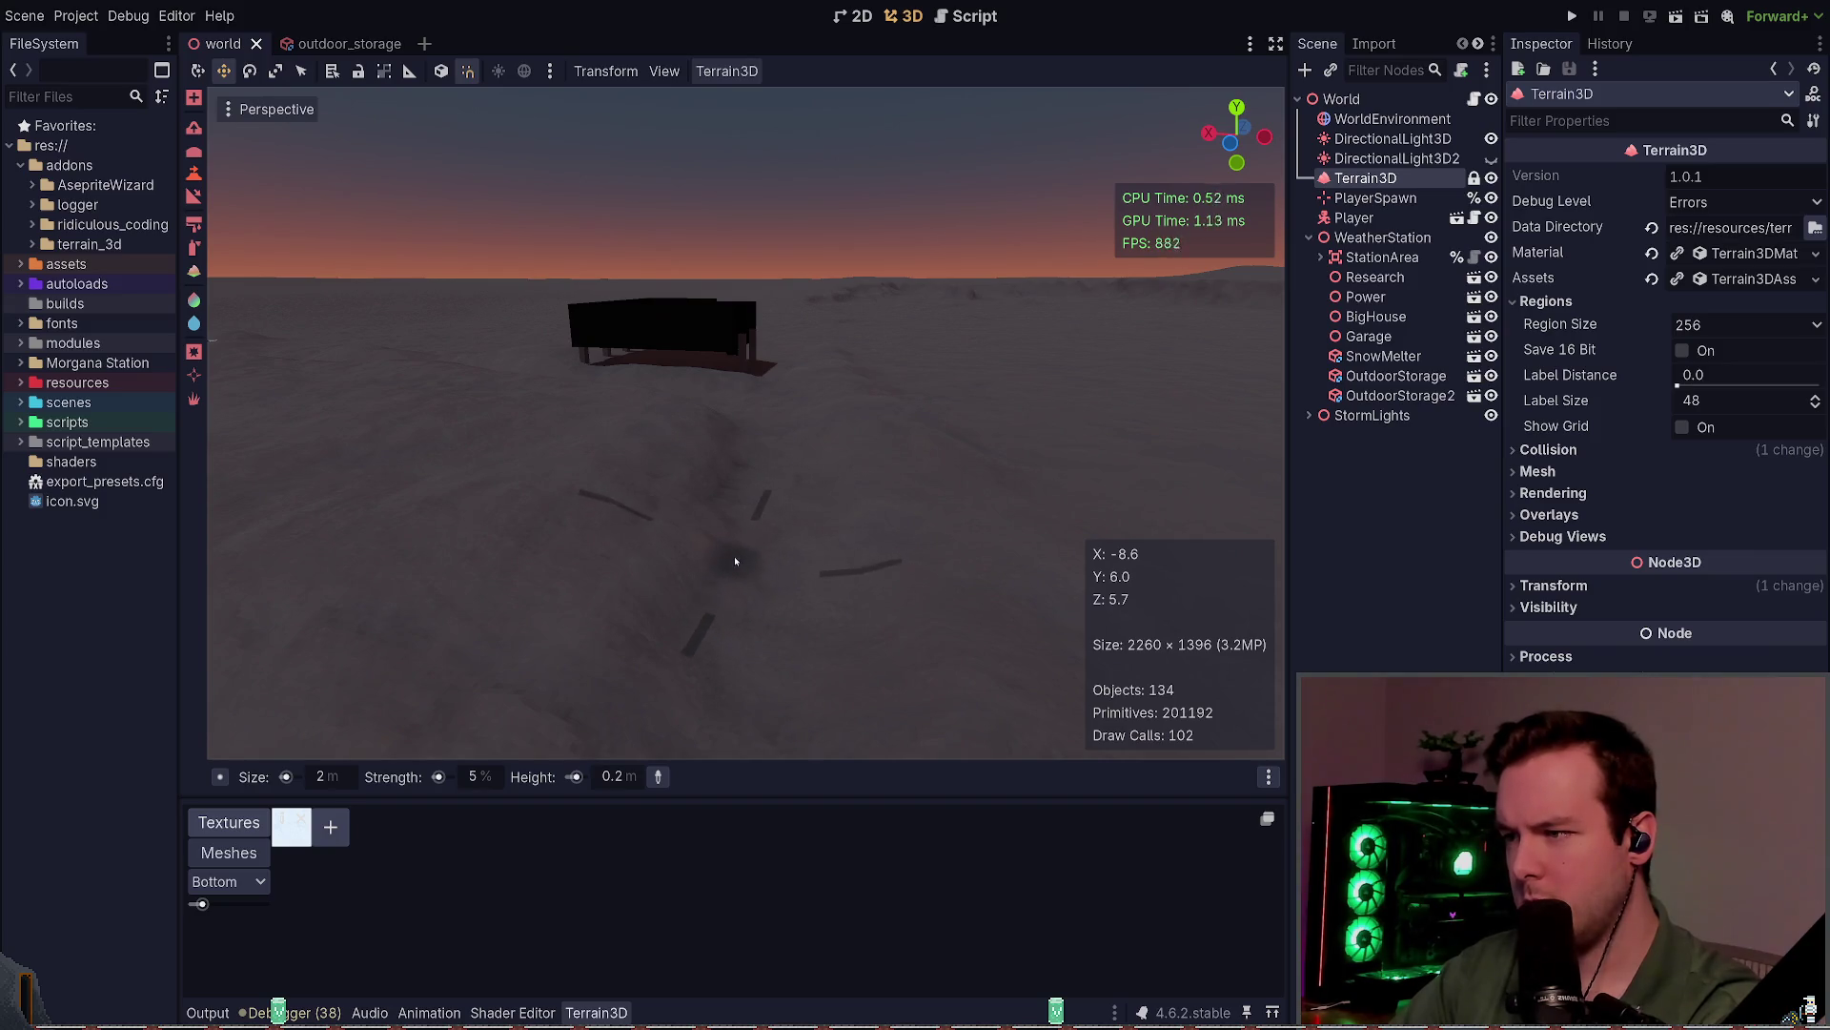
left_click_drag(735, 561, 768, 515)
left_click_drag(747, 446, 927, 510)
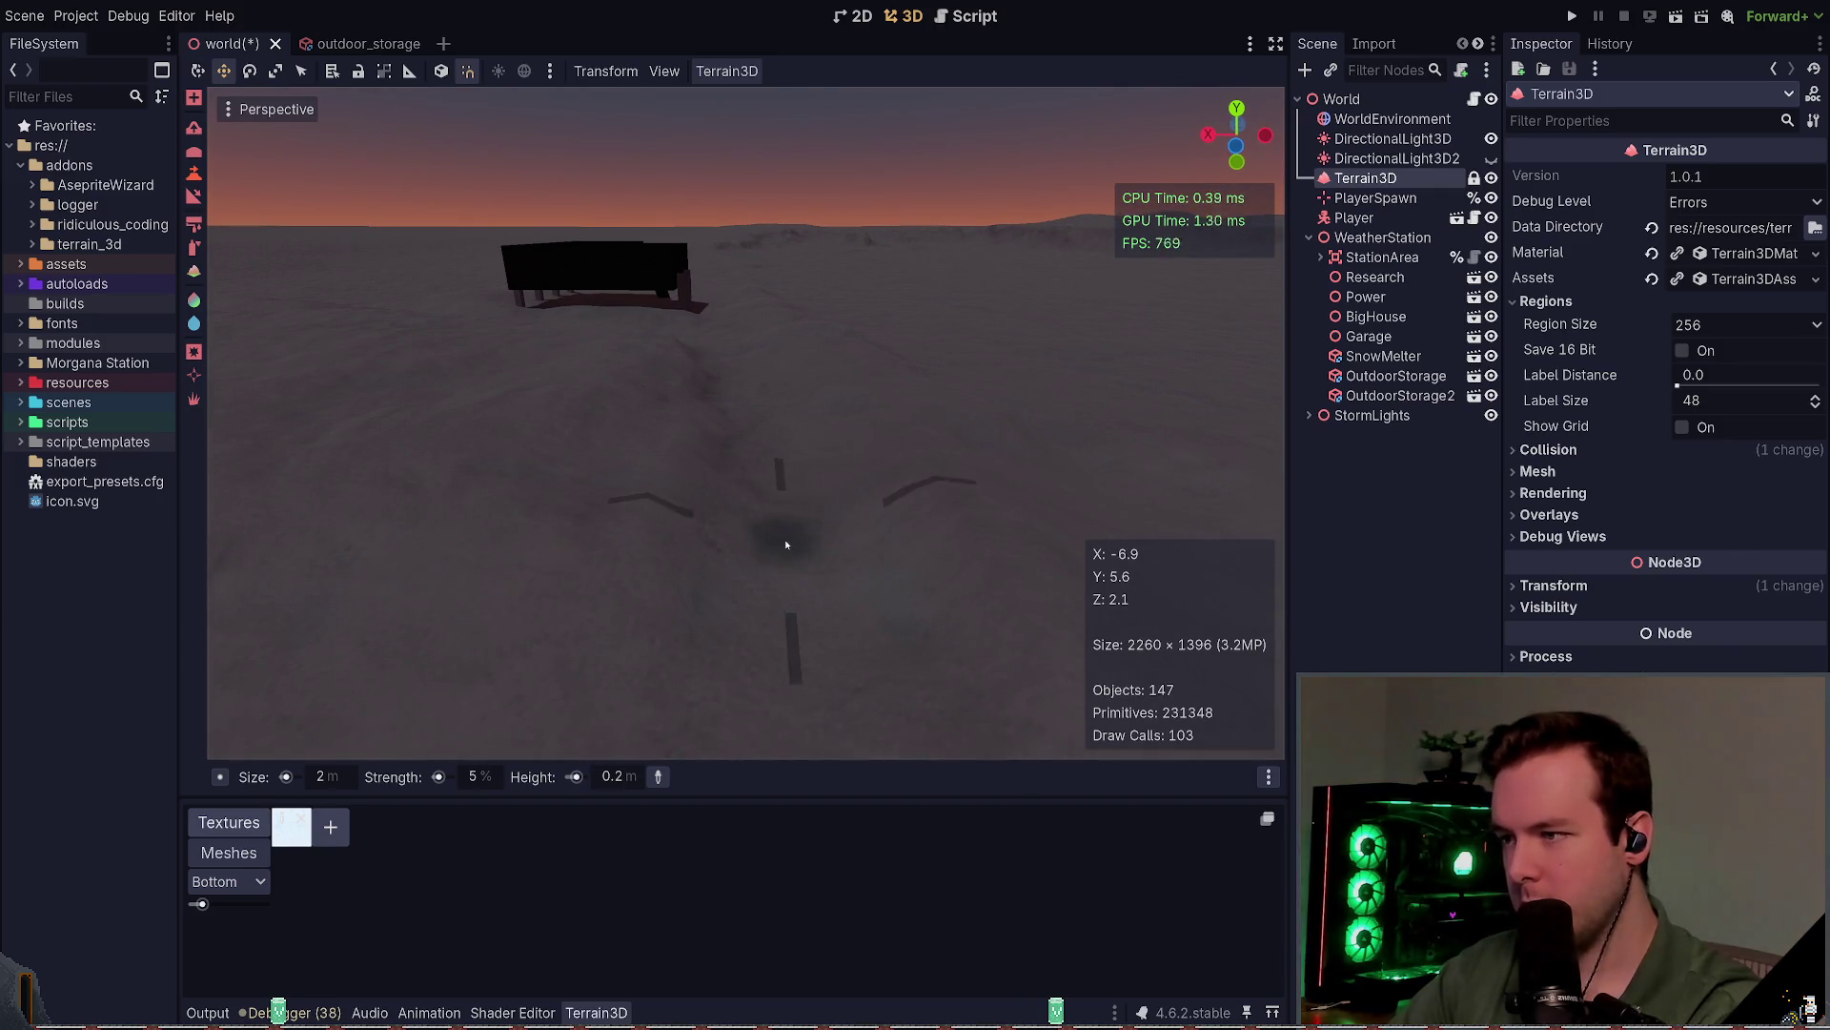
mouse_move(746, 424)
left_mouse_down()
mouse_move(659, 424)
mouse_move(763, 372)
left_mouse_up()
key("ctrl+s")
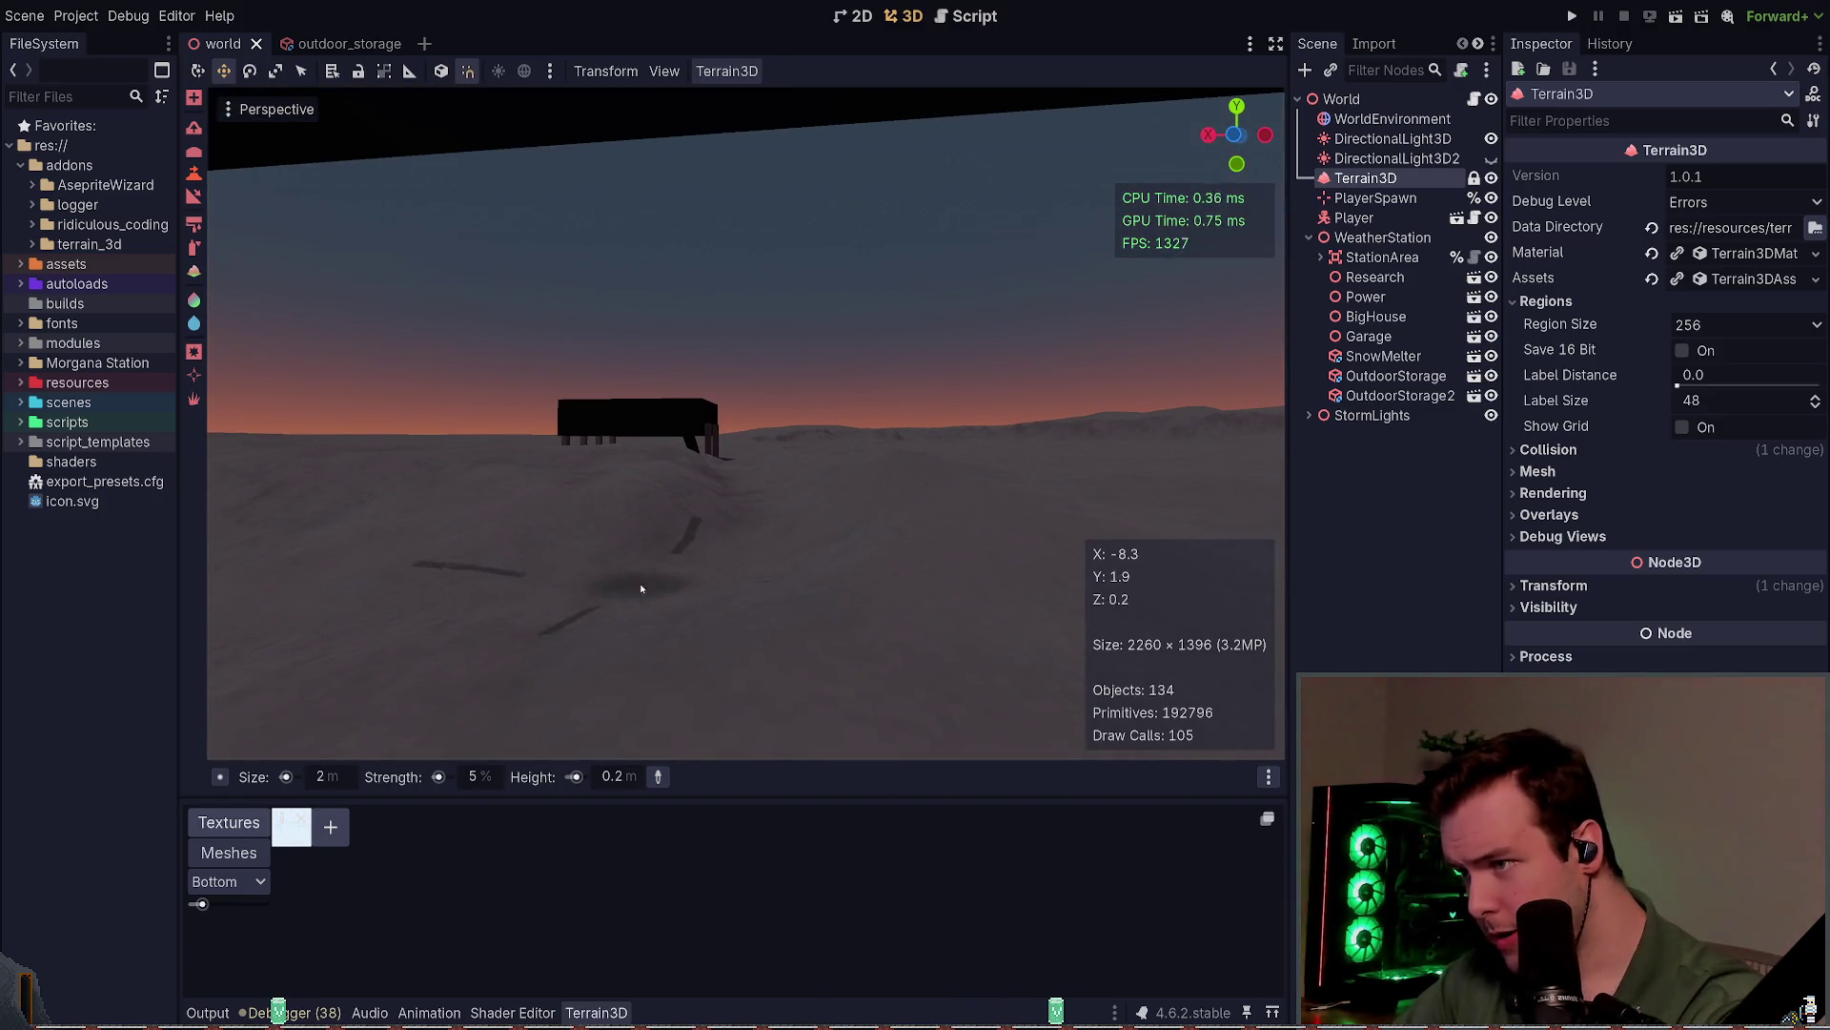
Step: Review the huts across the terrain, save, and run the project to playtest
left_click_drag(642, 588, 761, 598)
left_click_drag(561, 512, 560, 625)
left_click_drag(633, 509, 596, 459)
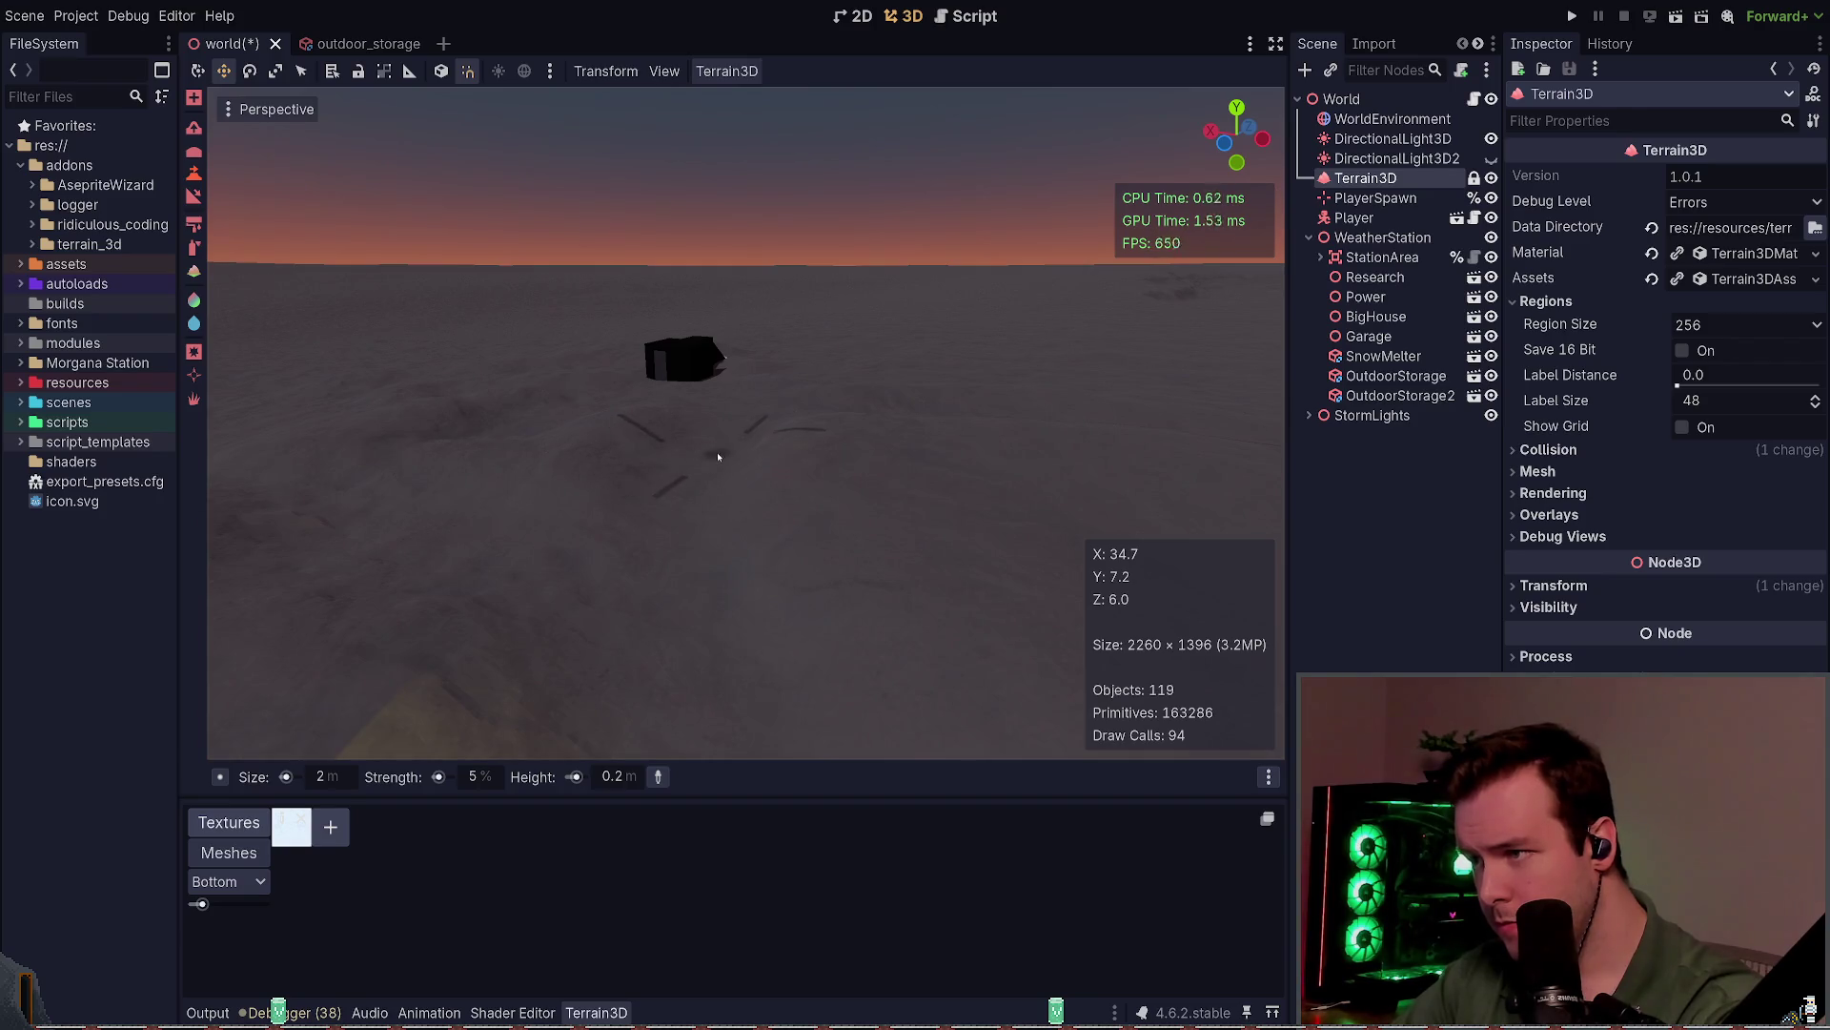
left_click_drag(681, 582, 692, 648)
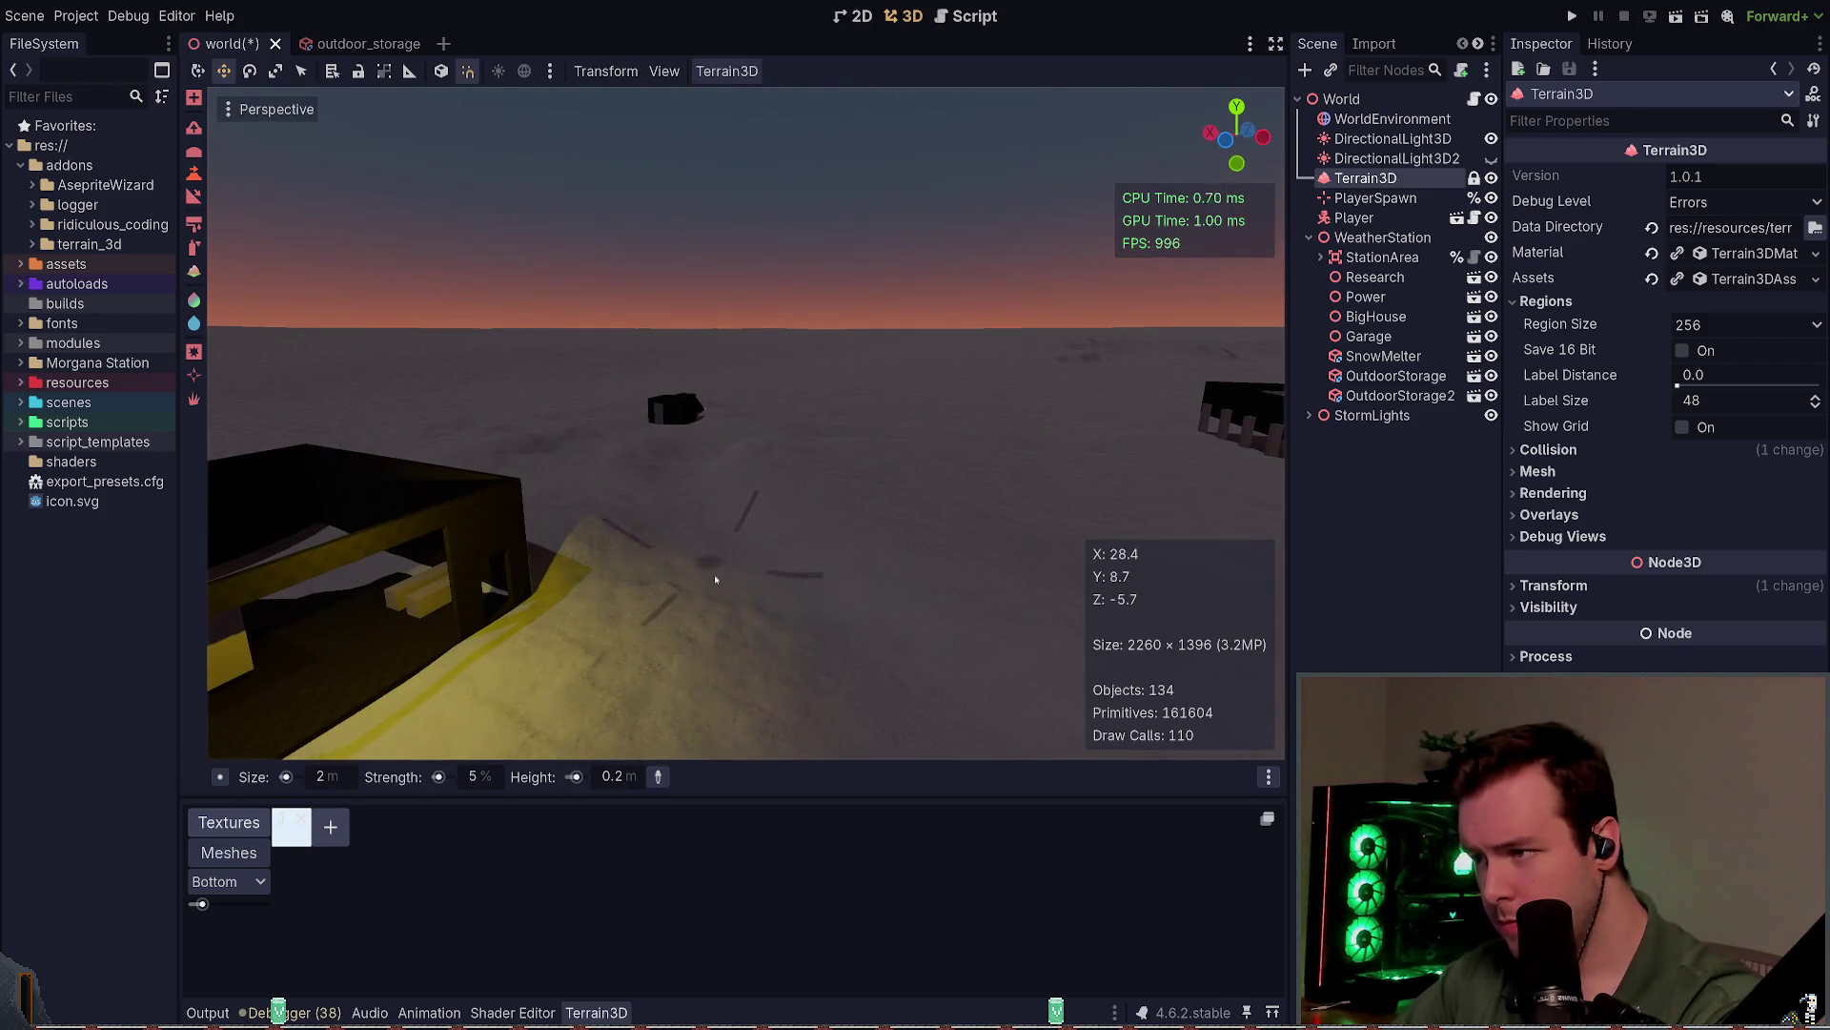
mouse_move(715, 579)
left_mouse_down()
mouse_move(707, 631)
mouse_move(948, 526)
left_mouse_up()
key("ctrl+s")
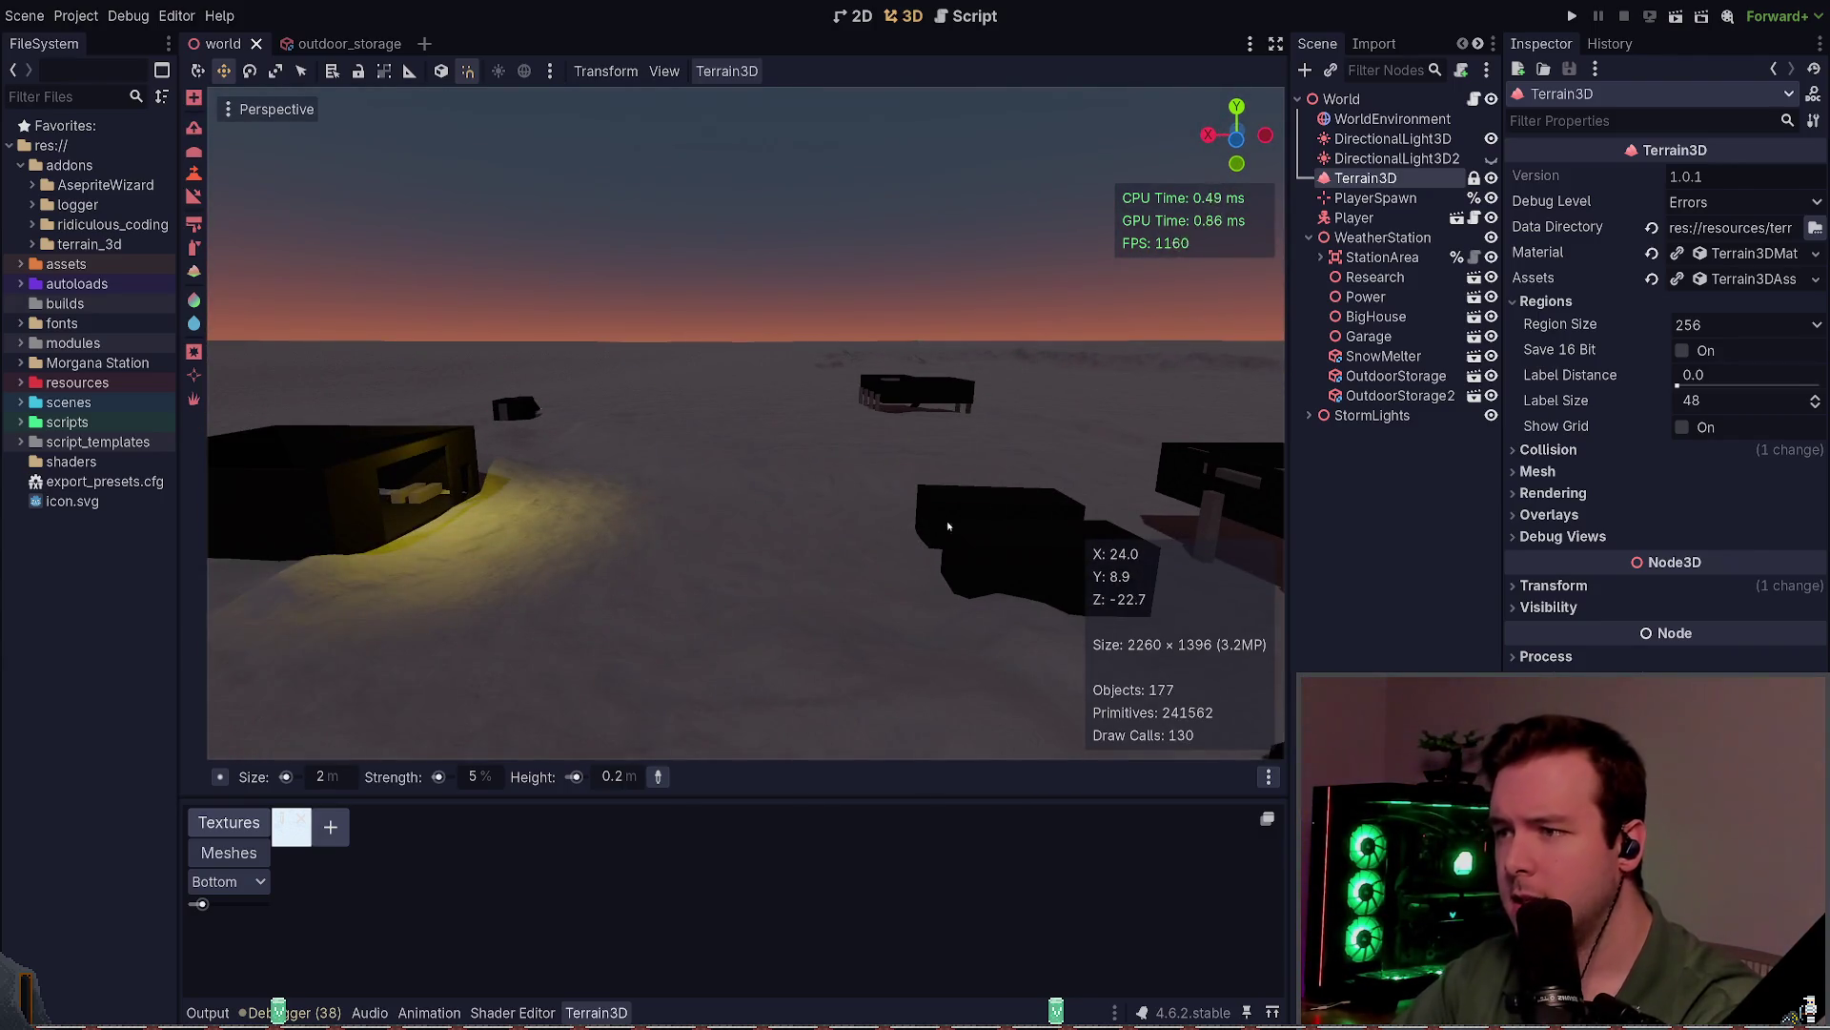
left_click(1573, 17)
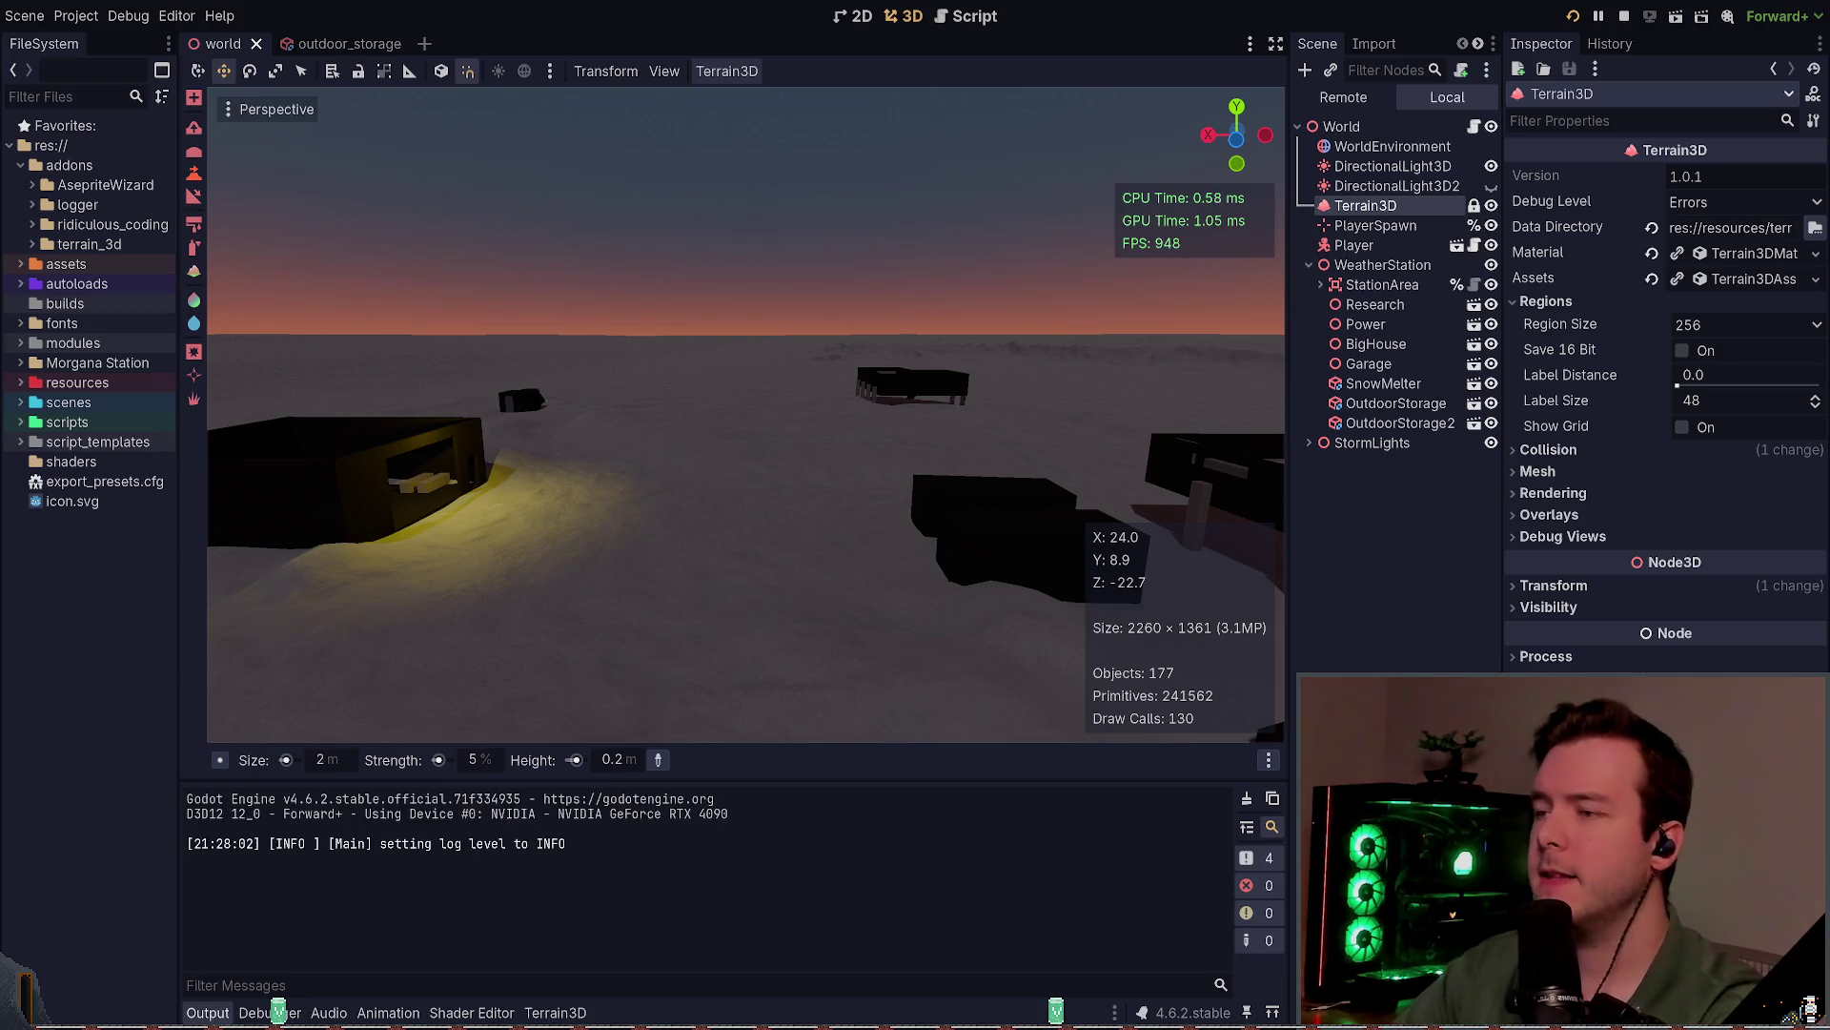
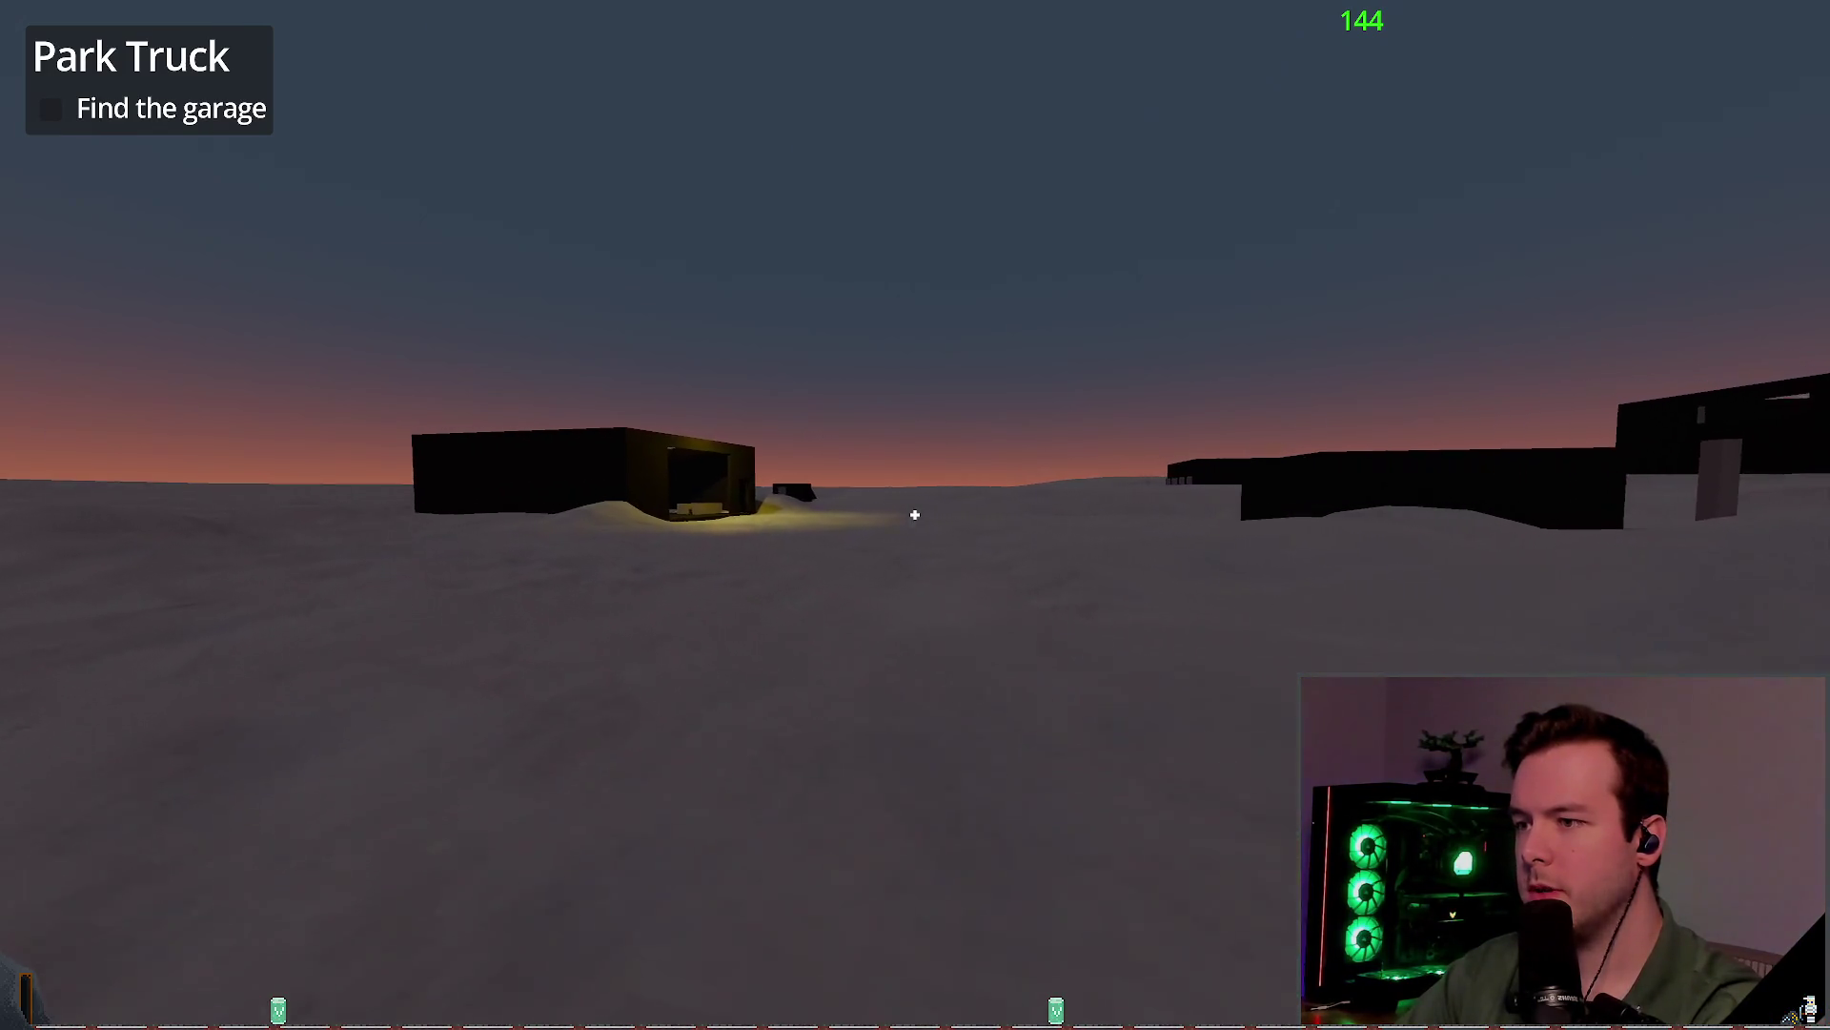
Step: Drive the truck forward toward the lit garage, veering left
key("w")
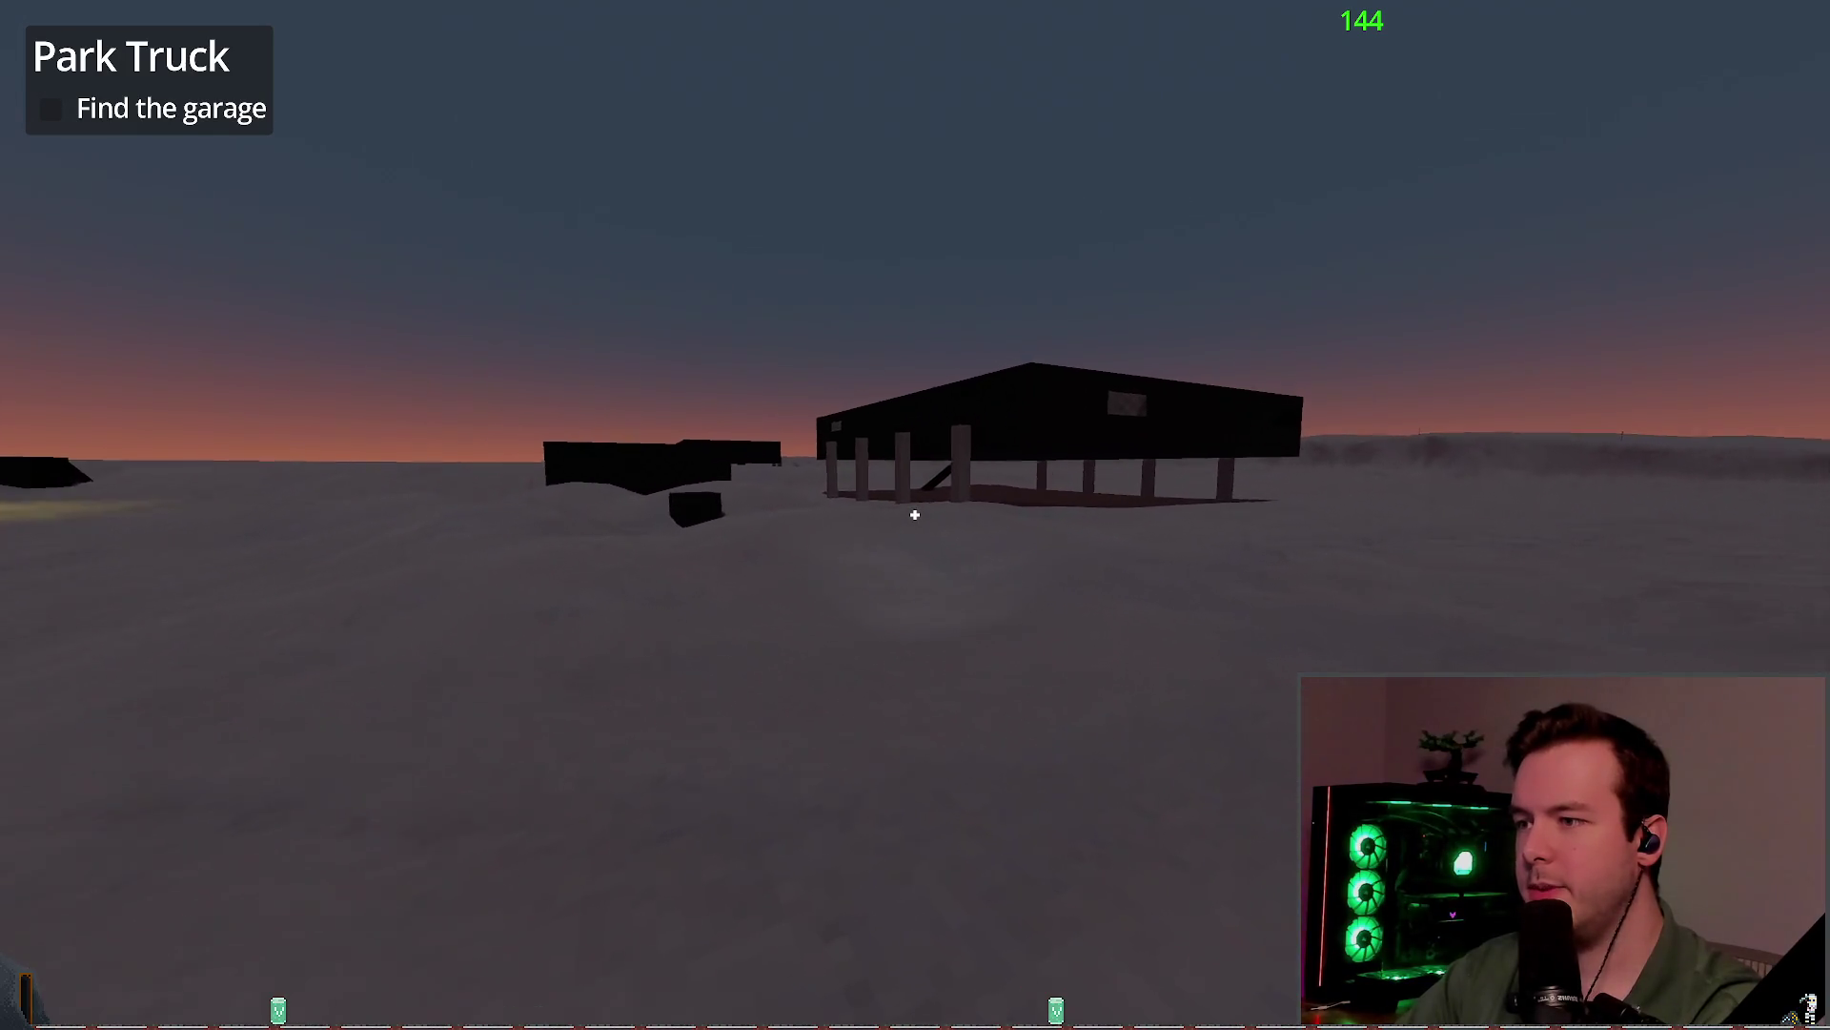
key("w")
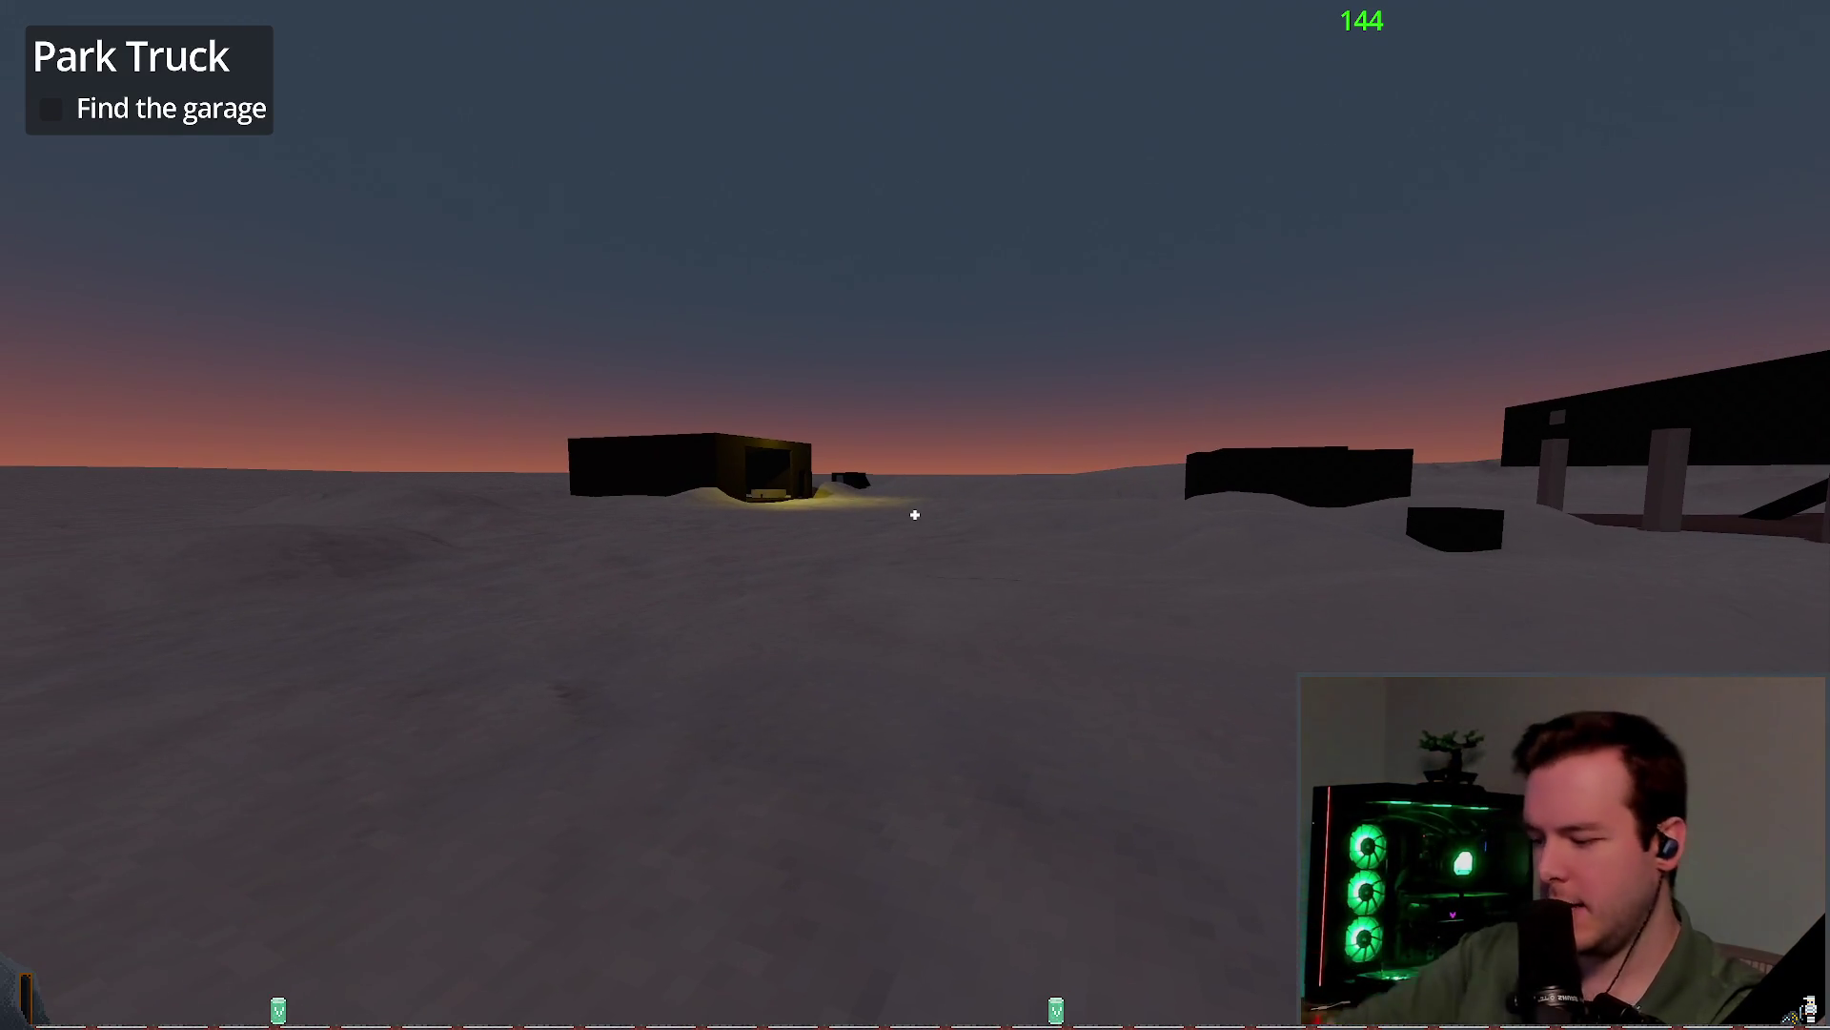
Step: Drive into the lit garage's open front, reverse out and head for the dark building
key("w")
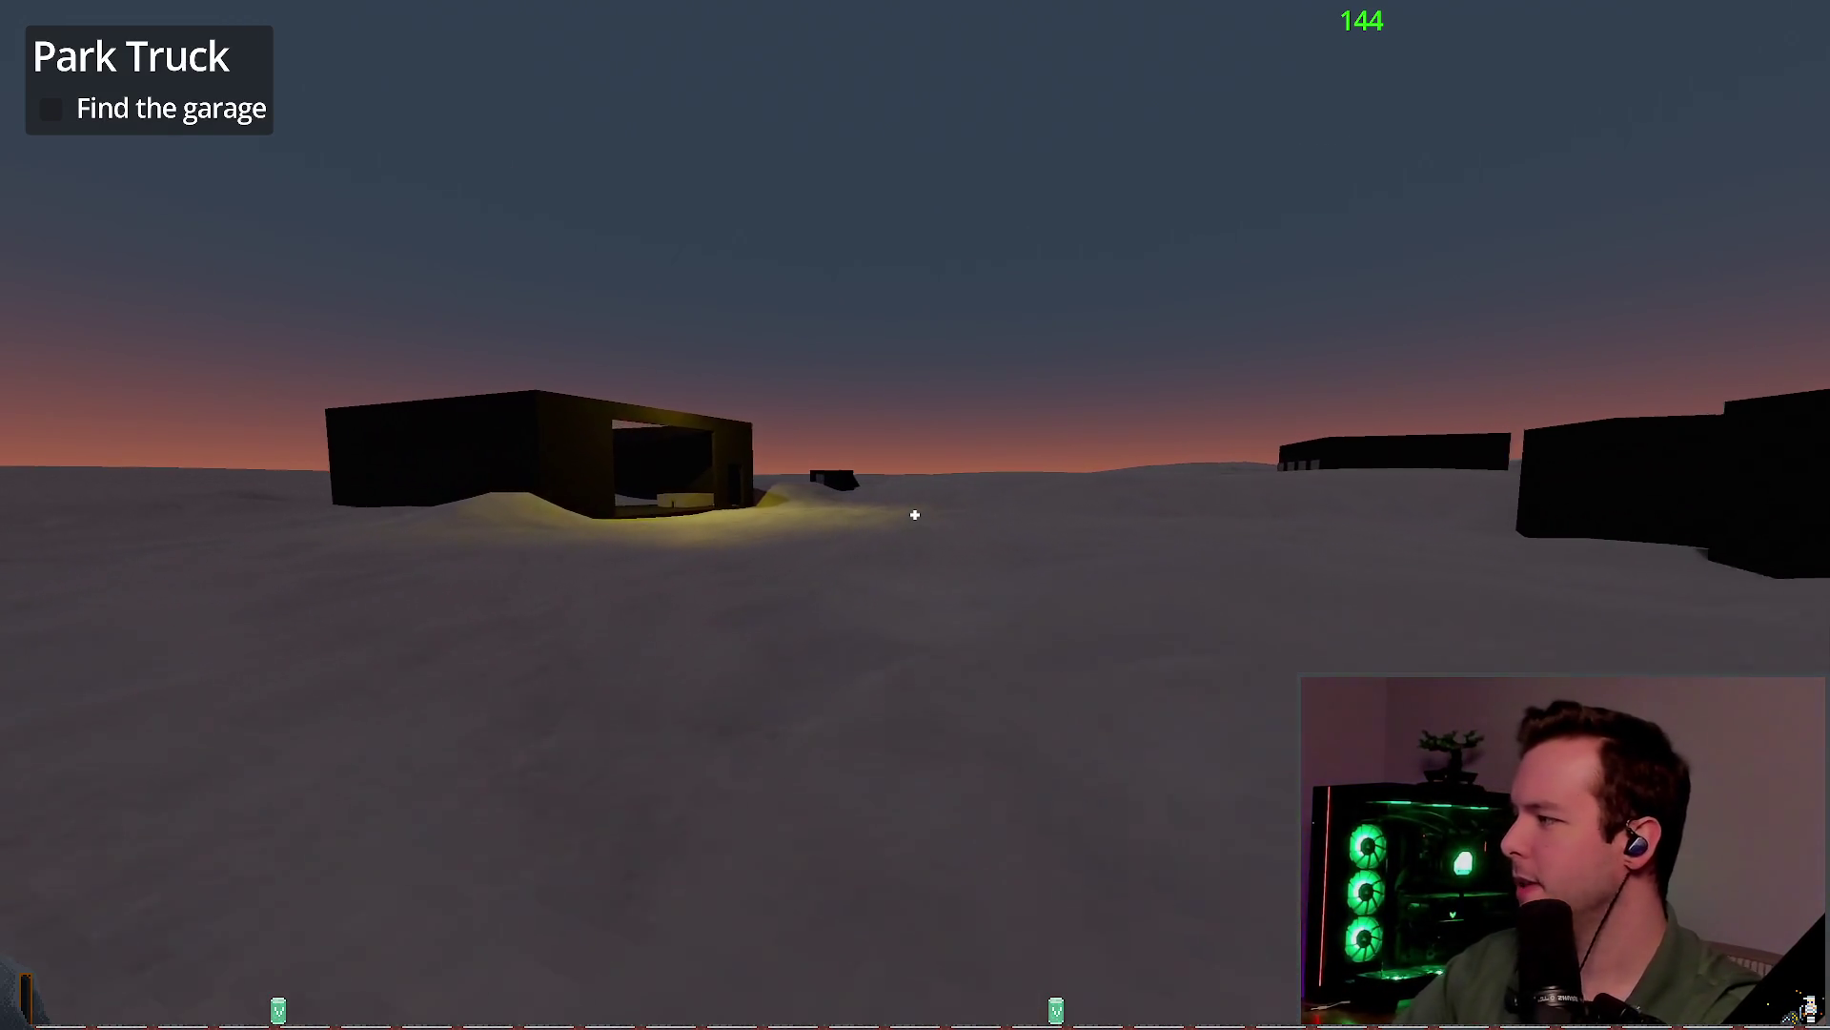
key("w")
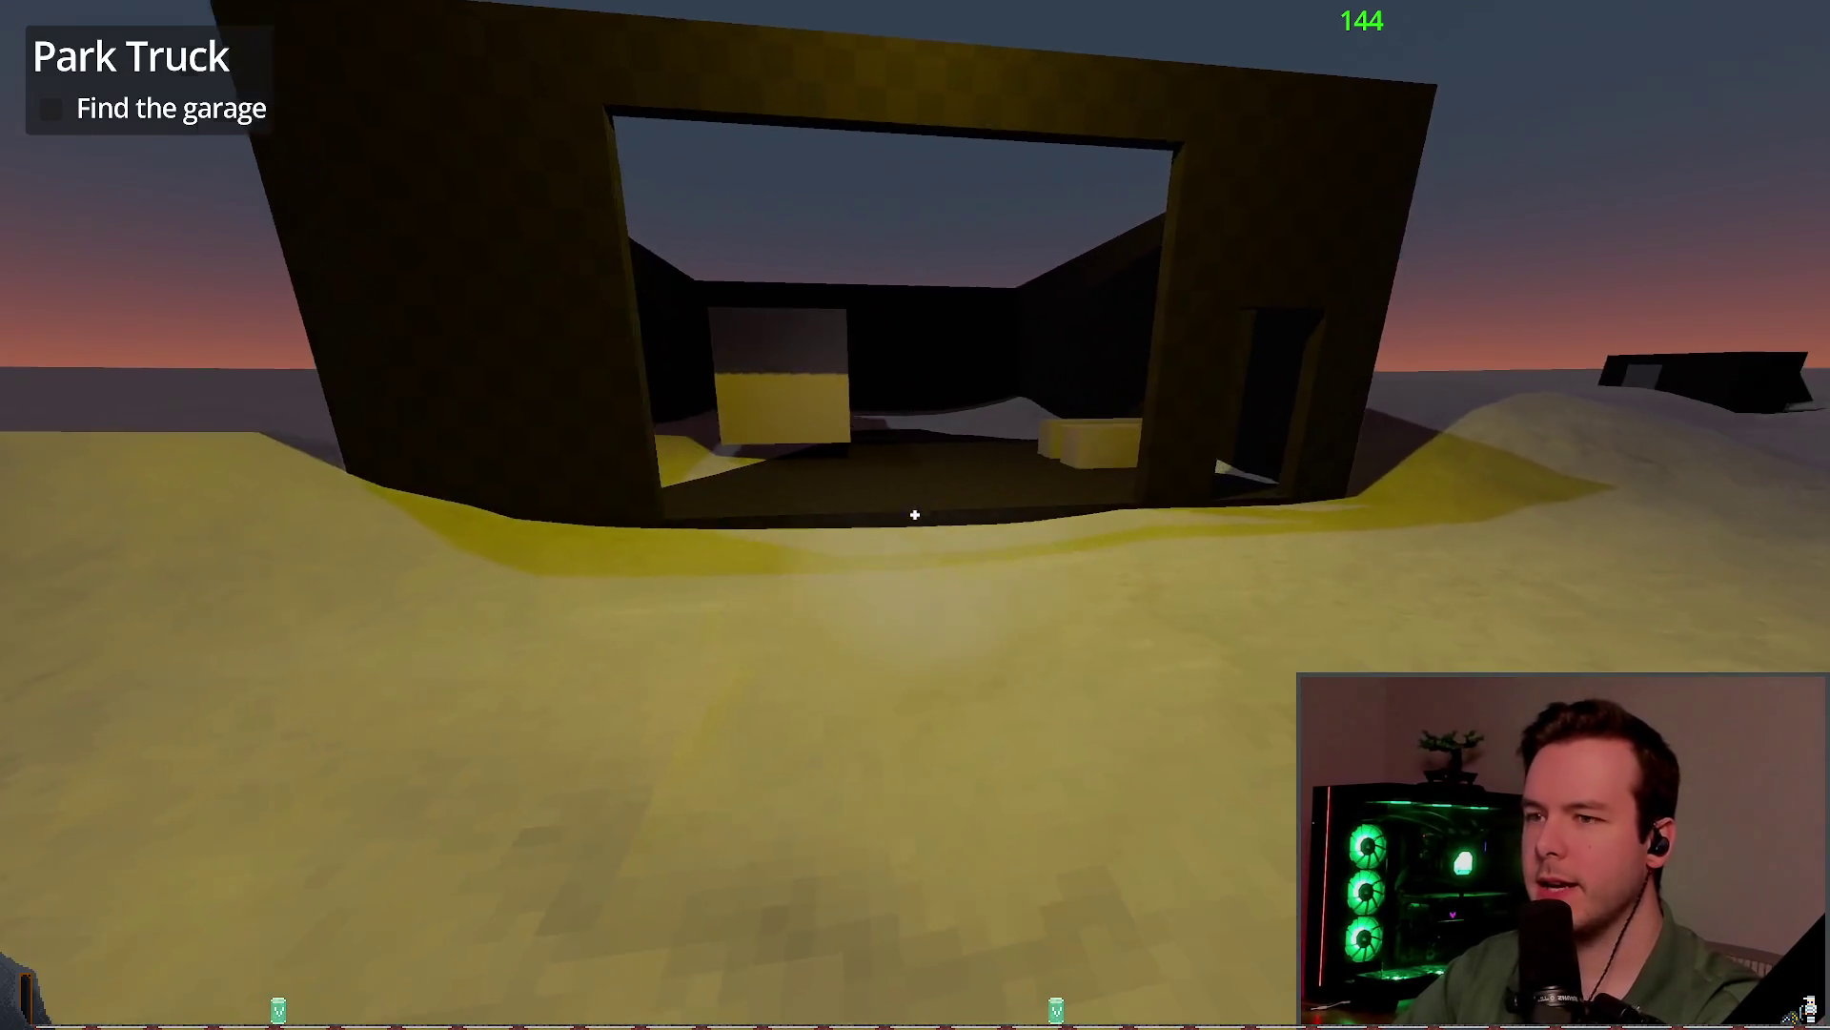
key("w")
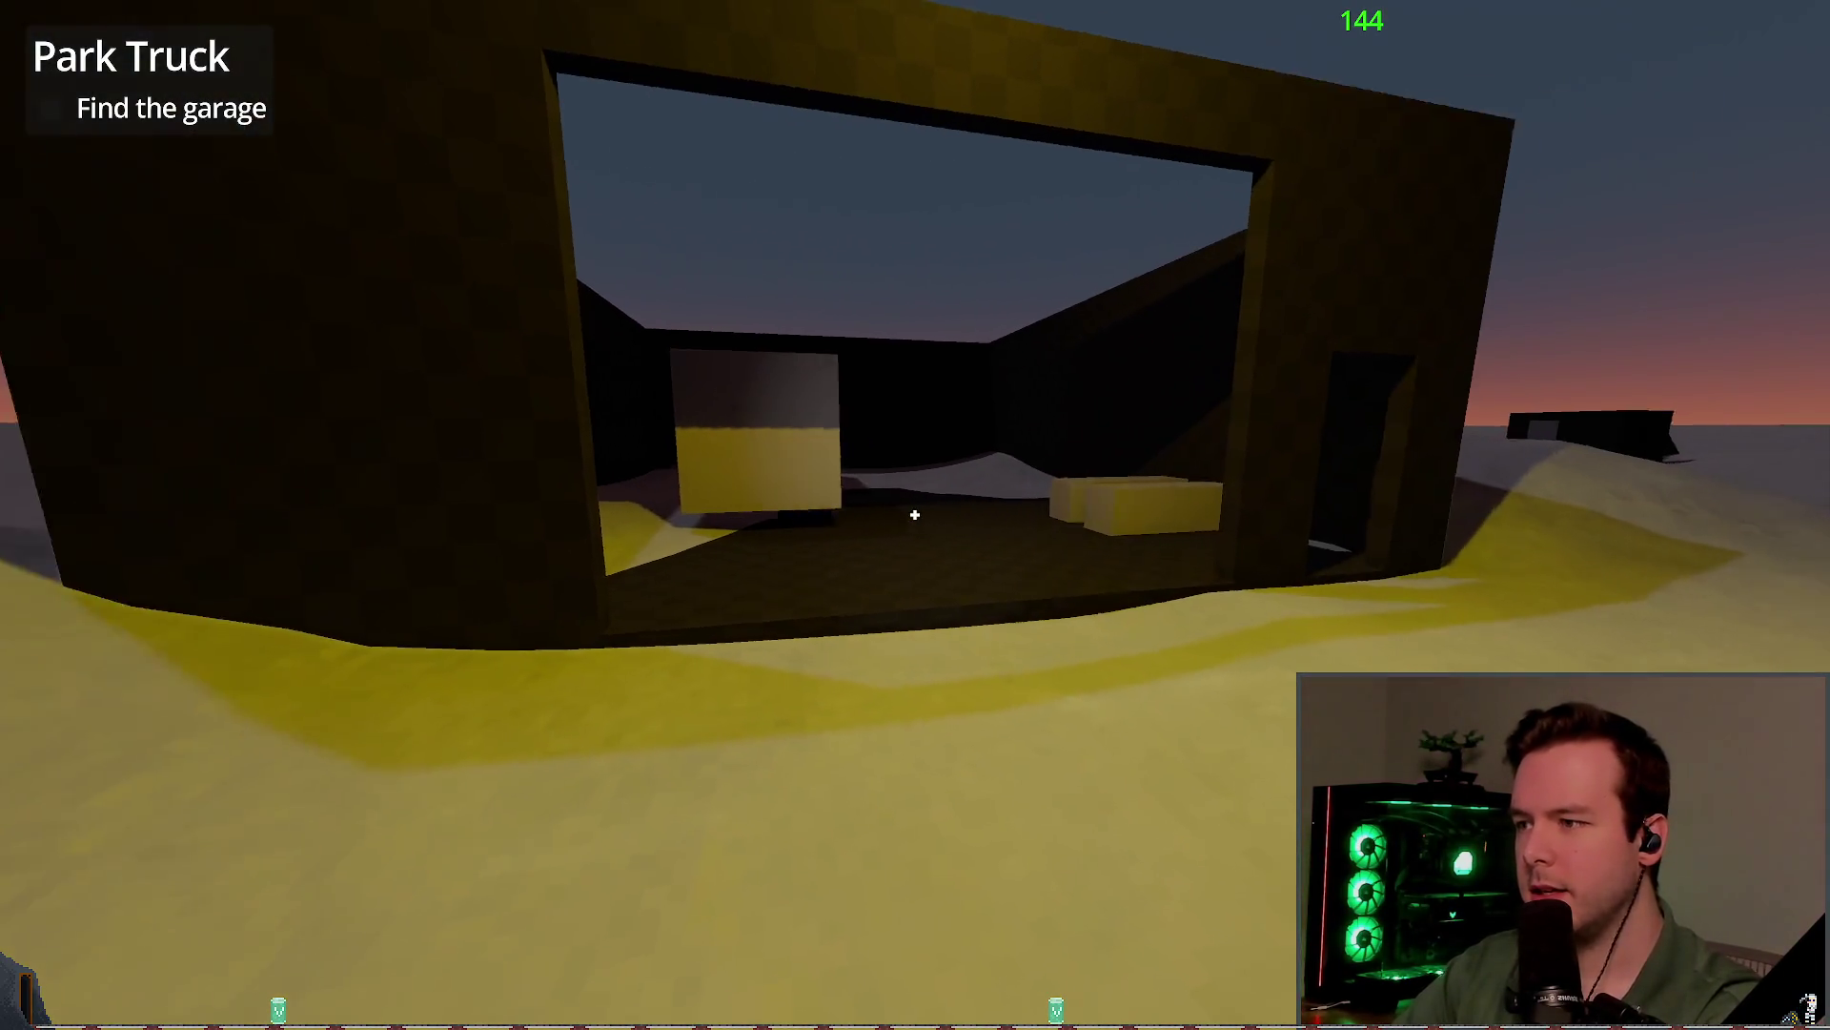
key("s")
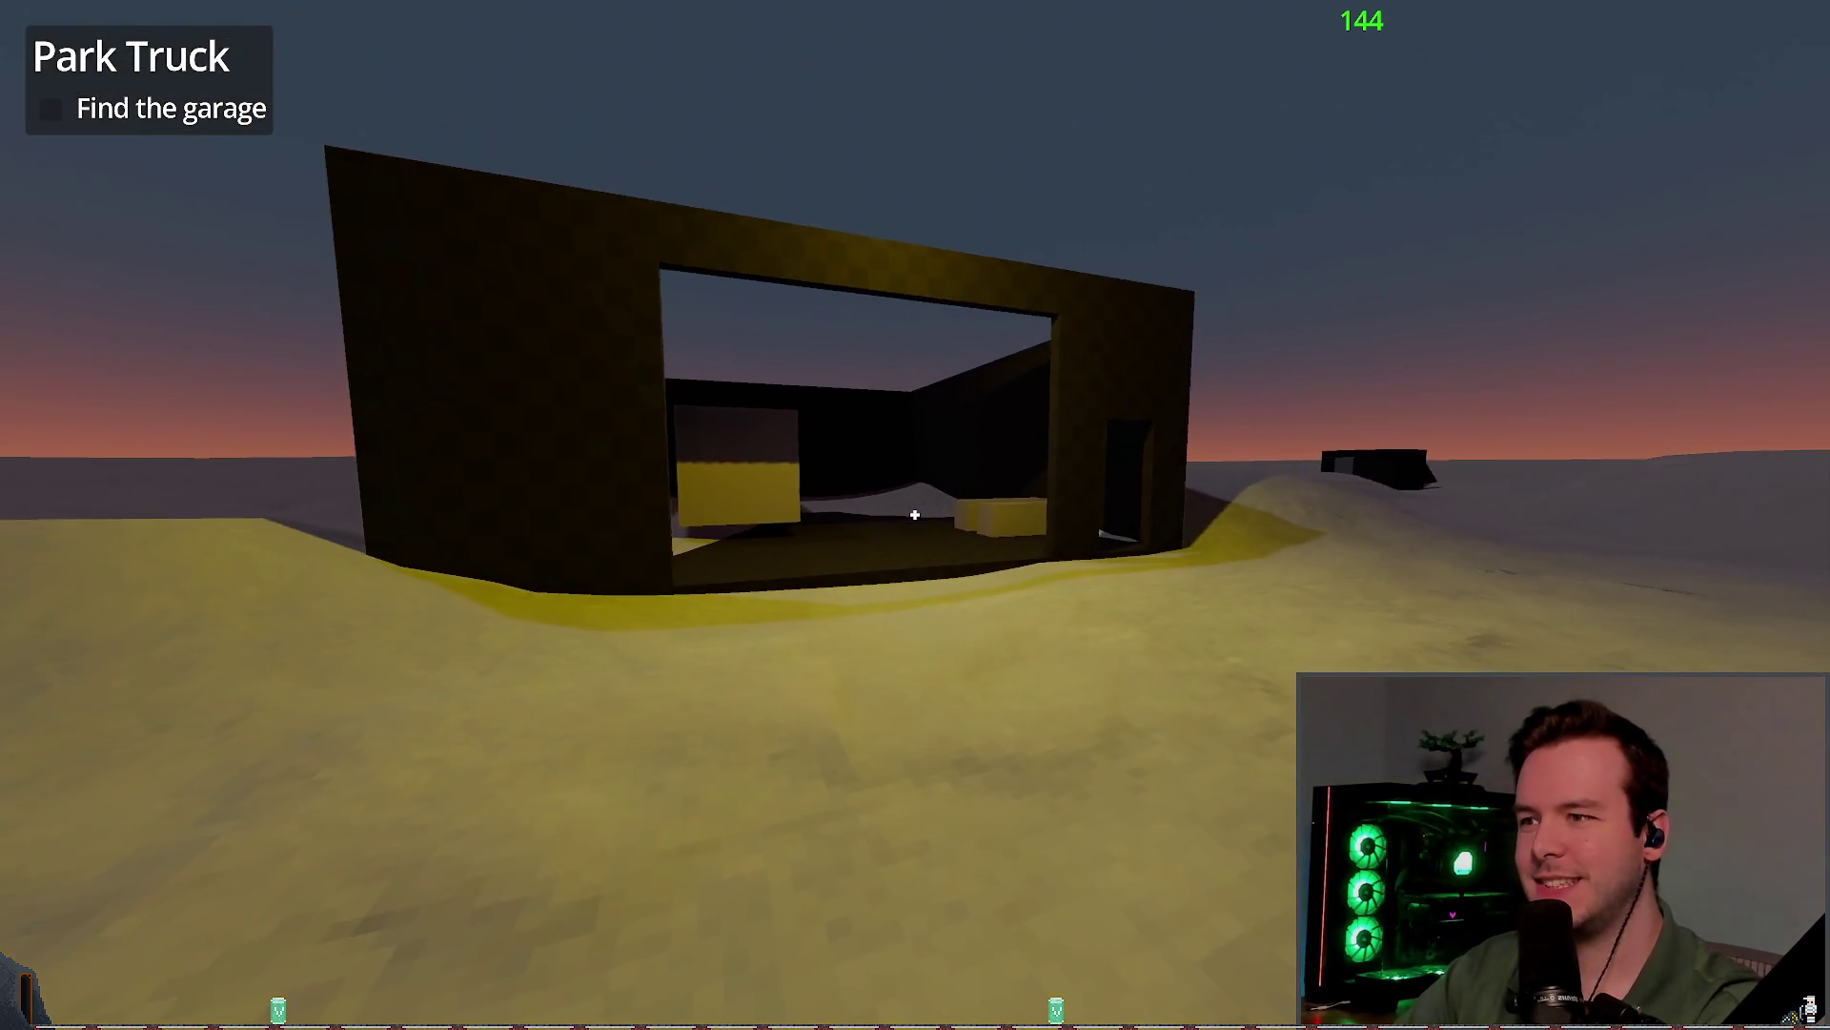
key("w")
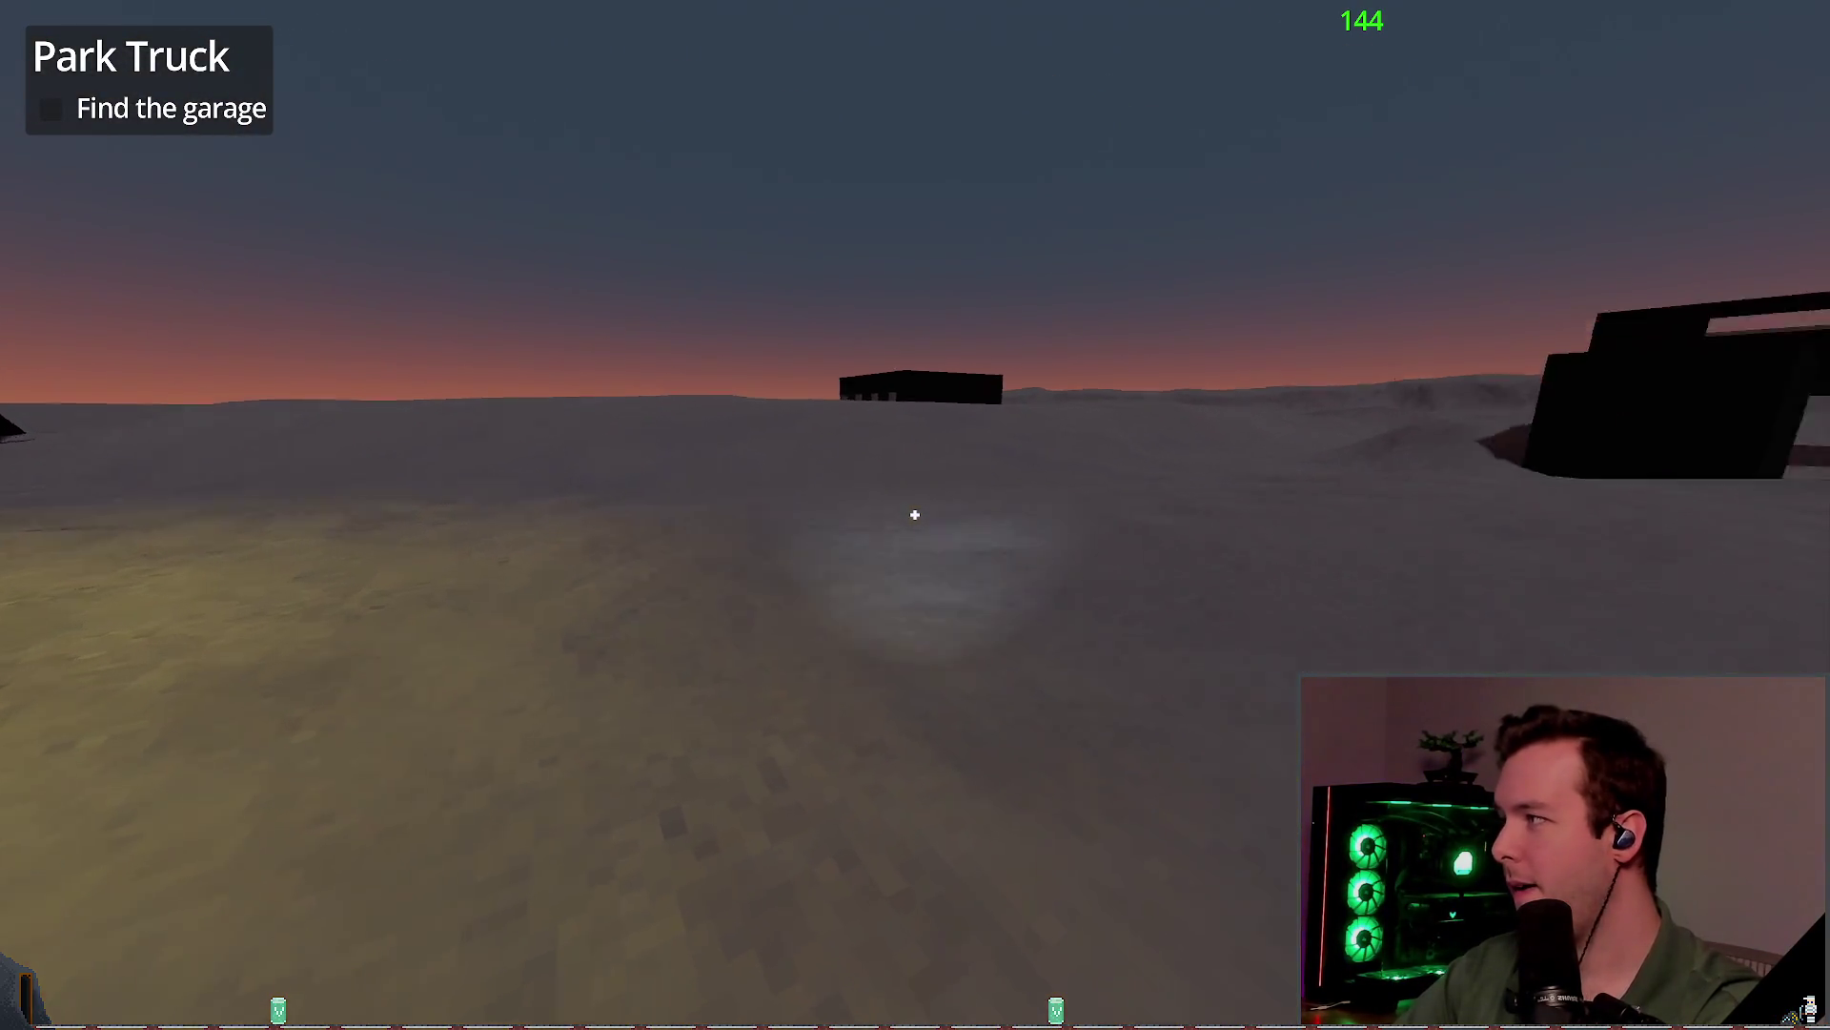
key("w")
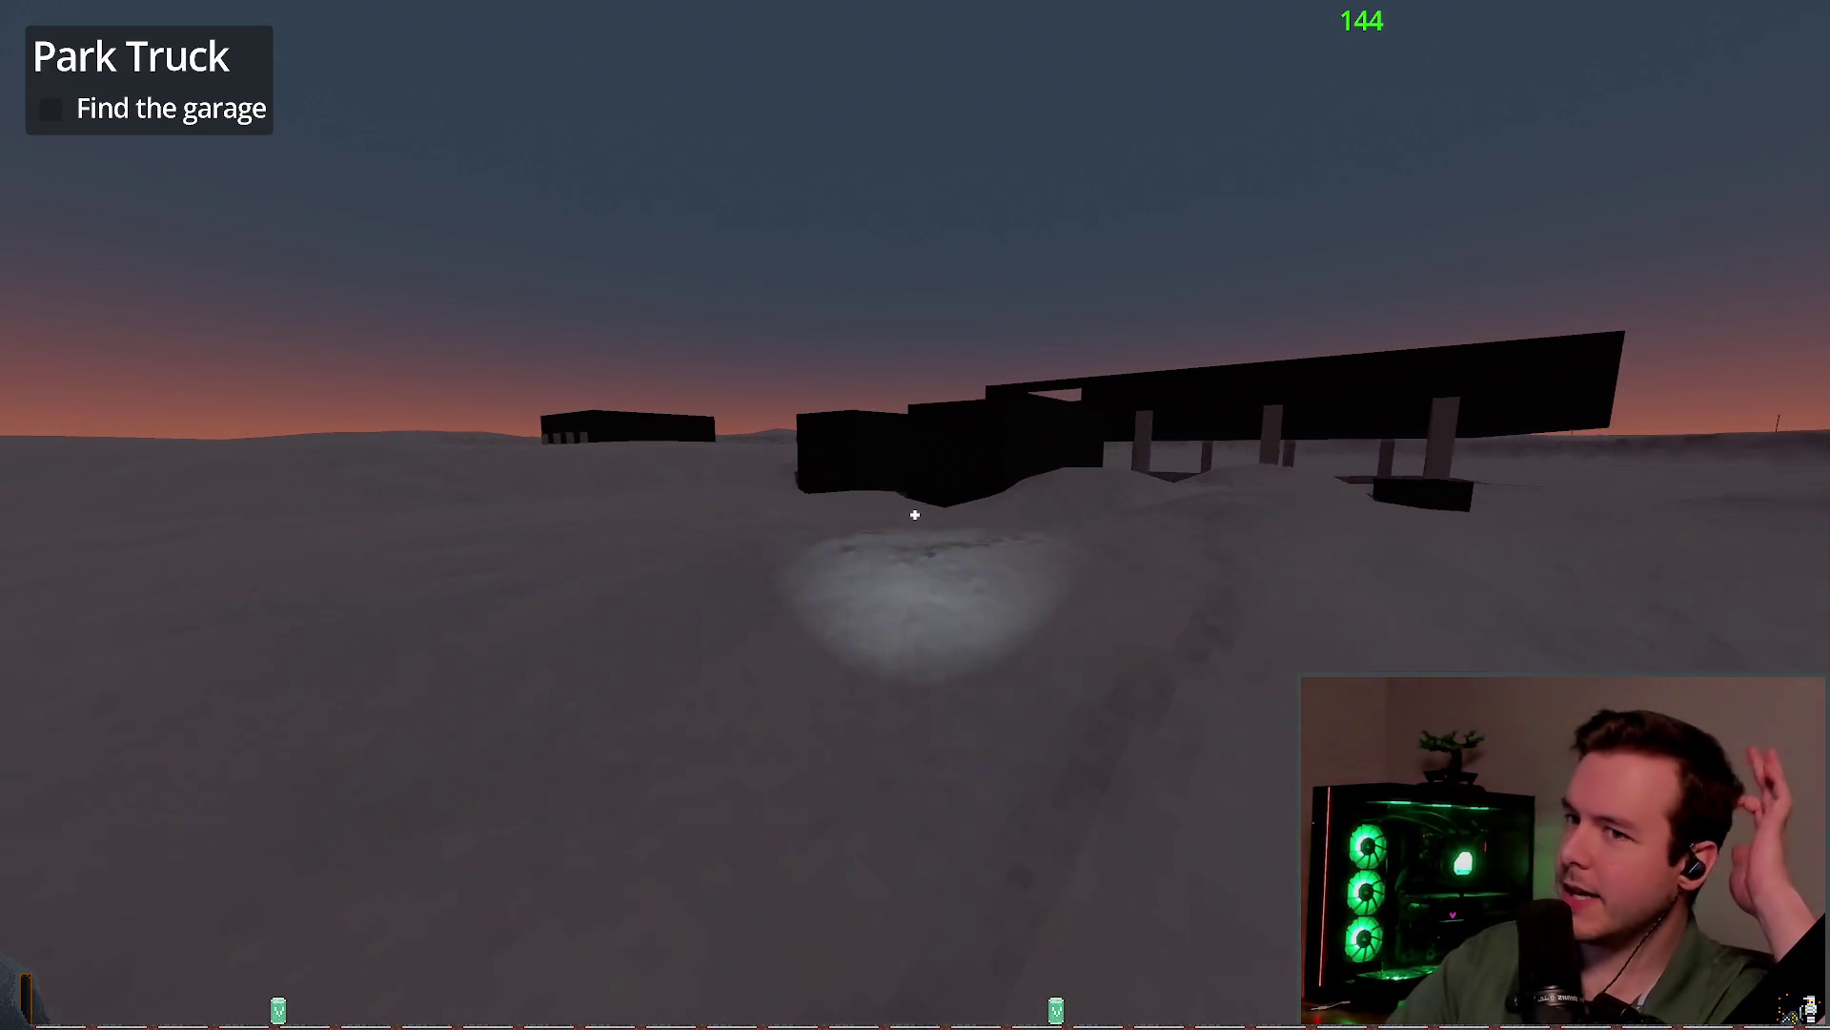
Step: Cross the snowfield to the snow wall and inspect its dark hollow from near and far
key("d")
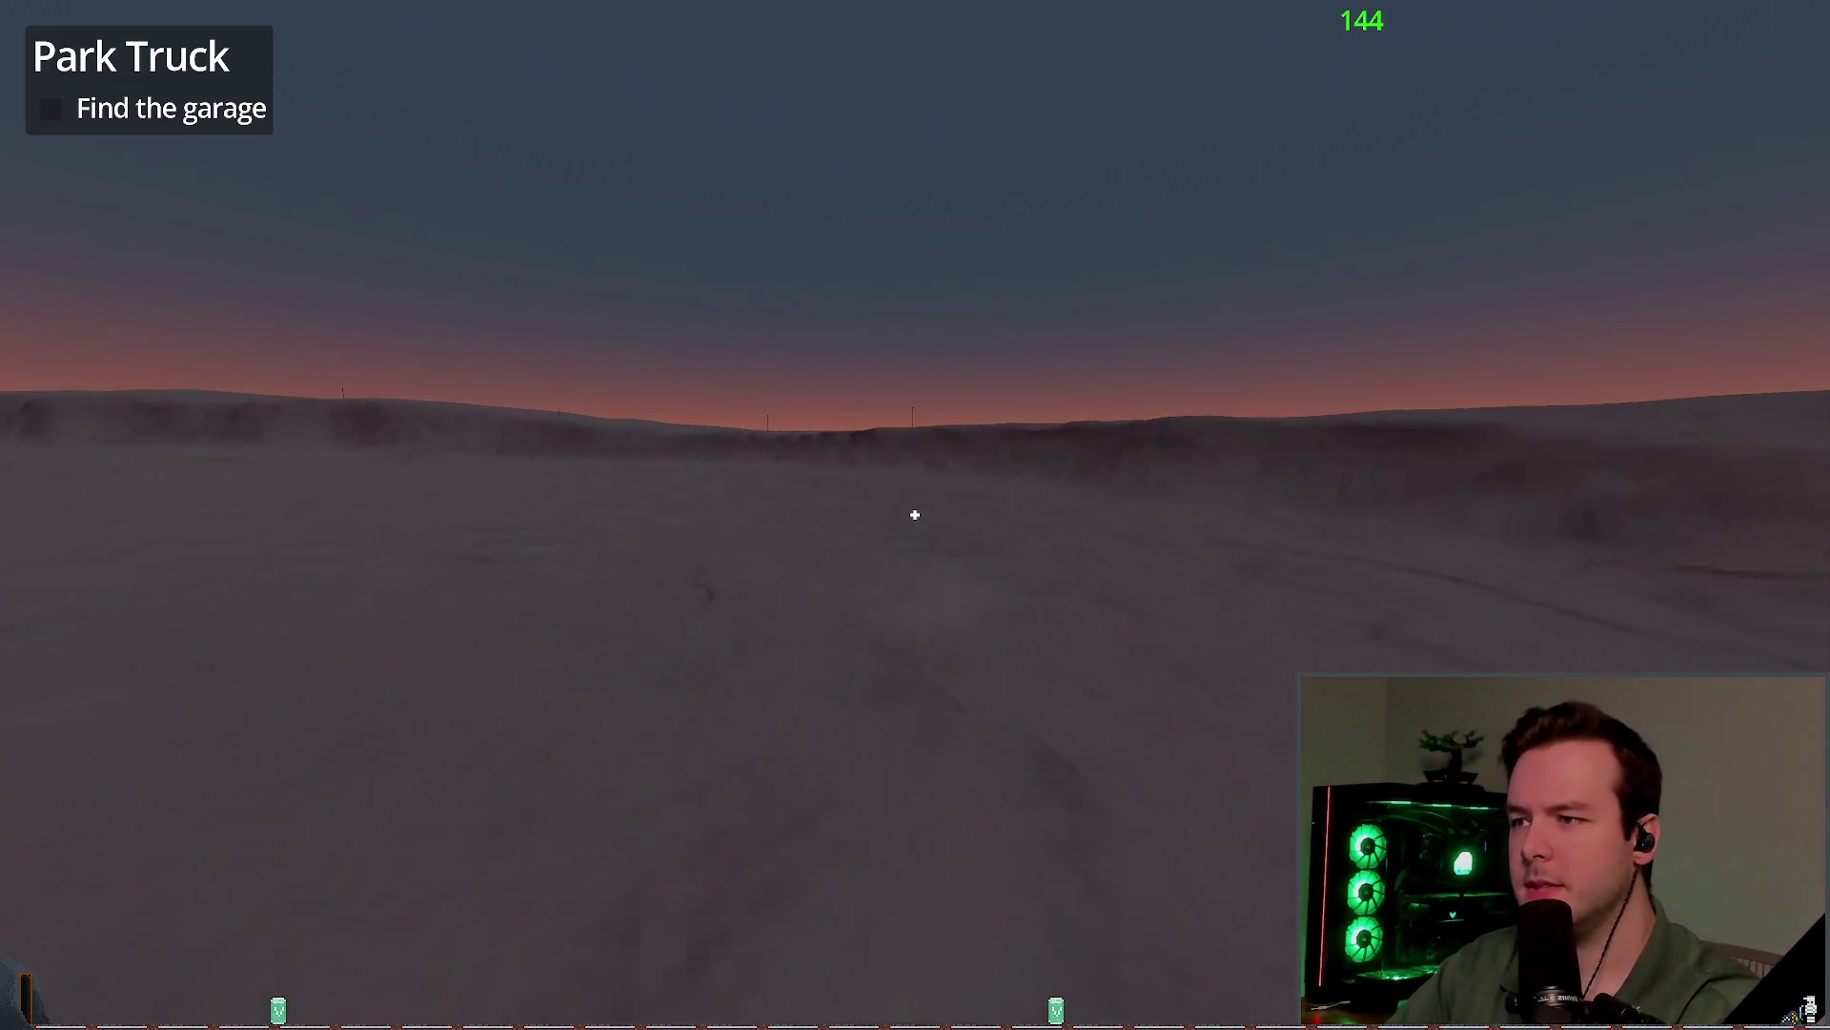
key("w")
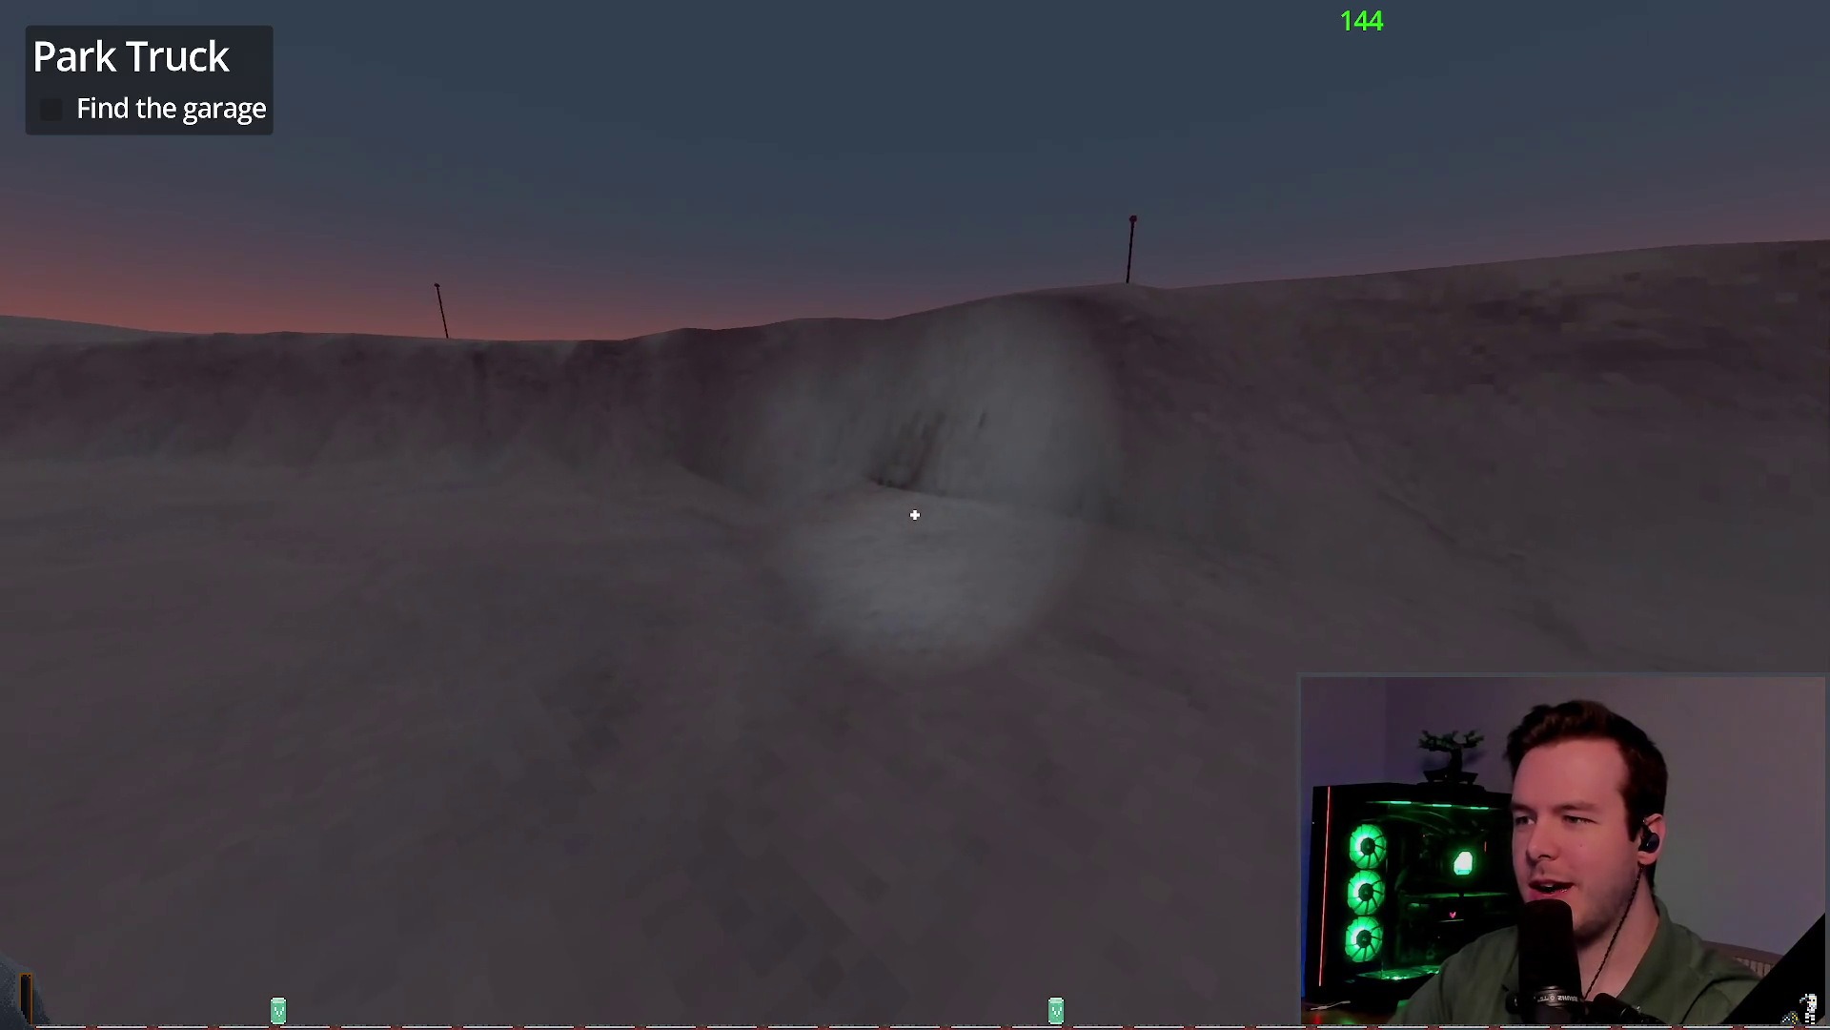
key("w")
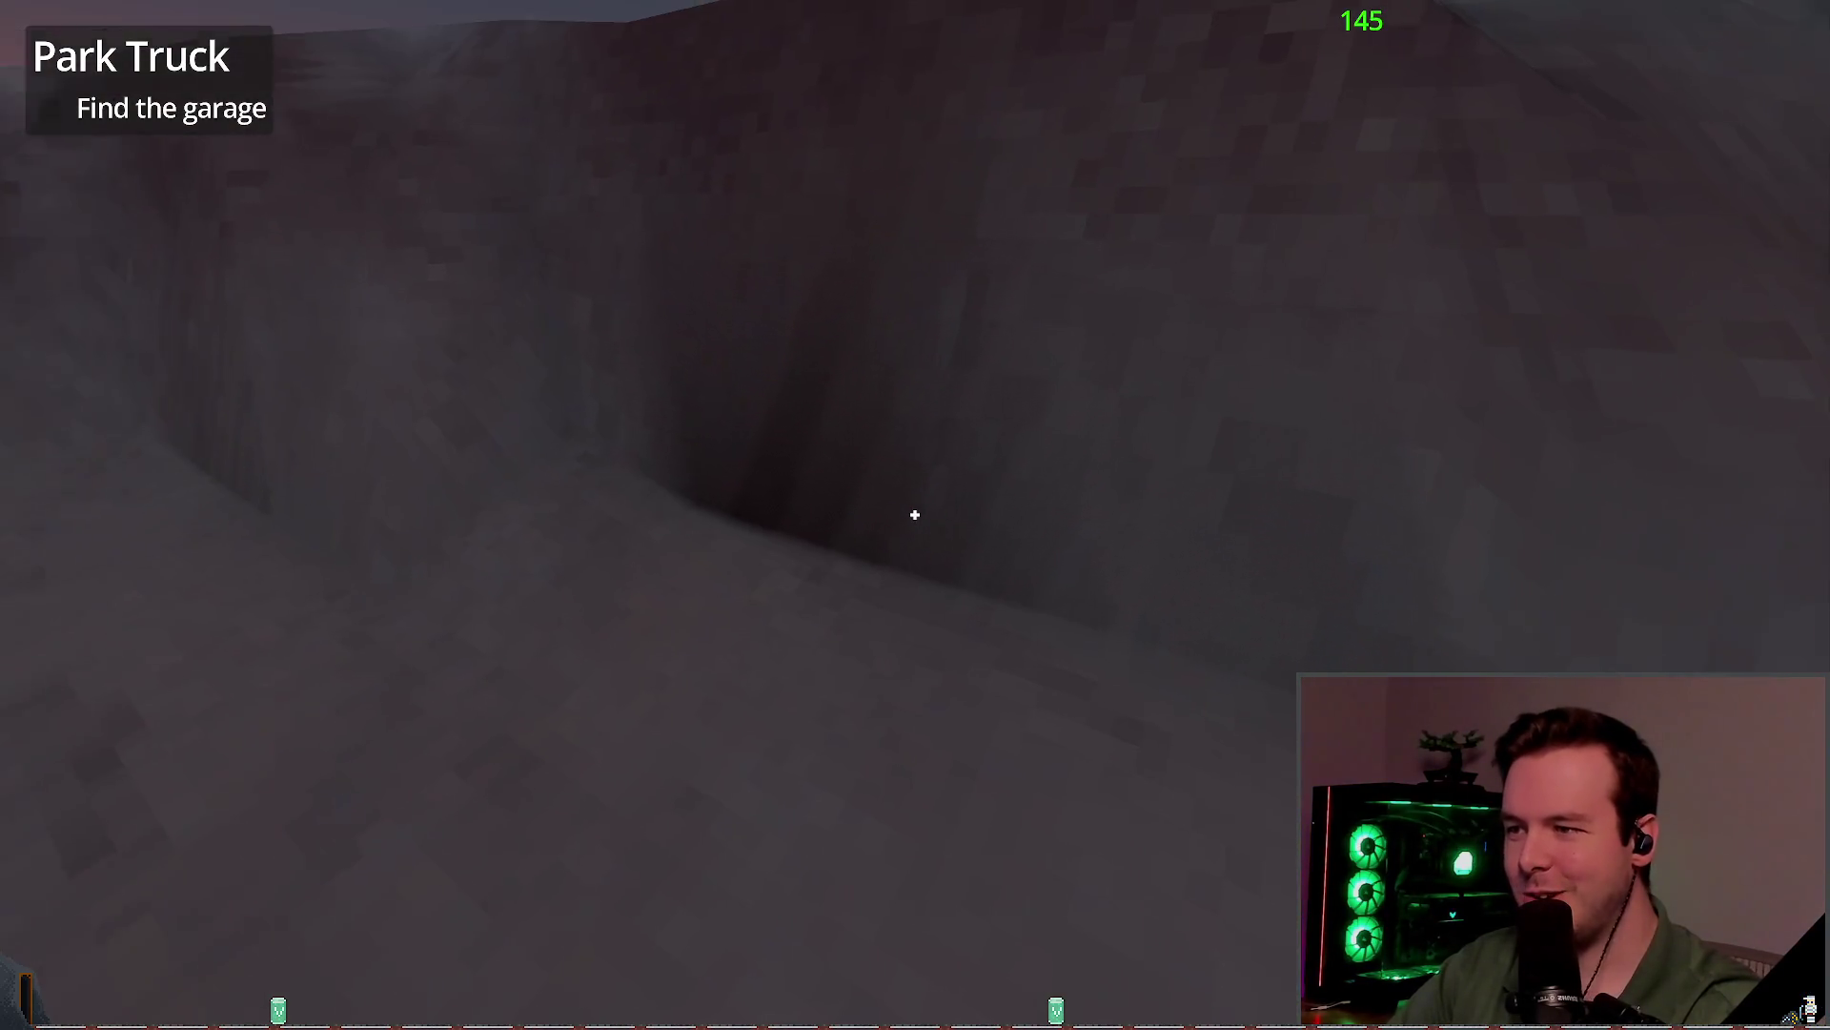
key("w")
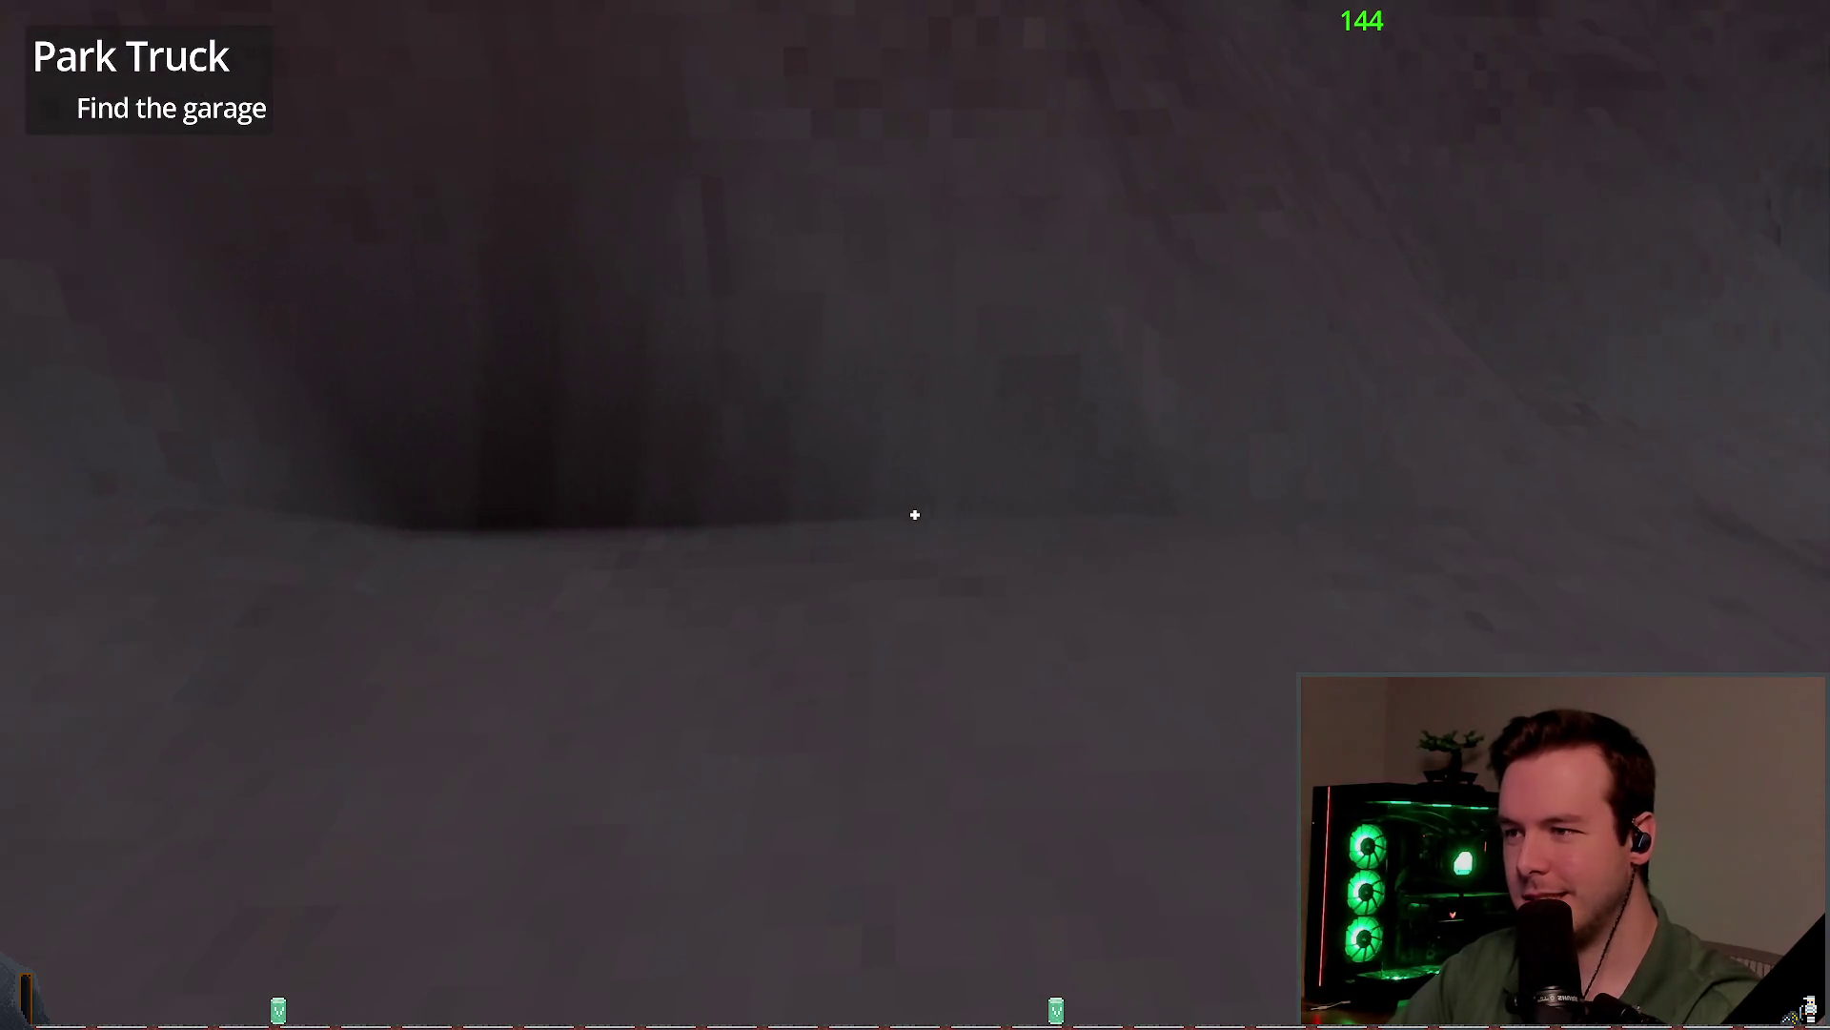
key("w")
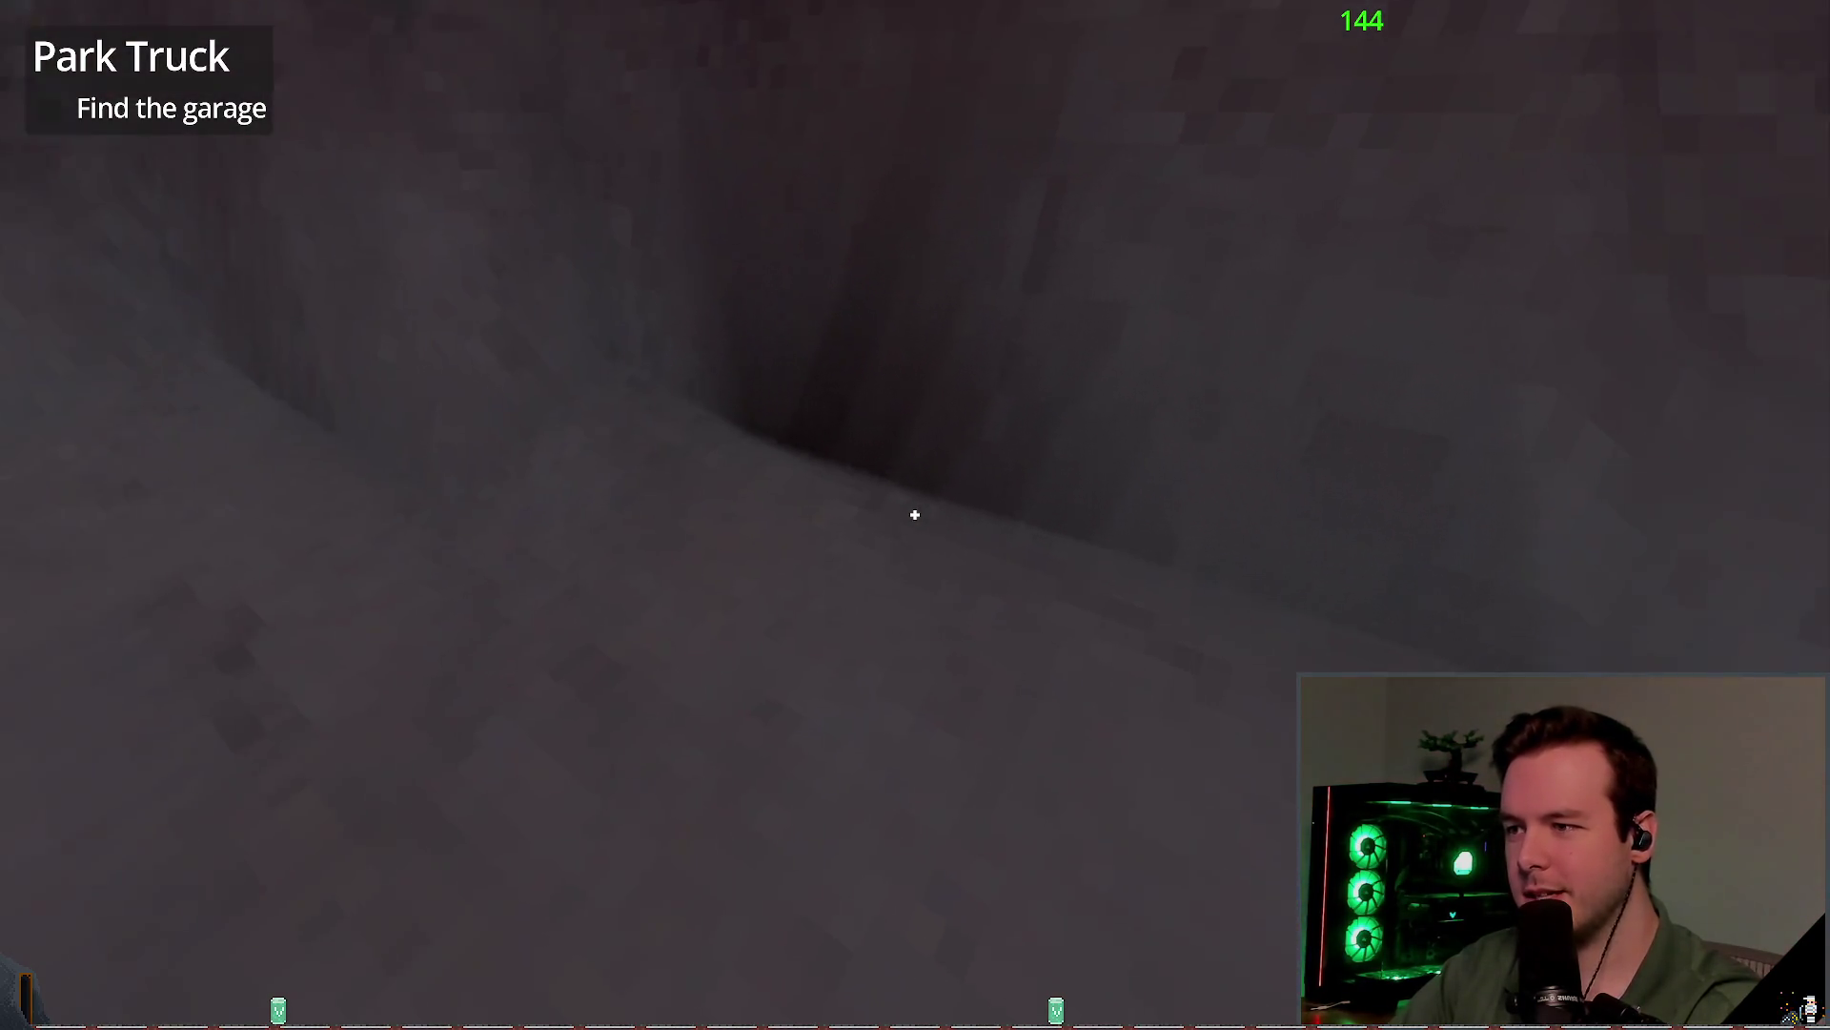
key("w")
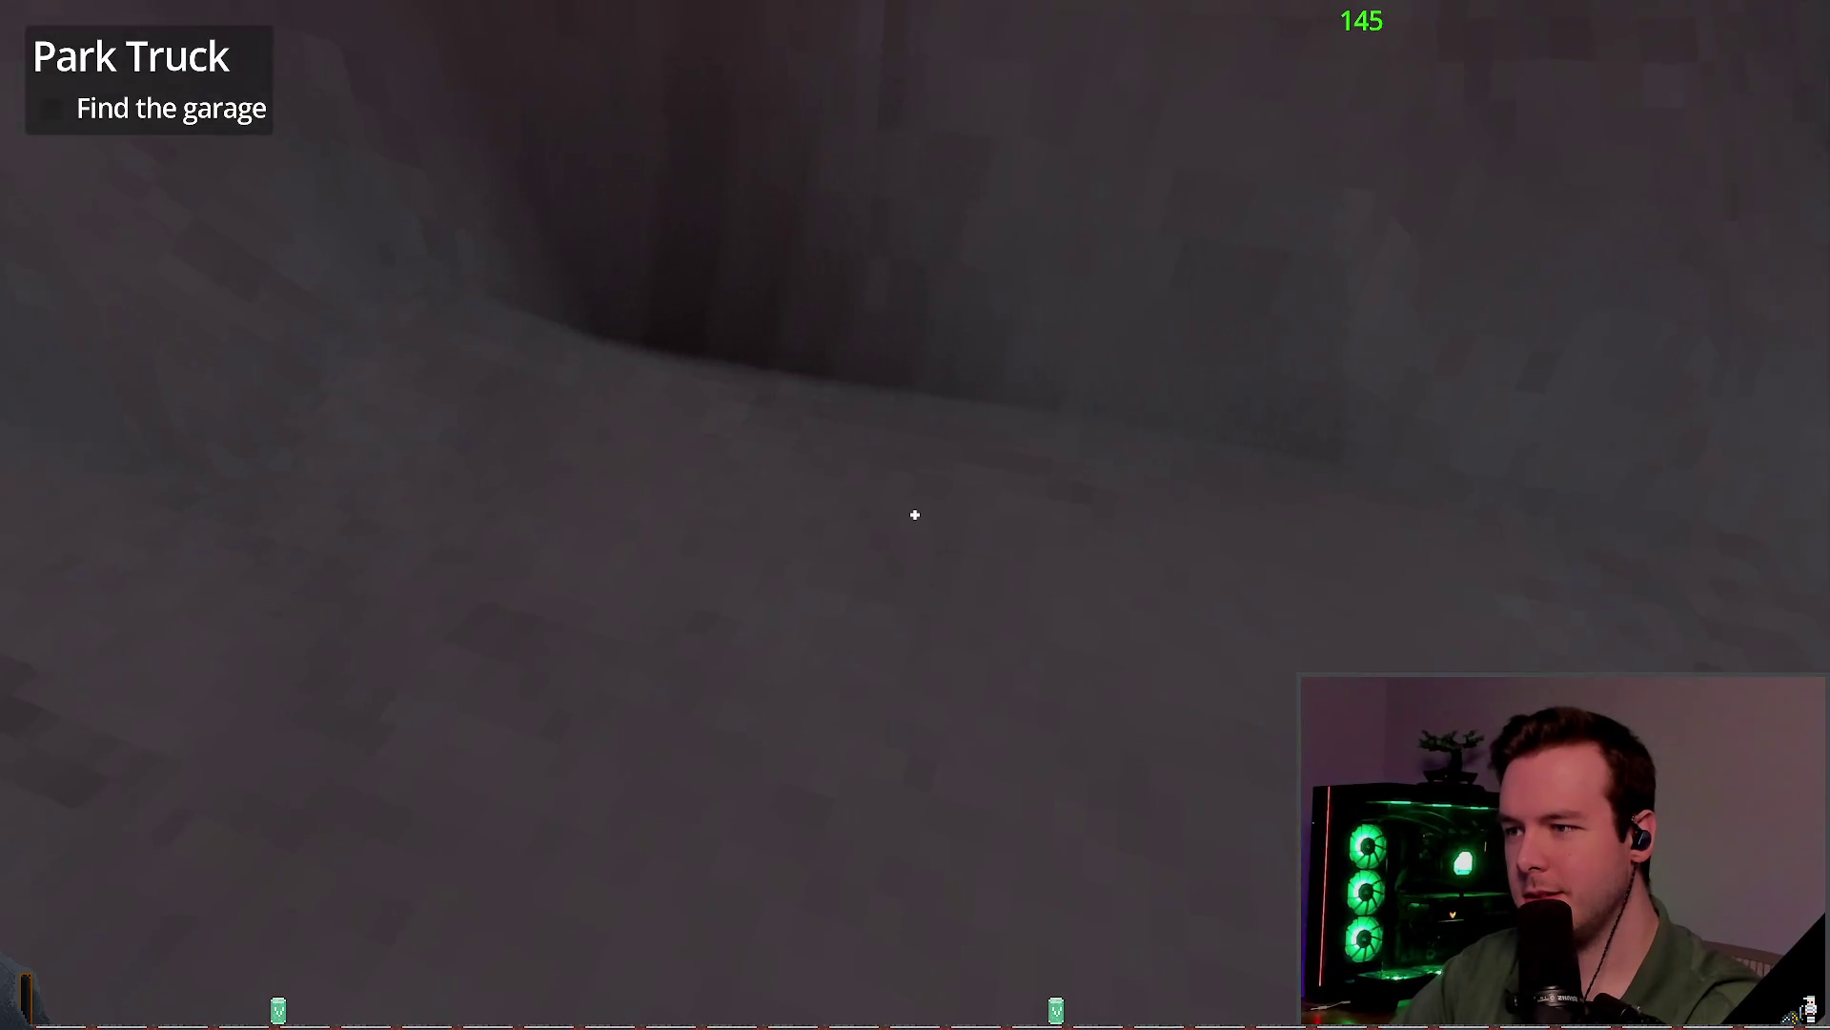
key("w")
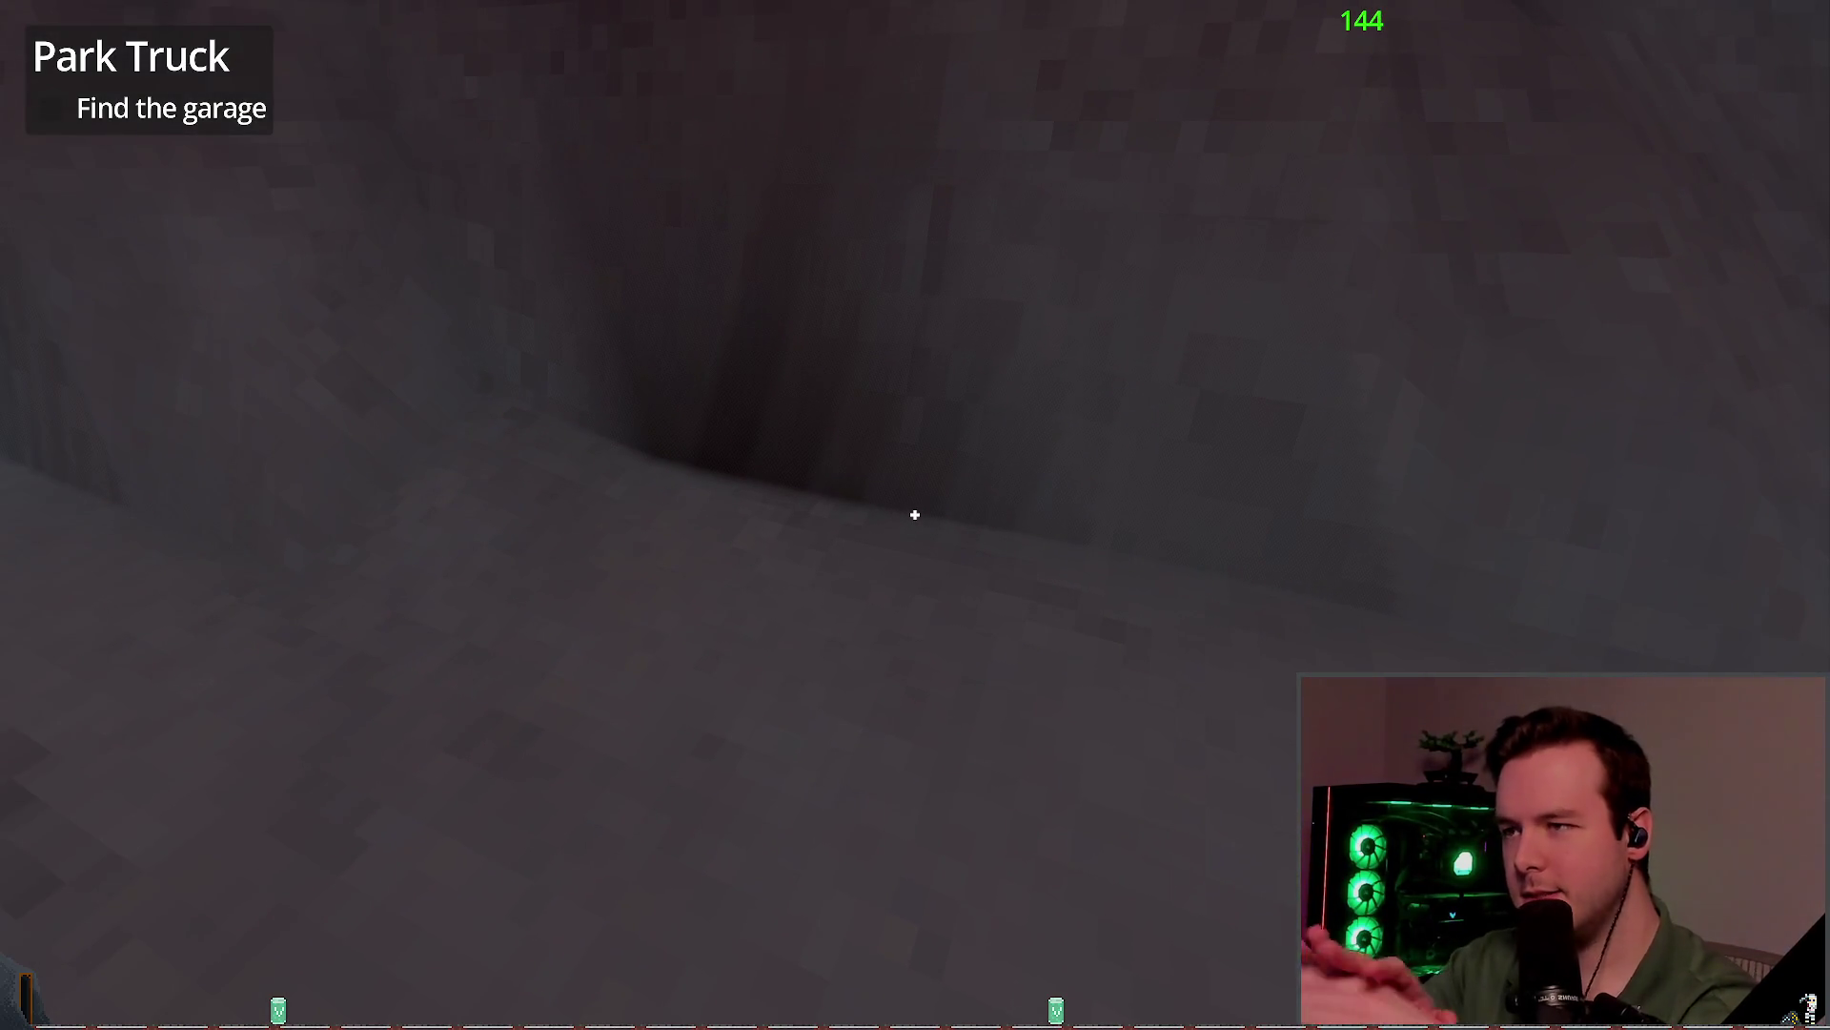
key("w")
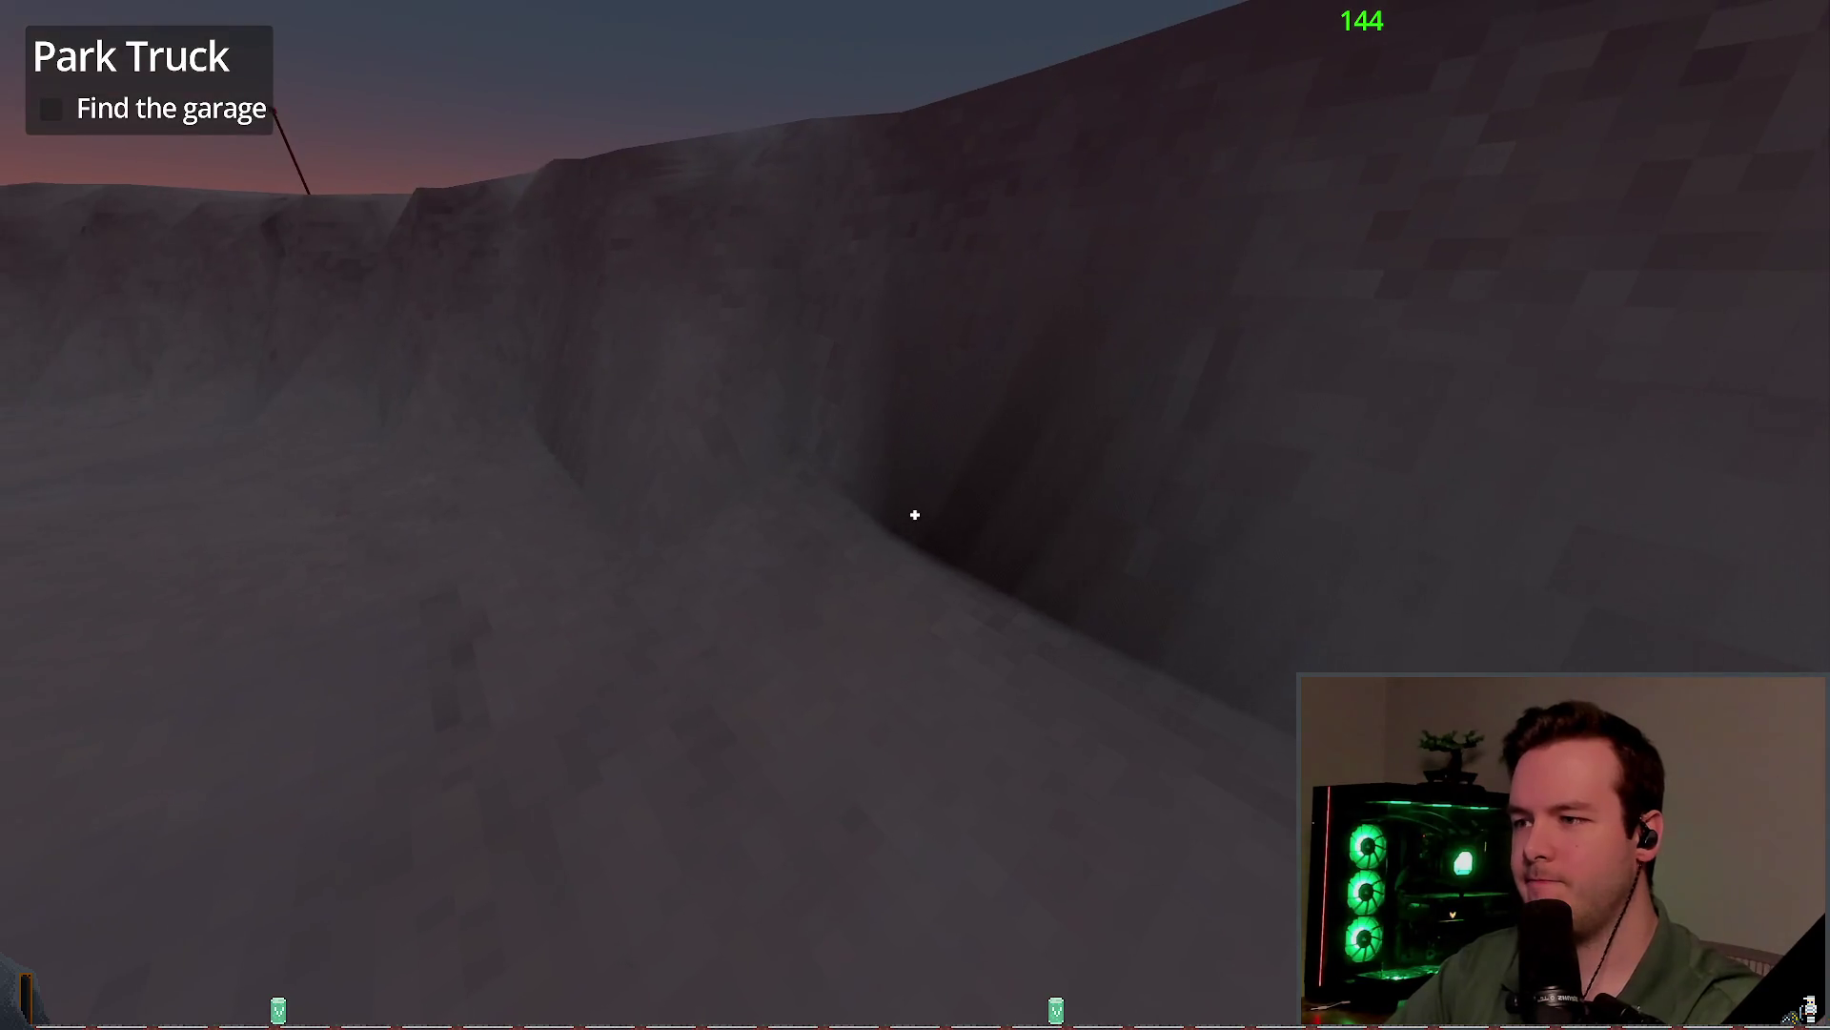
key("w")
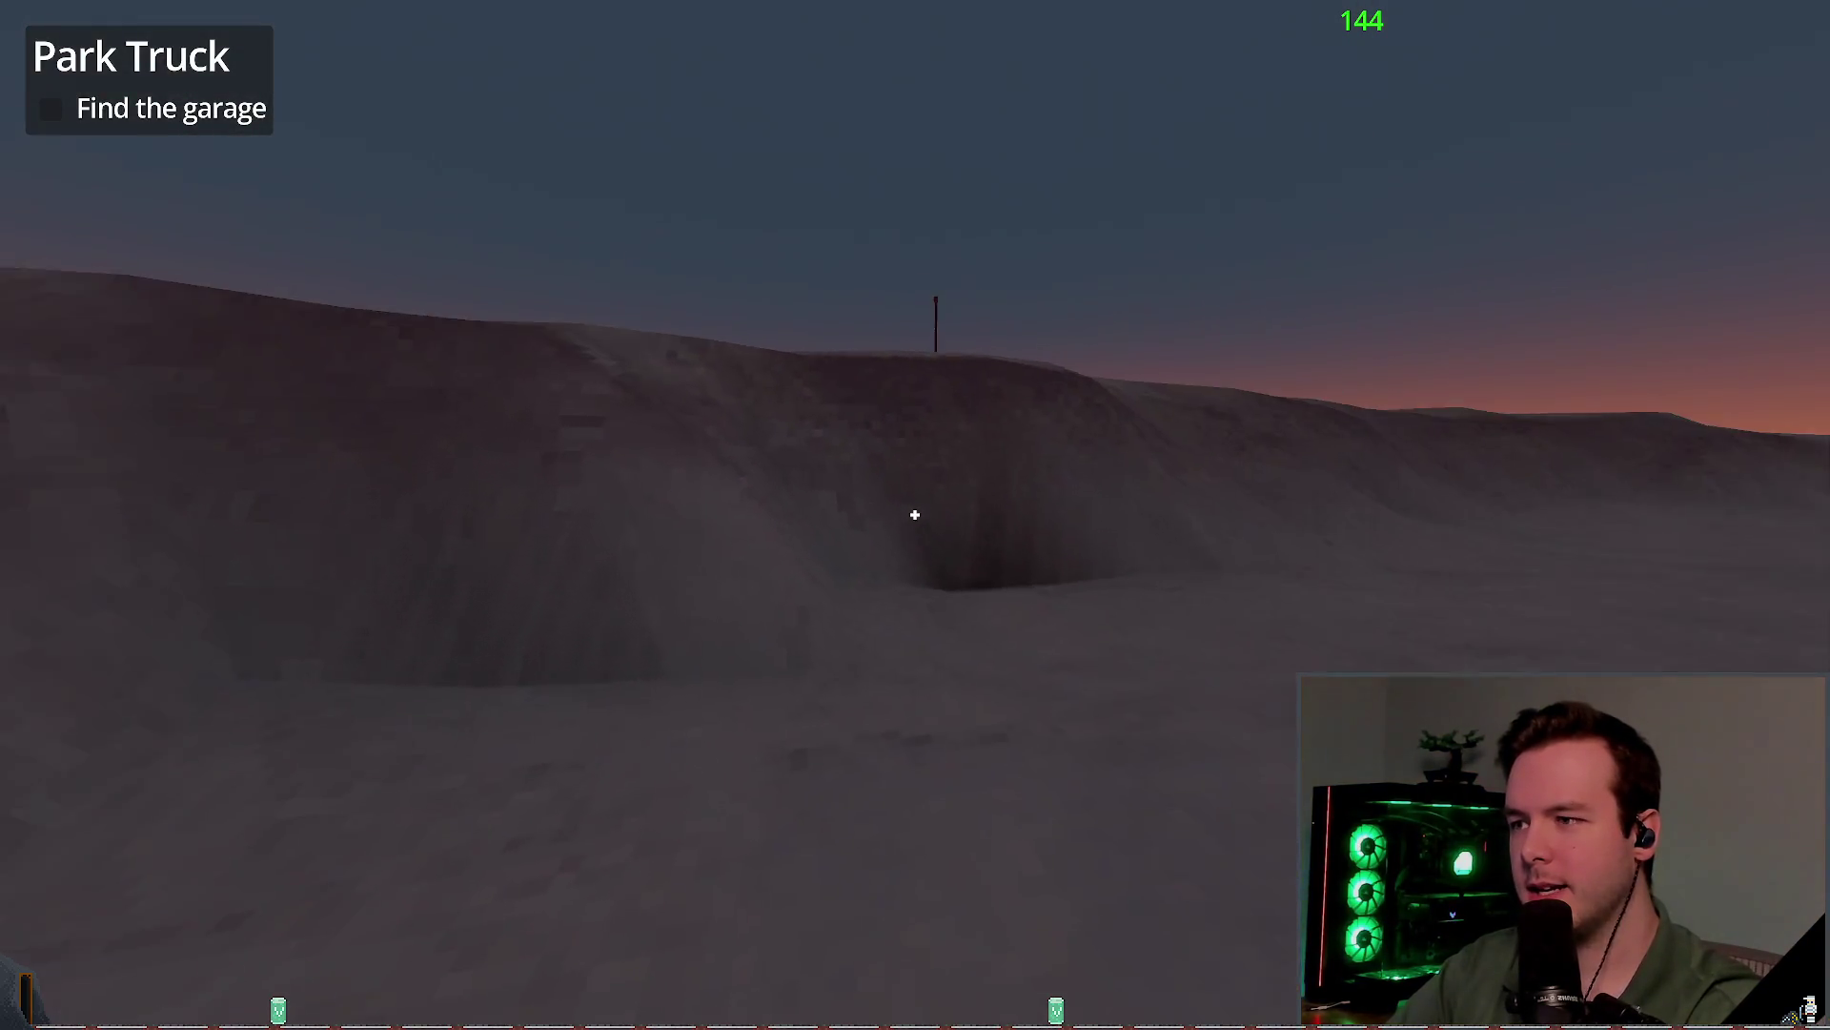
key("w")
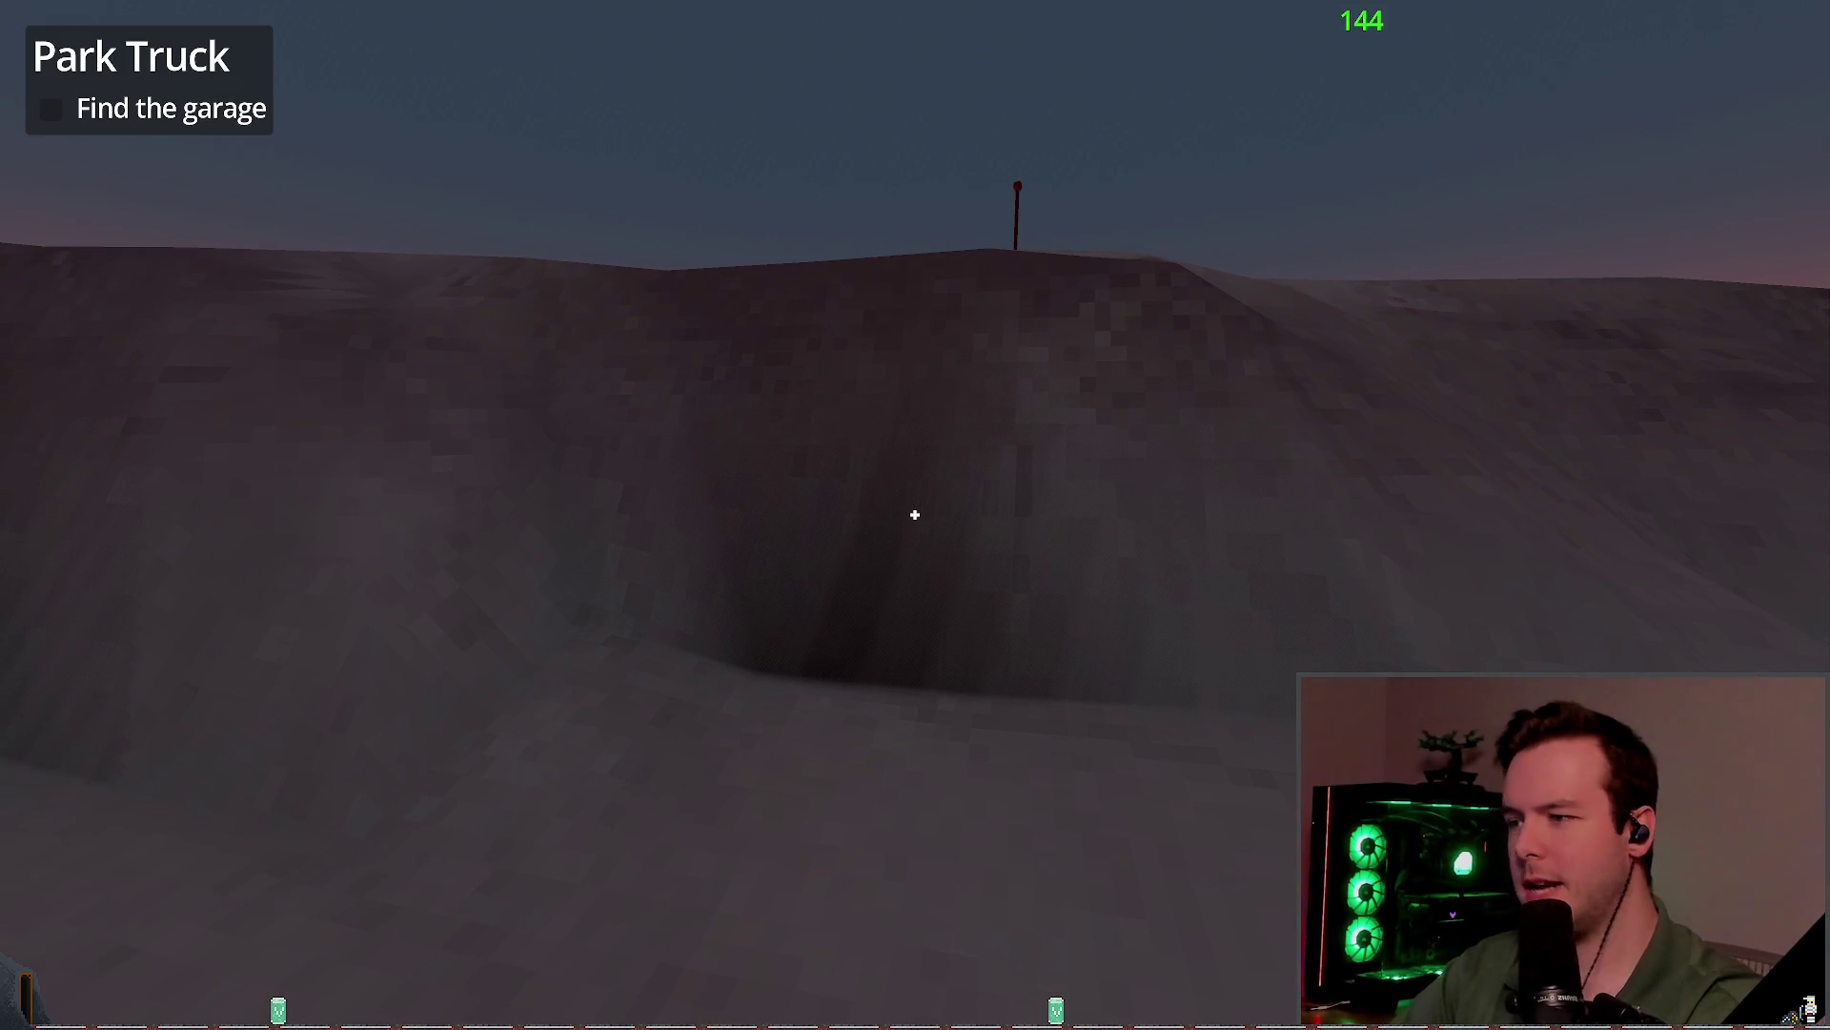
Step: Drive along the snow ridge toward the sunset and climb the slope by the red pole
key("w")
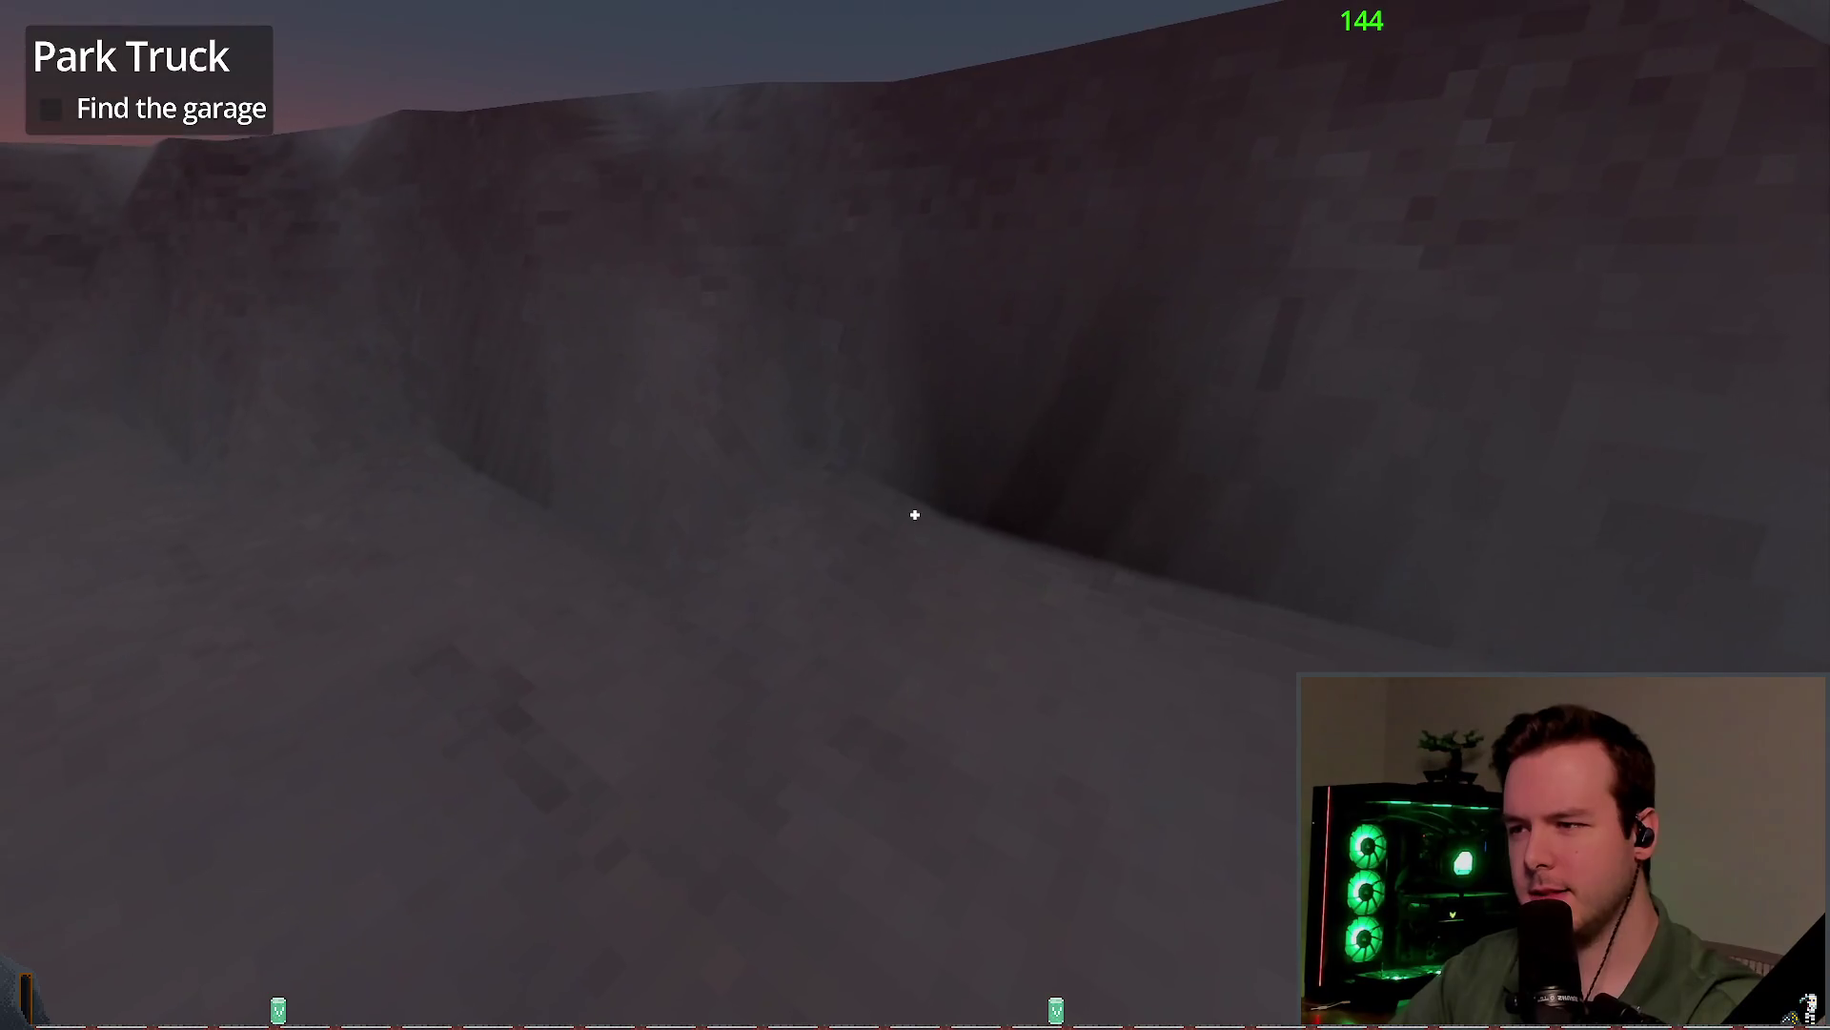
key("w")
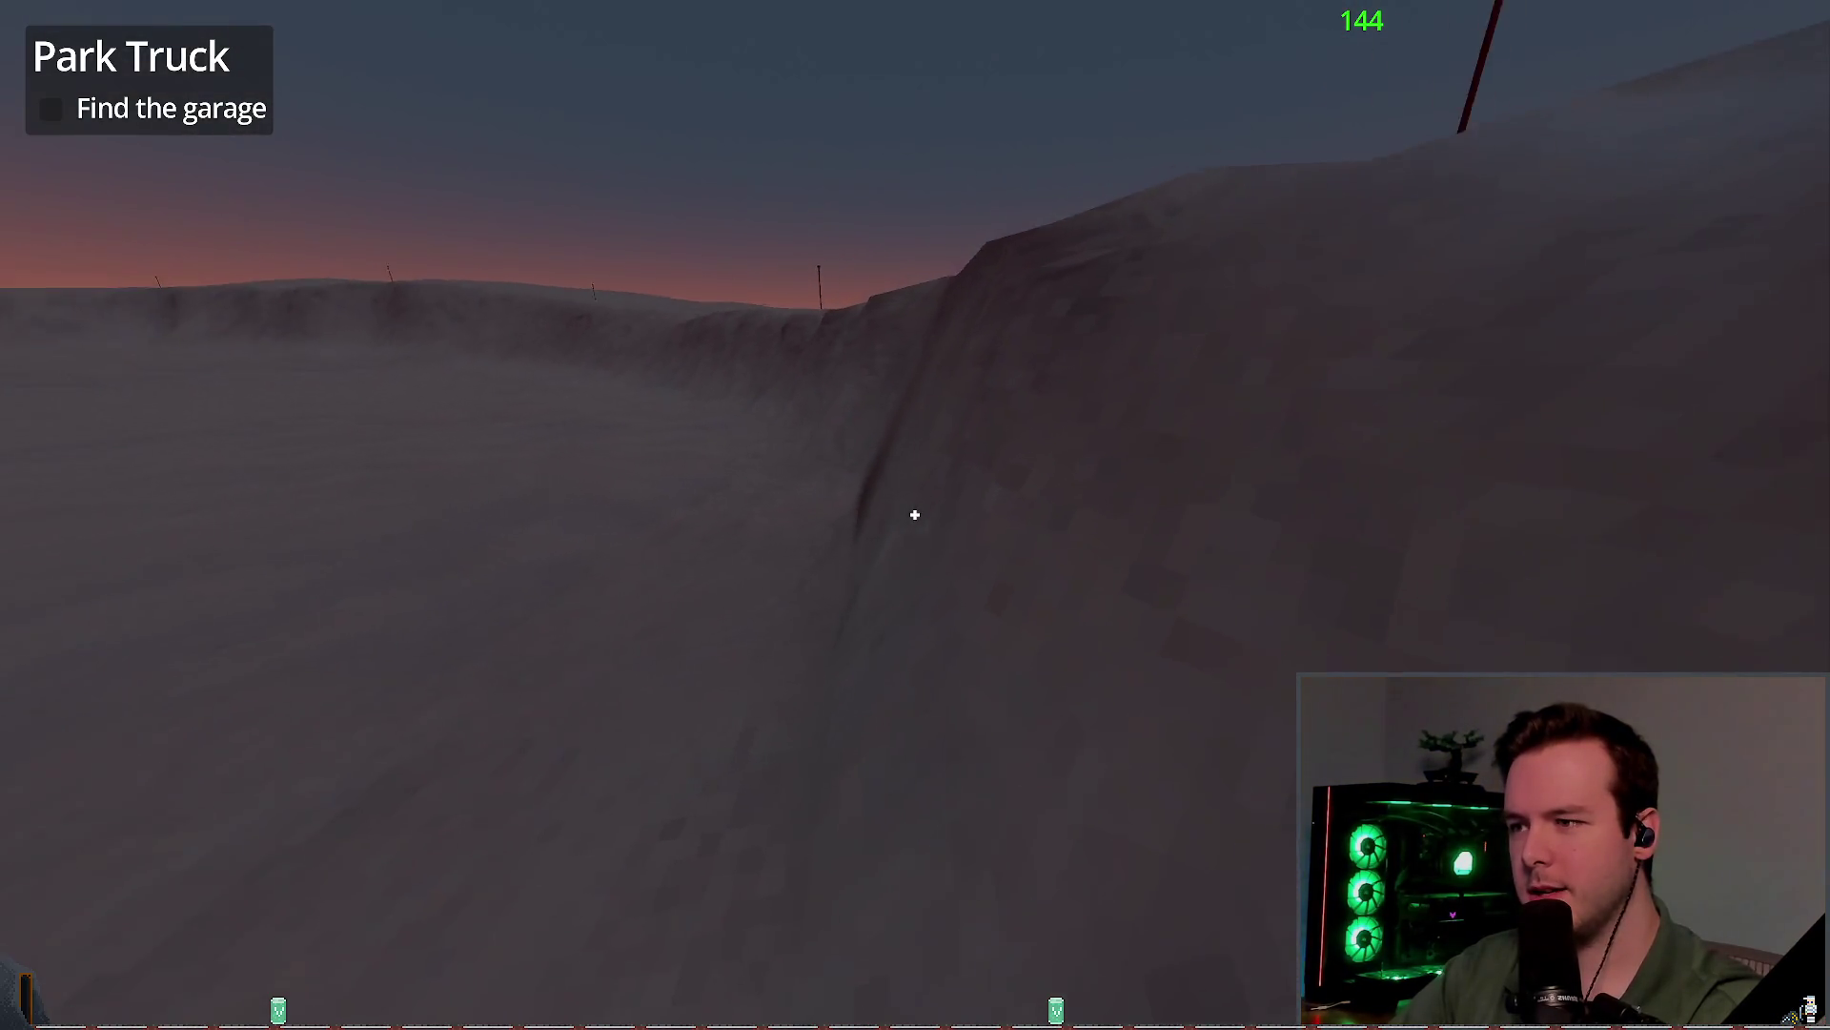
key("w")
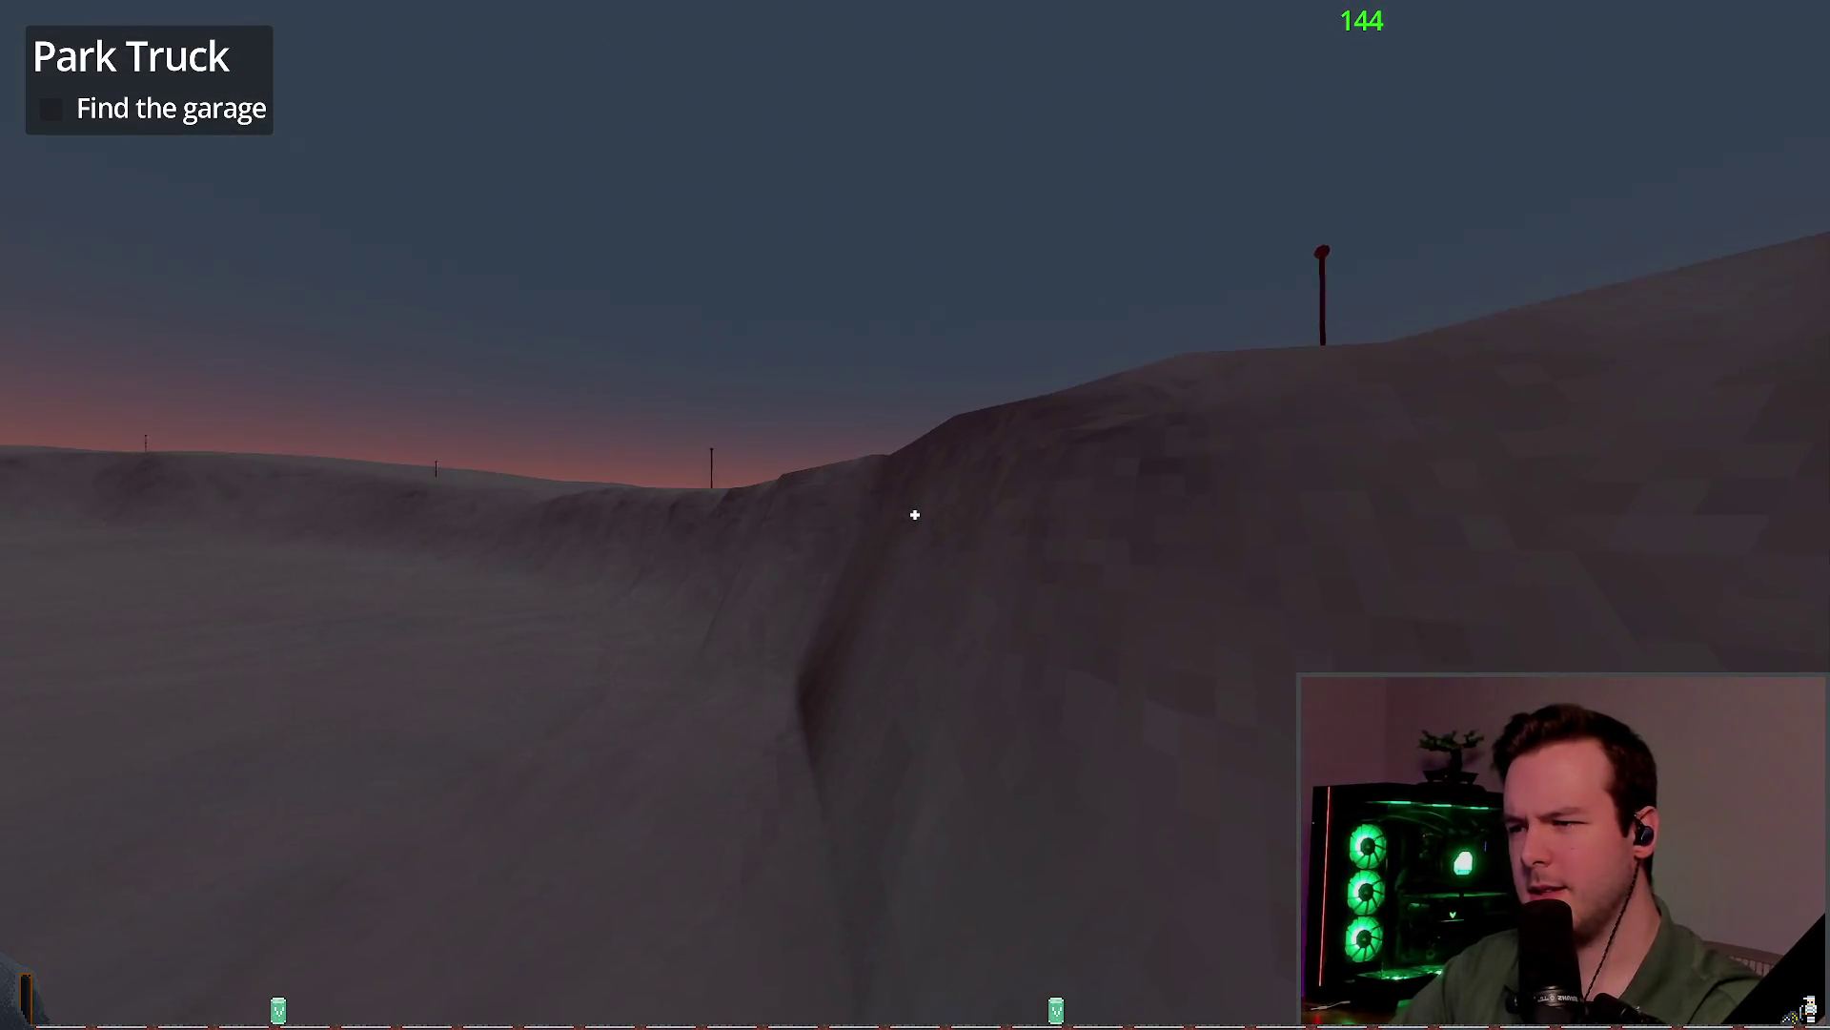
key("w")
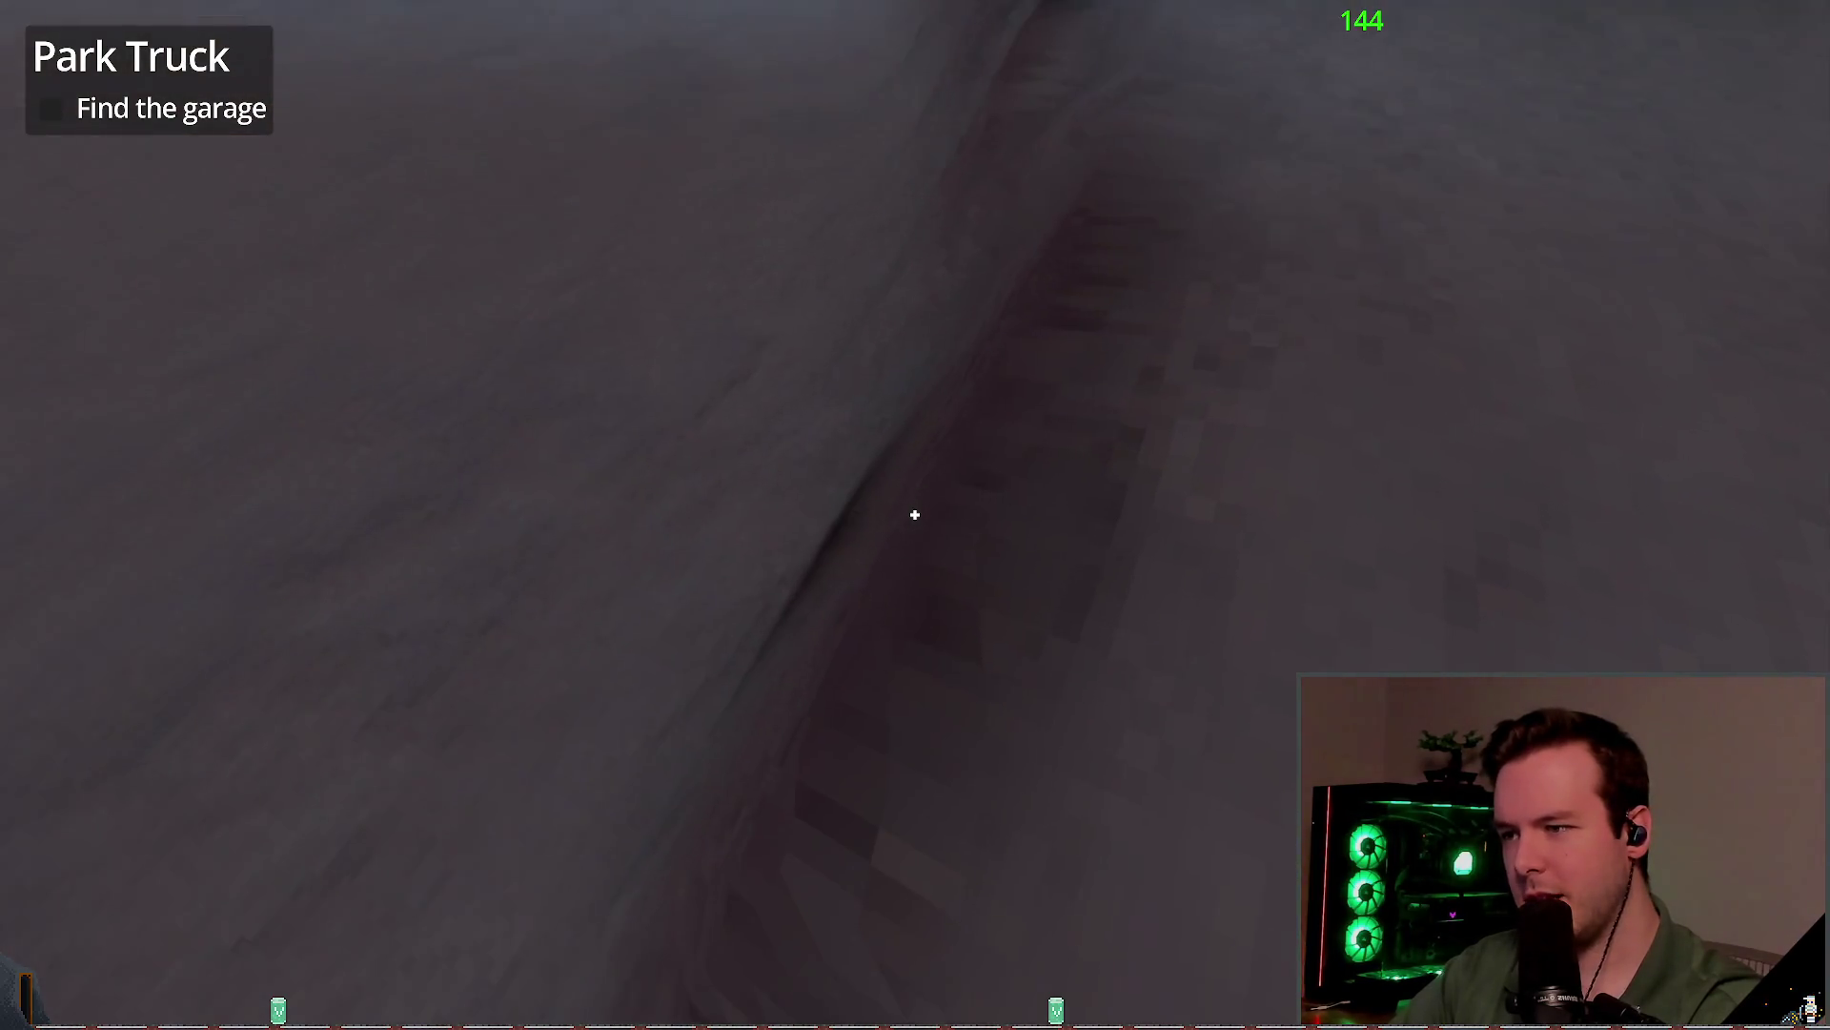
key("w")
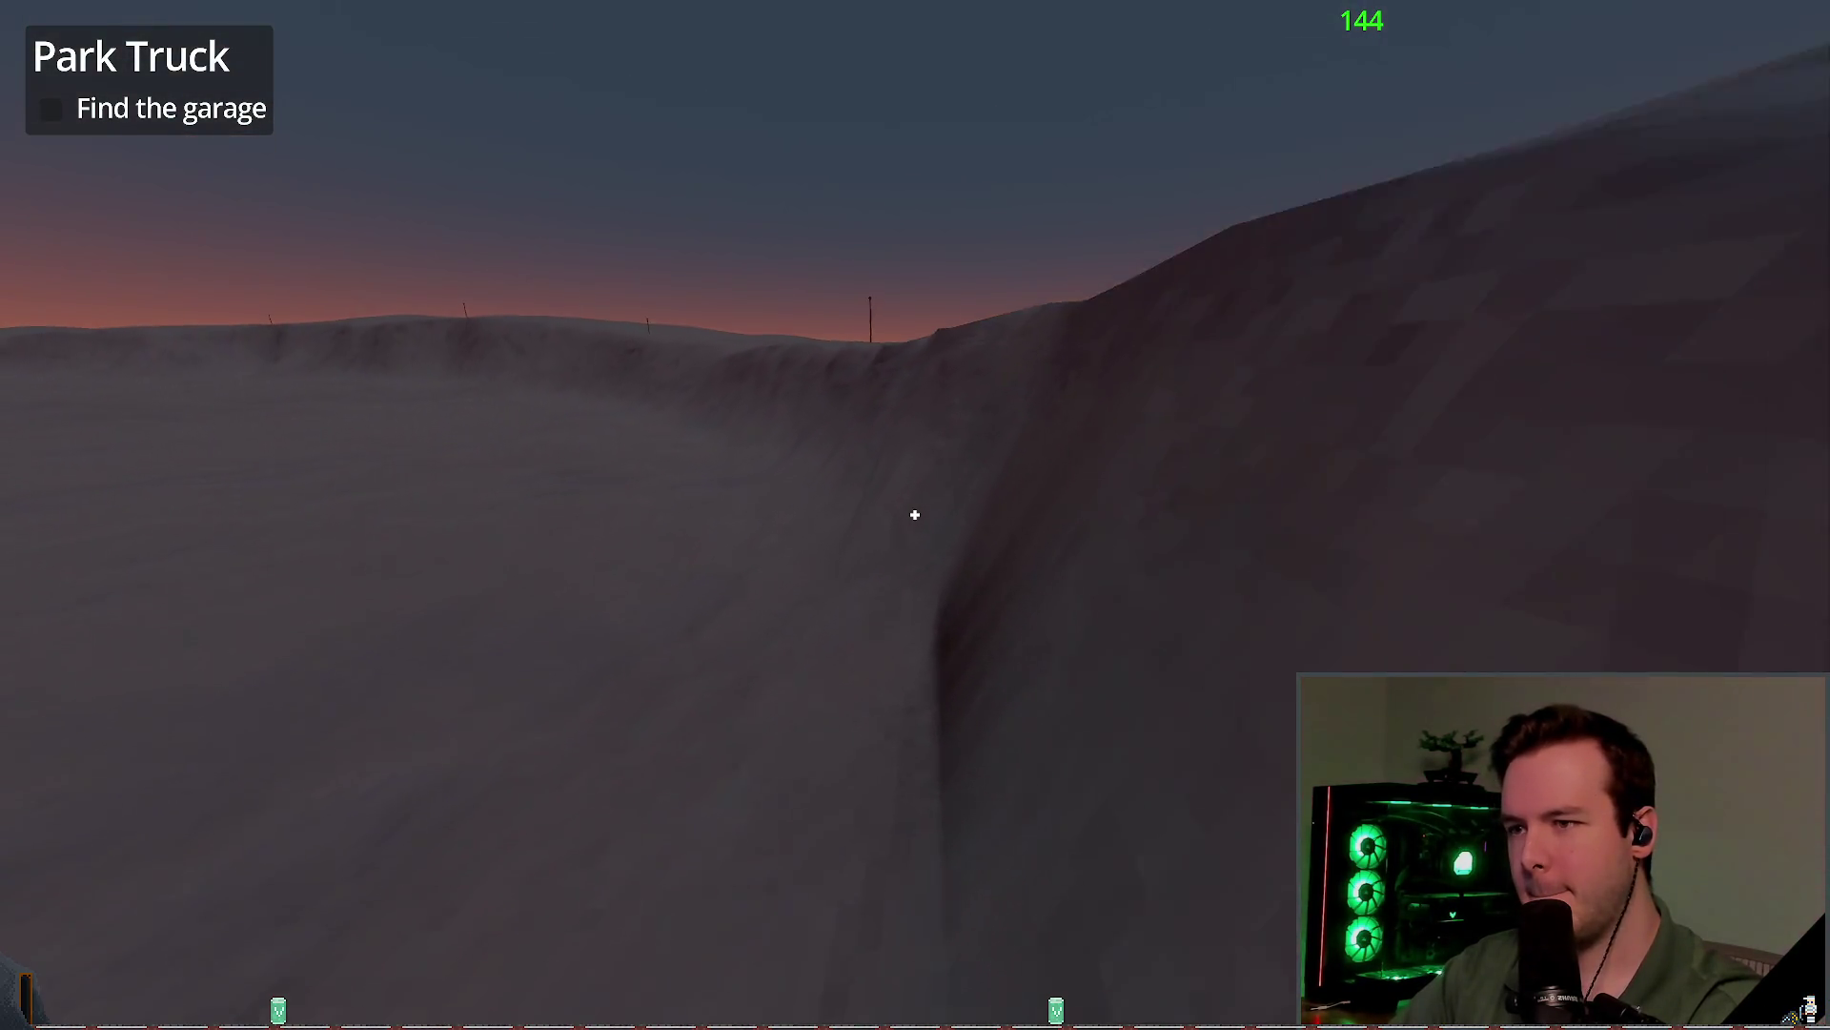
key("w")
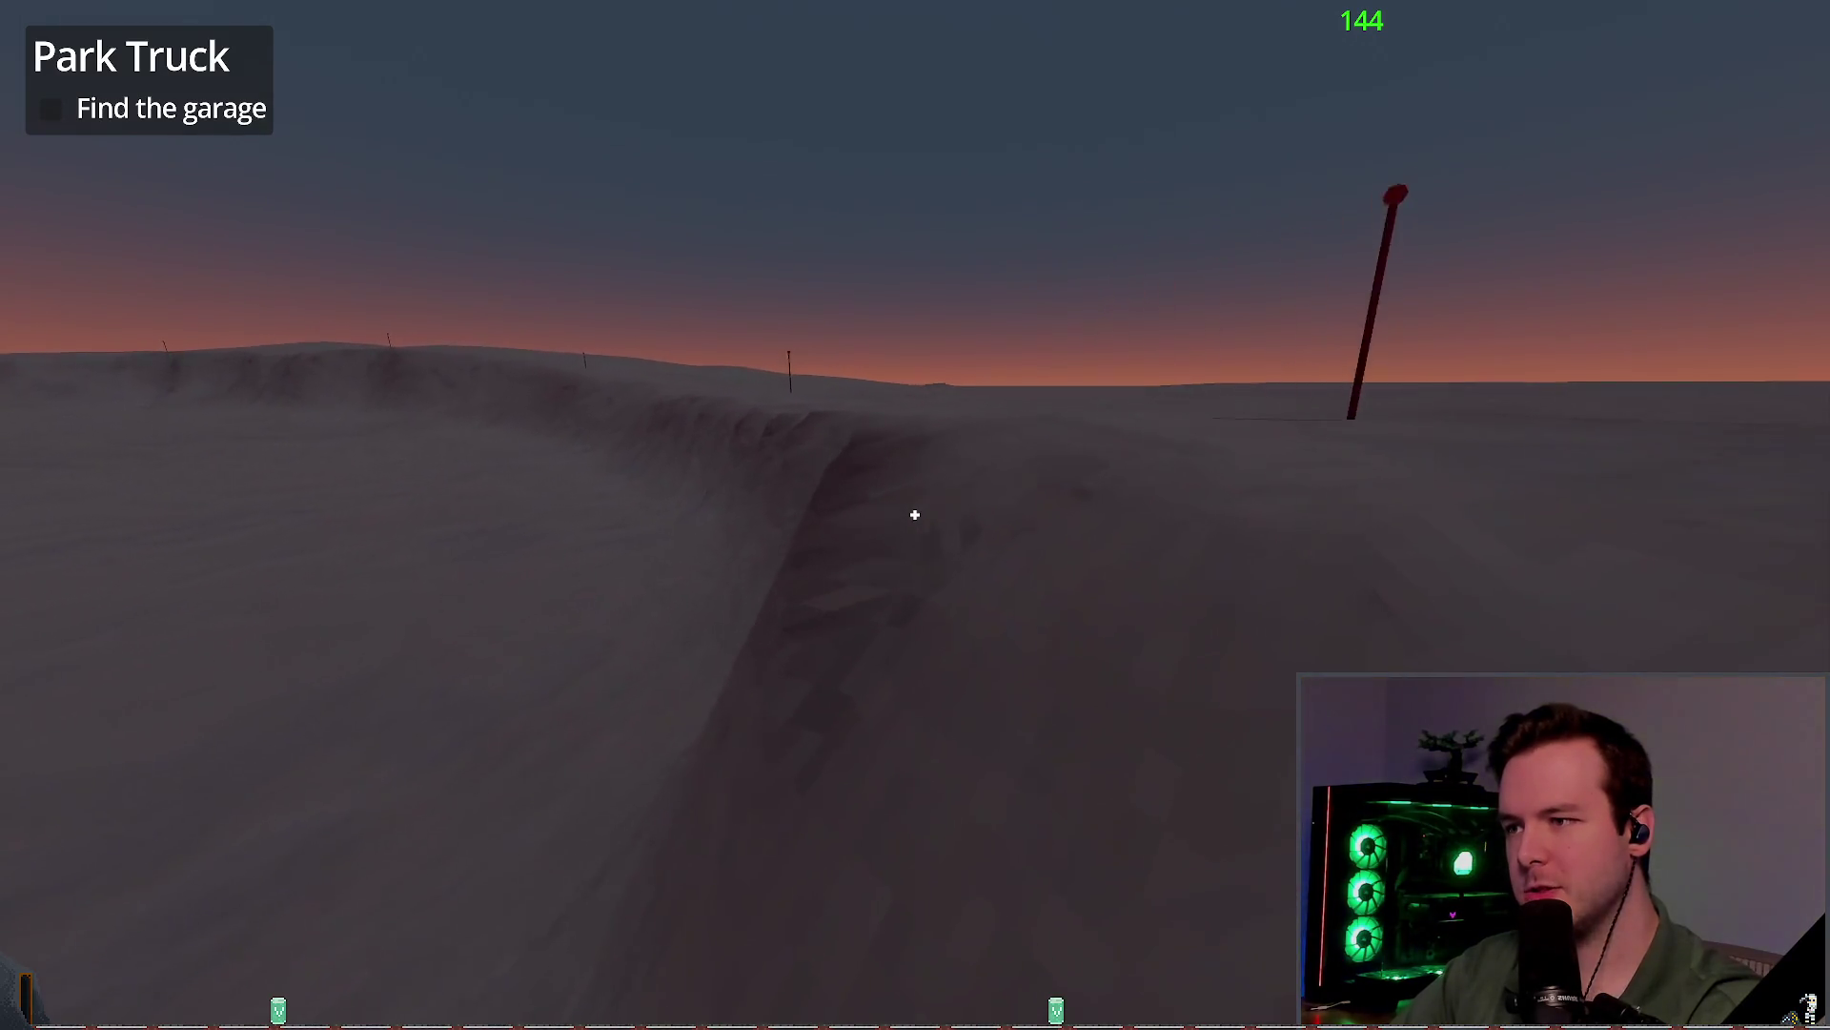
Step: Drop into the snow gully, back away from its wall and flash two white lights at the ridge
key("w")
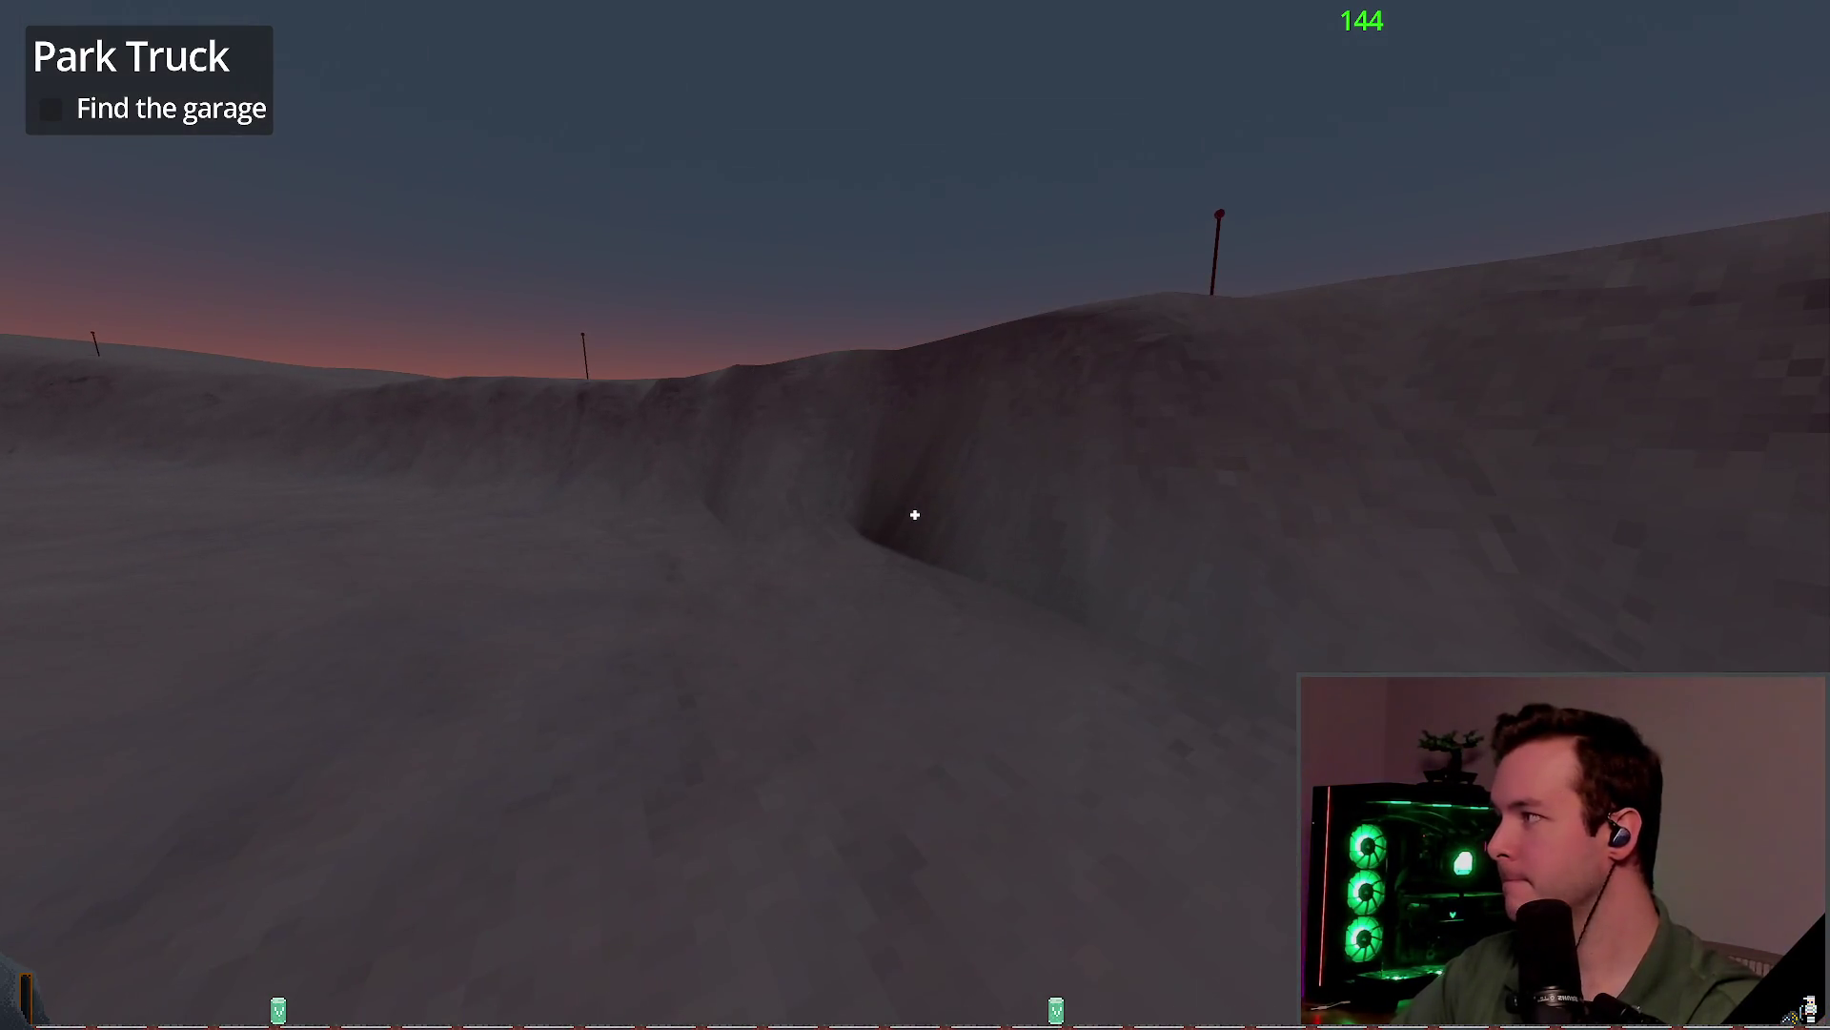
key("w")
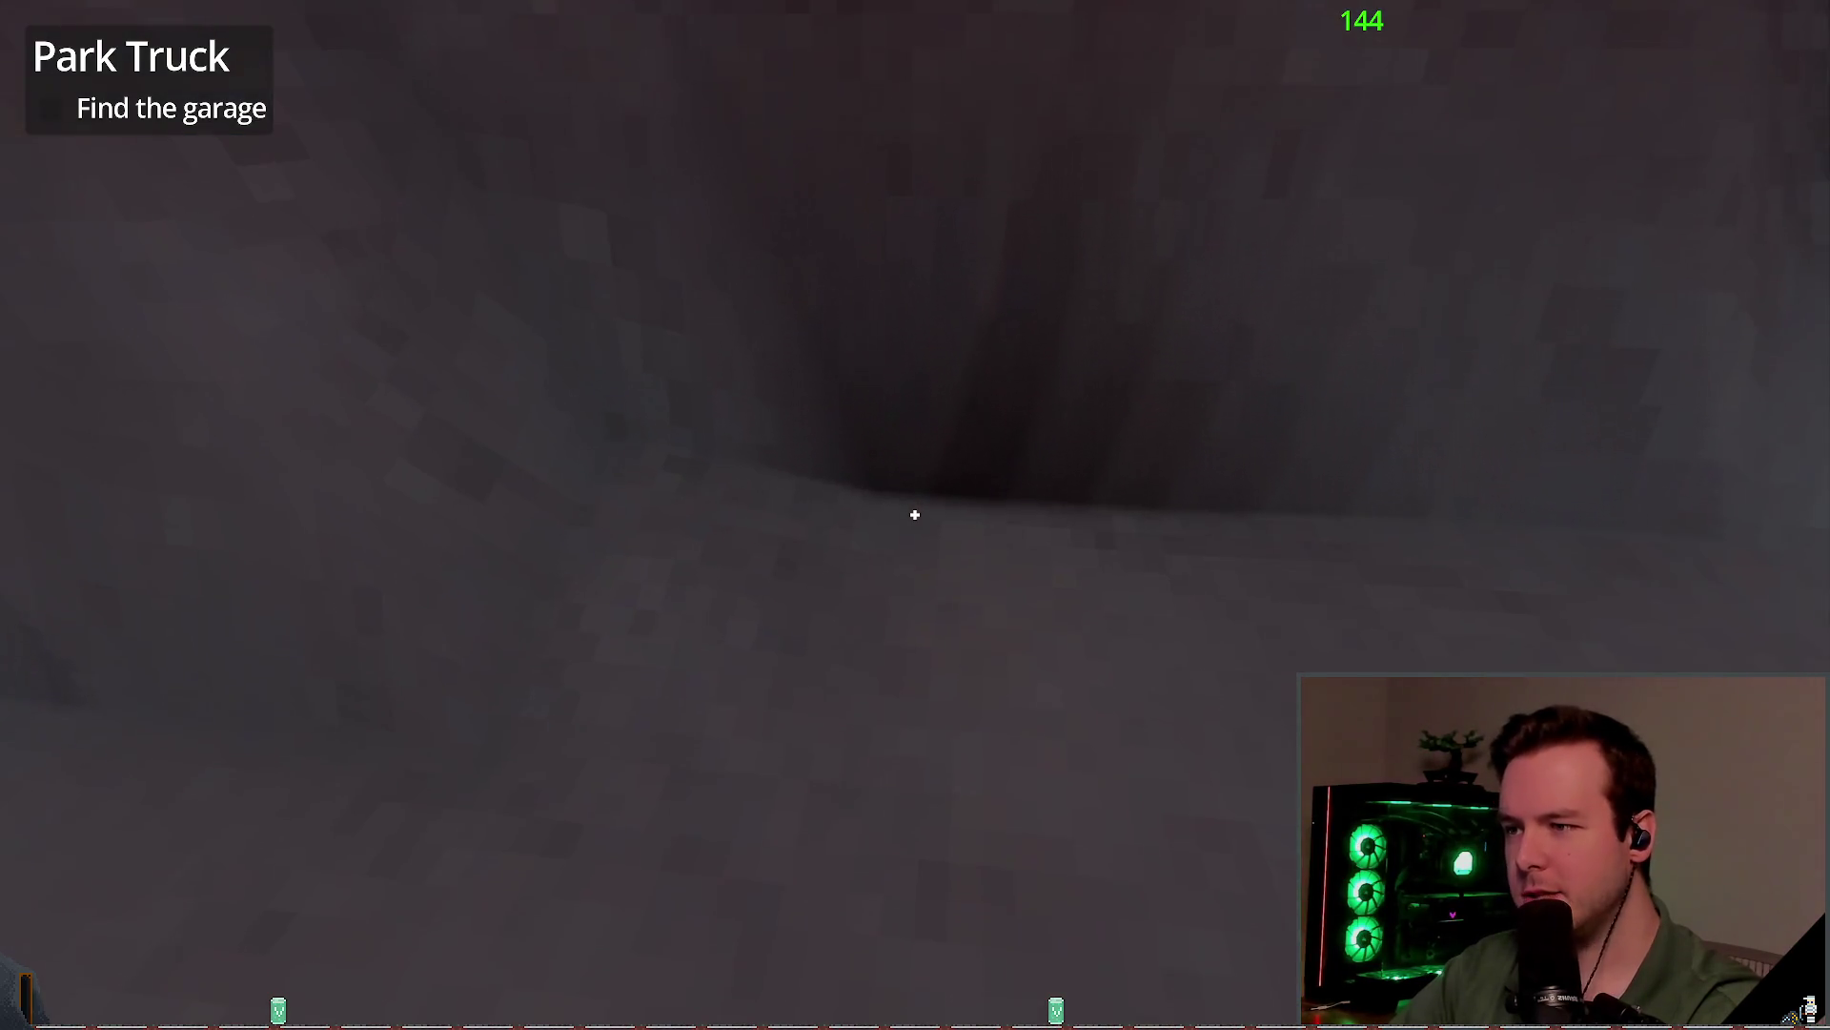
key("w")
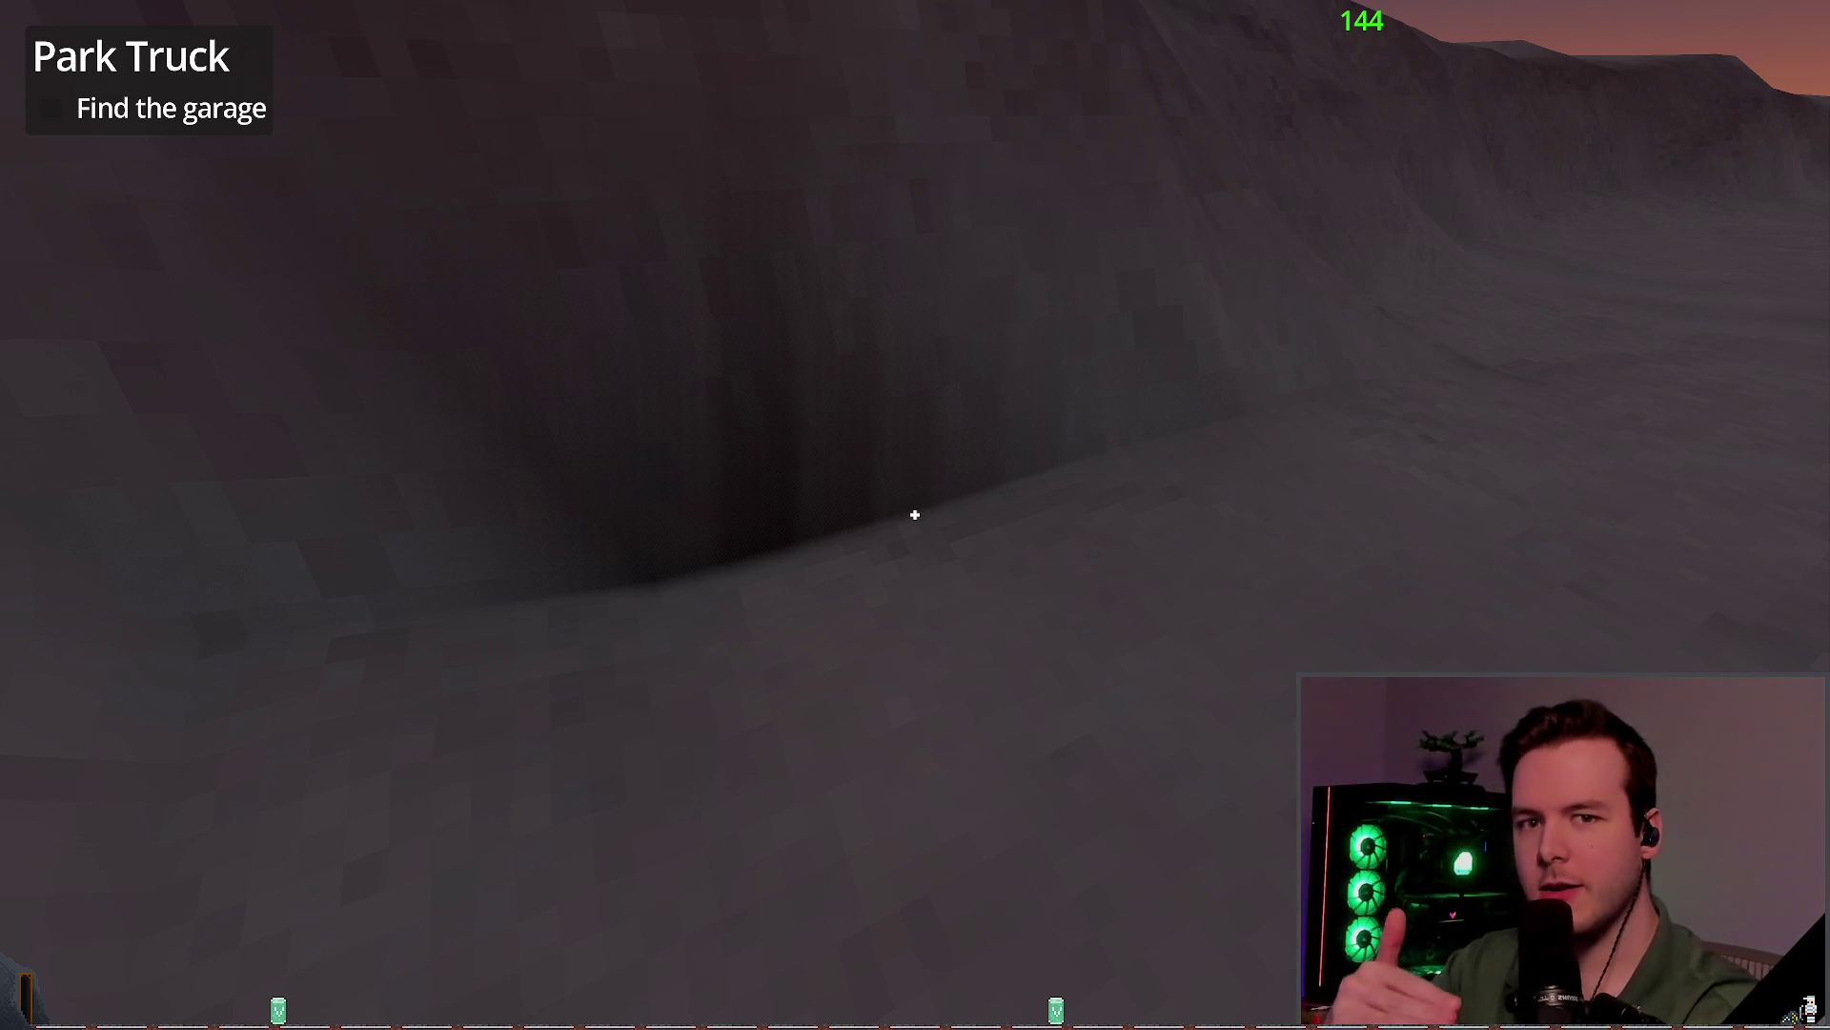
key("s")
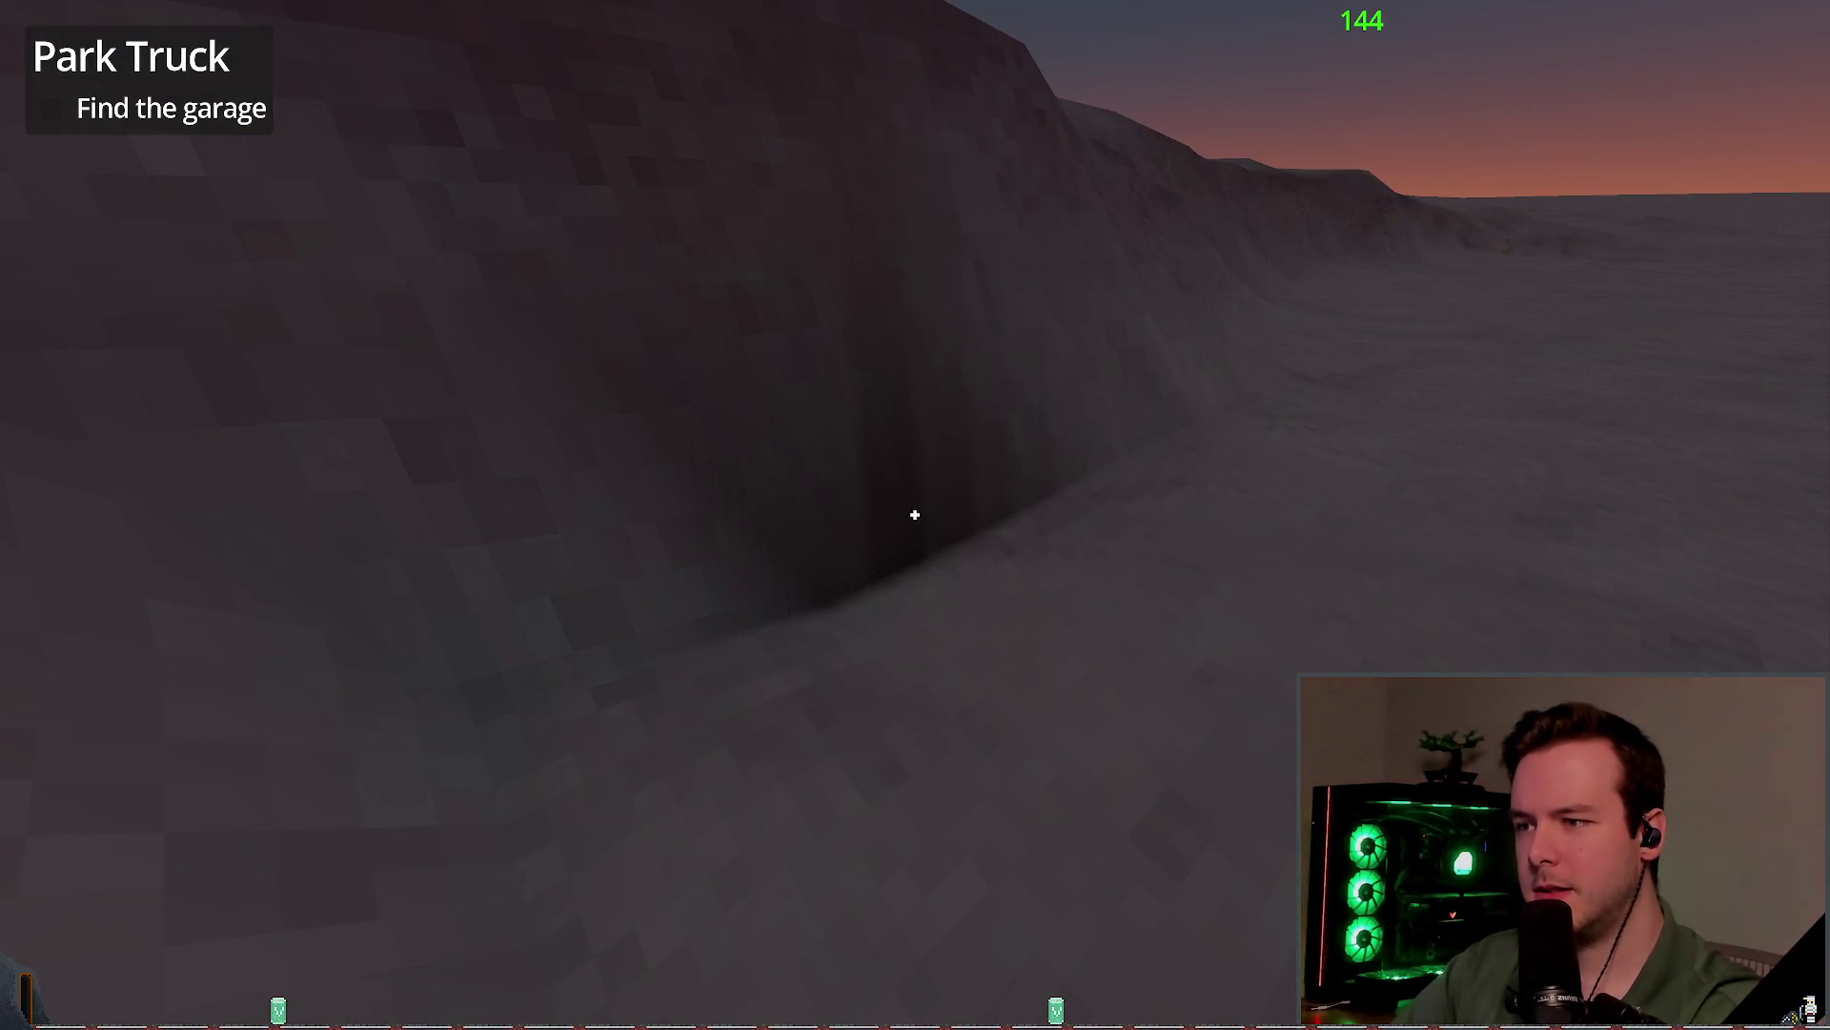
left_click(915, 515)
left_click(914, 514)
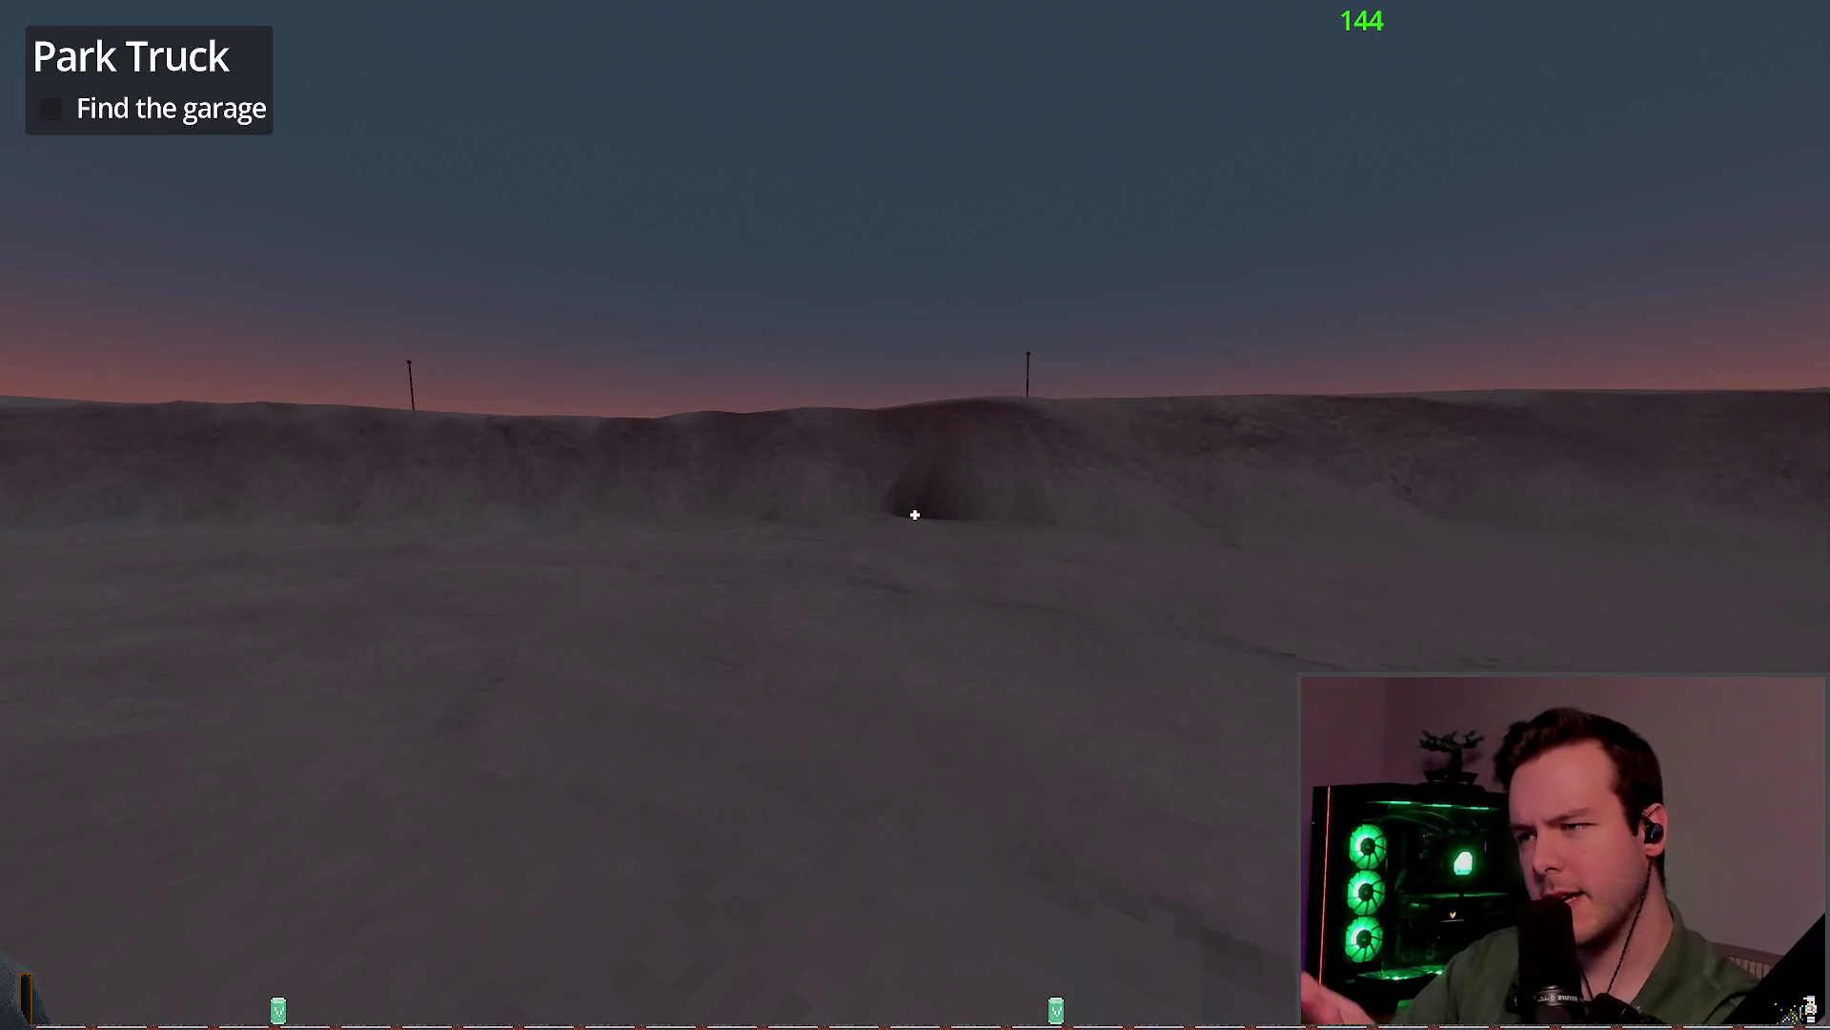
Step: Drive over the snowy ridge and past the dark garage toward the lit garage
key("w")
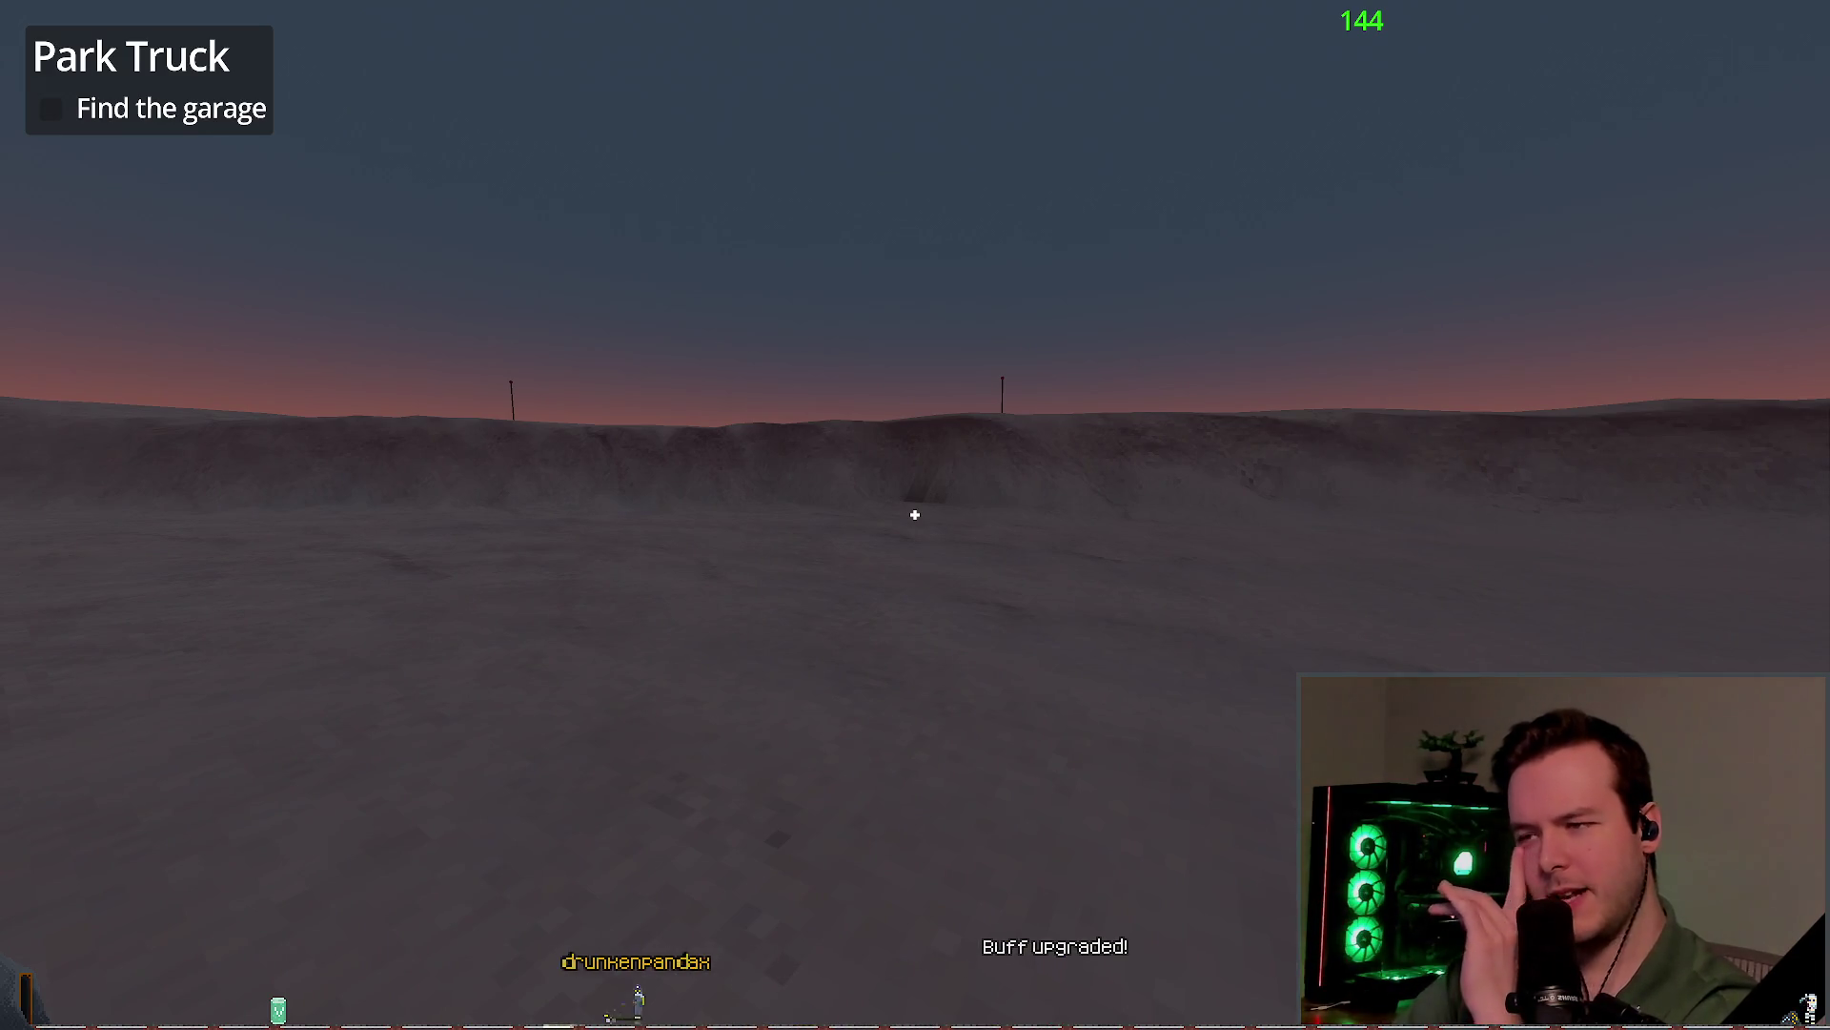
key("w")
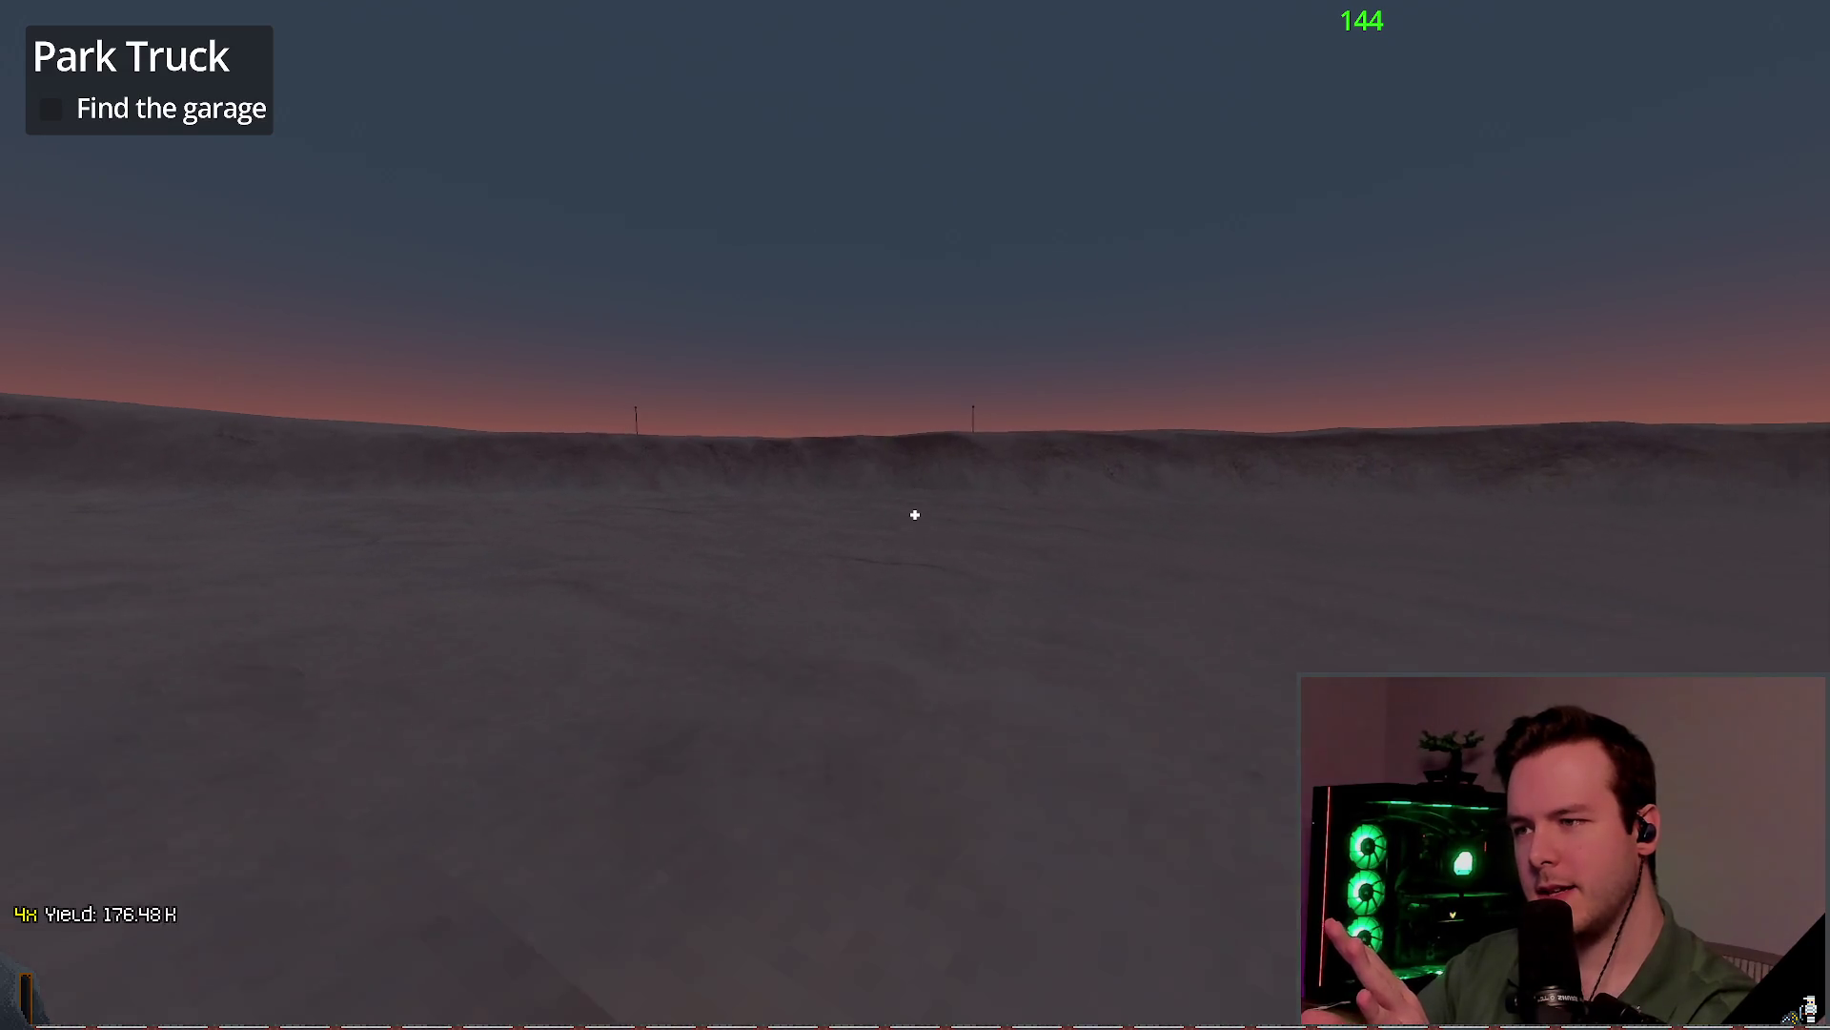
key("w")
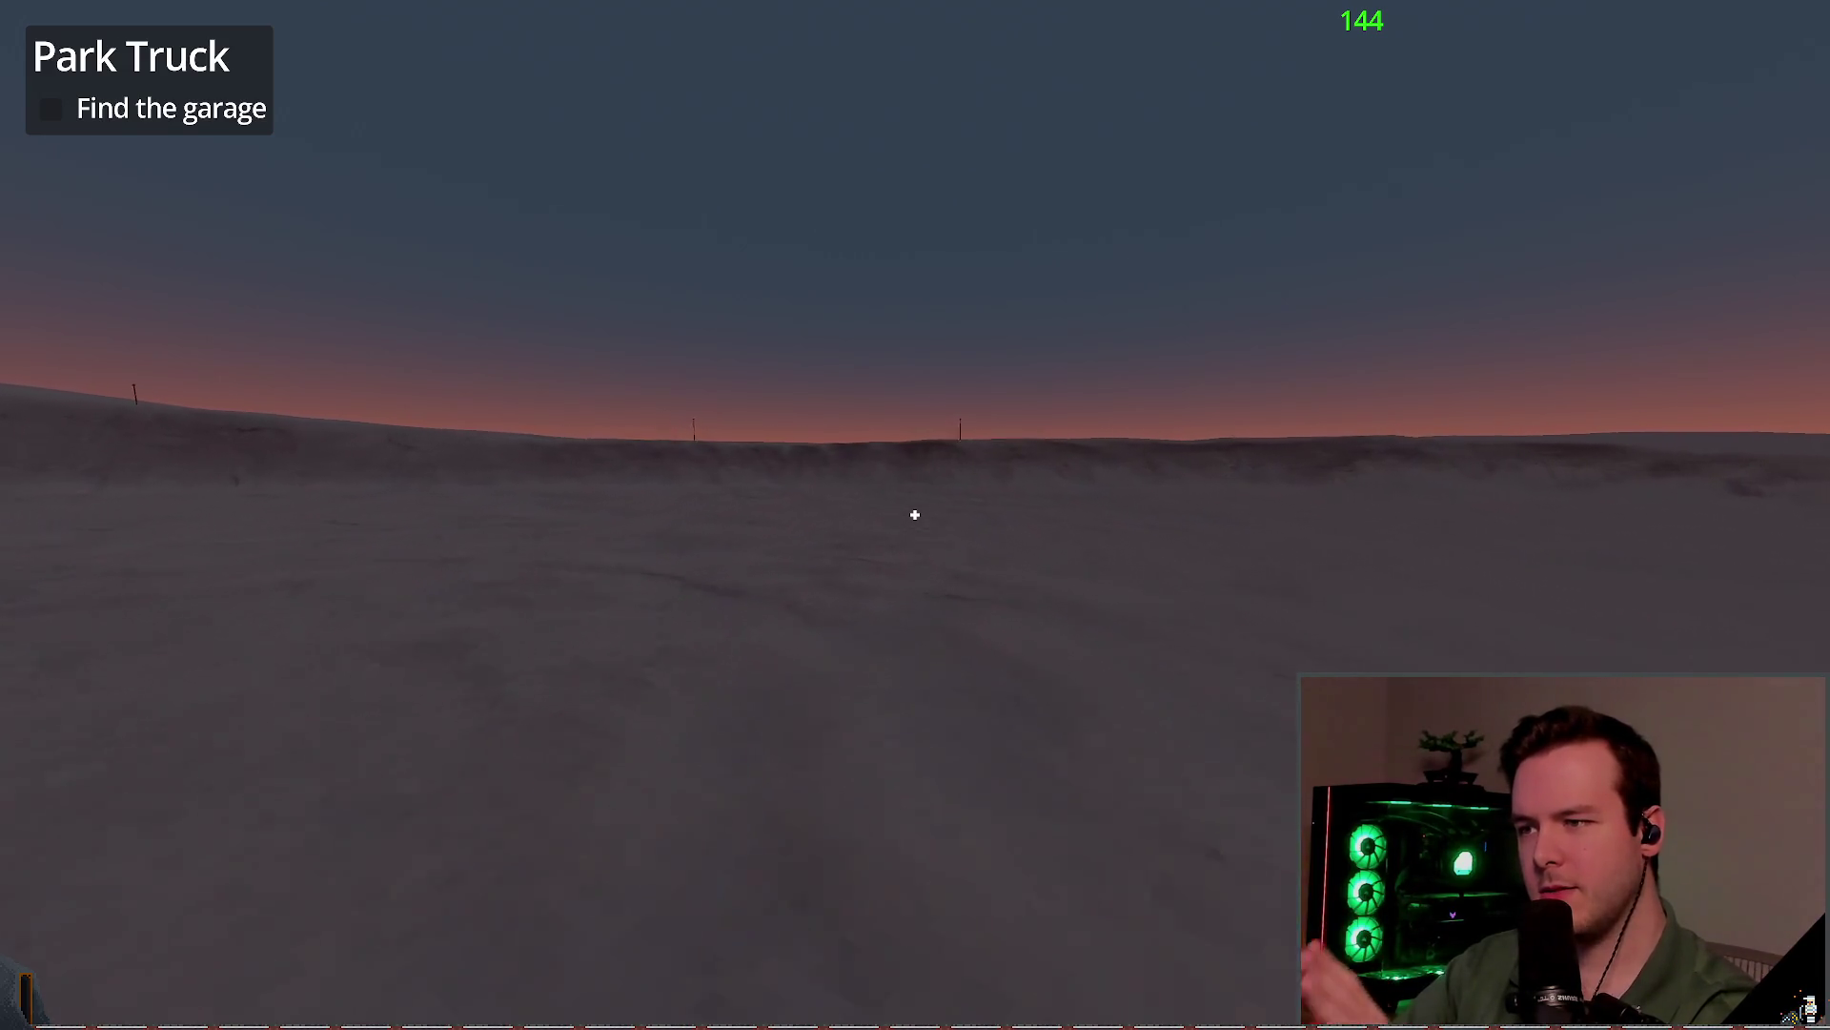
key("w")
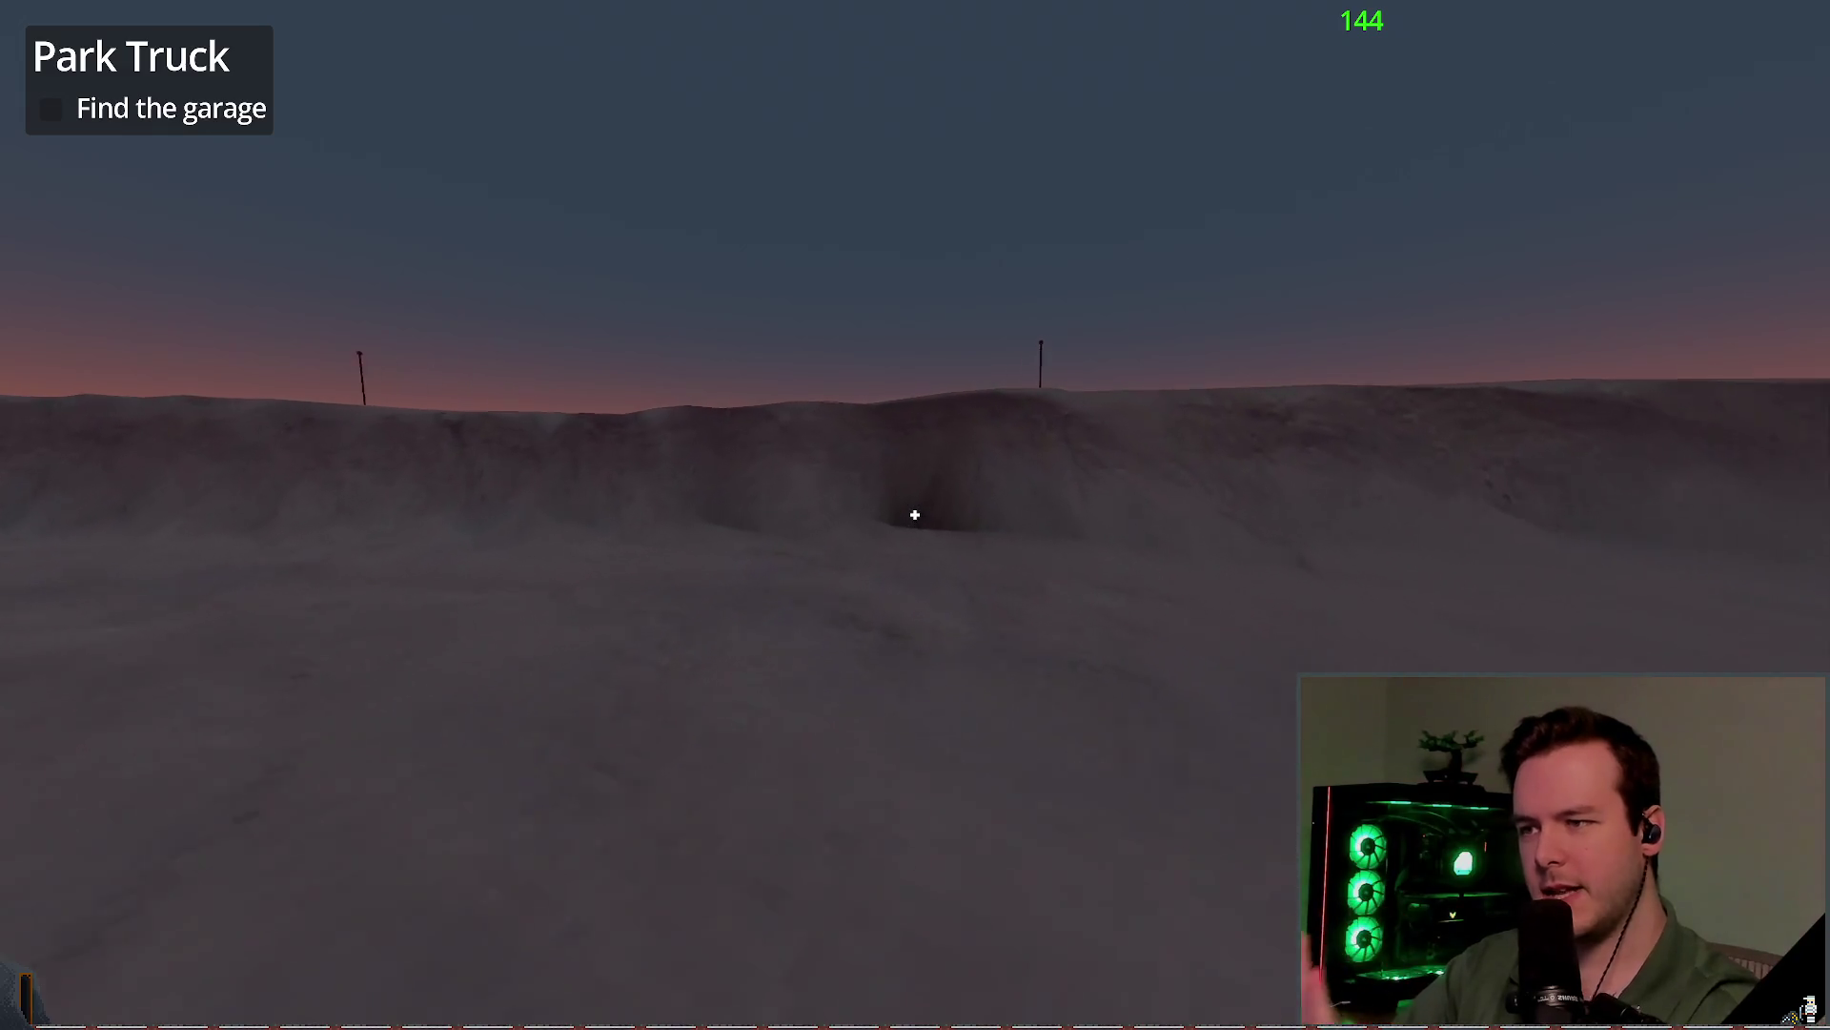
key("w")
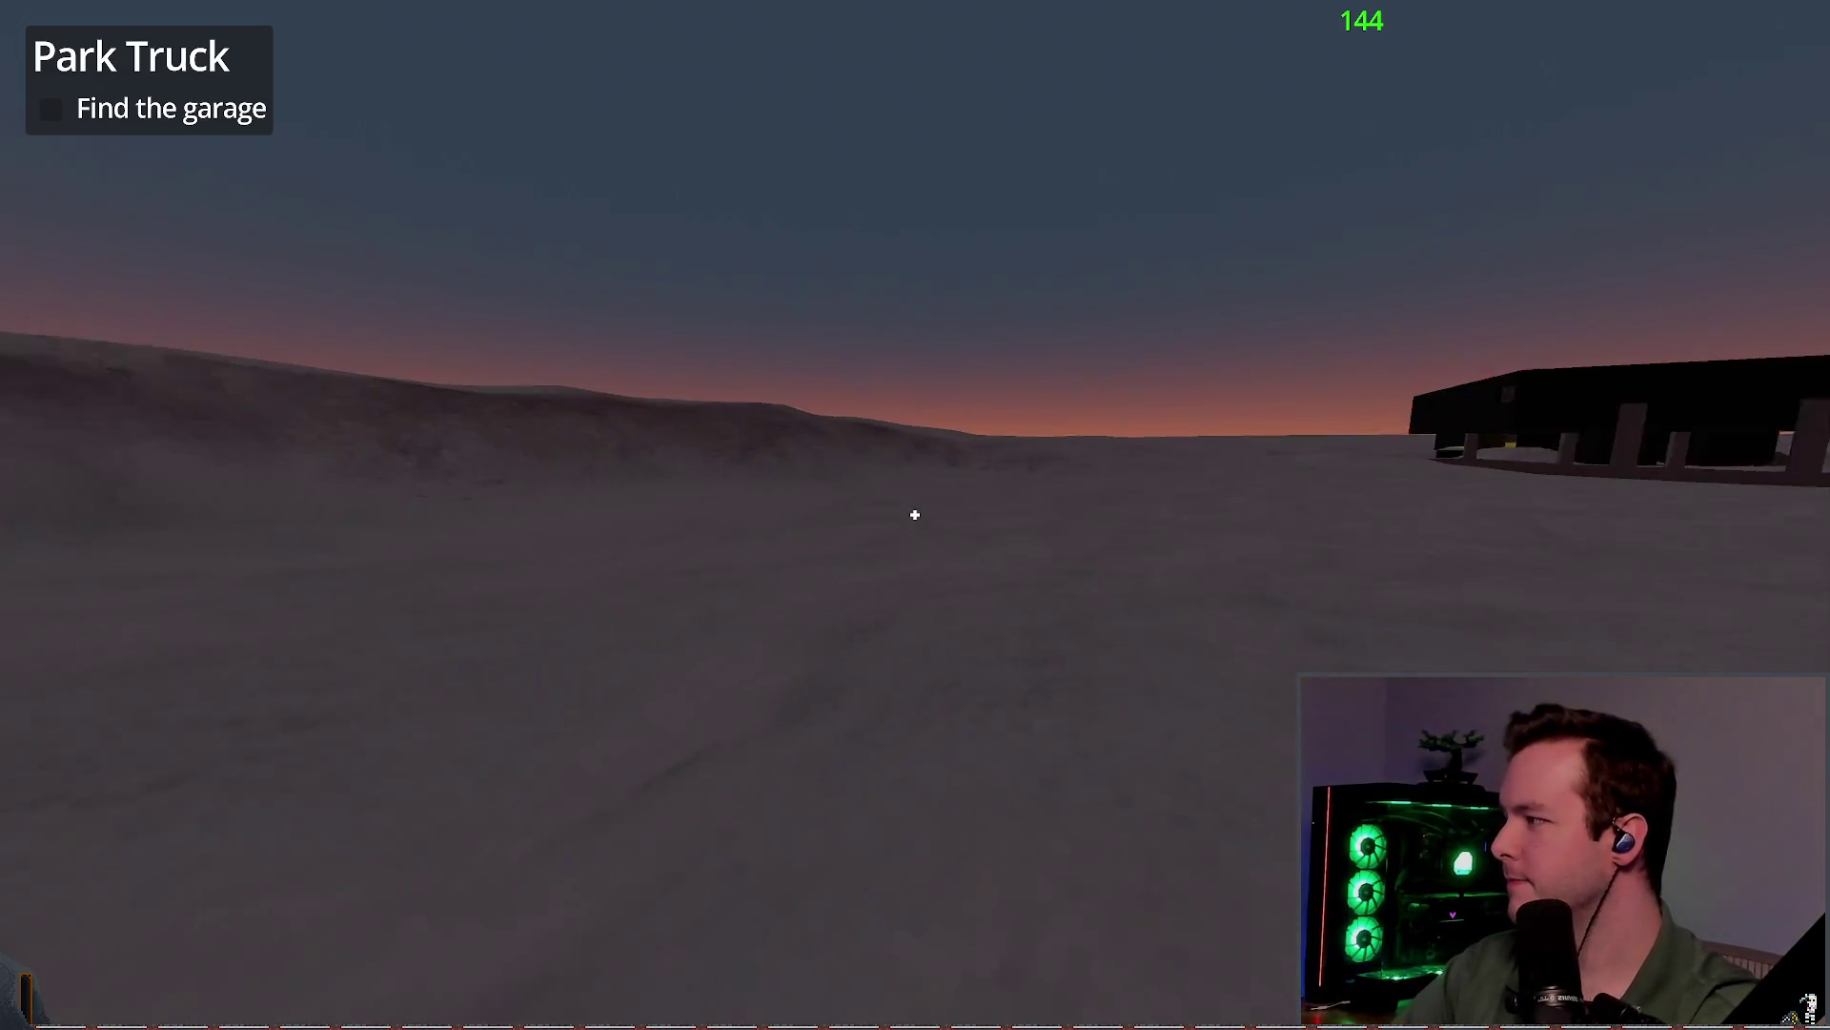
key("w")
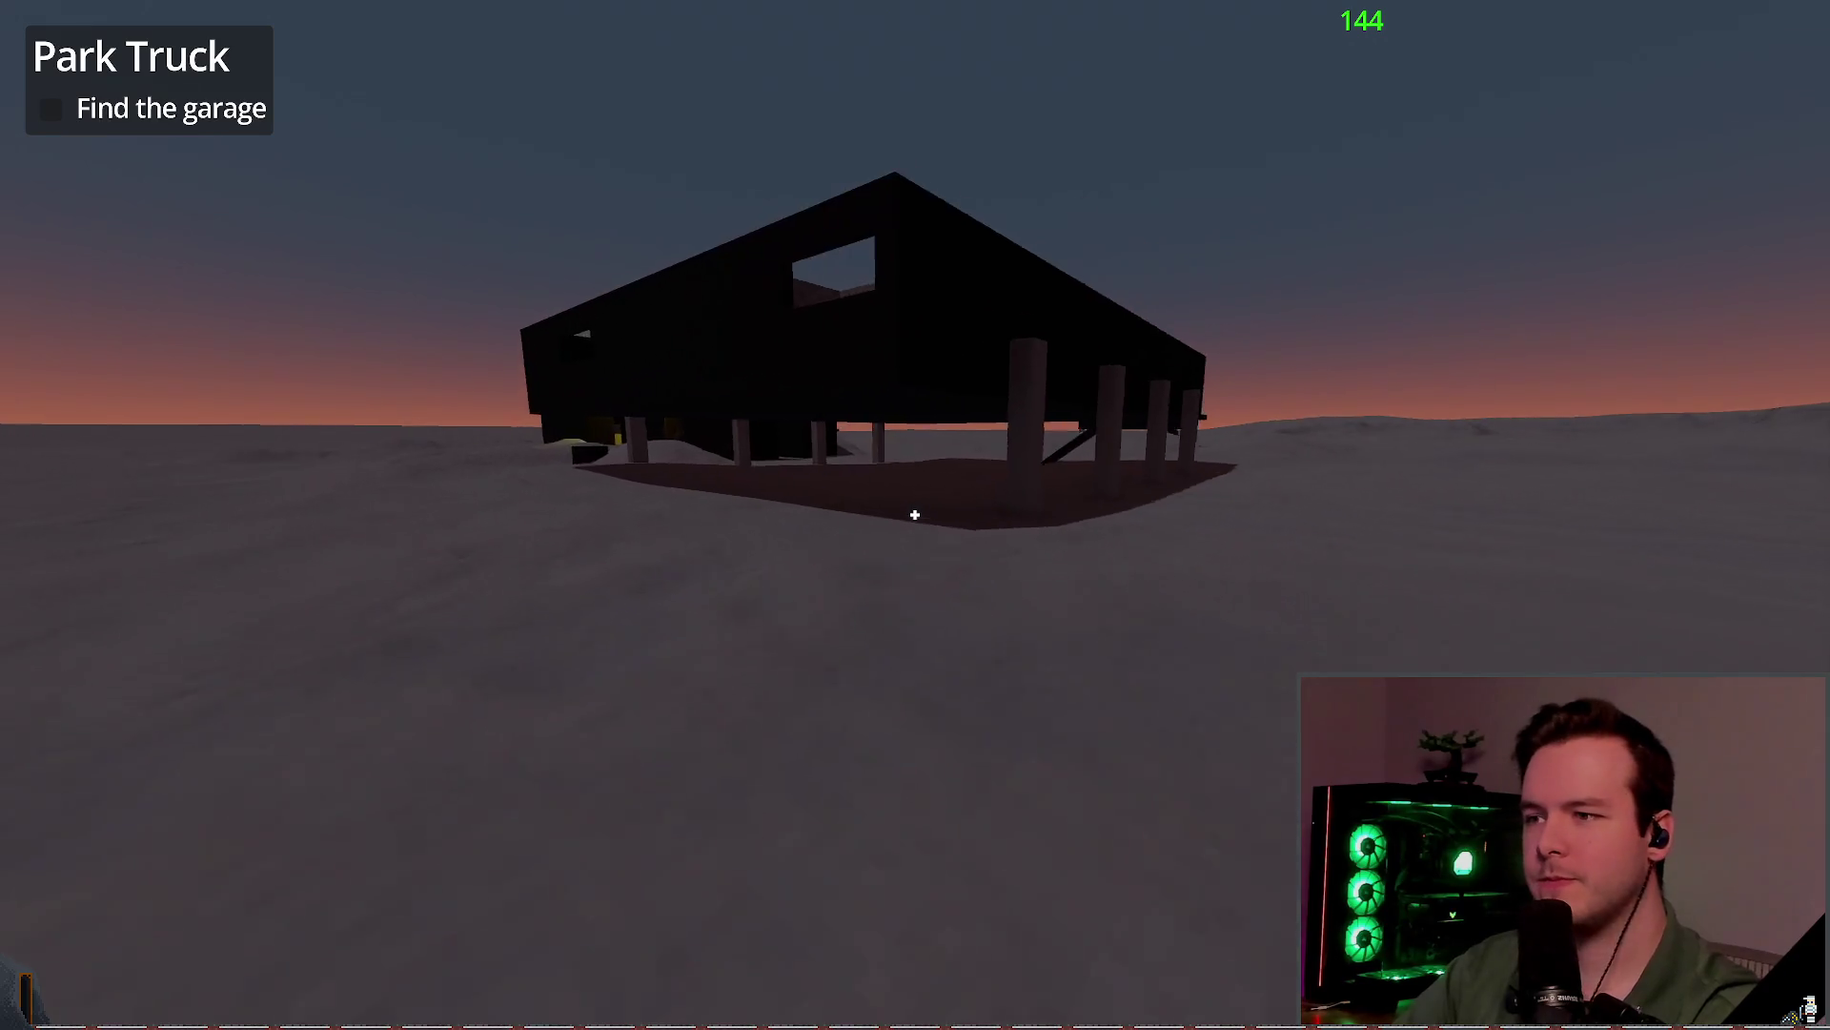
key("w")
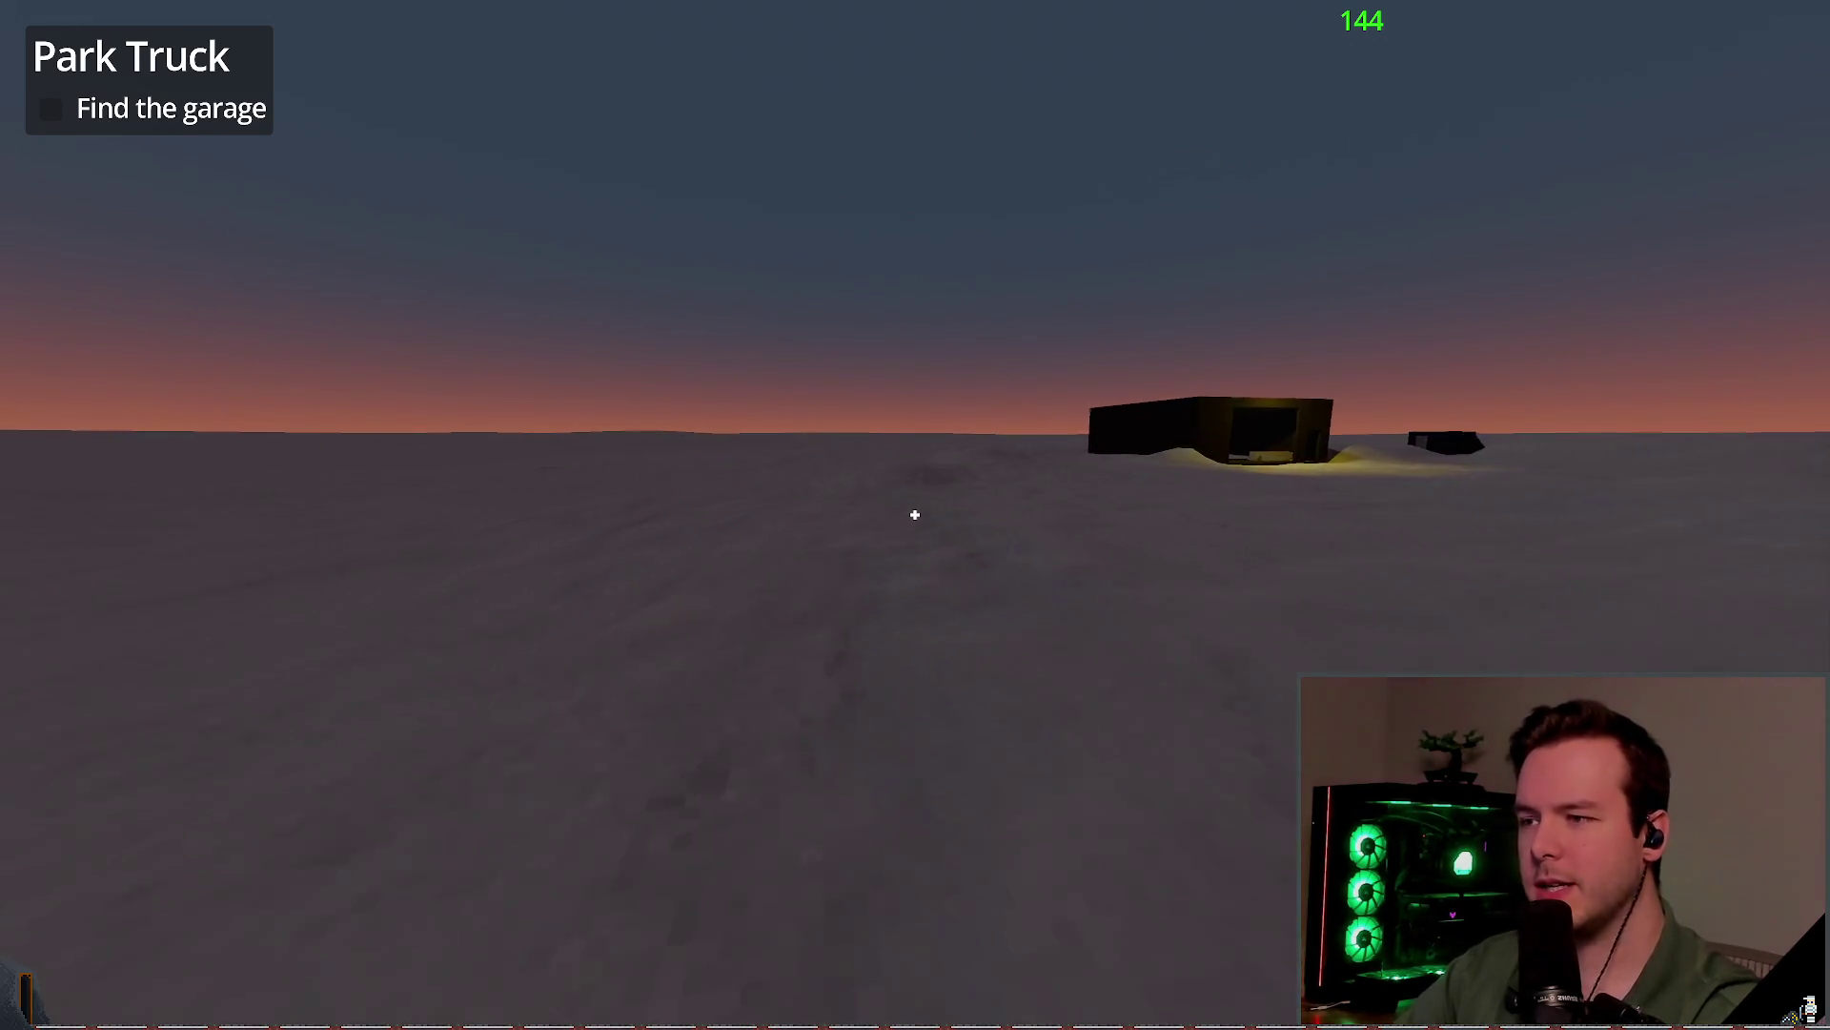
Step: Circle past the lit garage wall and swing around beside the two dark buildings
key("f")
key("f")
key("f")
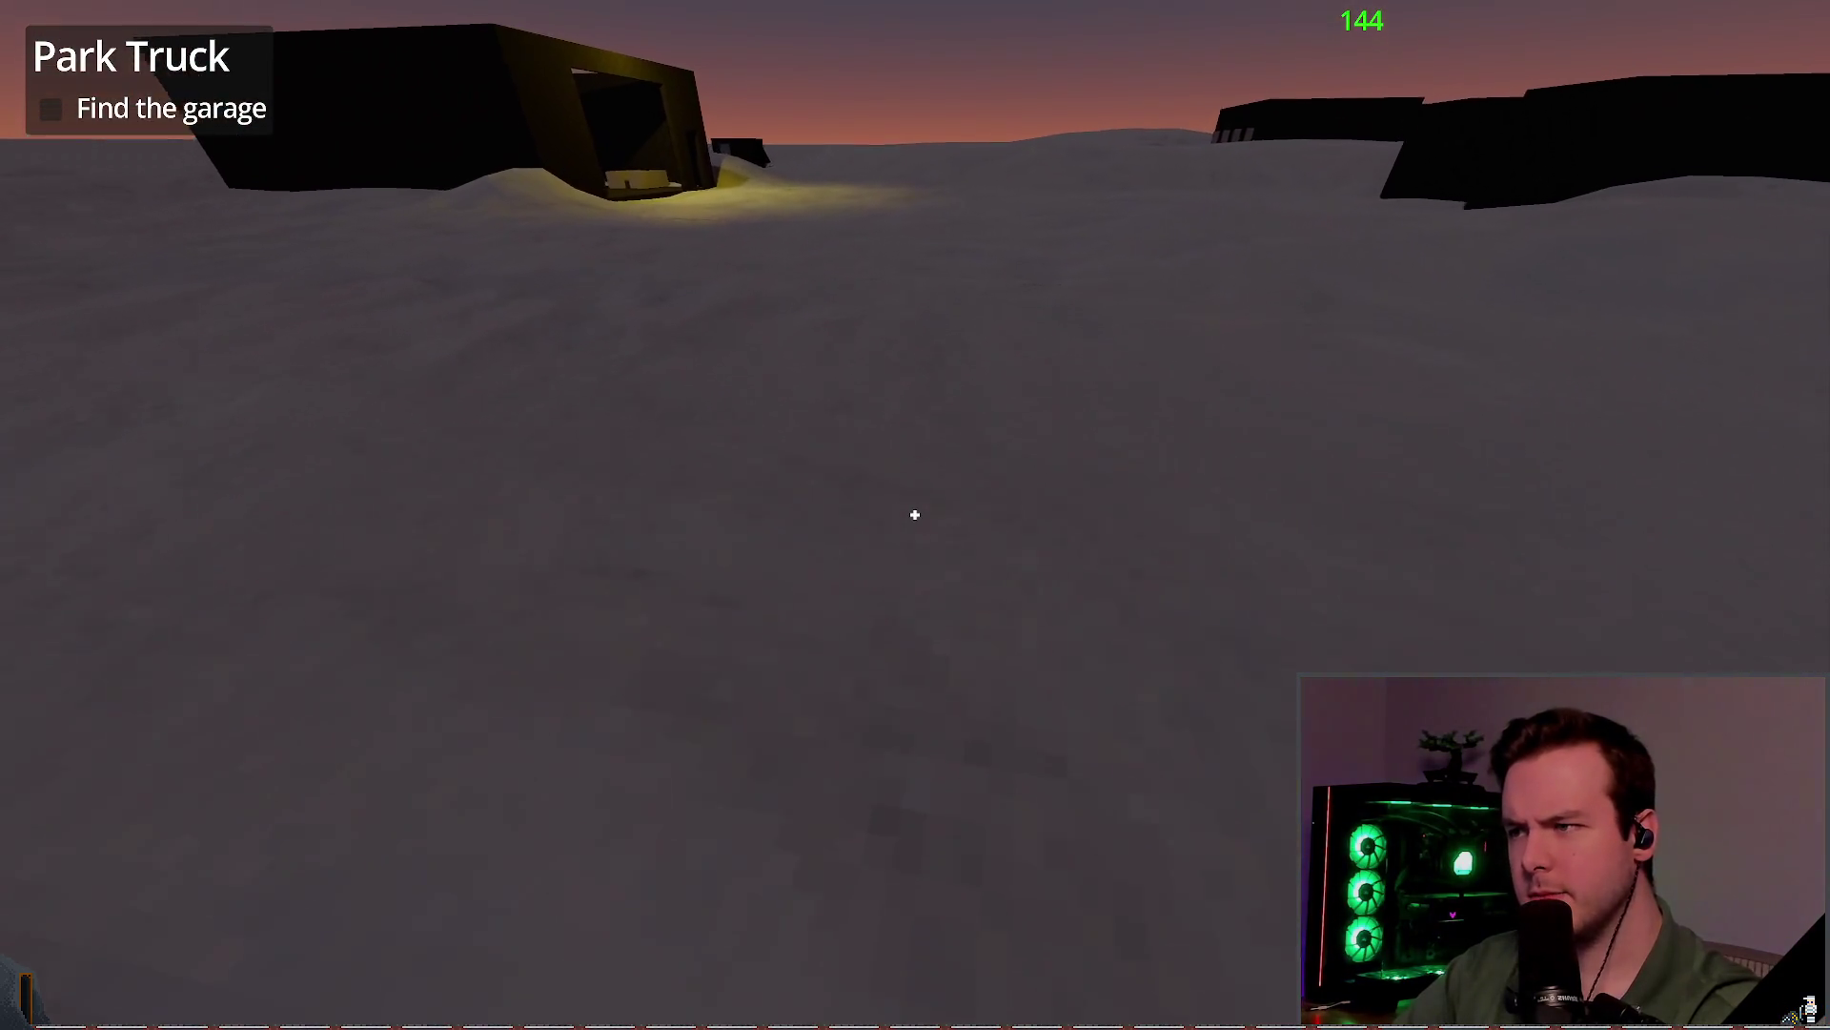
key("f")
key("f")
key("w")
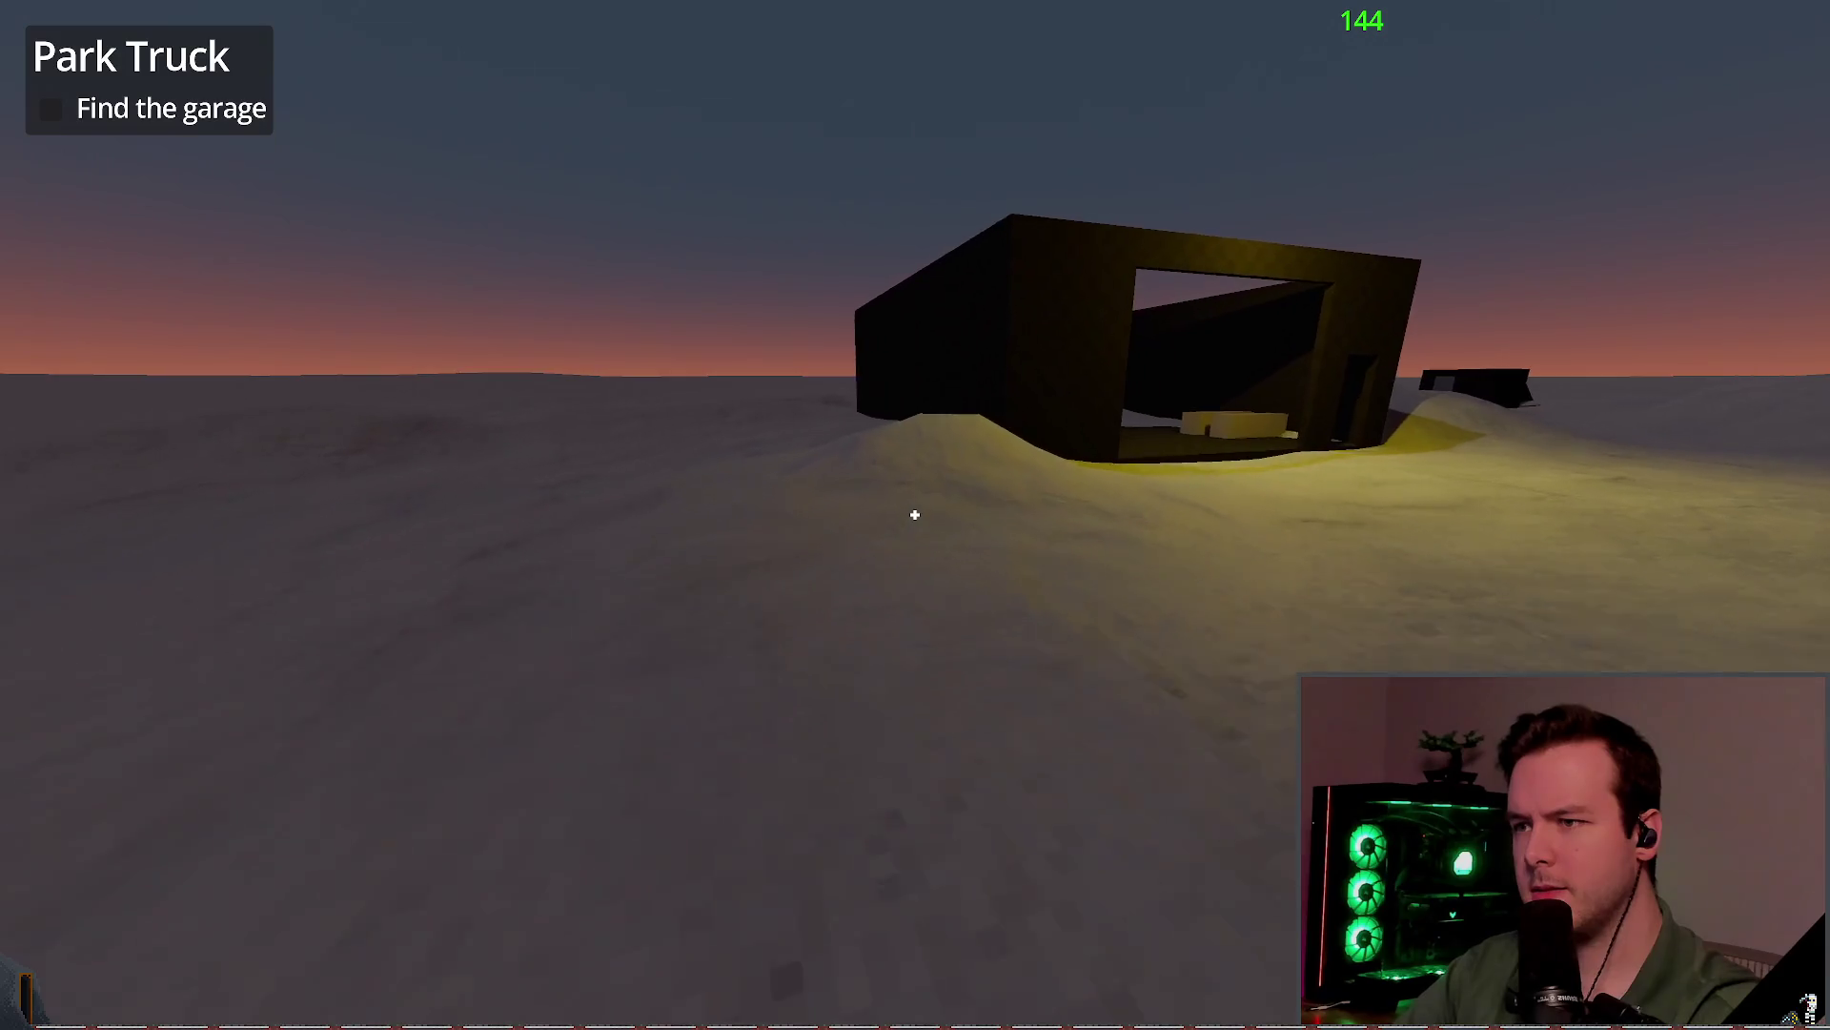
key("w")
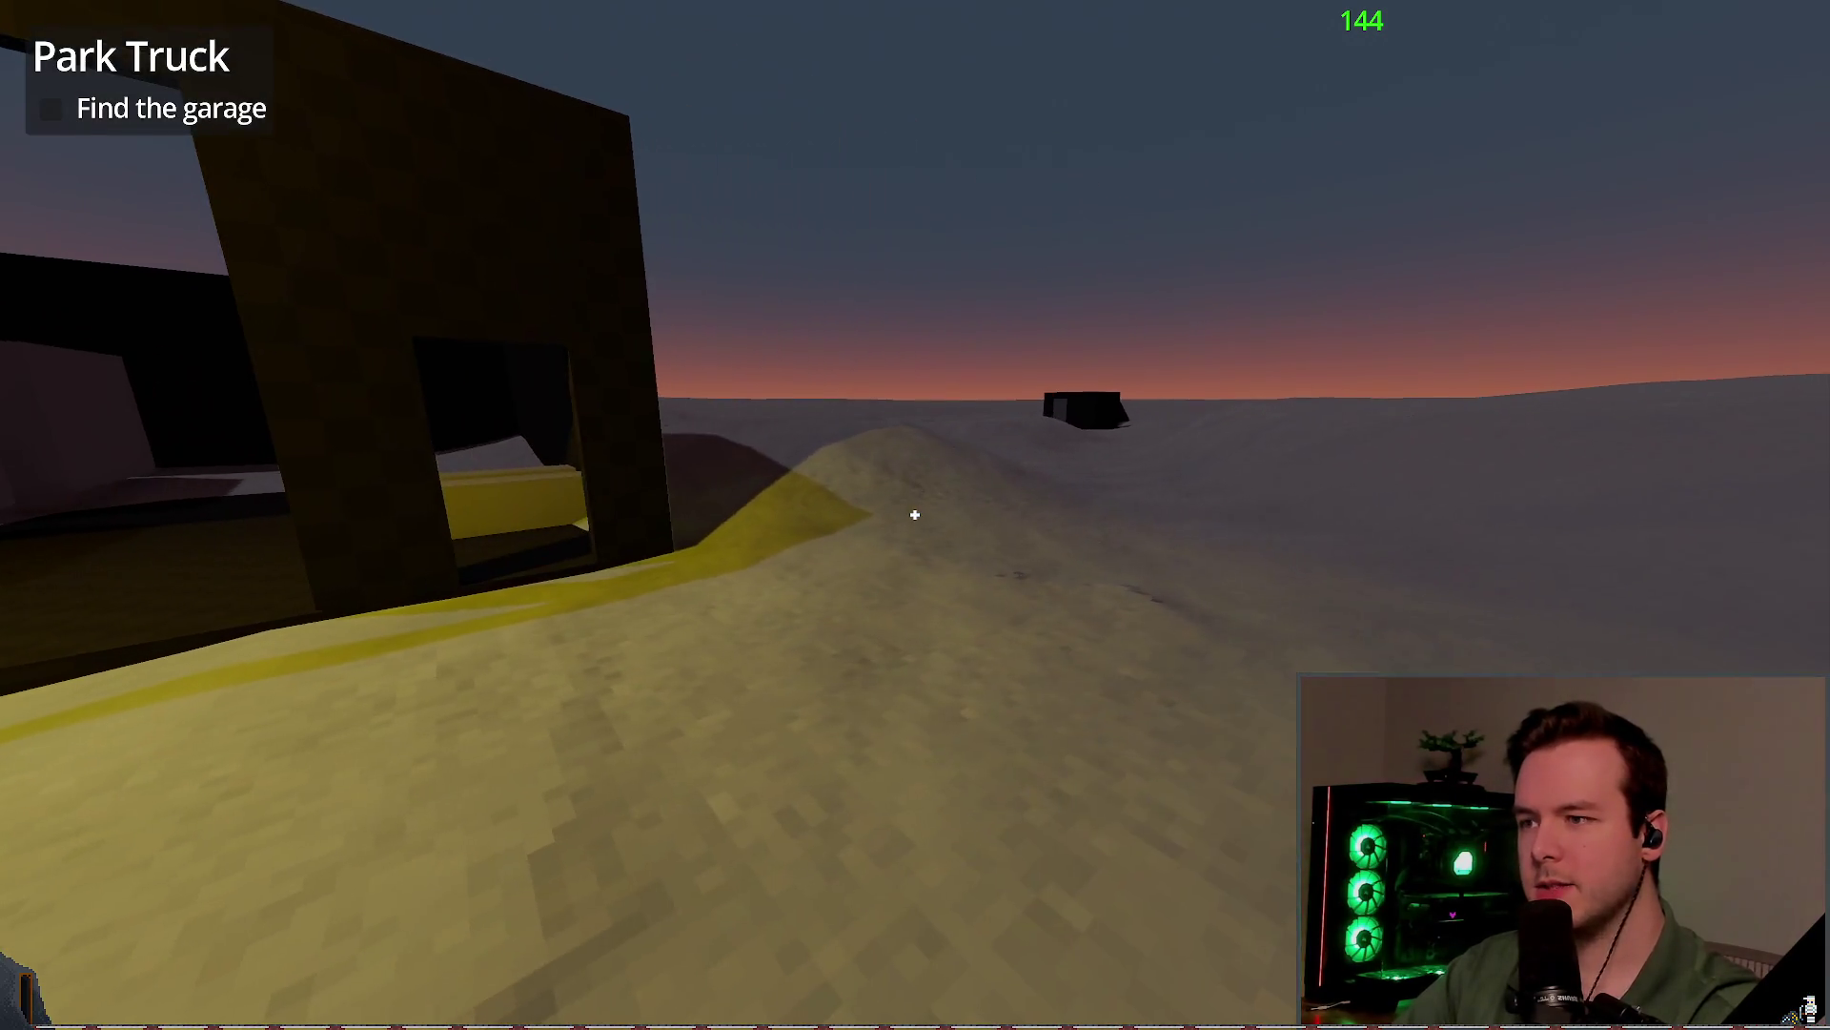
key("w")
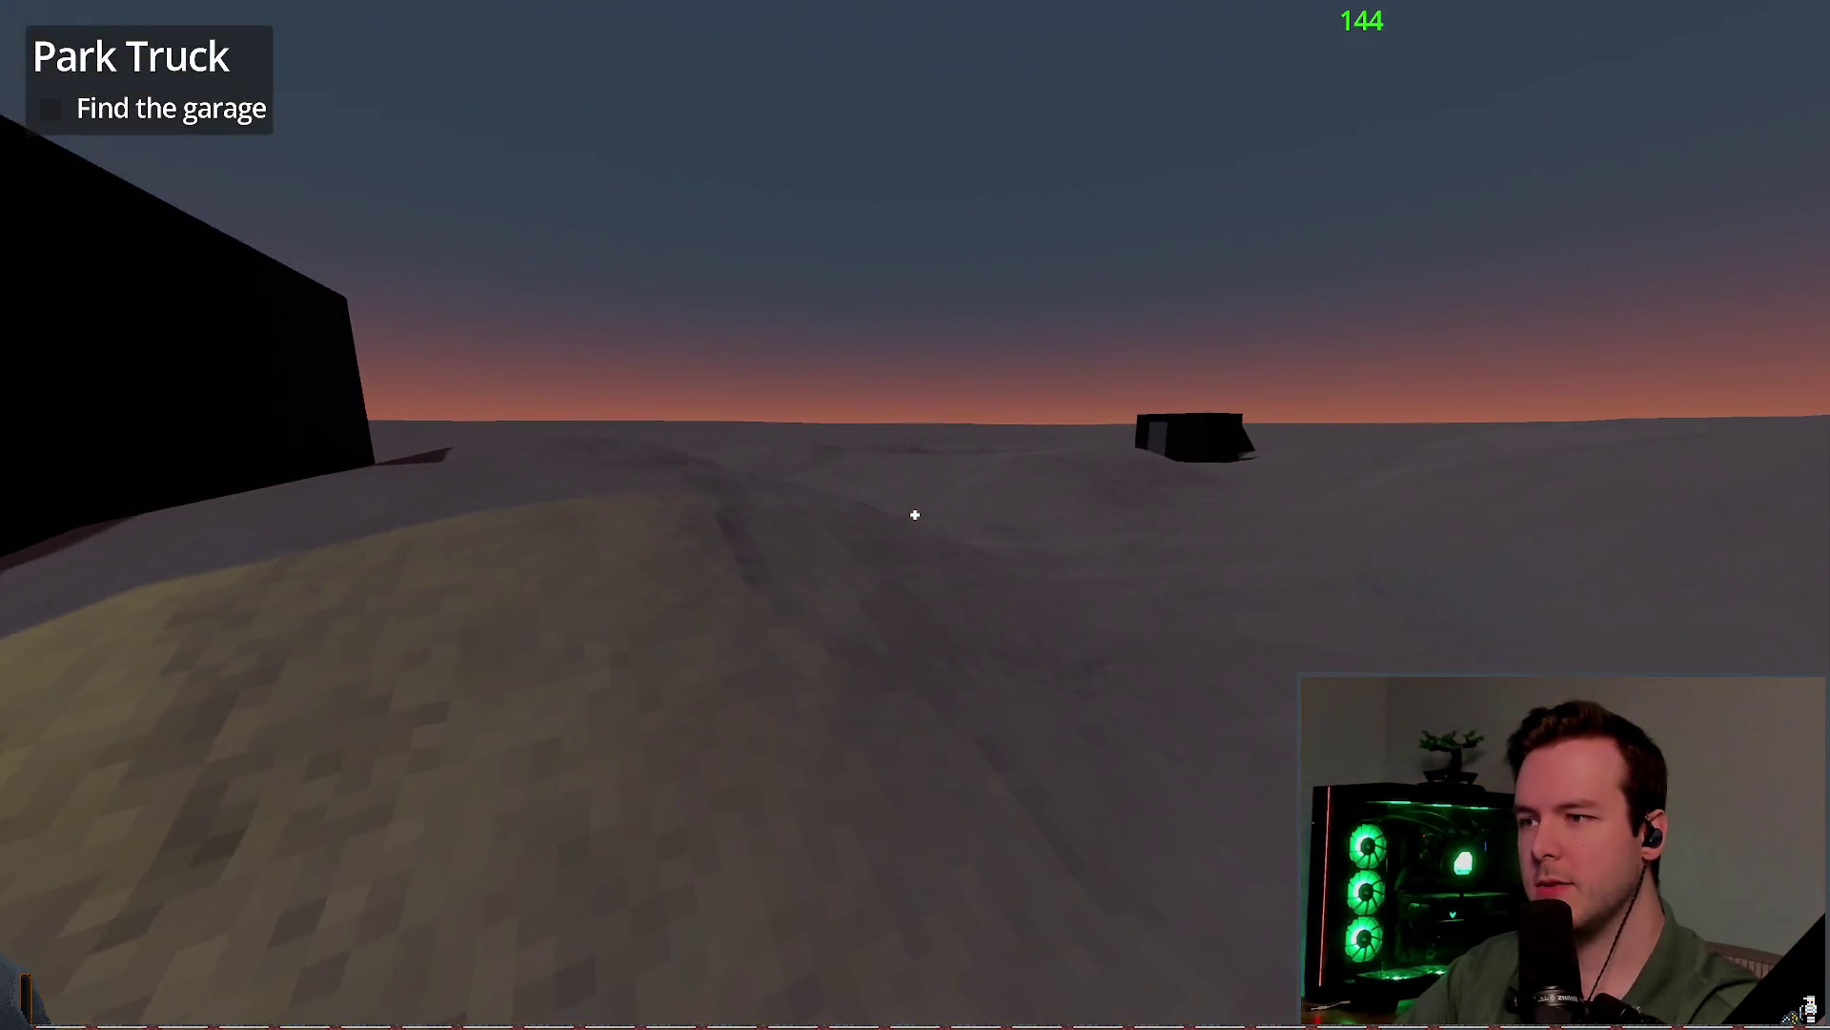
key("w")
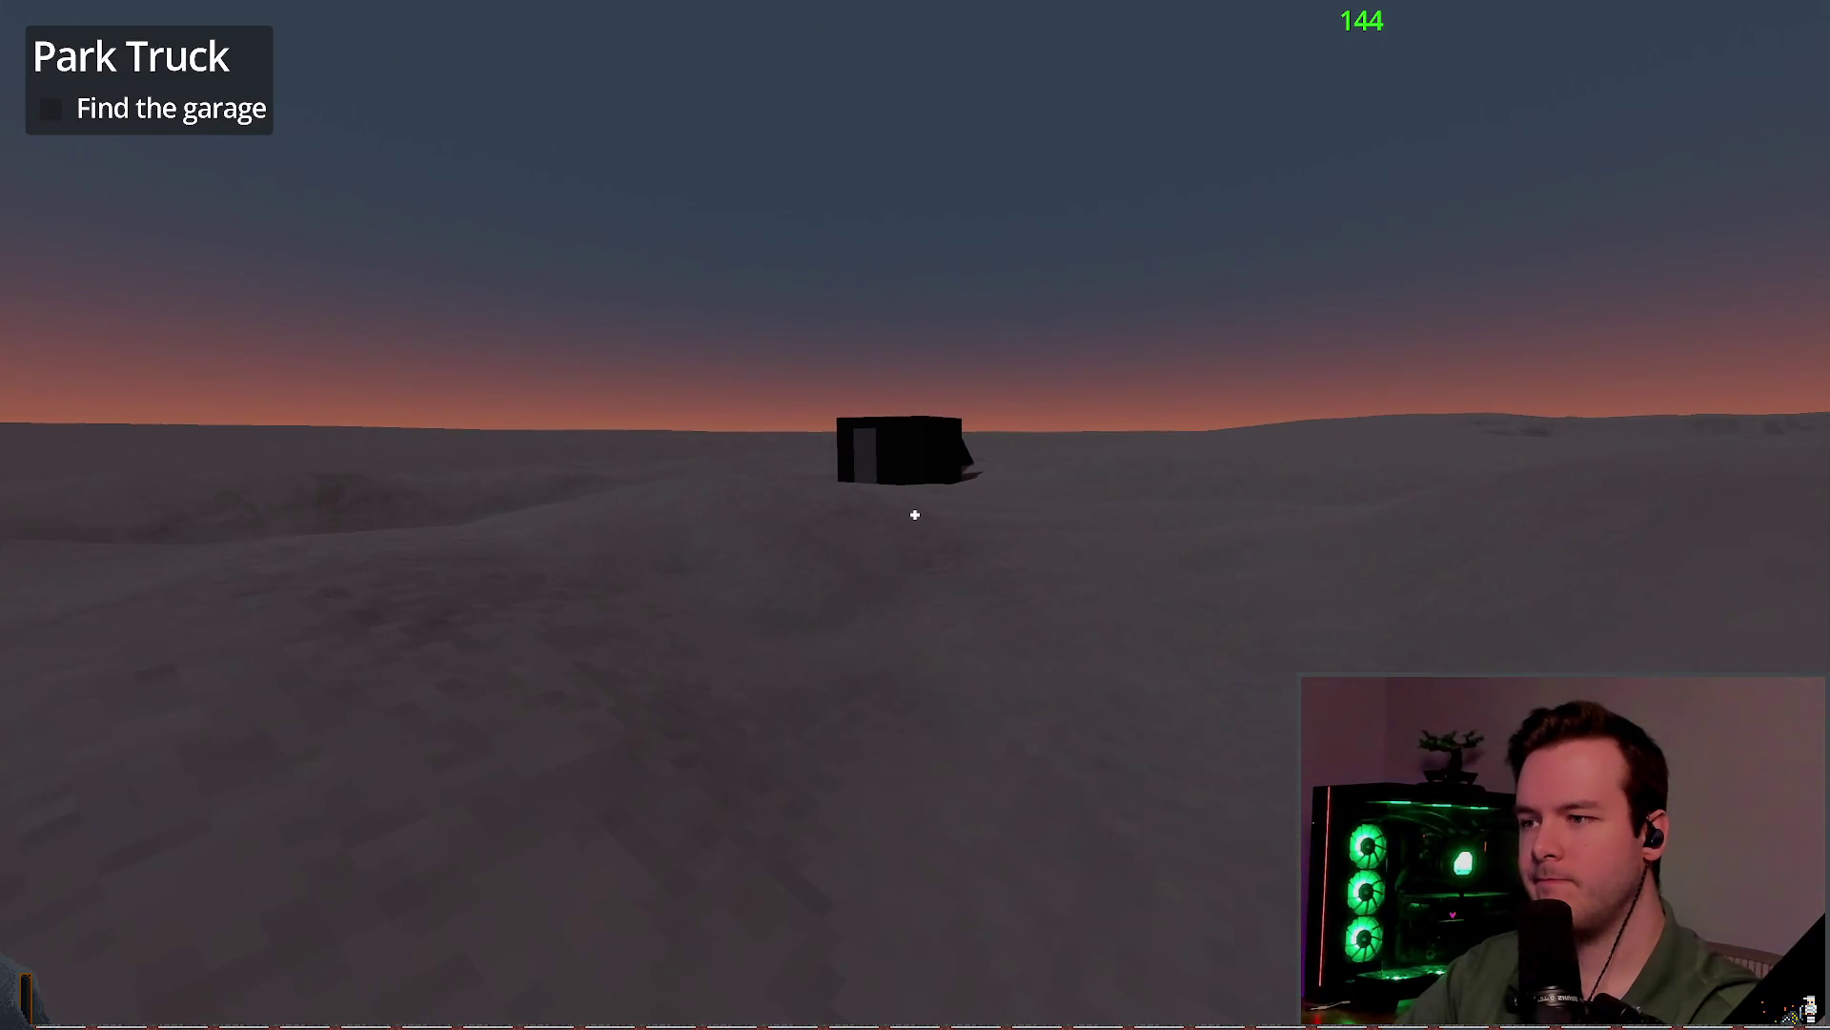
key("w")
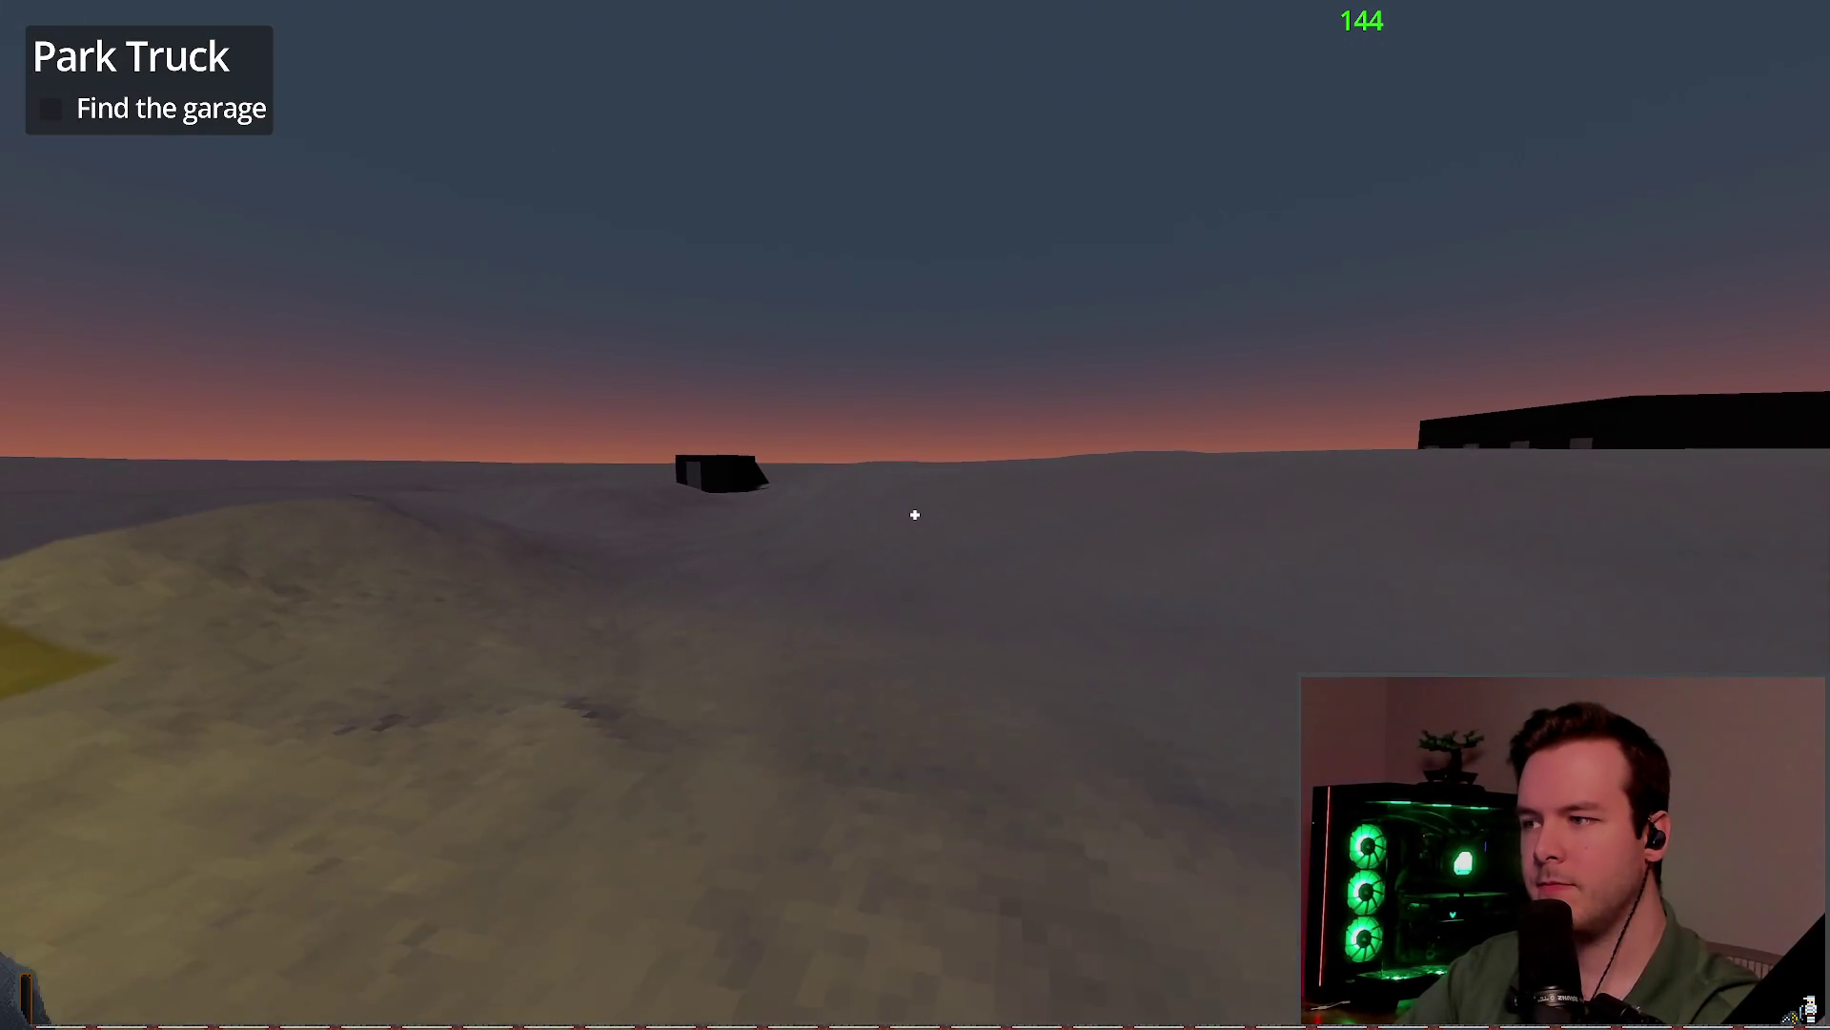
key("w")
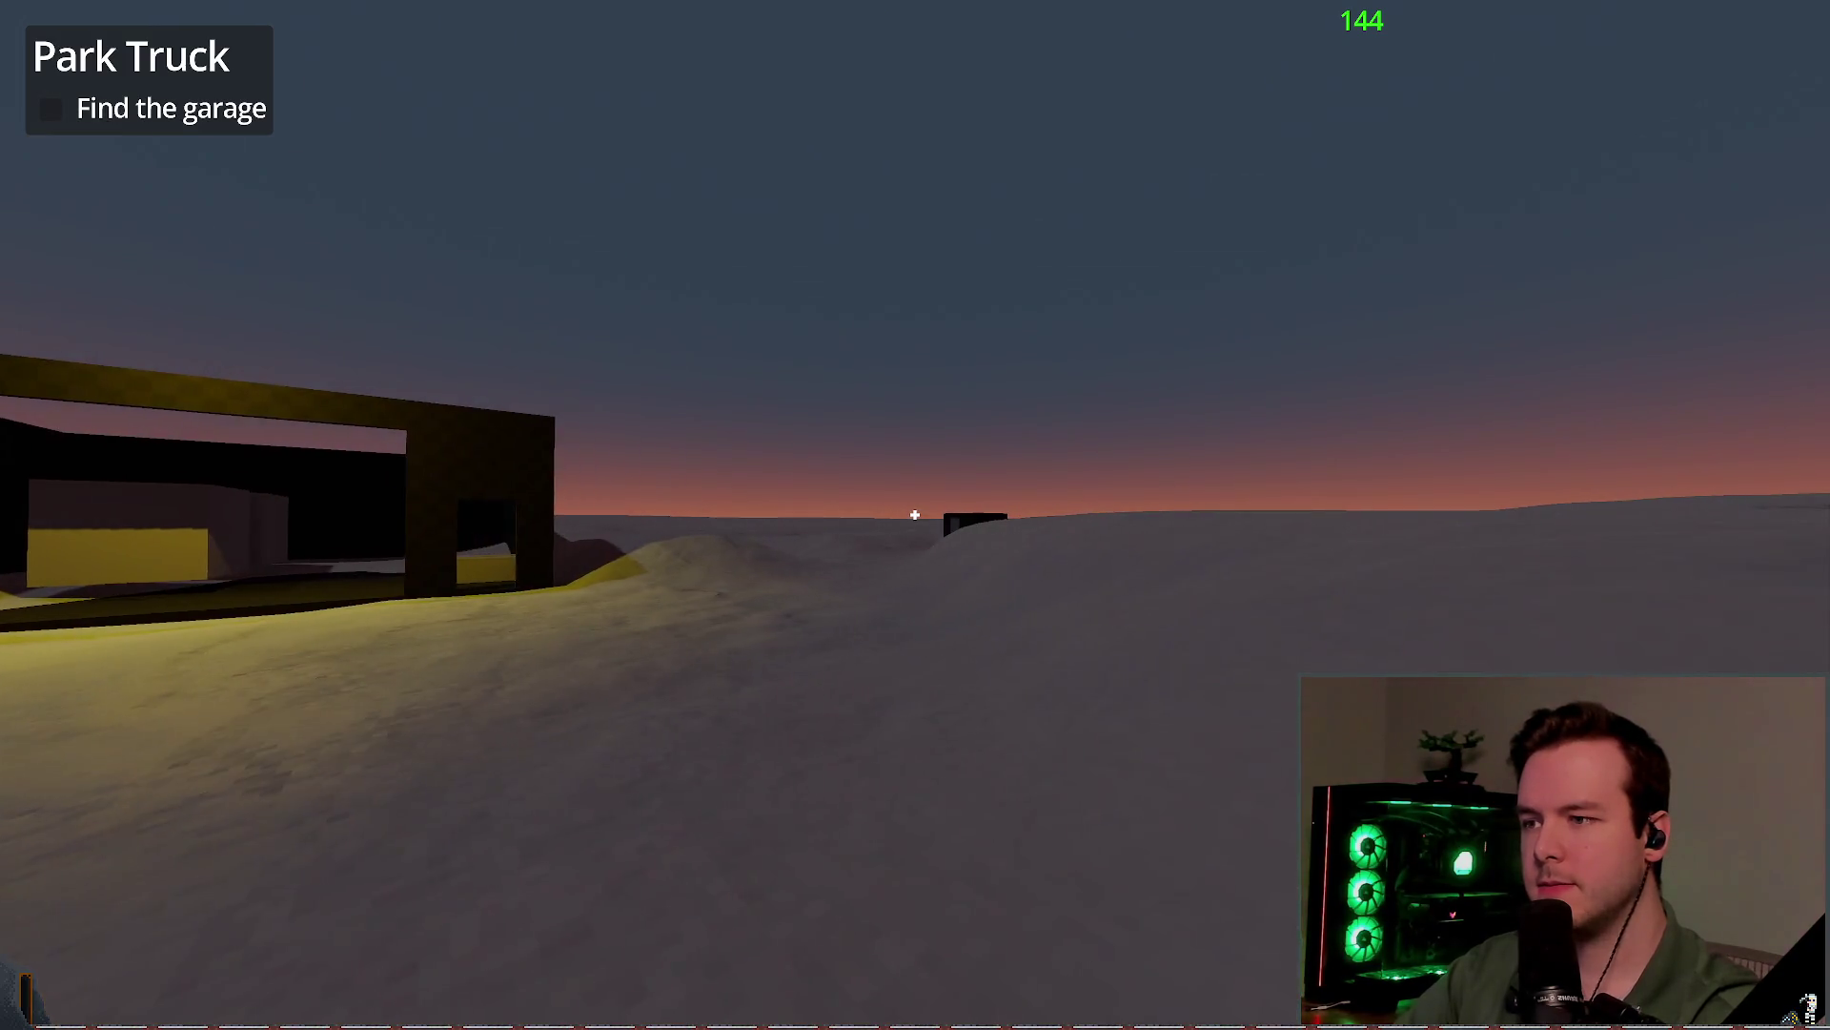
key("w")
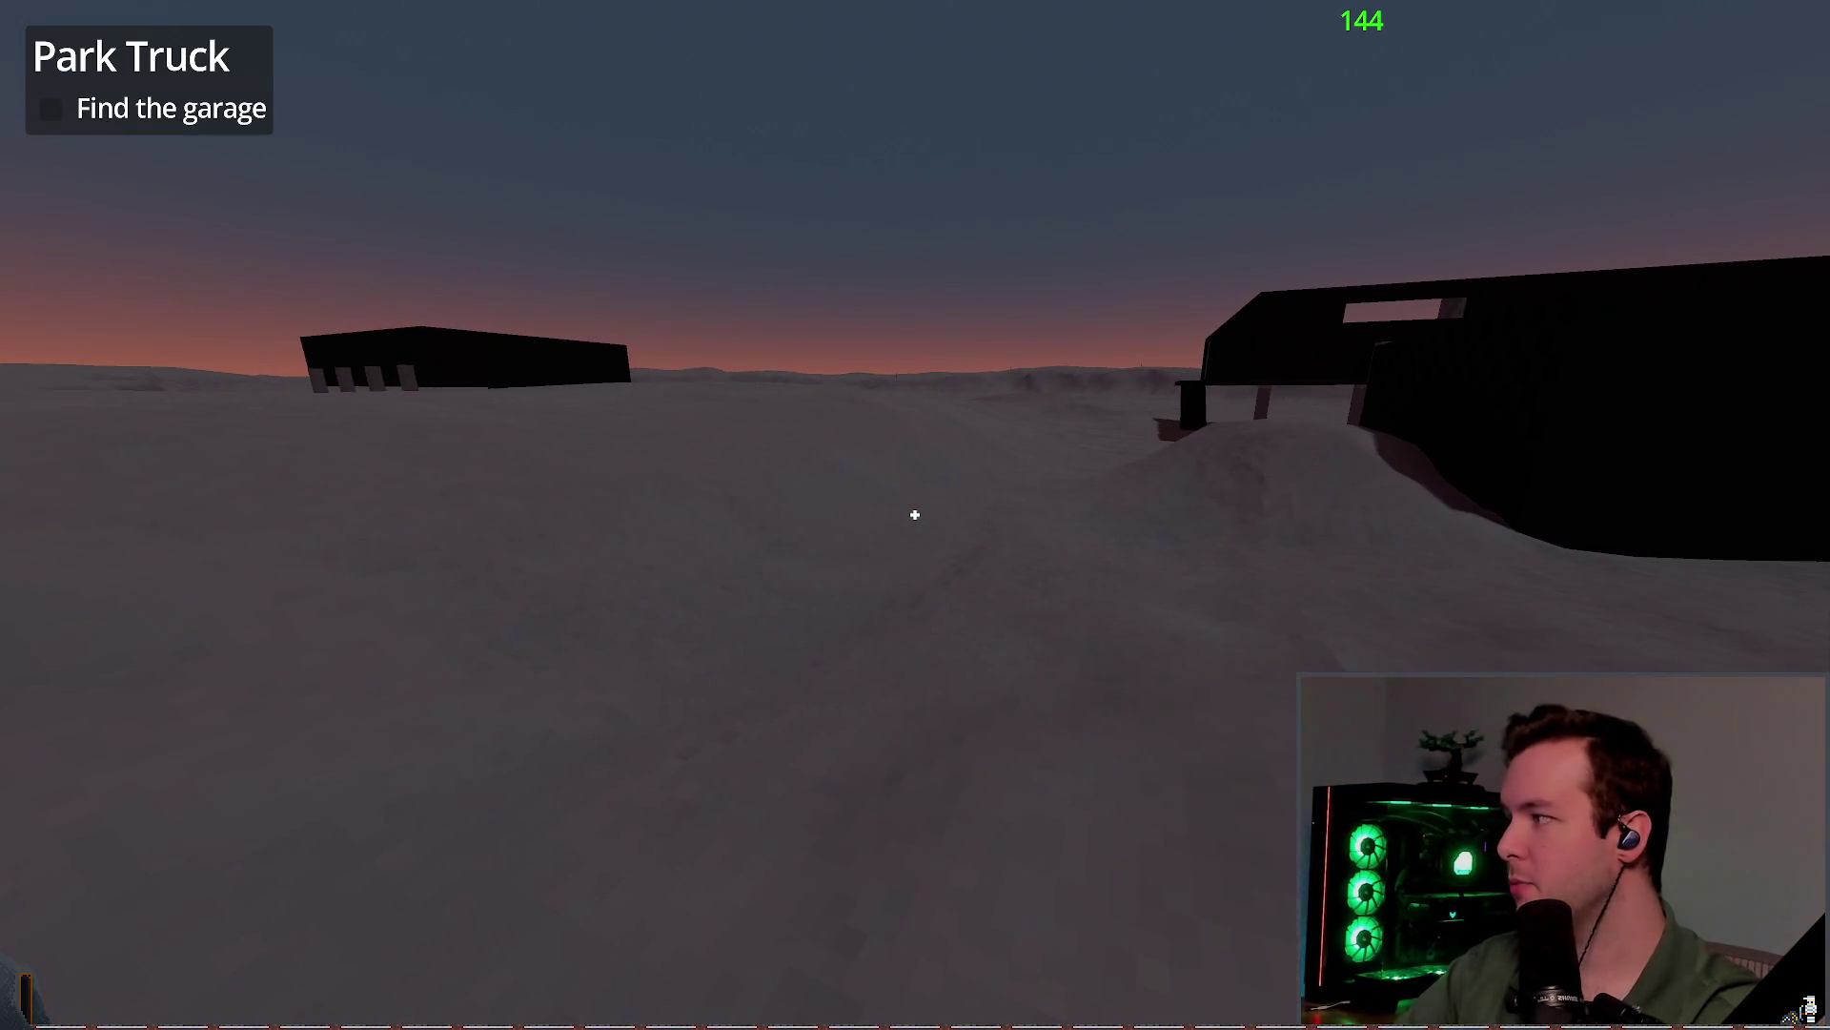
key("w")
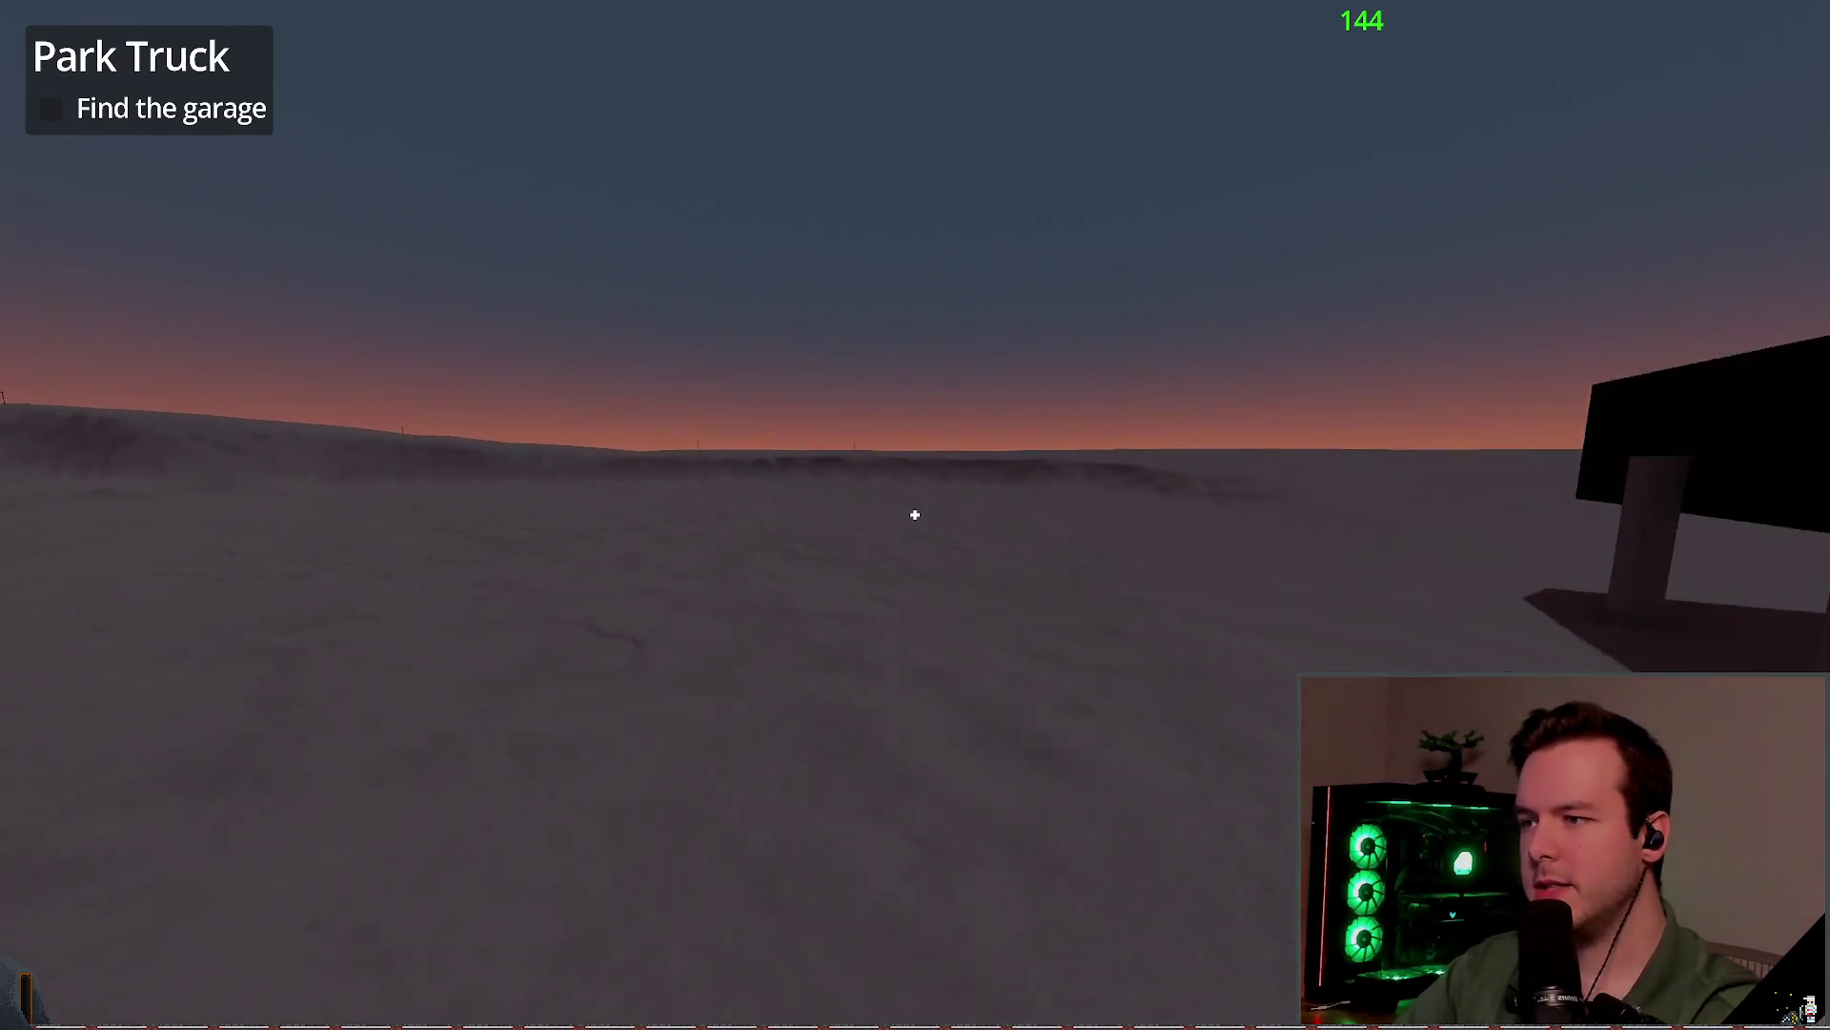
Step: Quit the game to the editor and open Project Settings on the General tab
key("Escape")
left_click(90, 654)
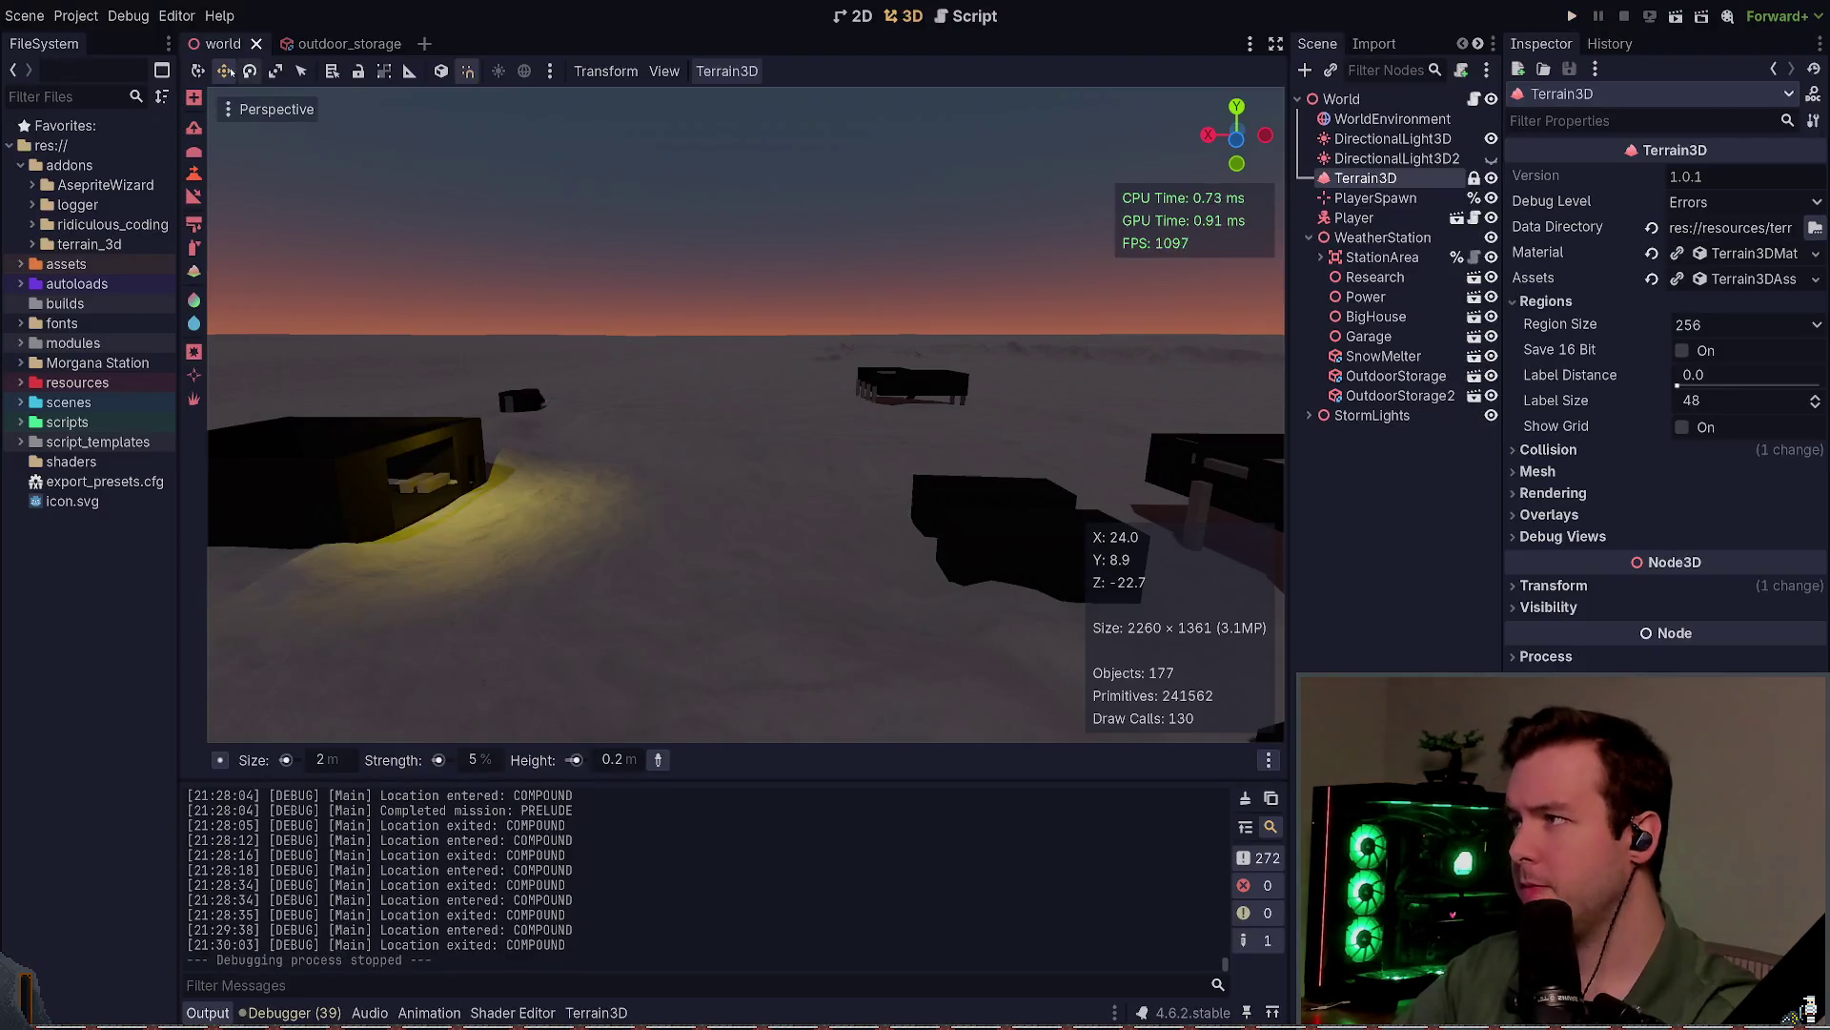
left_click(76, 16)
left_click(115, 42)
left_click(261, 170)
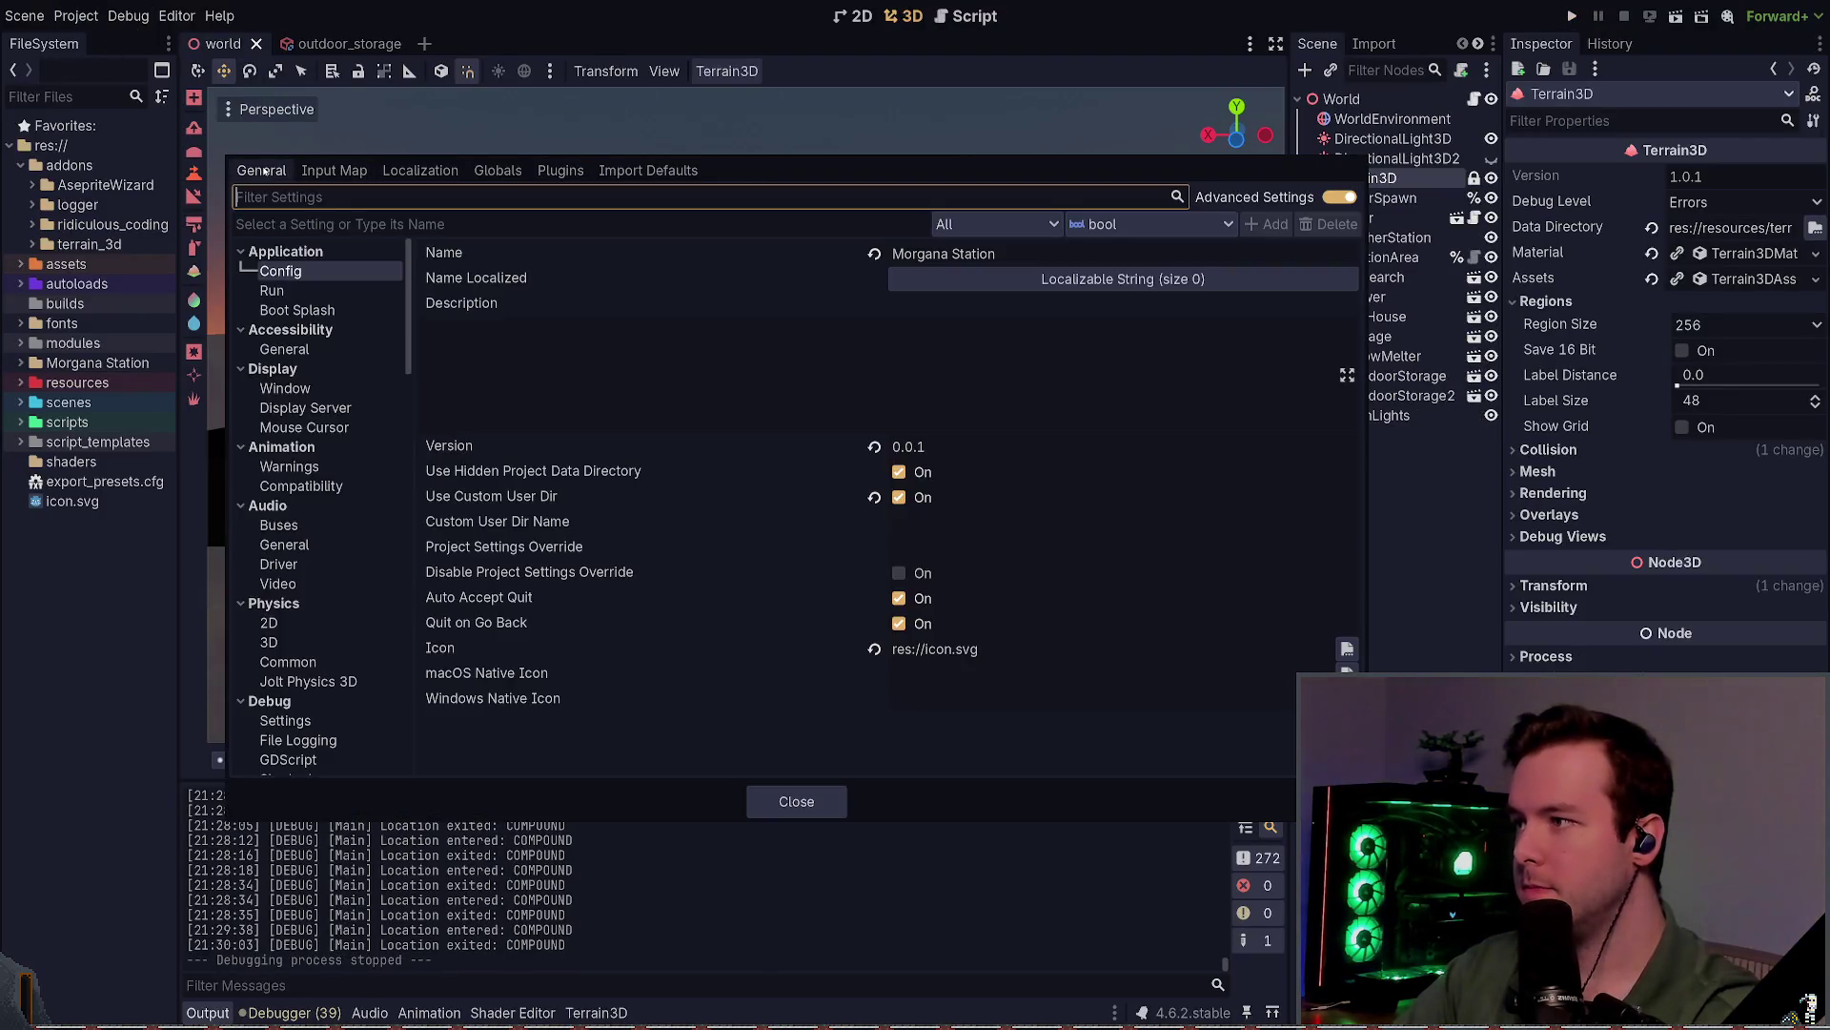
Step: Filter settings by 'lod' and browse Rendering Device, GL Compatibility, Driver, Mesh LOD and Limits
left_click(410, 199)
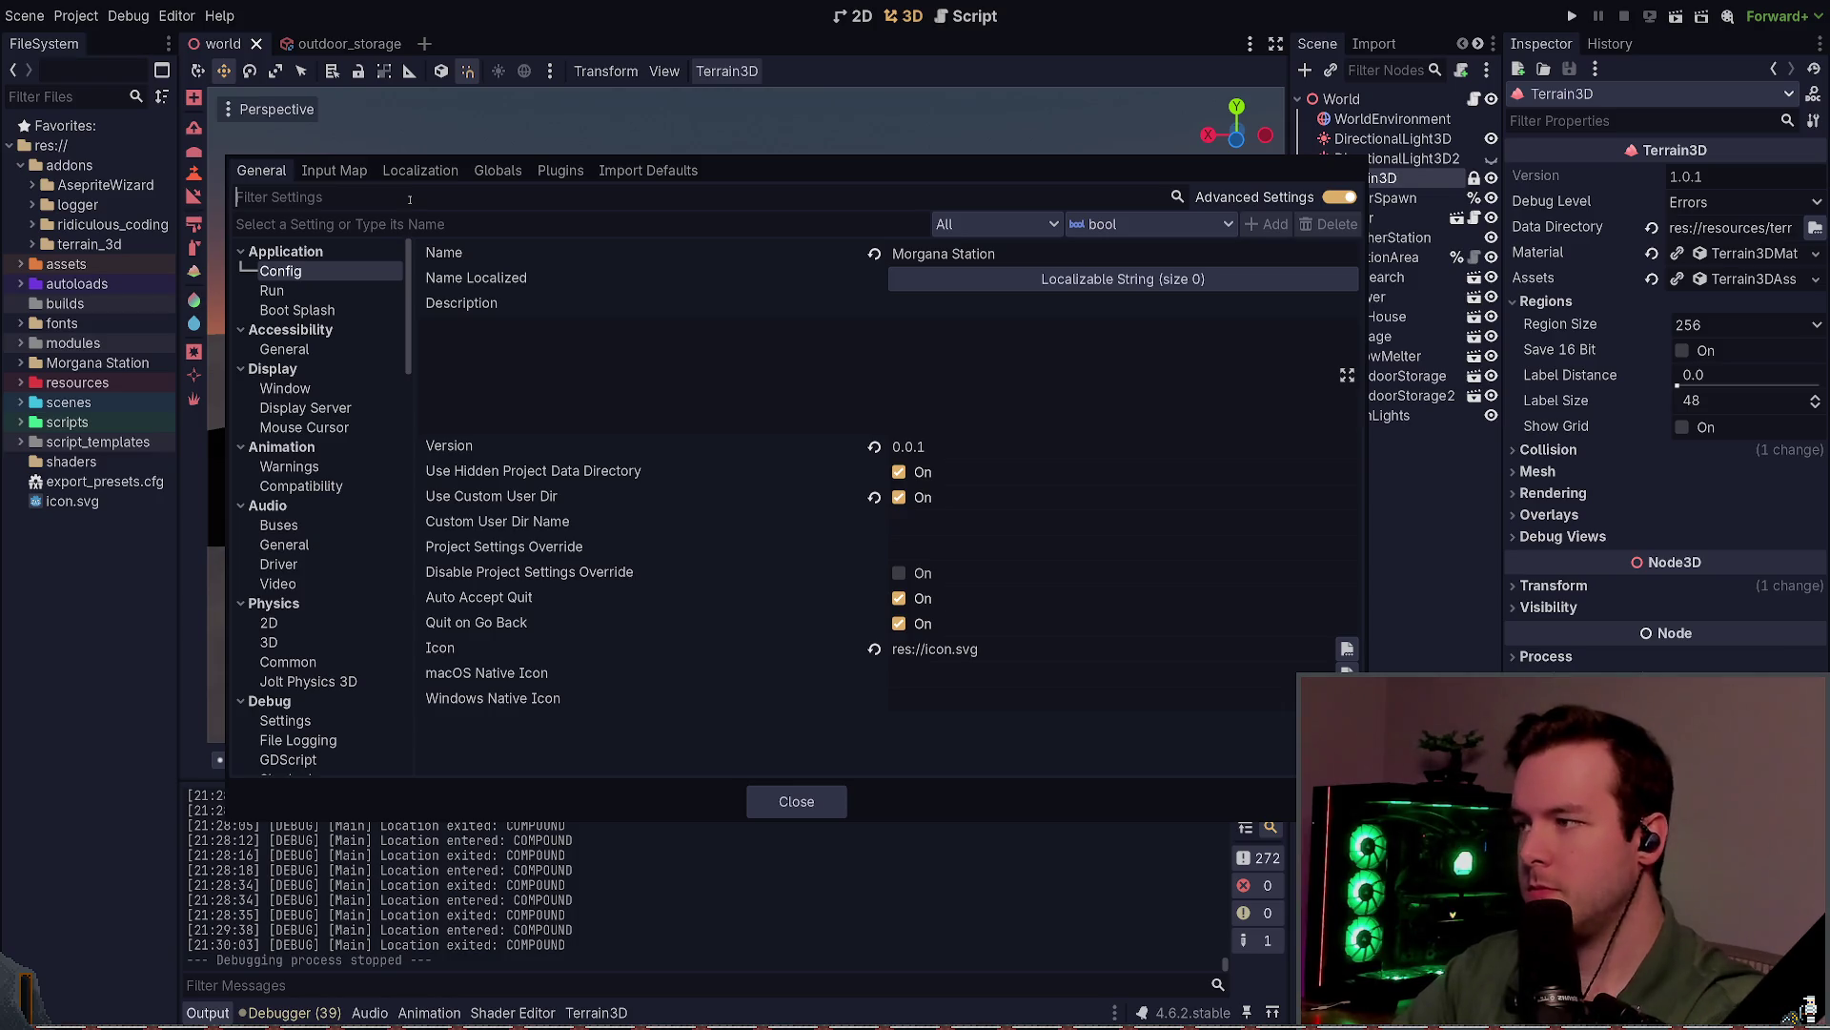
type("lod")
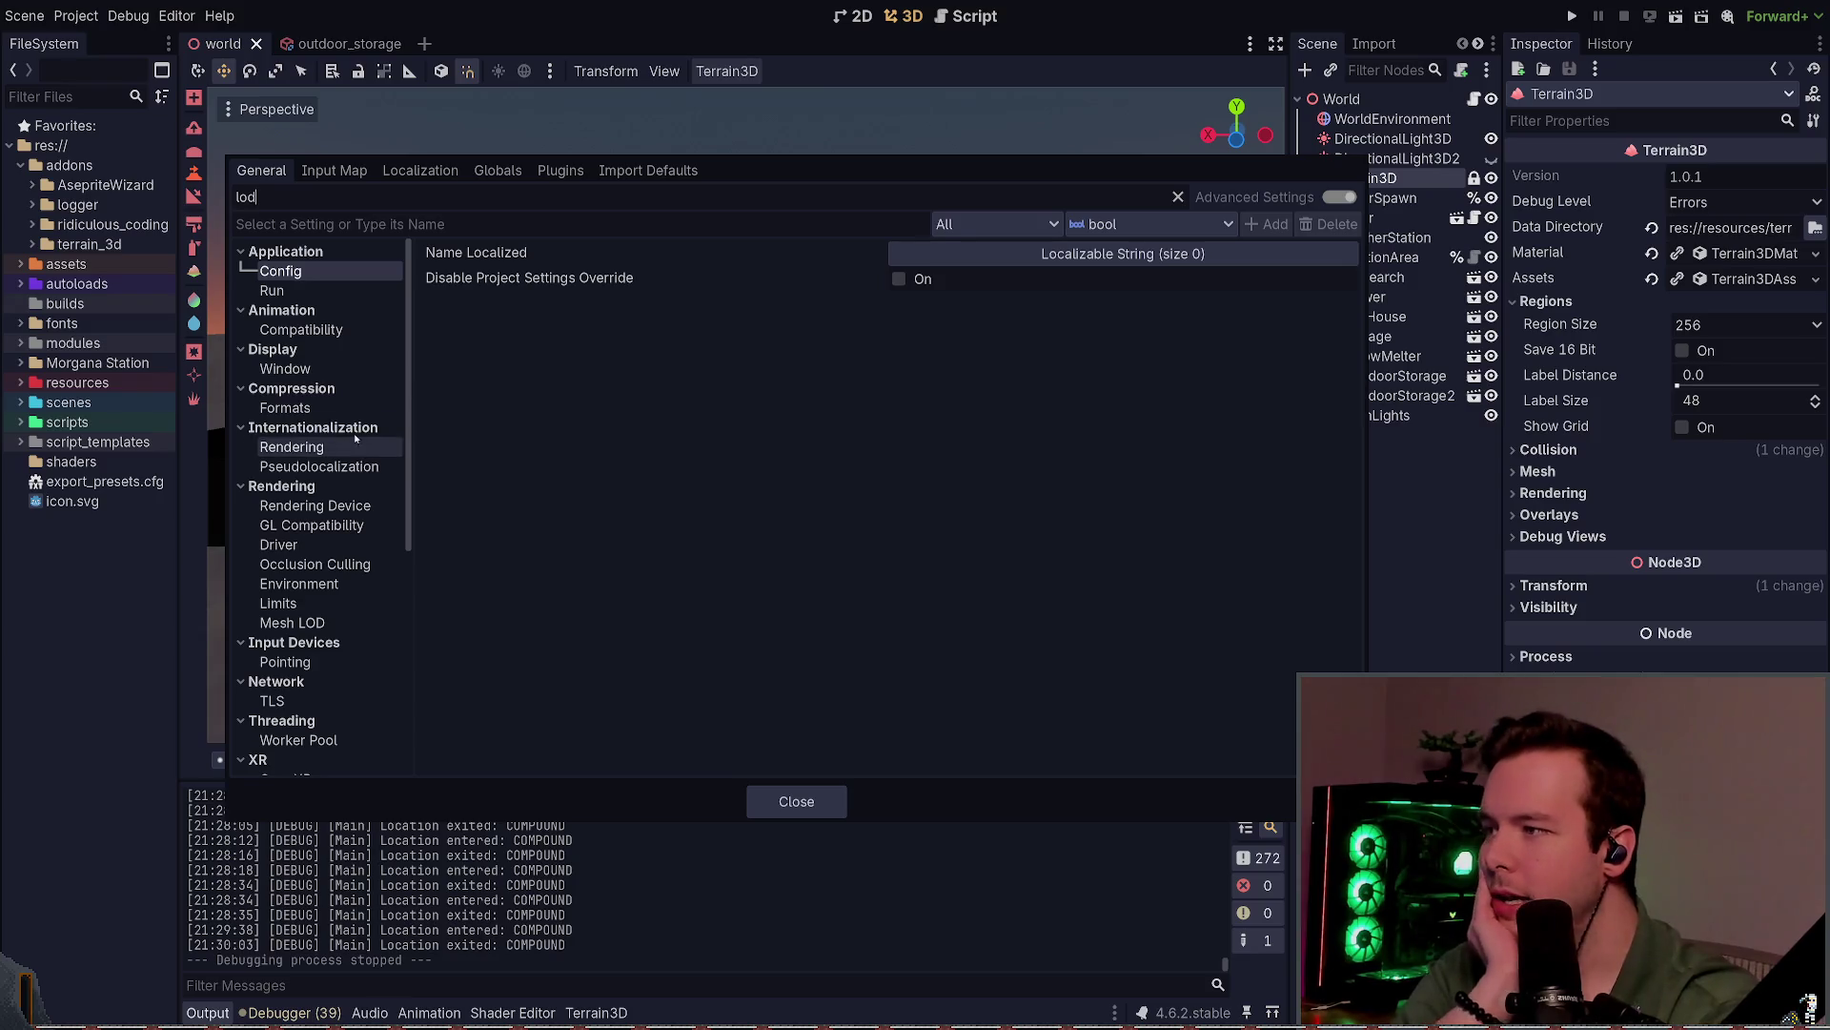
left_click(325, 508)
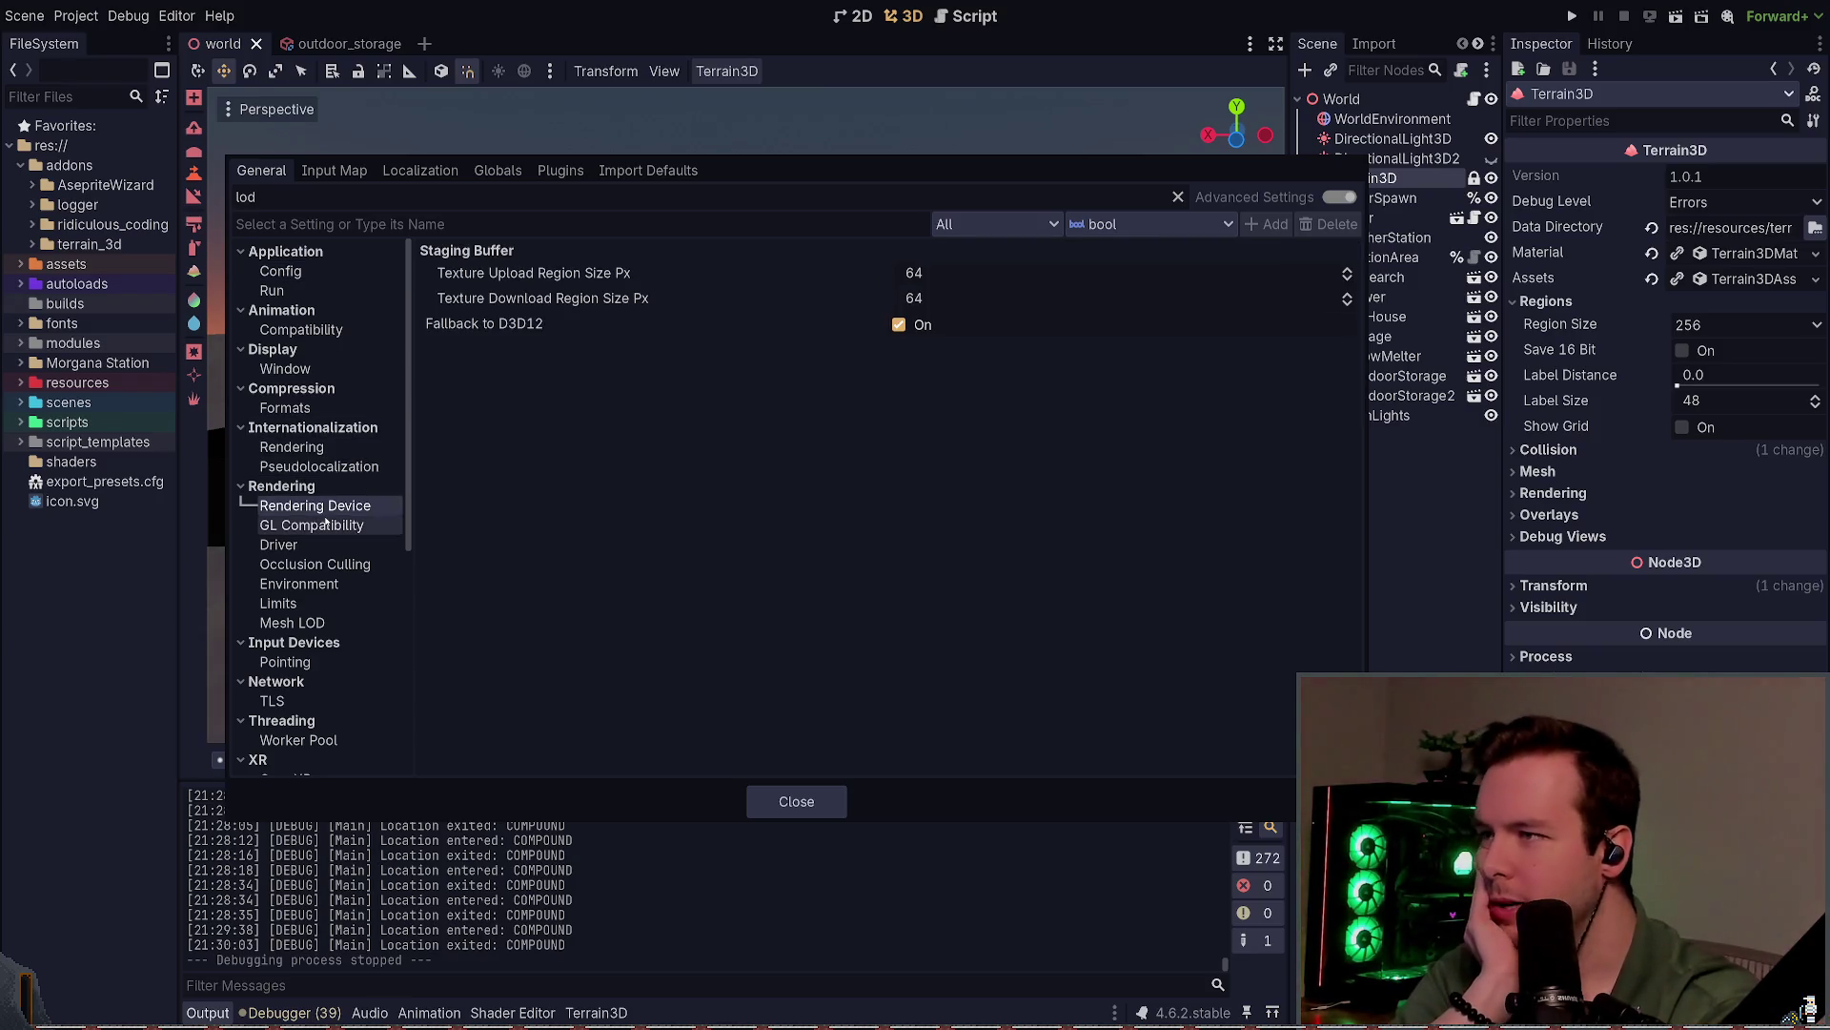
left_click(325, 524)
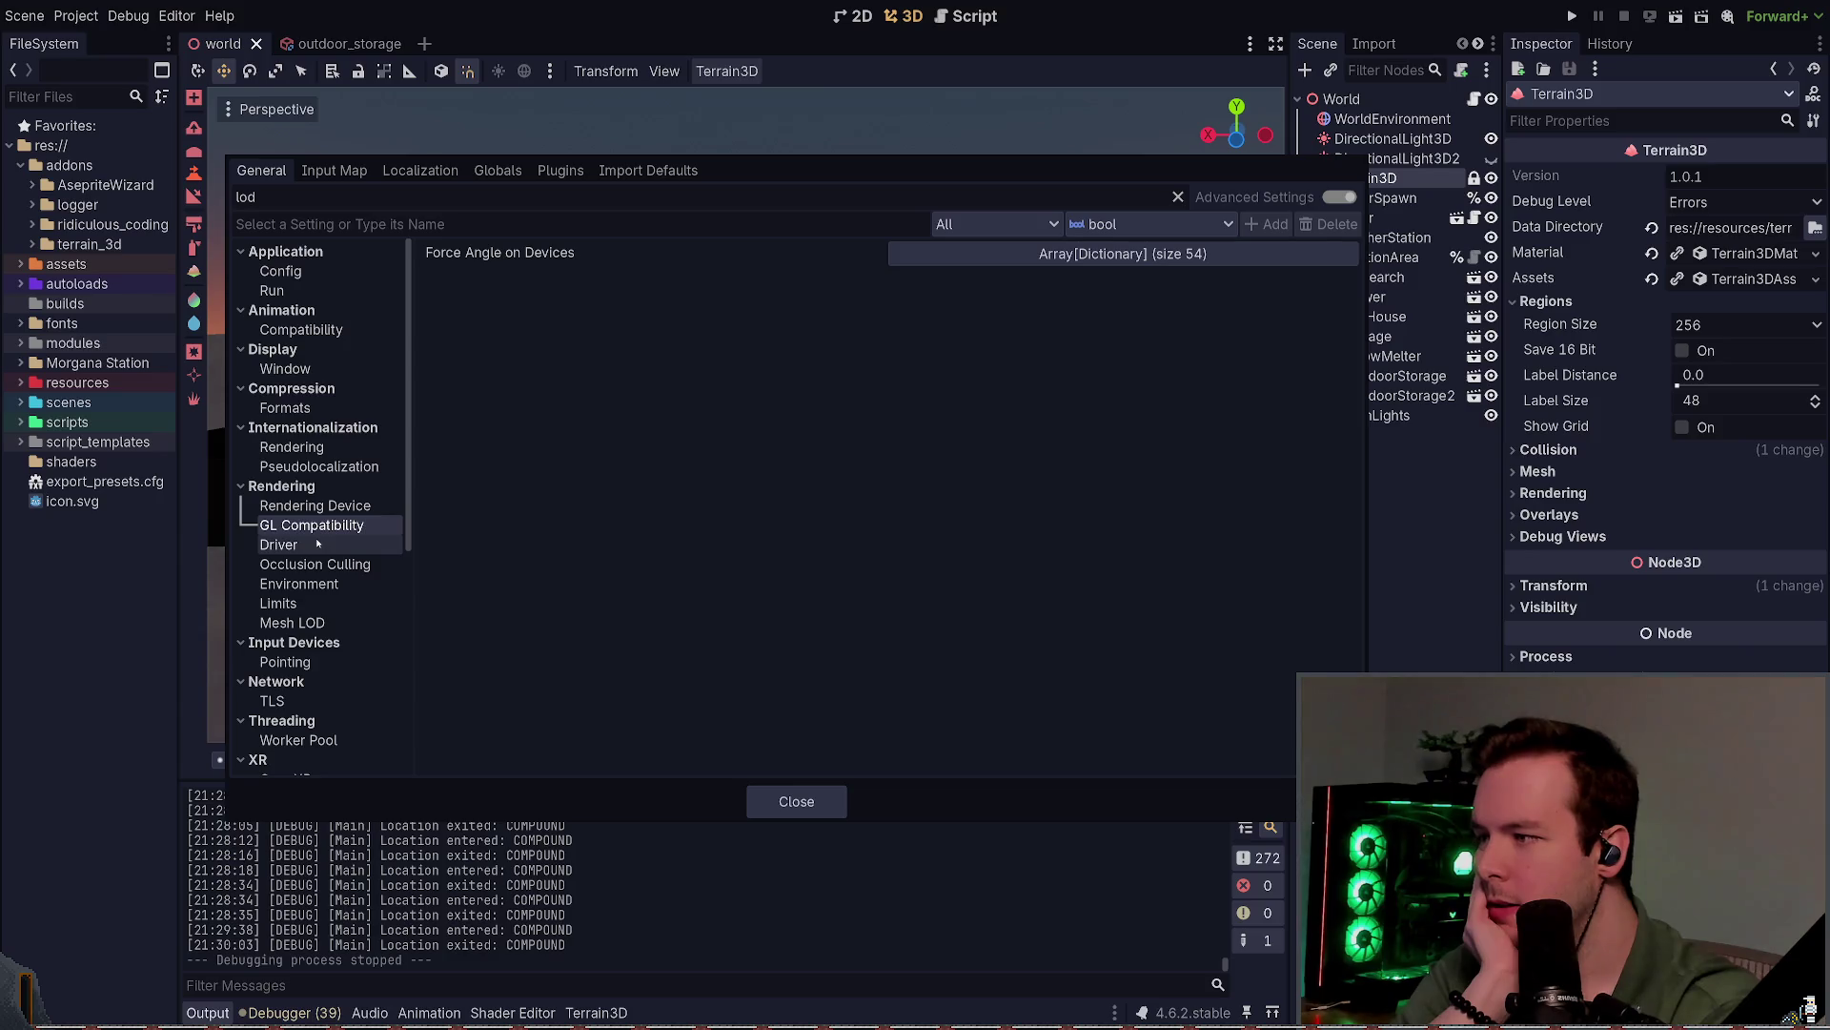
left_click(318, 543)
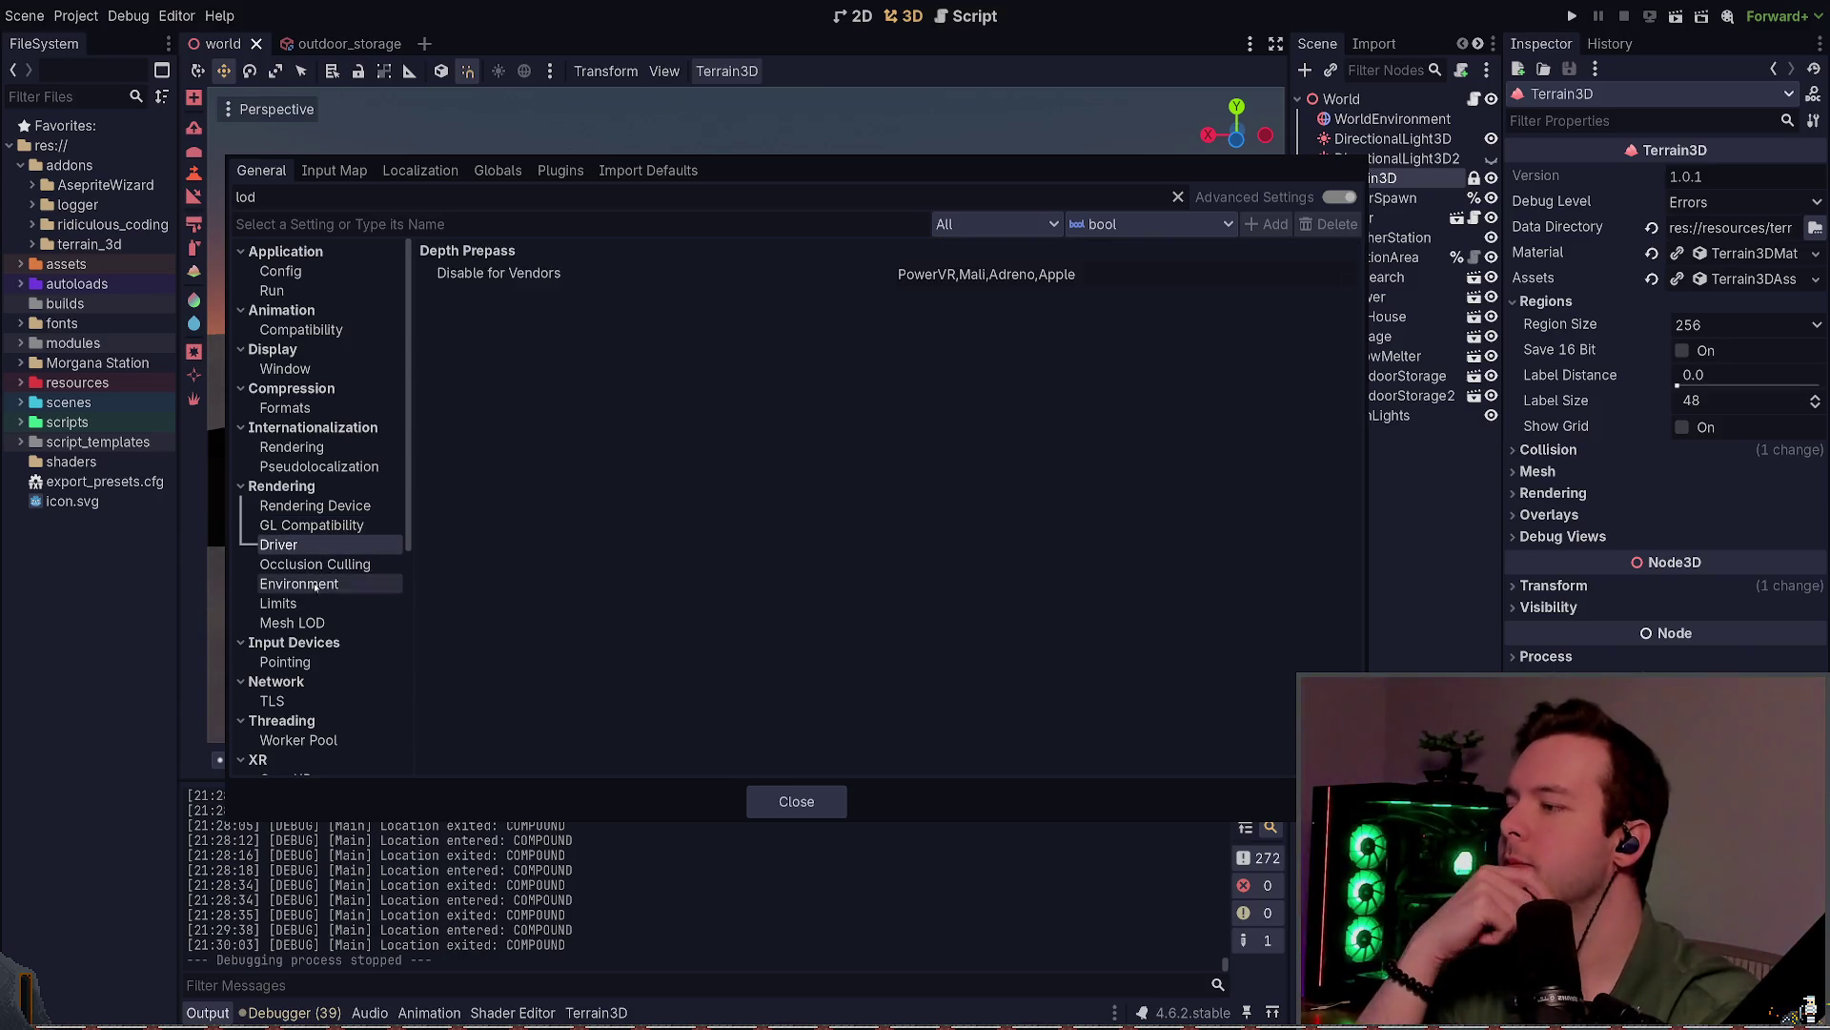
left_click(291, 623)
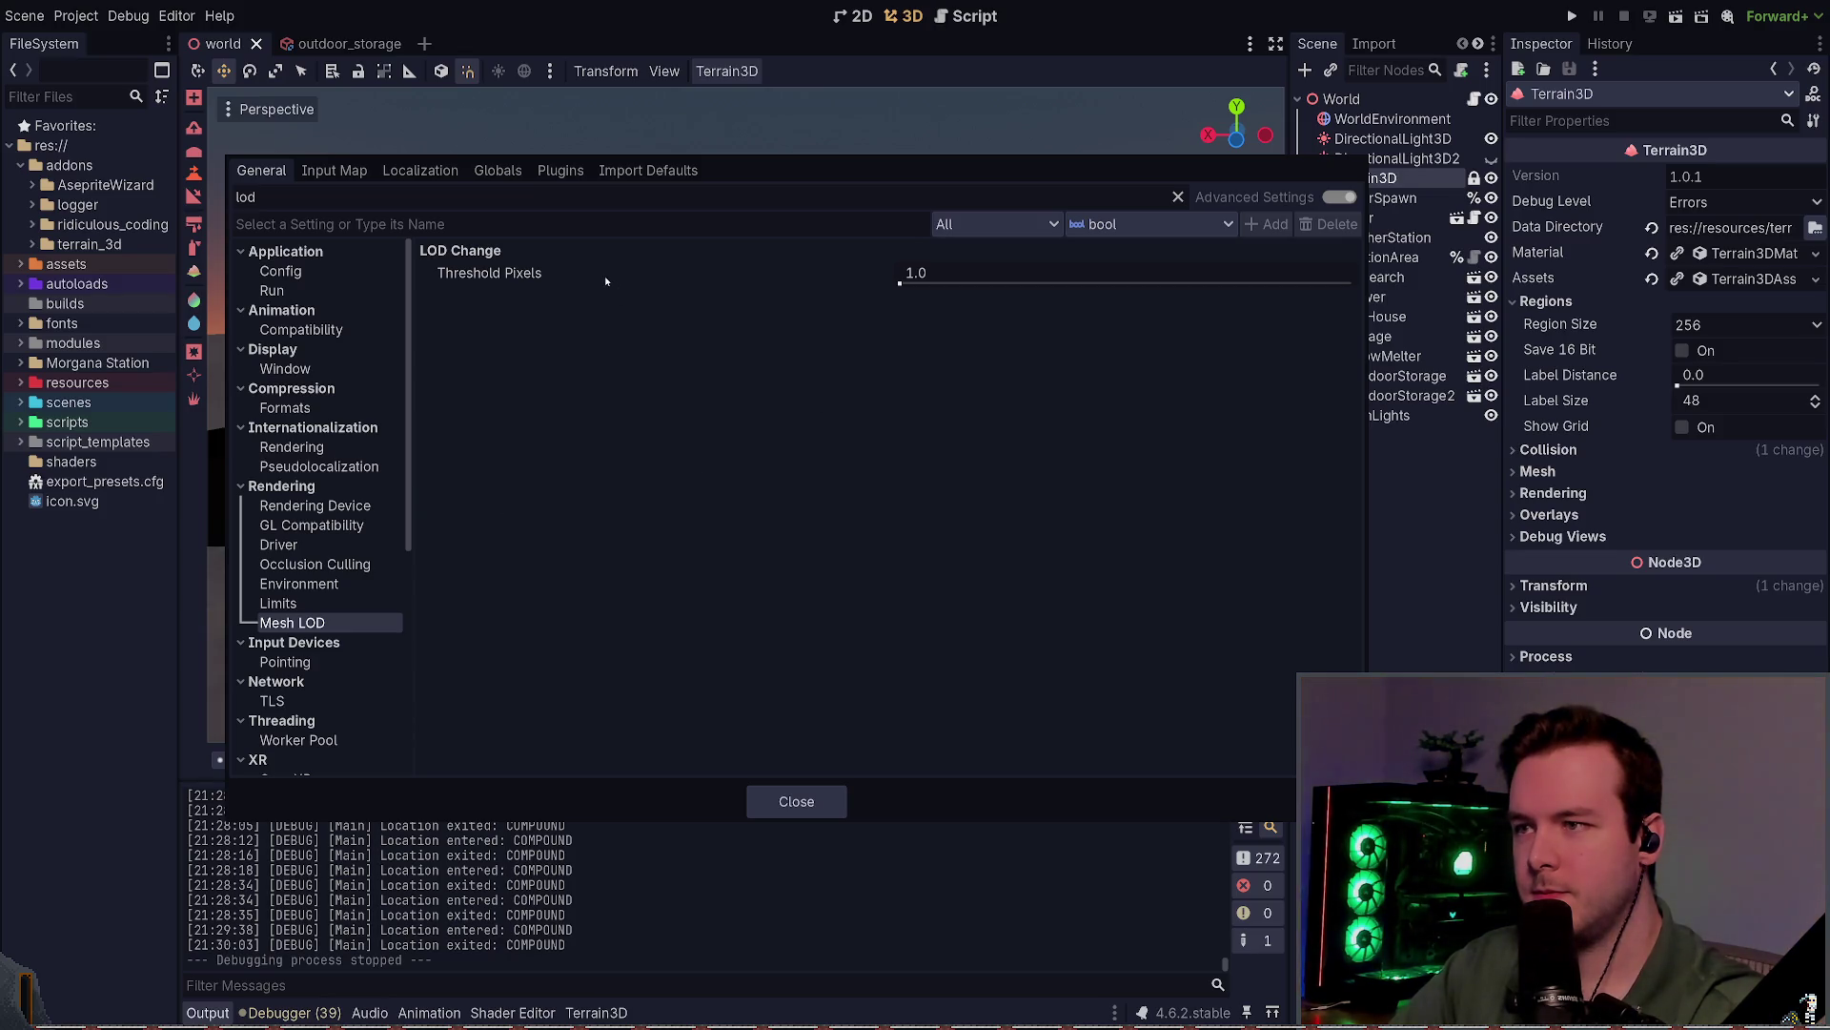
left_click(315, 602)
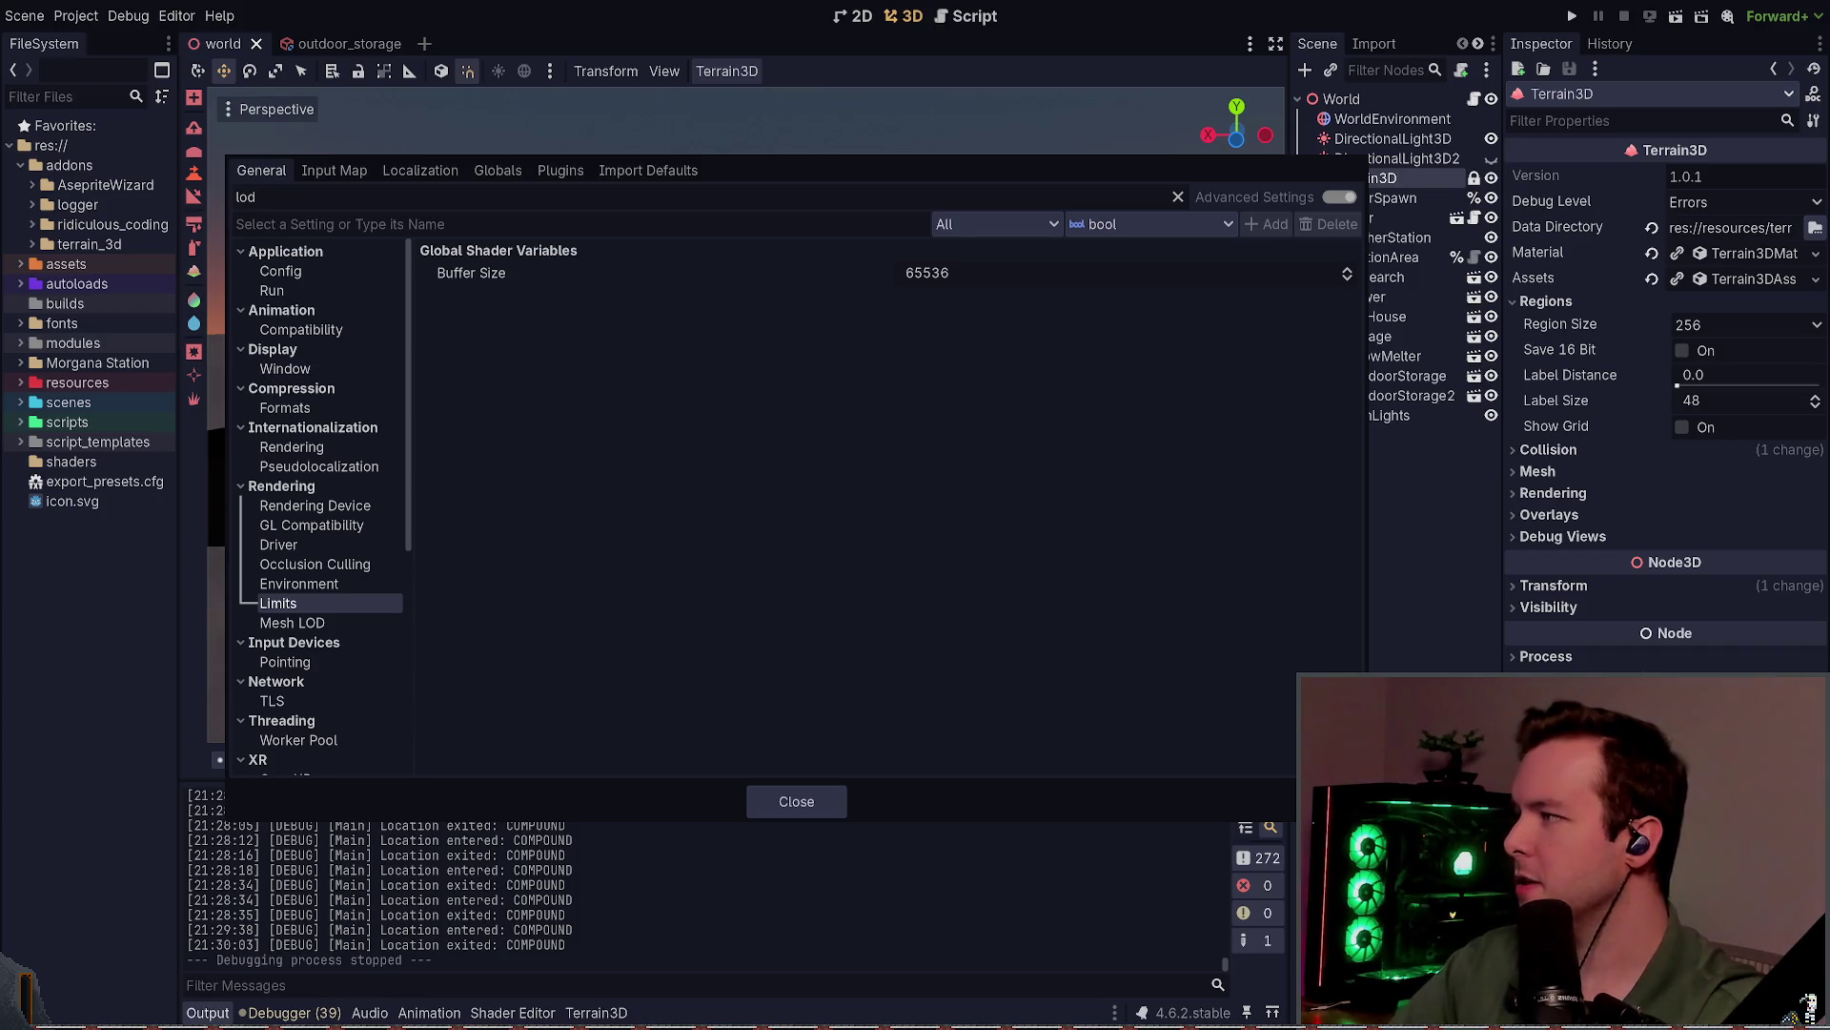
scroll(314, 591, "down", 5)
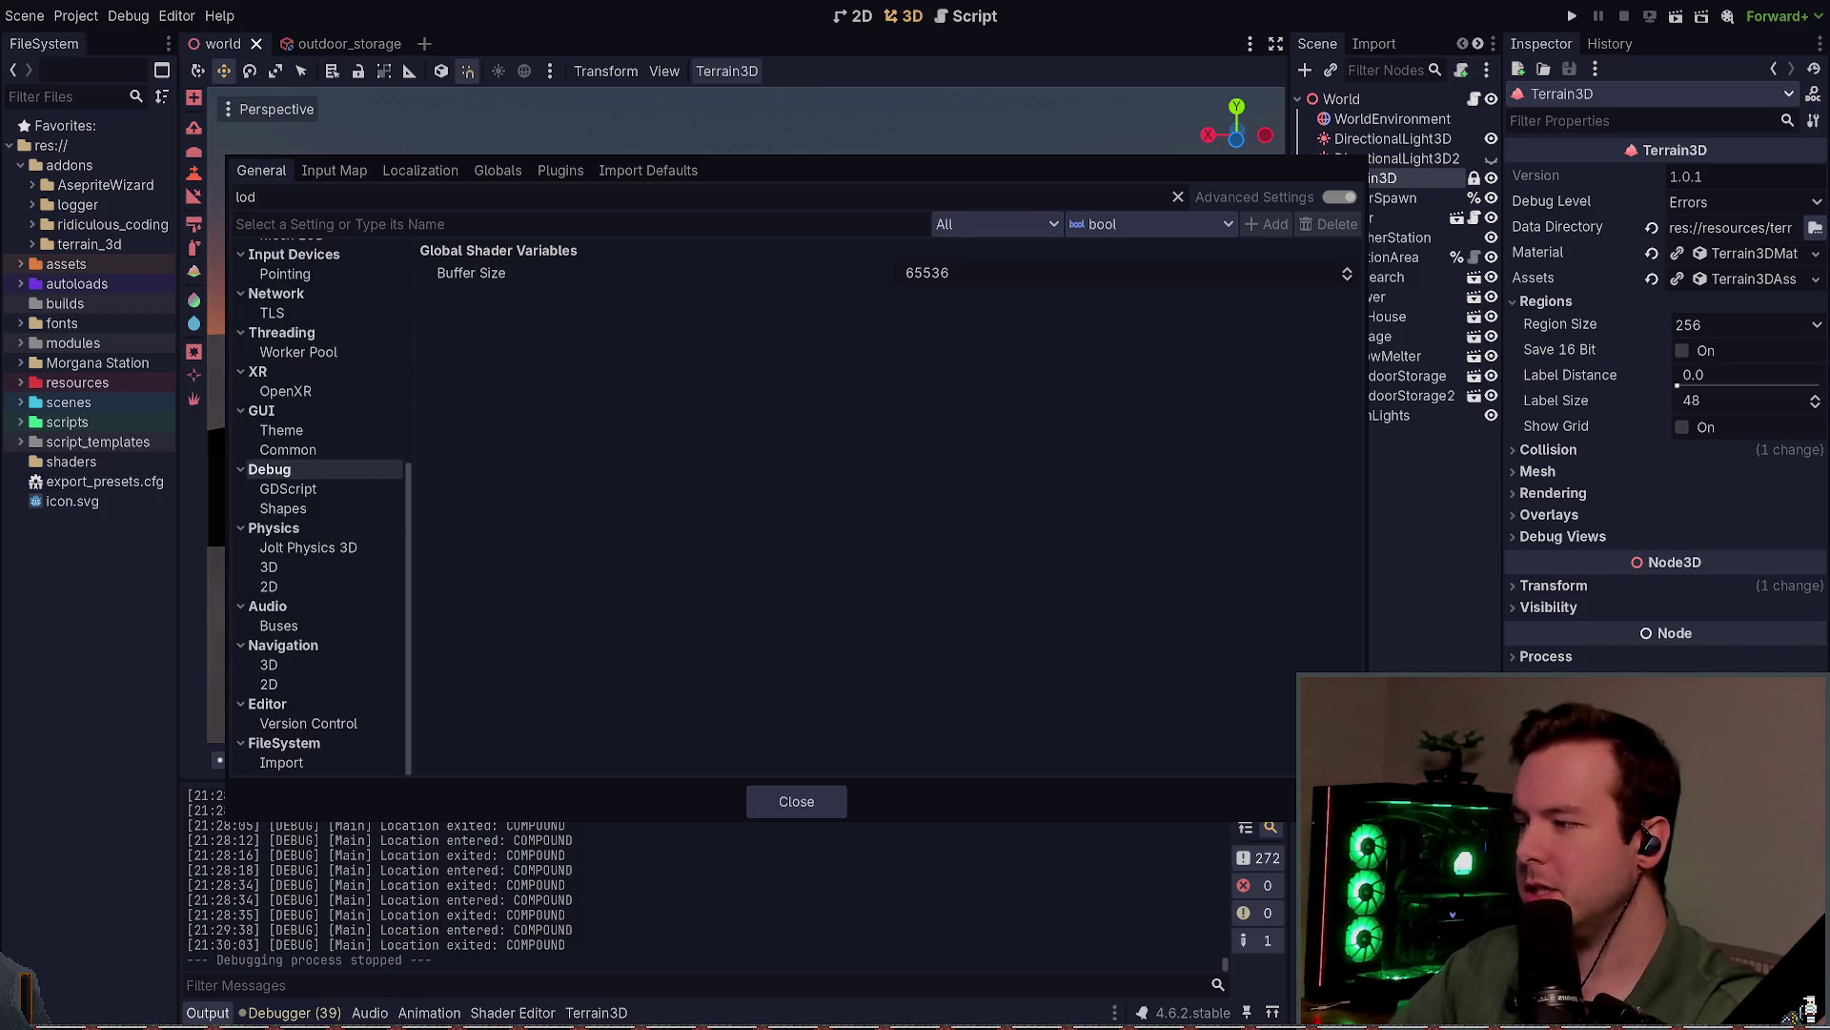
scroll(315, 413, "up", 3)
Step: Filter settings by 'shadow' and browse the Lights and Shadows and 2D shadow atlas settings
key("BackSpace")
key("BackSpace")
key("BackSpace")
type("shadow")
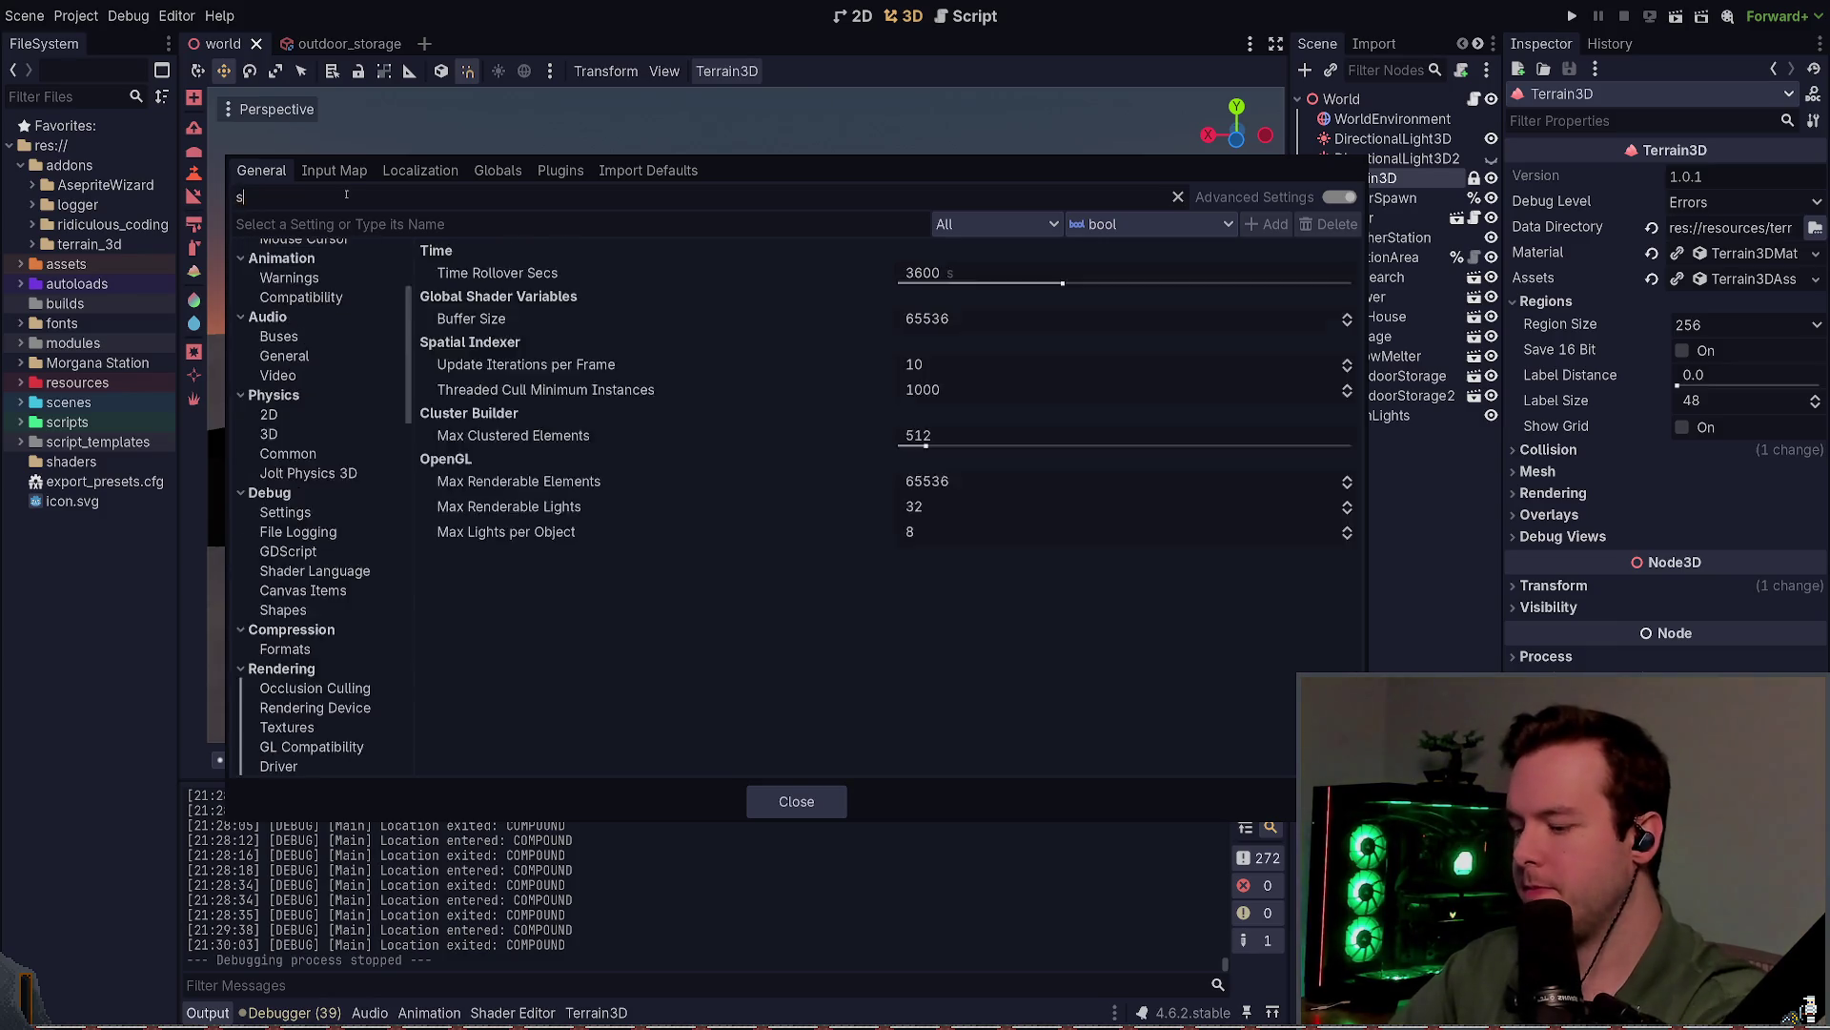
left_click(329, 310)
left_click(276, 329)
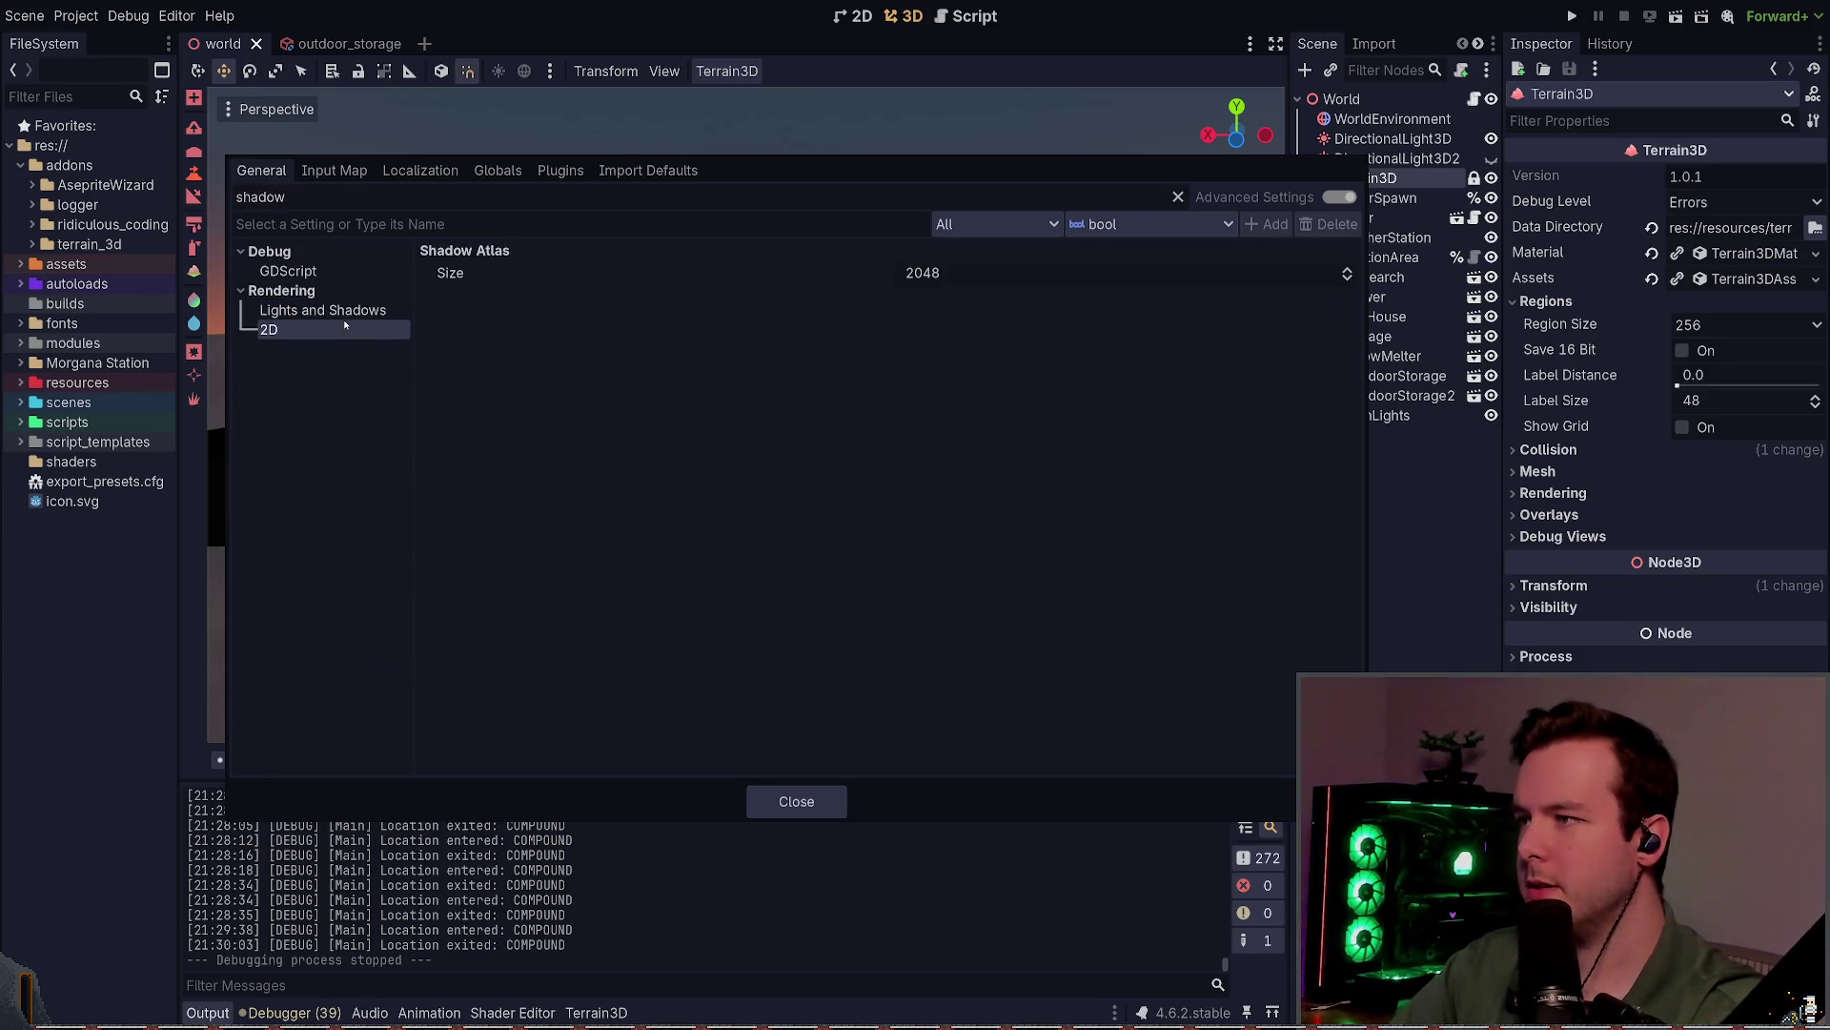
left_click(345, 312)
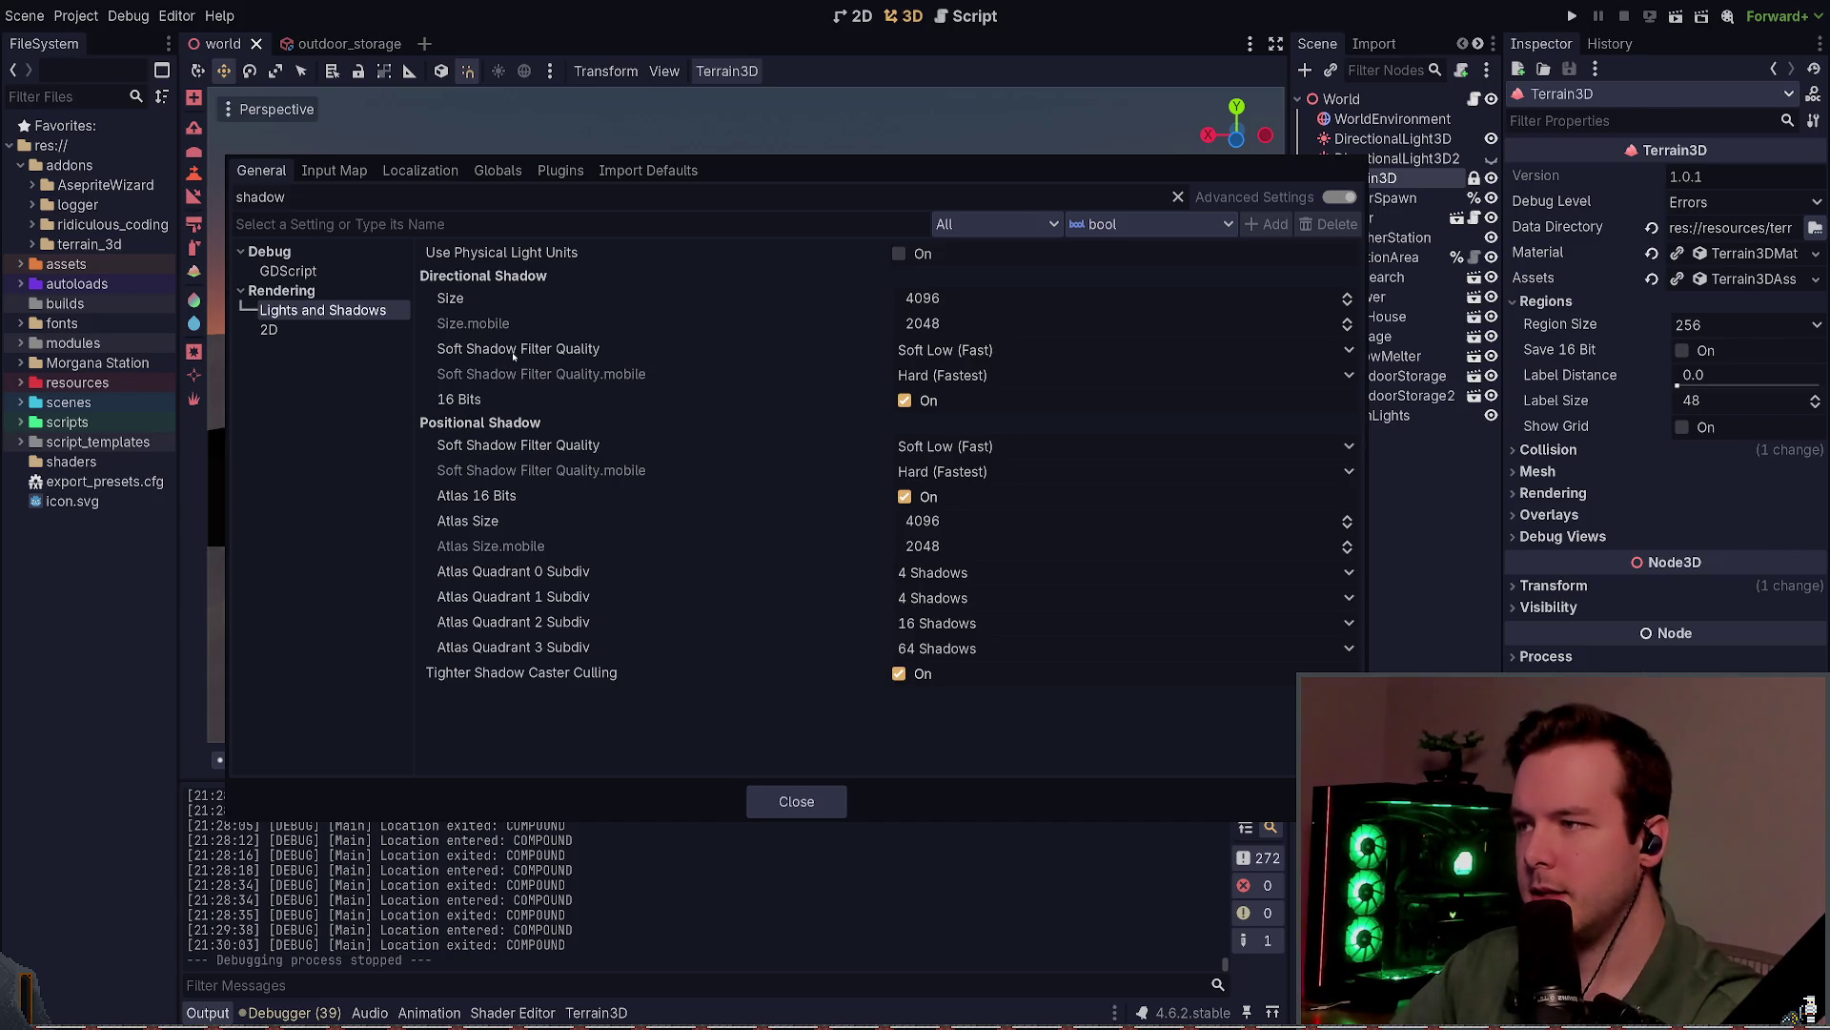
Step: Set directional Soft Shadow Filter Quality to Soft Low (Fast), close settings and run the game
left_click(1016, 349)
left_click(796, 801)
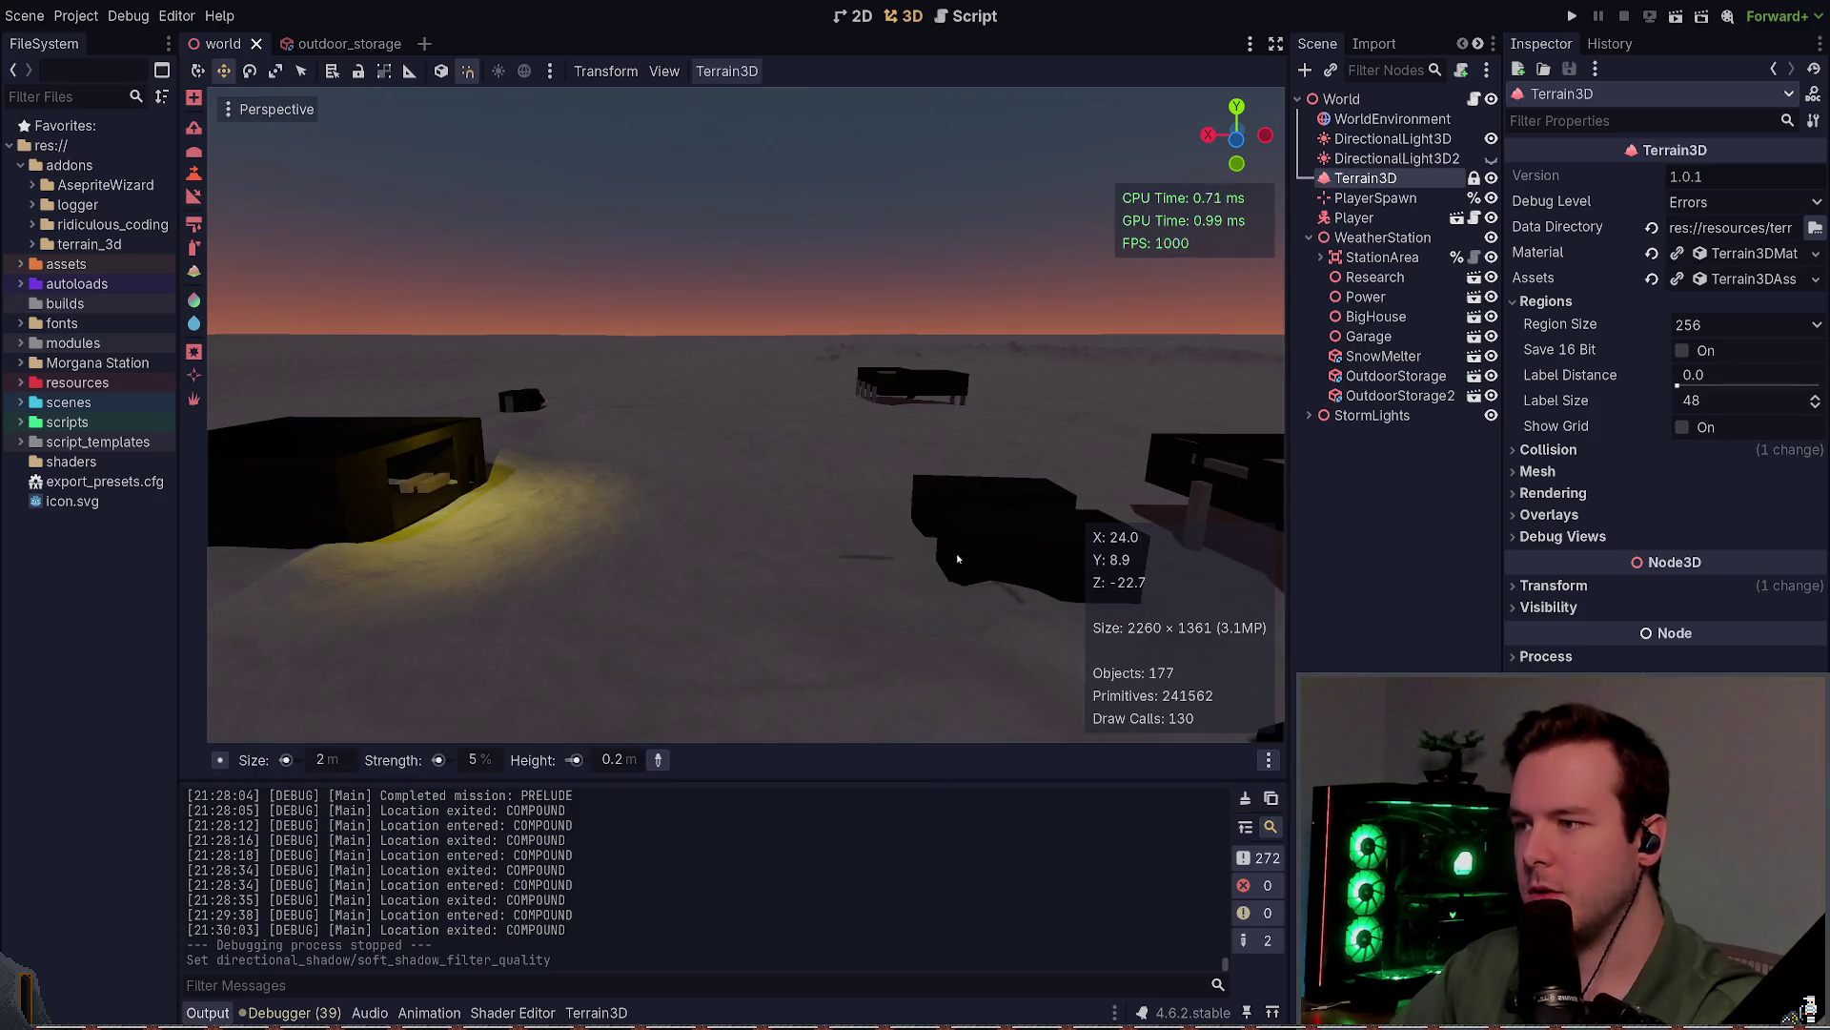
left_click(1571, 16)
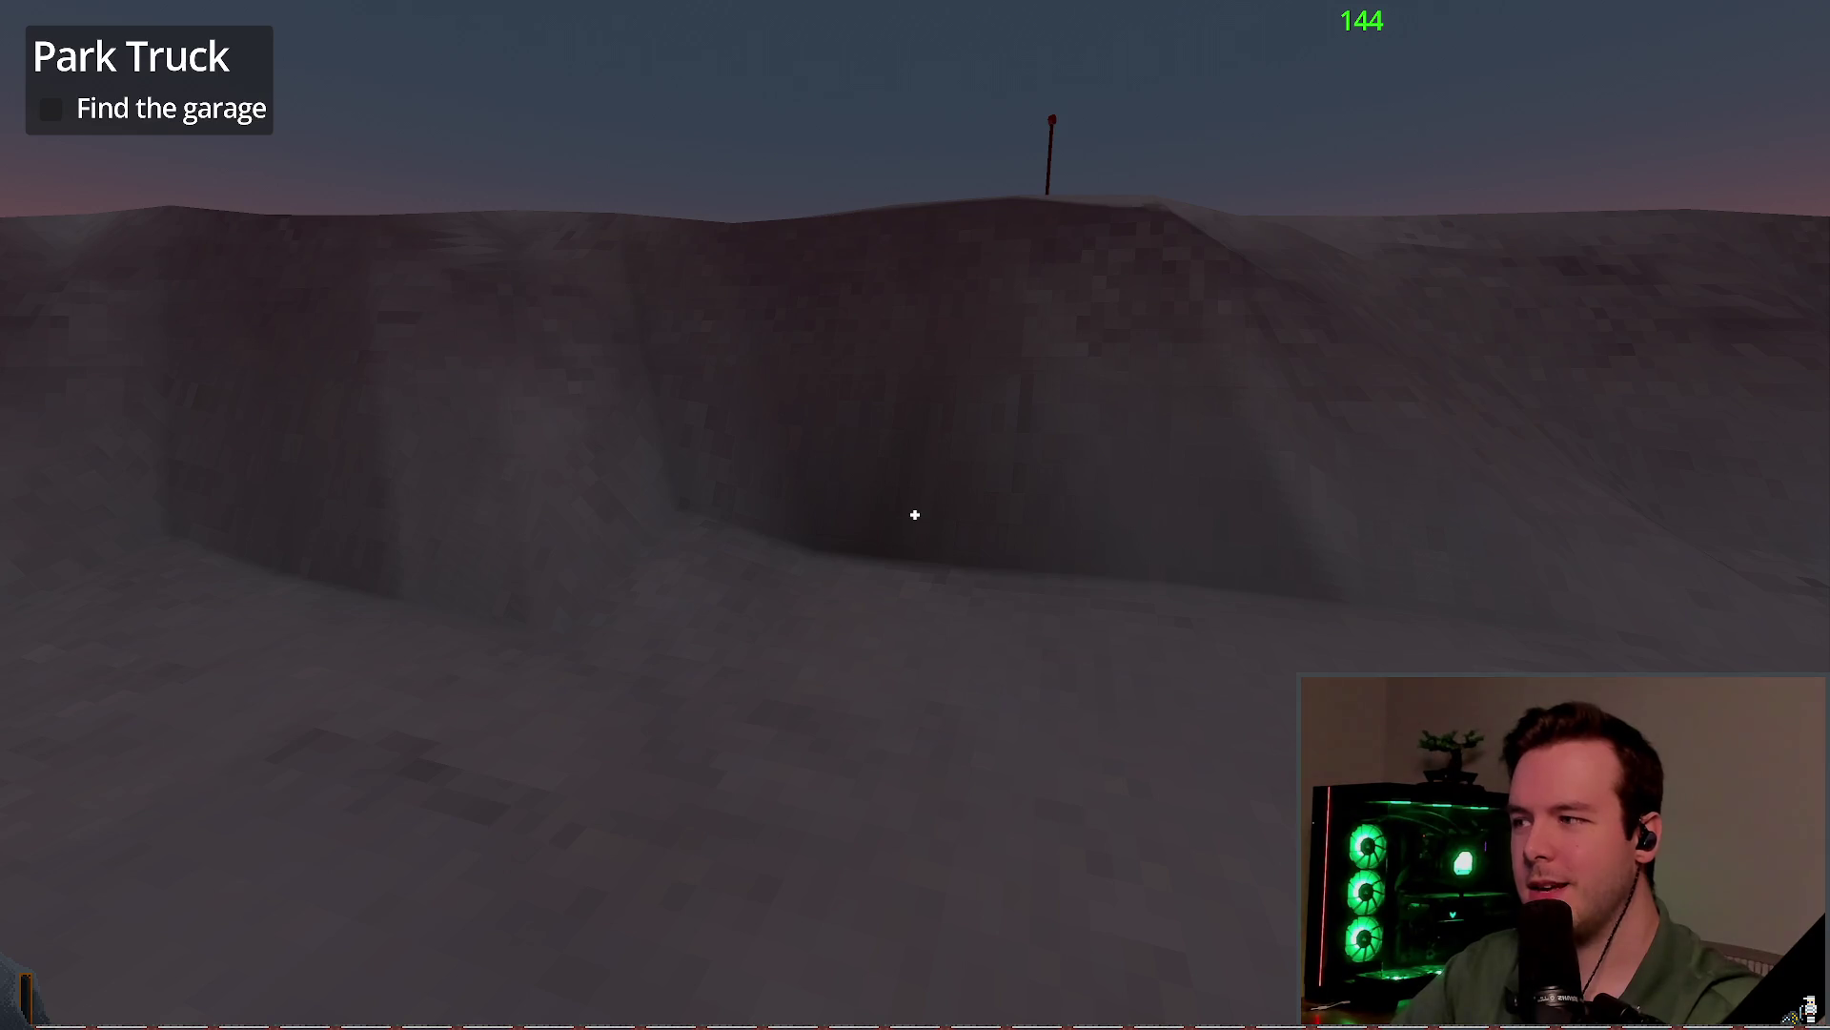
Step: Walk down into the snowy trench and along its curved floor, looking at the marker poles
key("w")
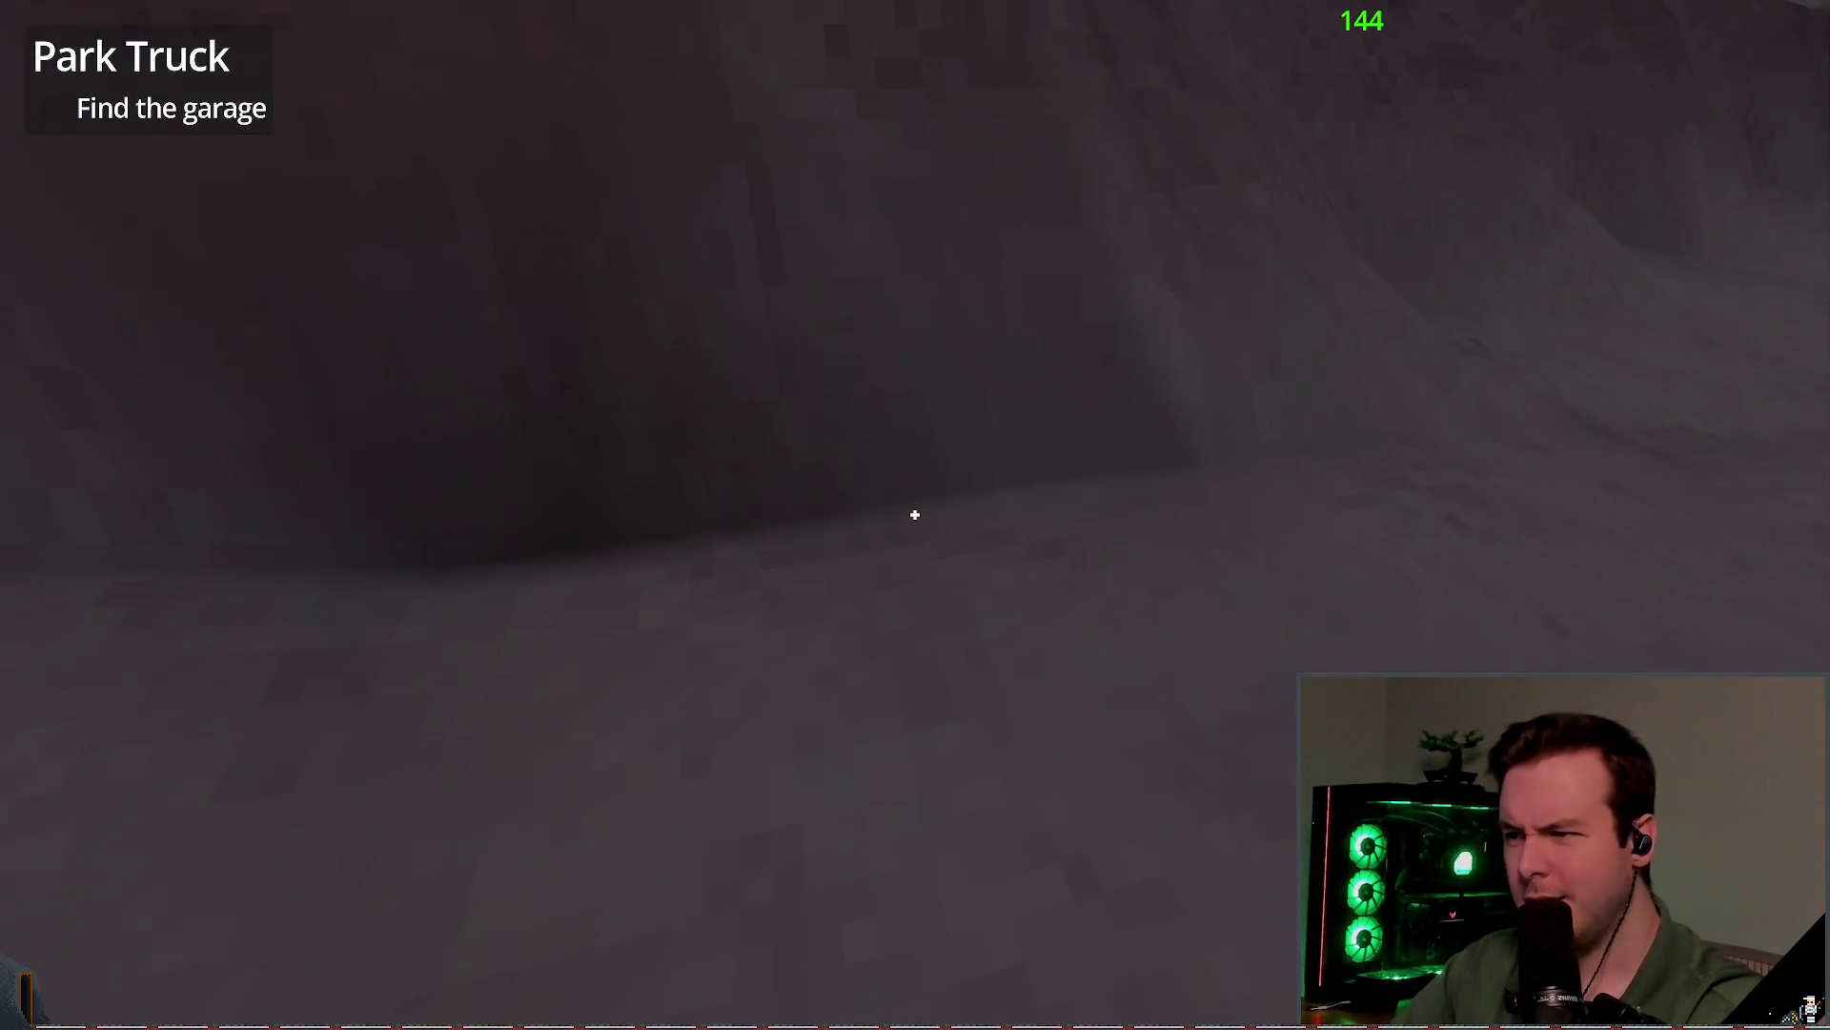
key("w")
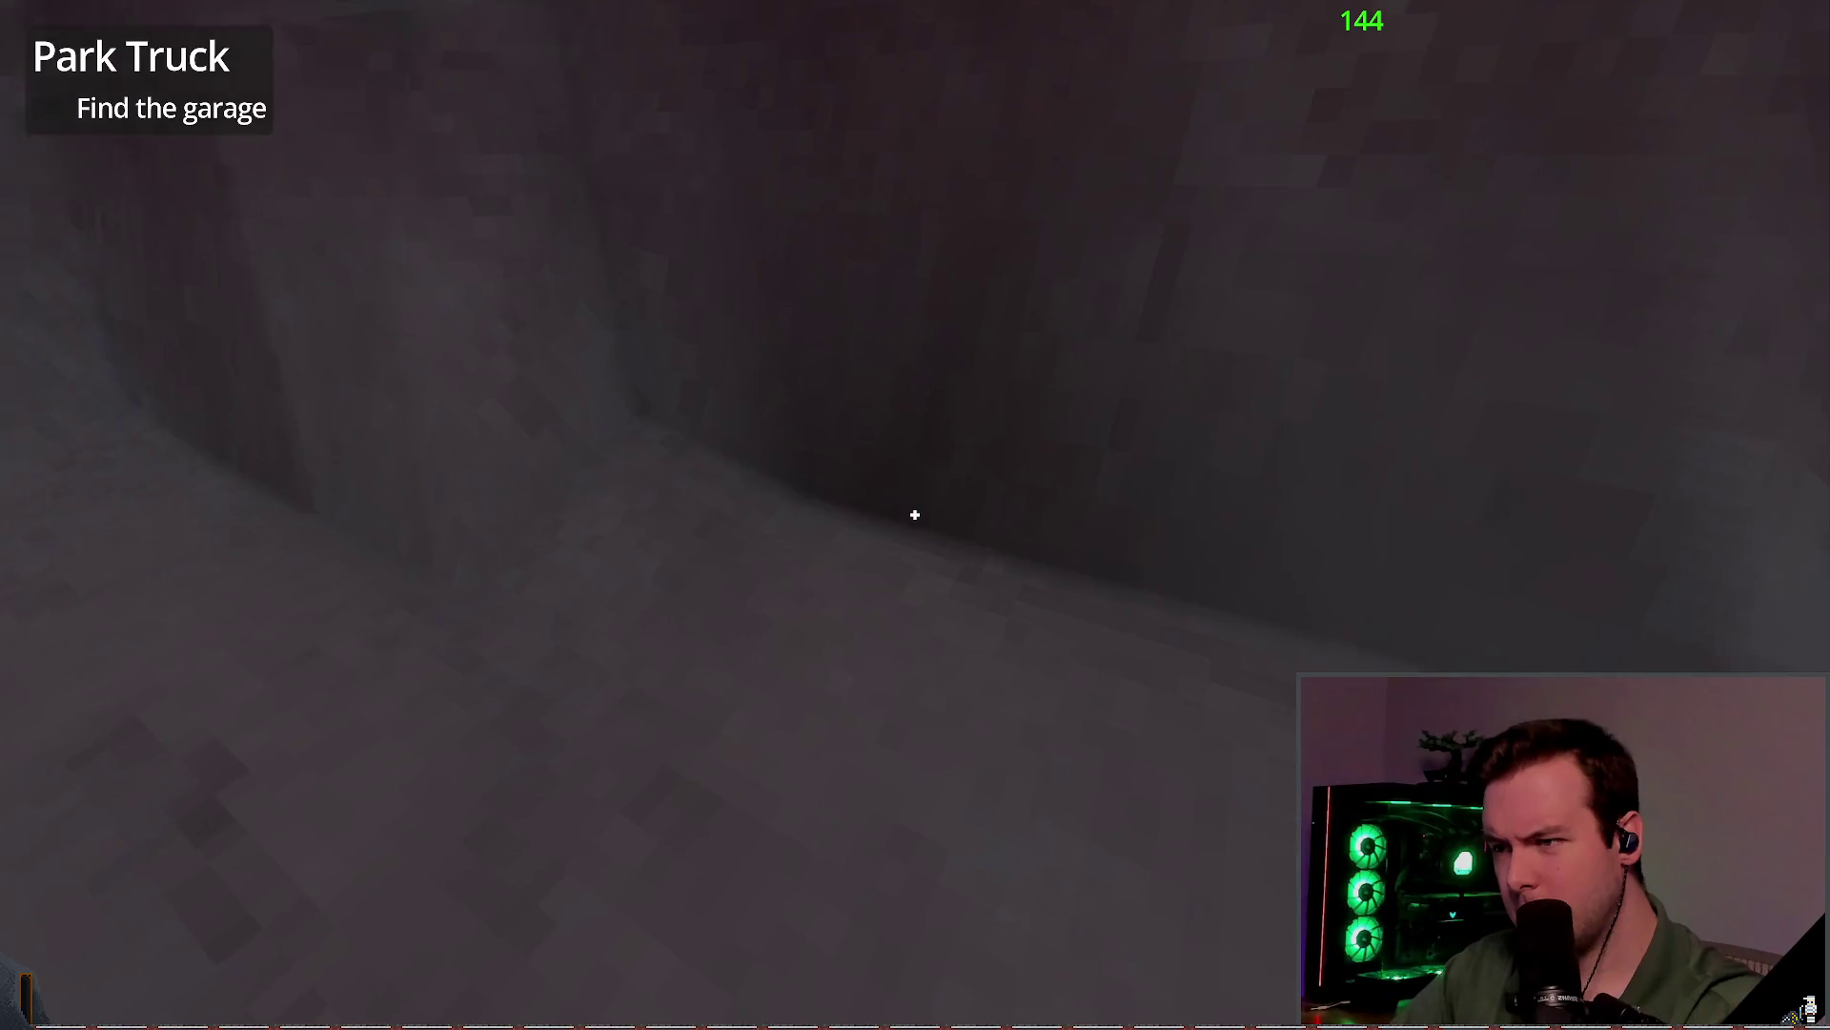
key("w")
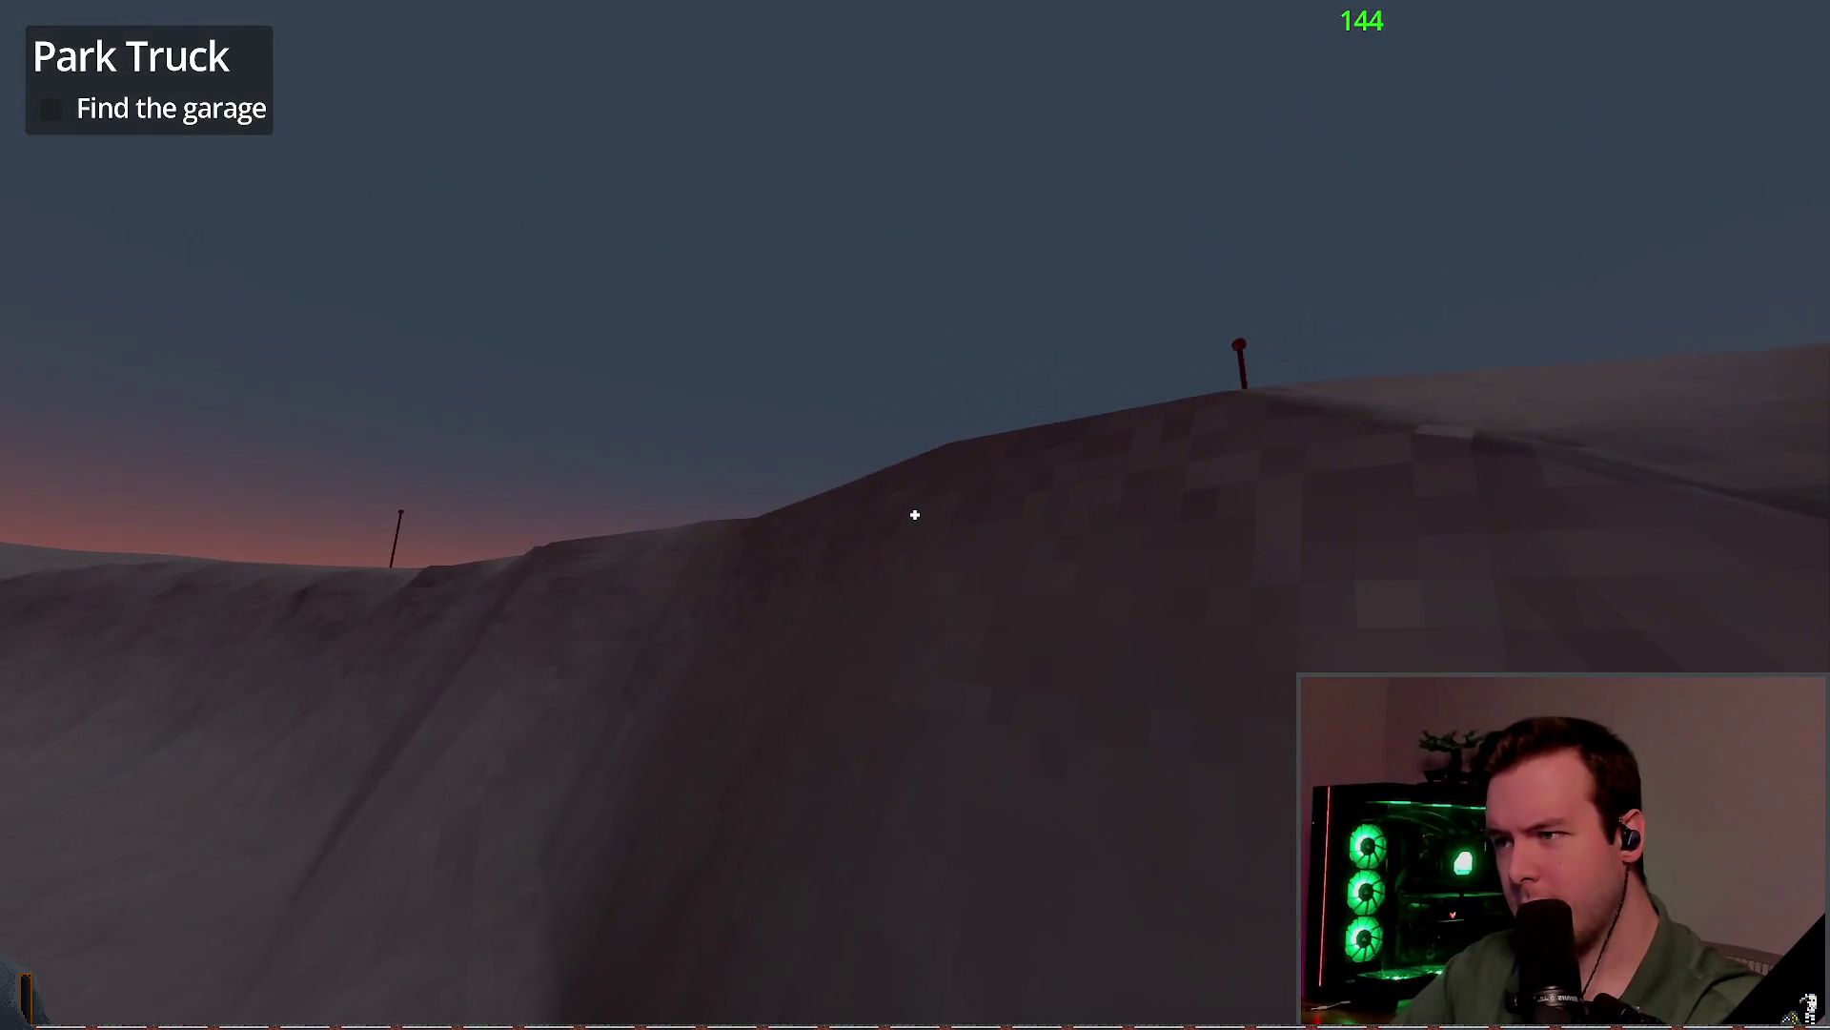
key("w")
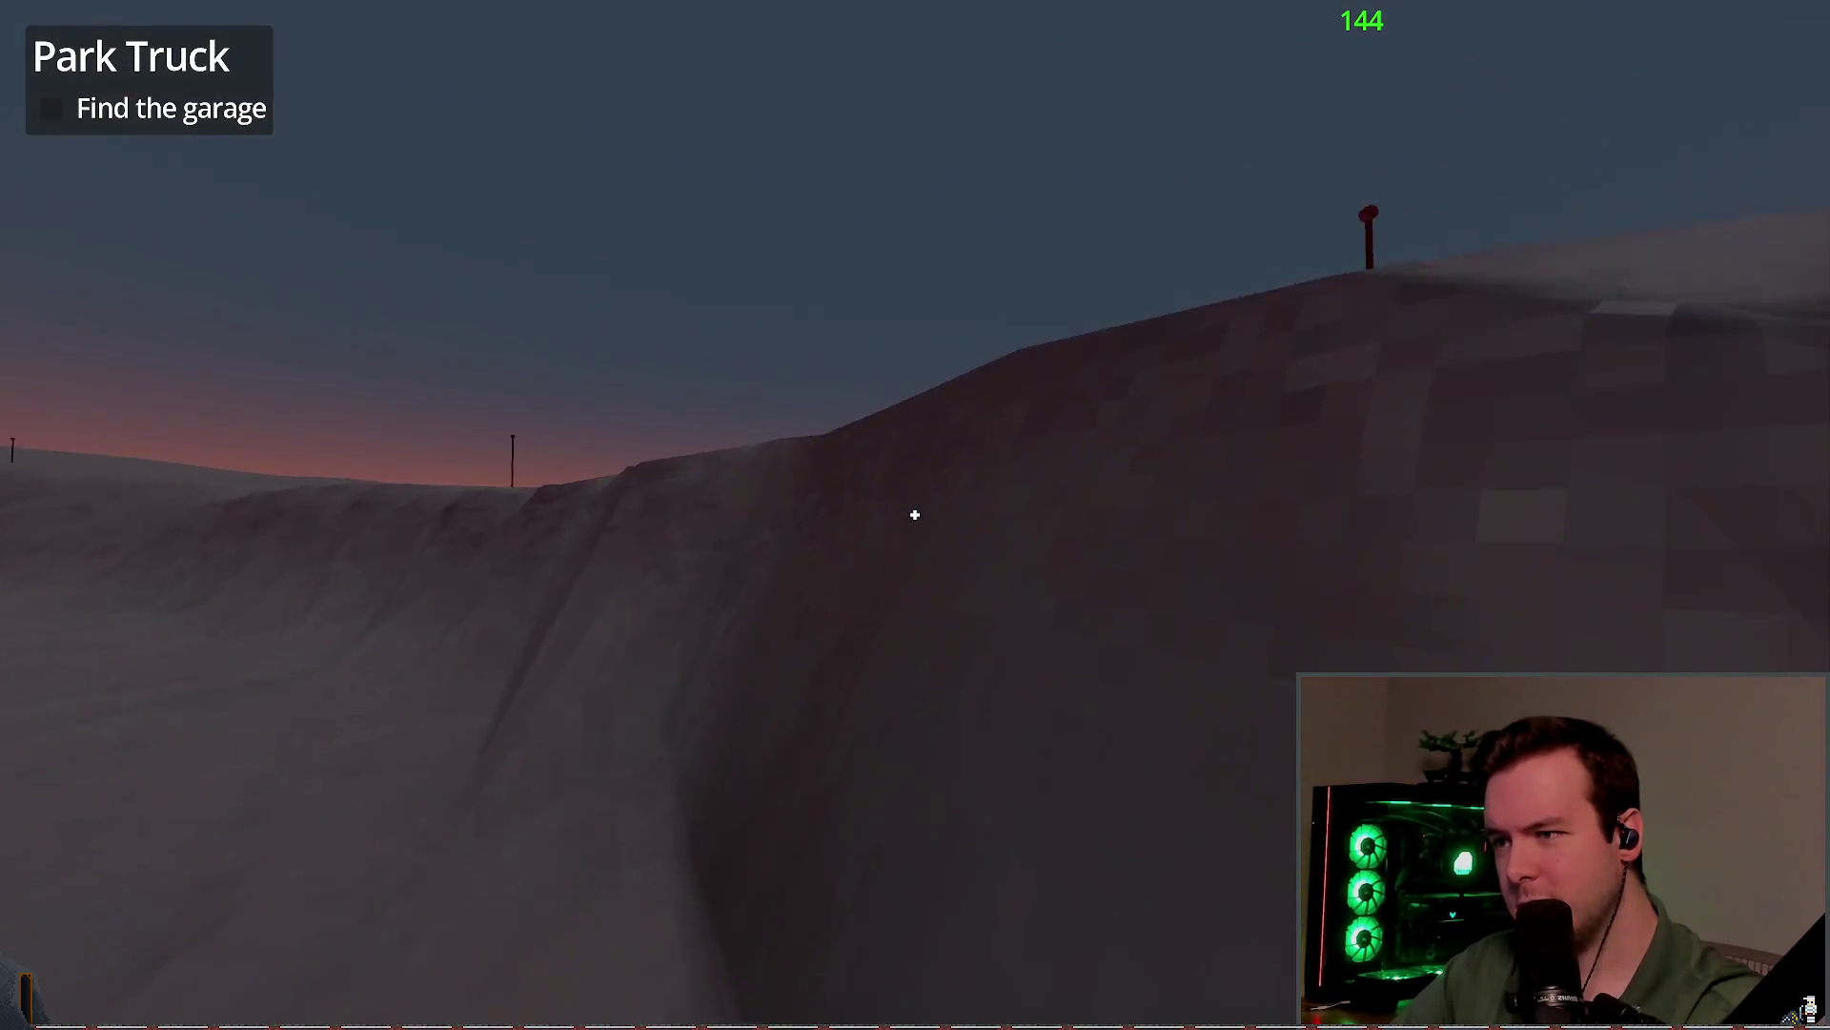
key("w")
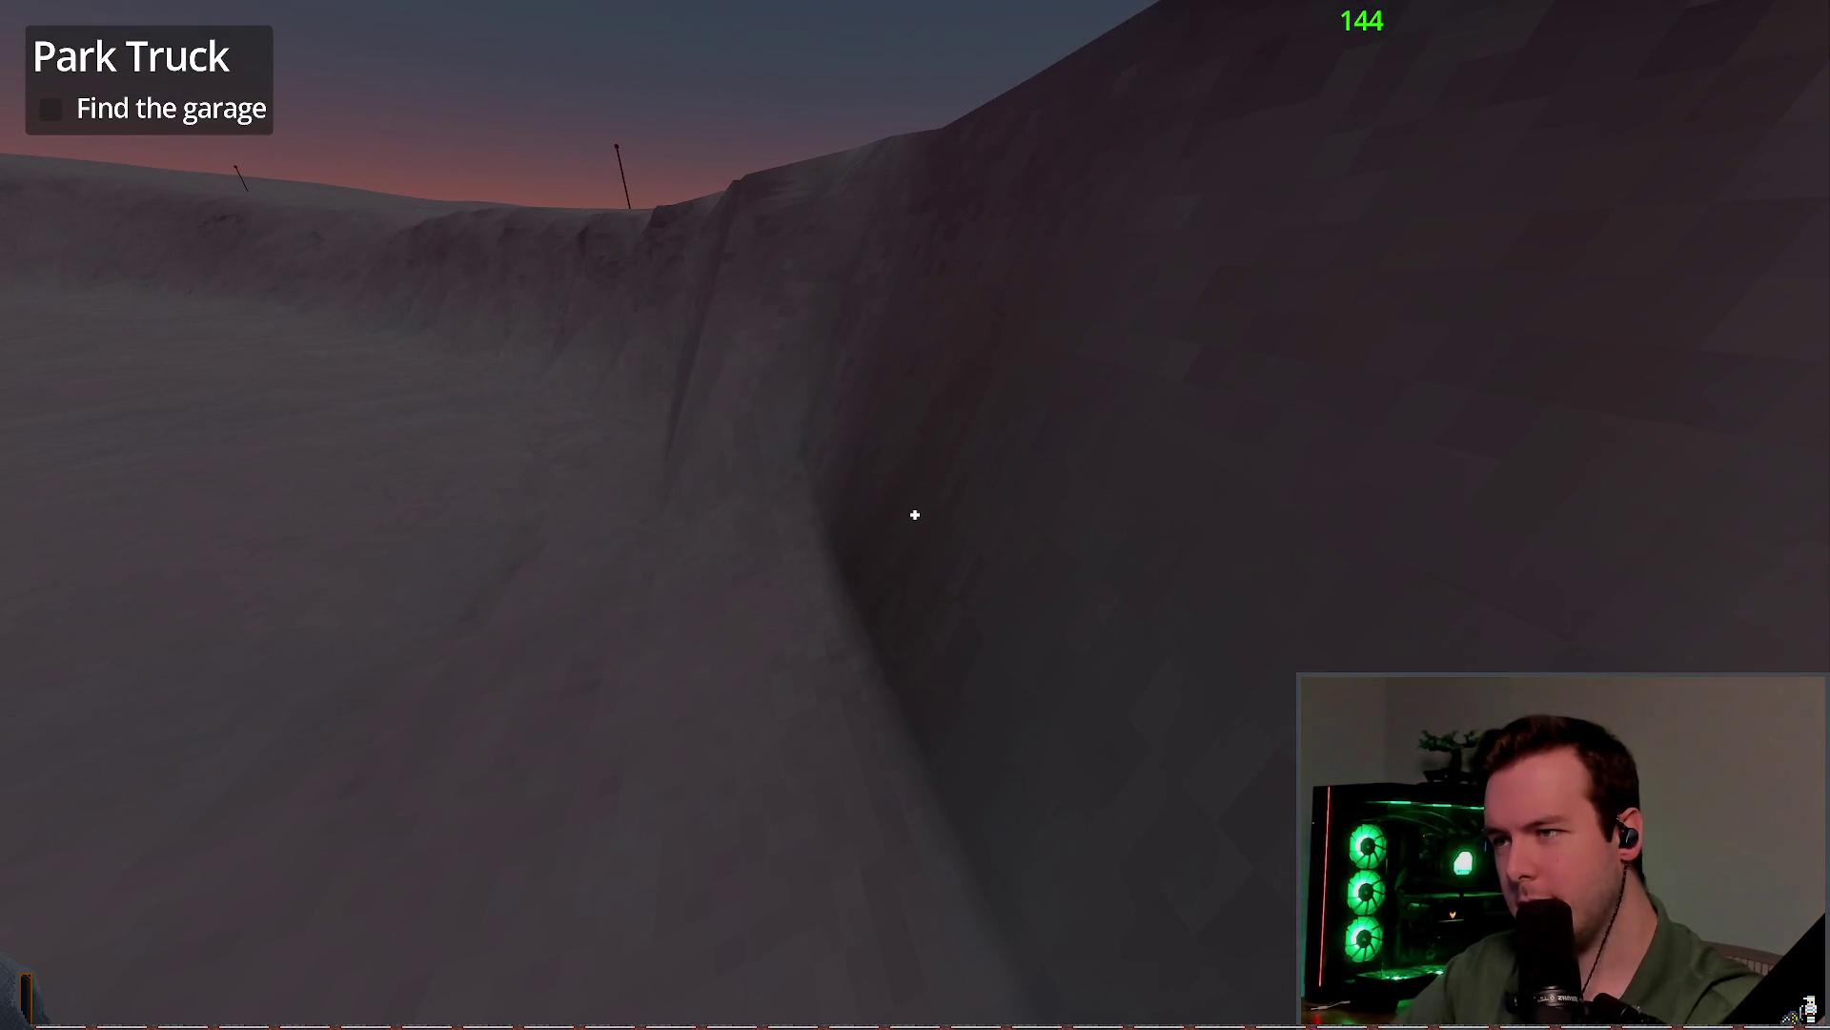
key("w")
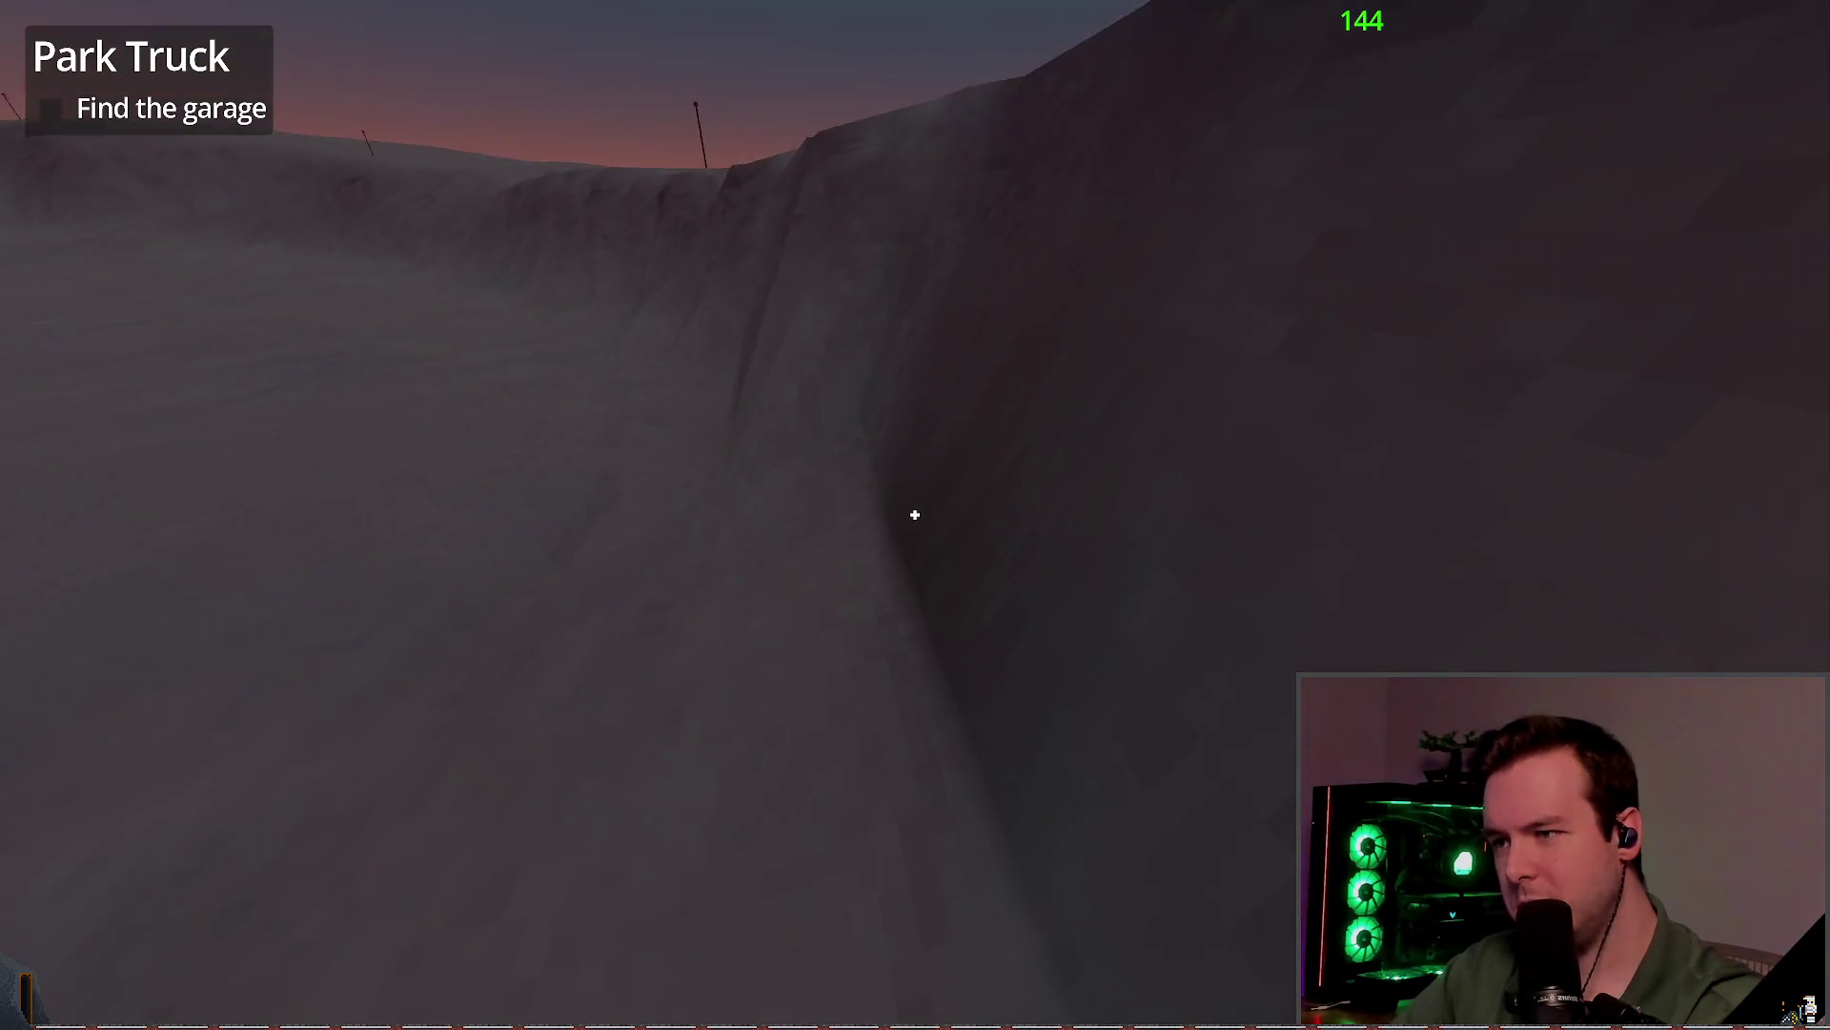
key("w")
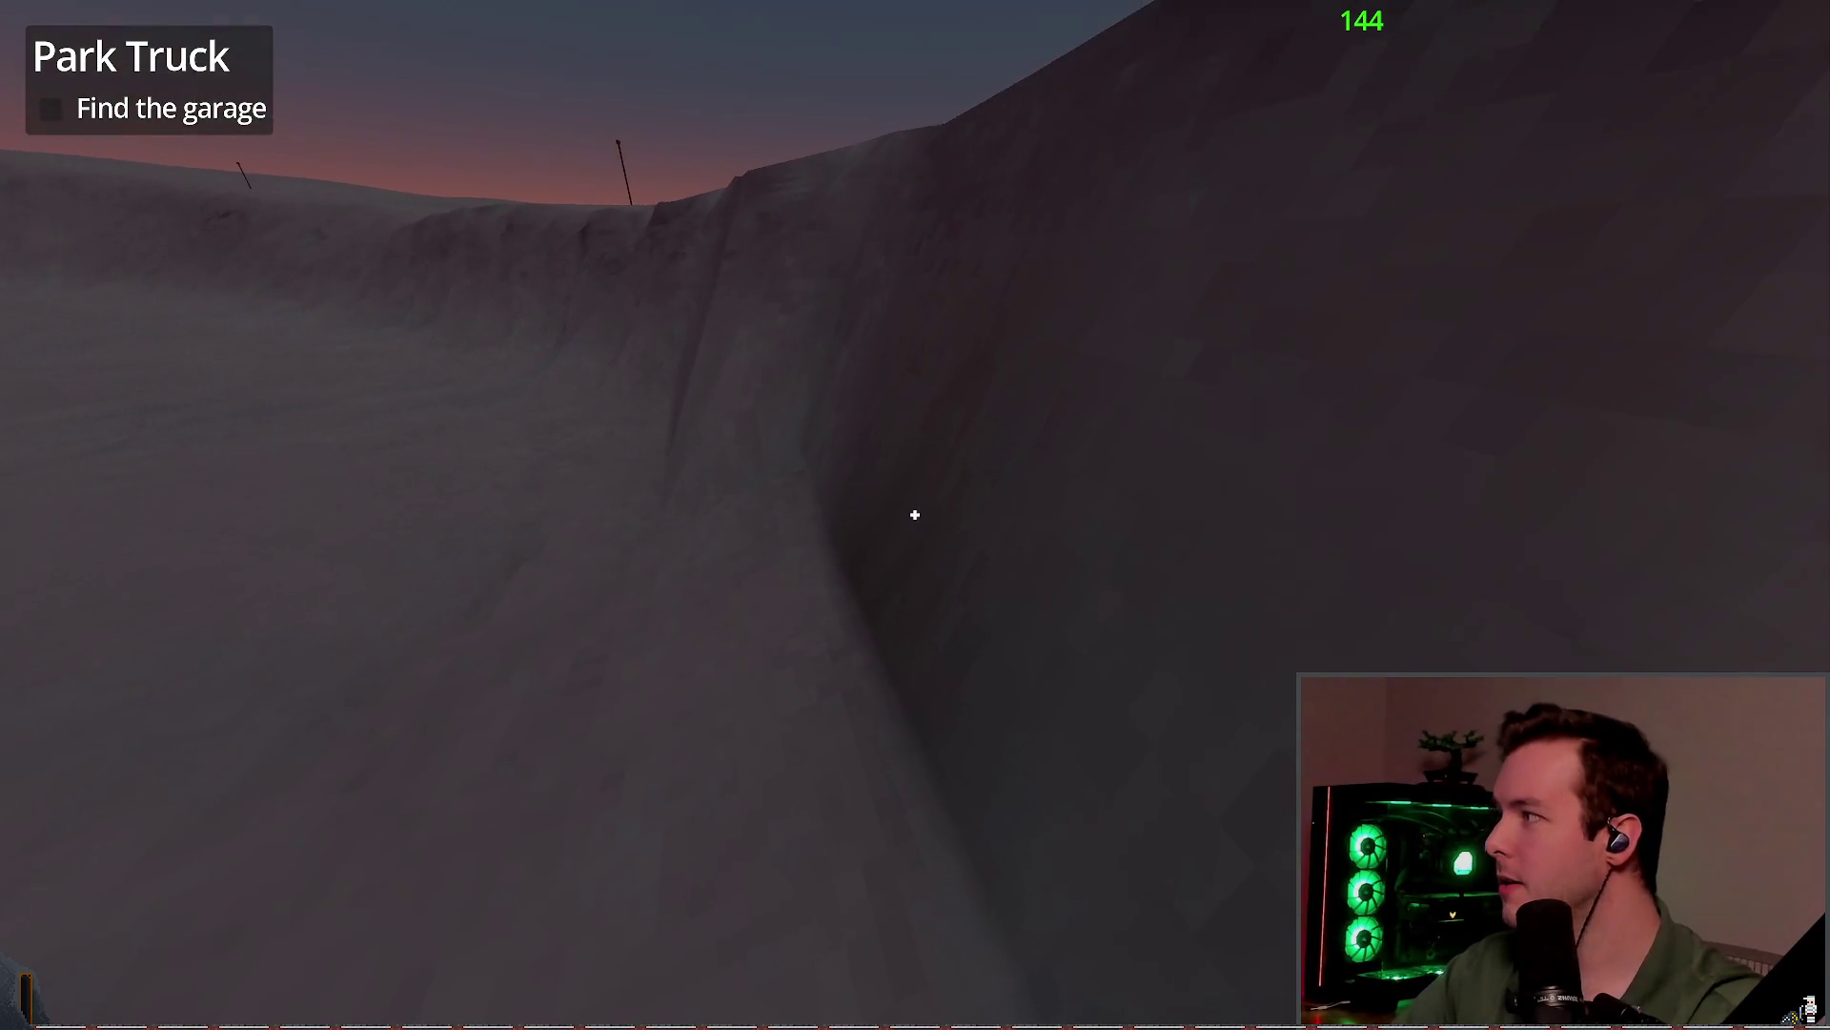
Step: Climb out toward the ridge pole, cross the slope past a building to the snow ridge wall
key("w")
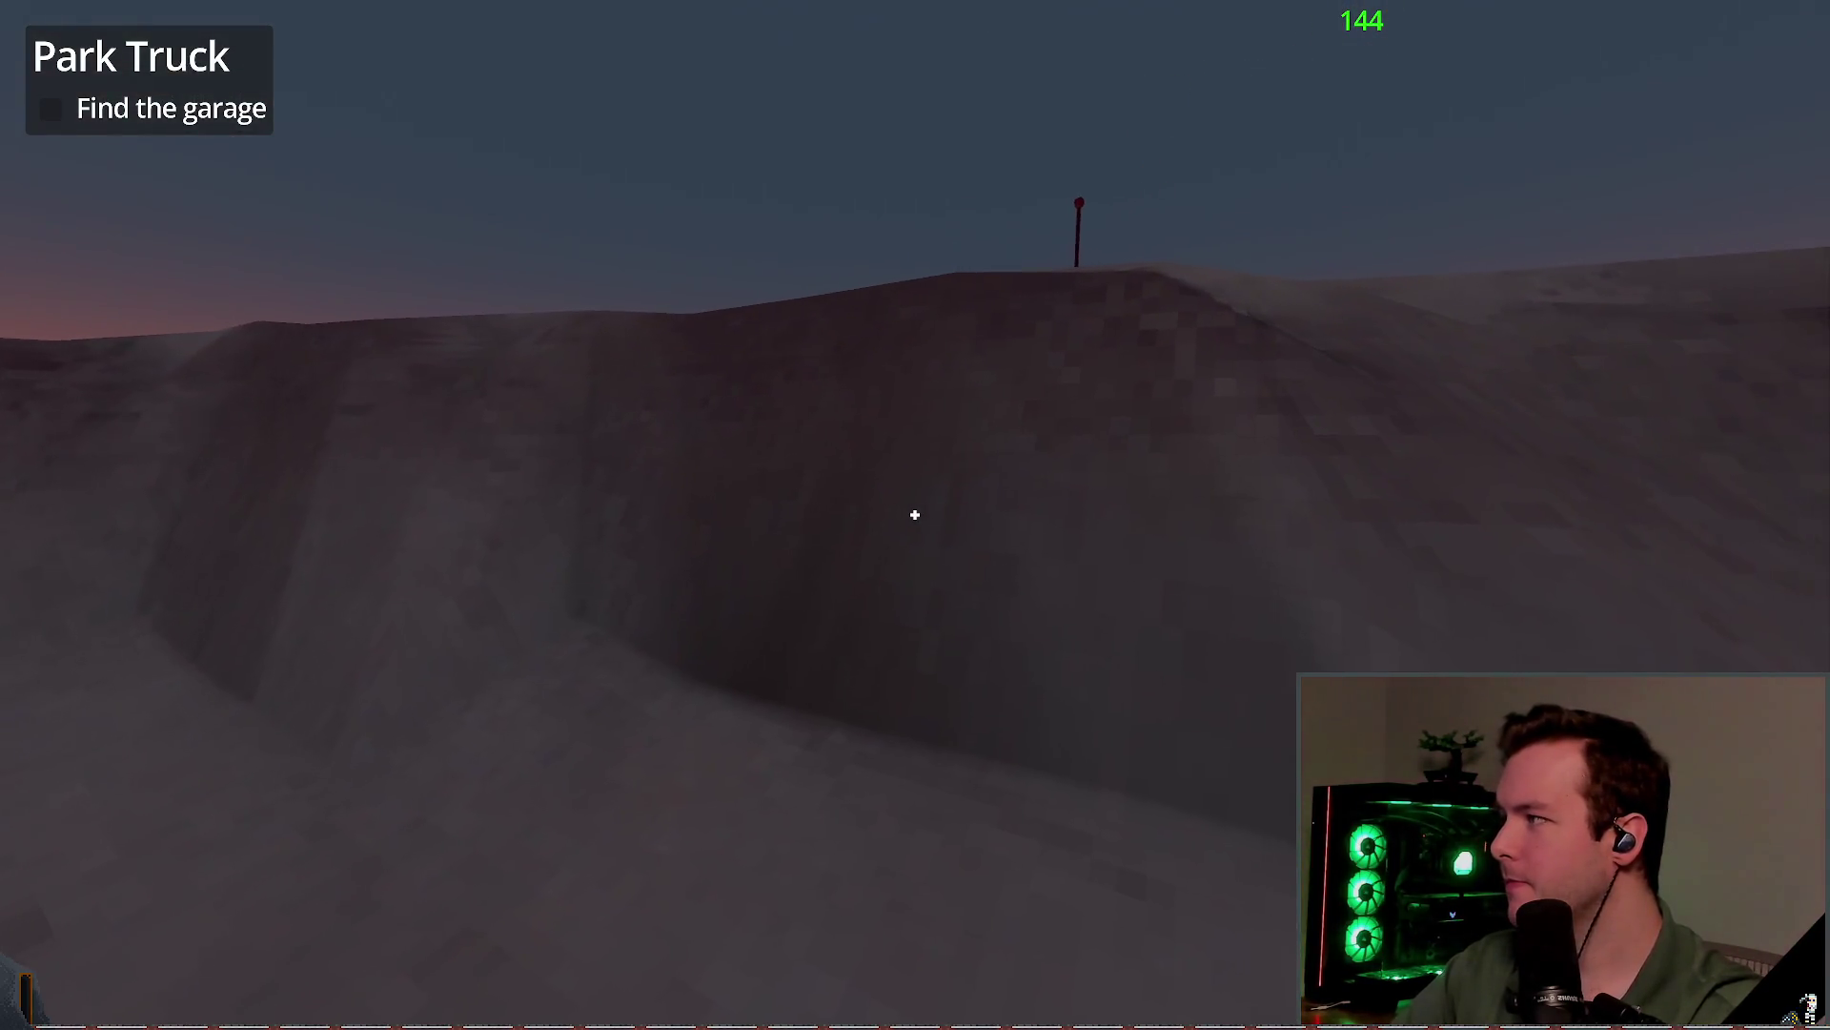
key("w")
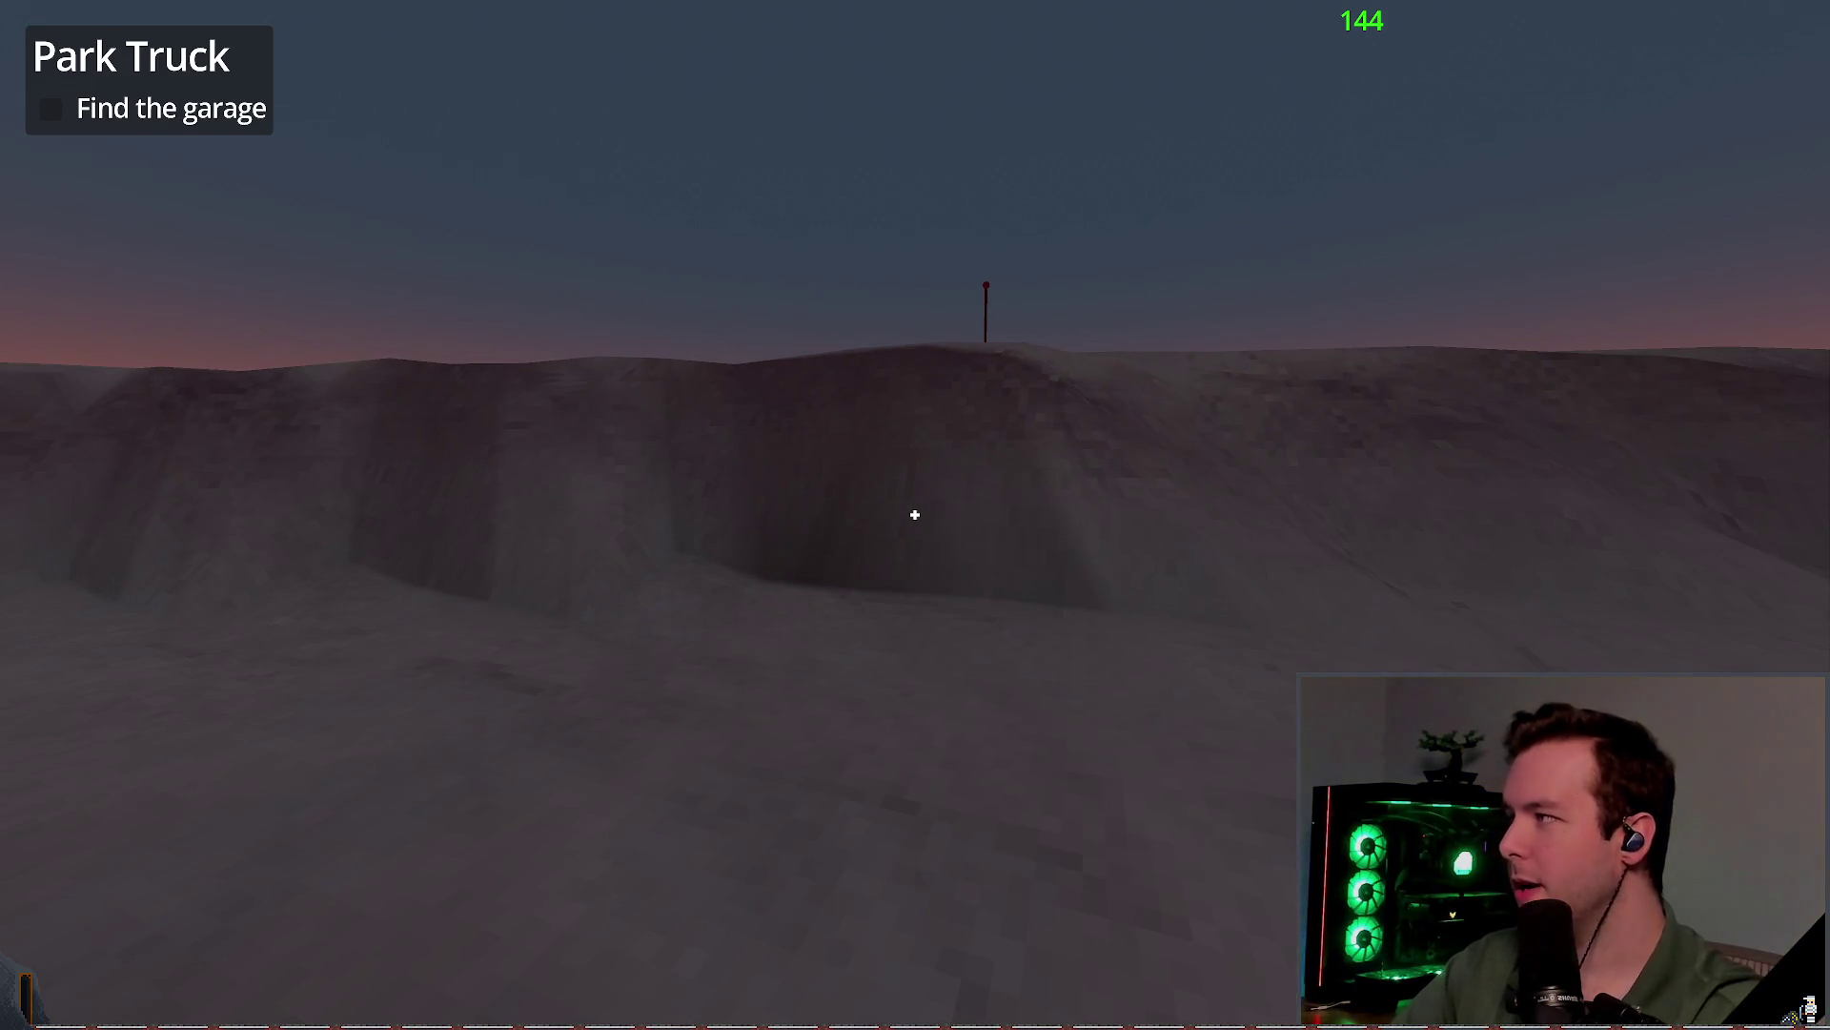
key("w")
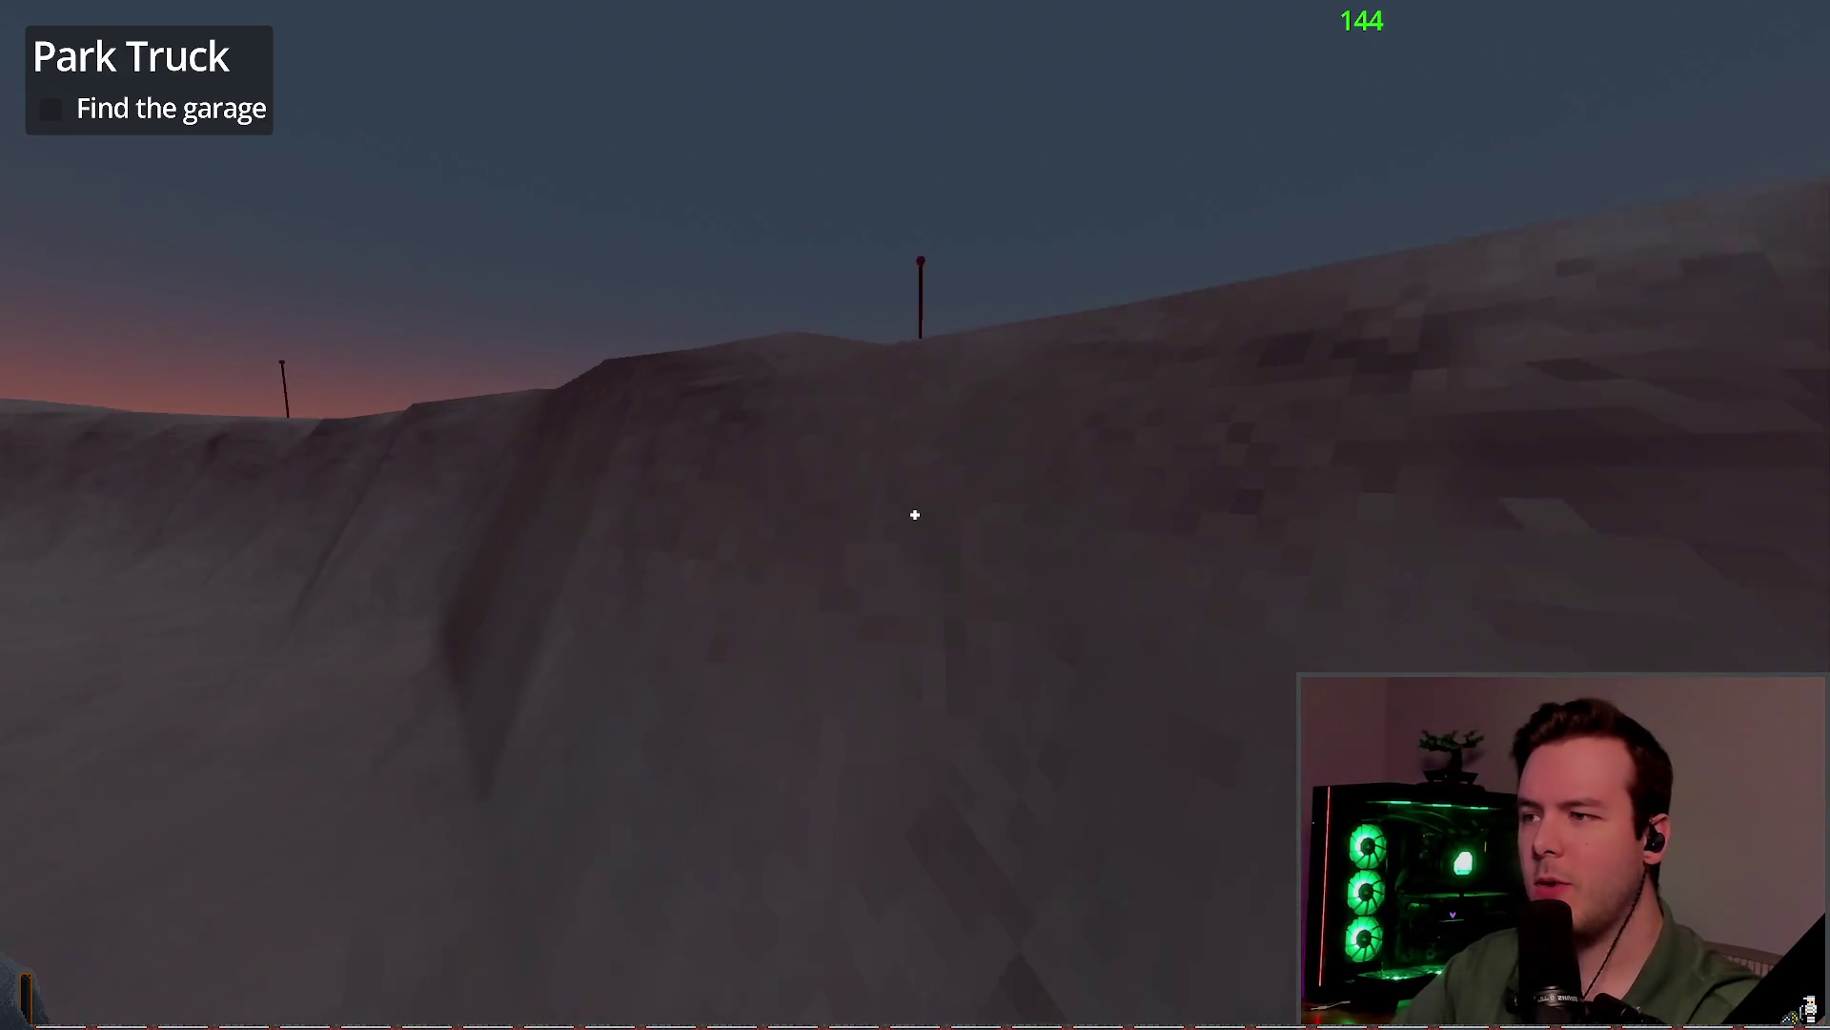
key("w")
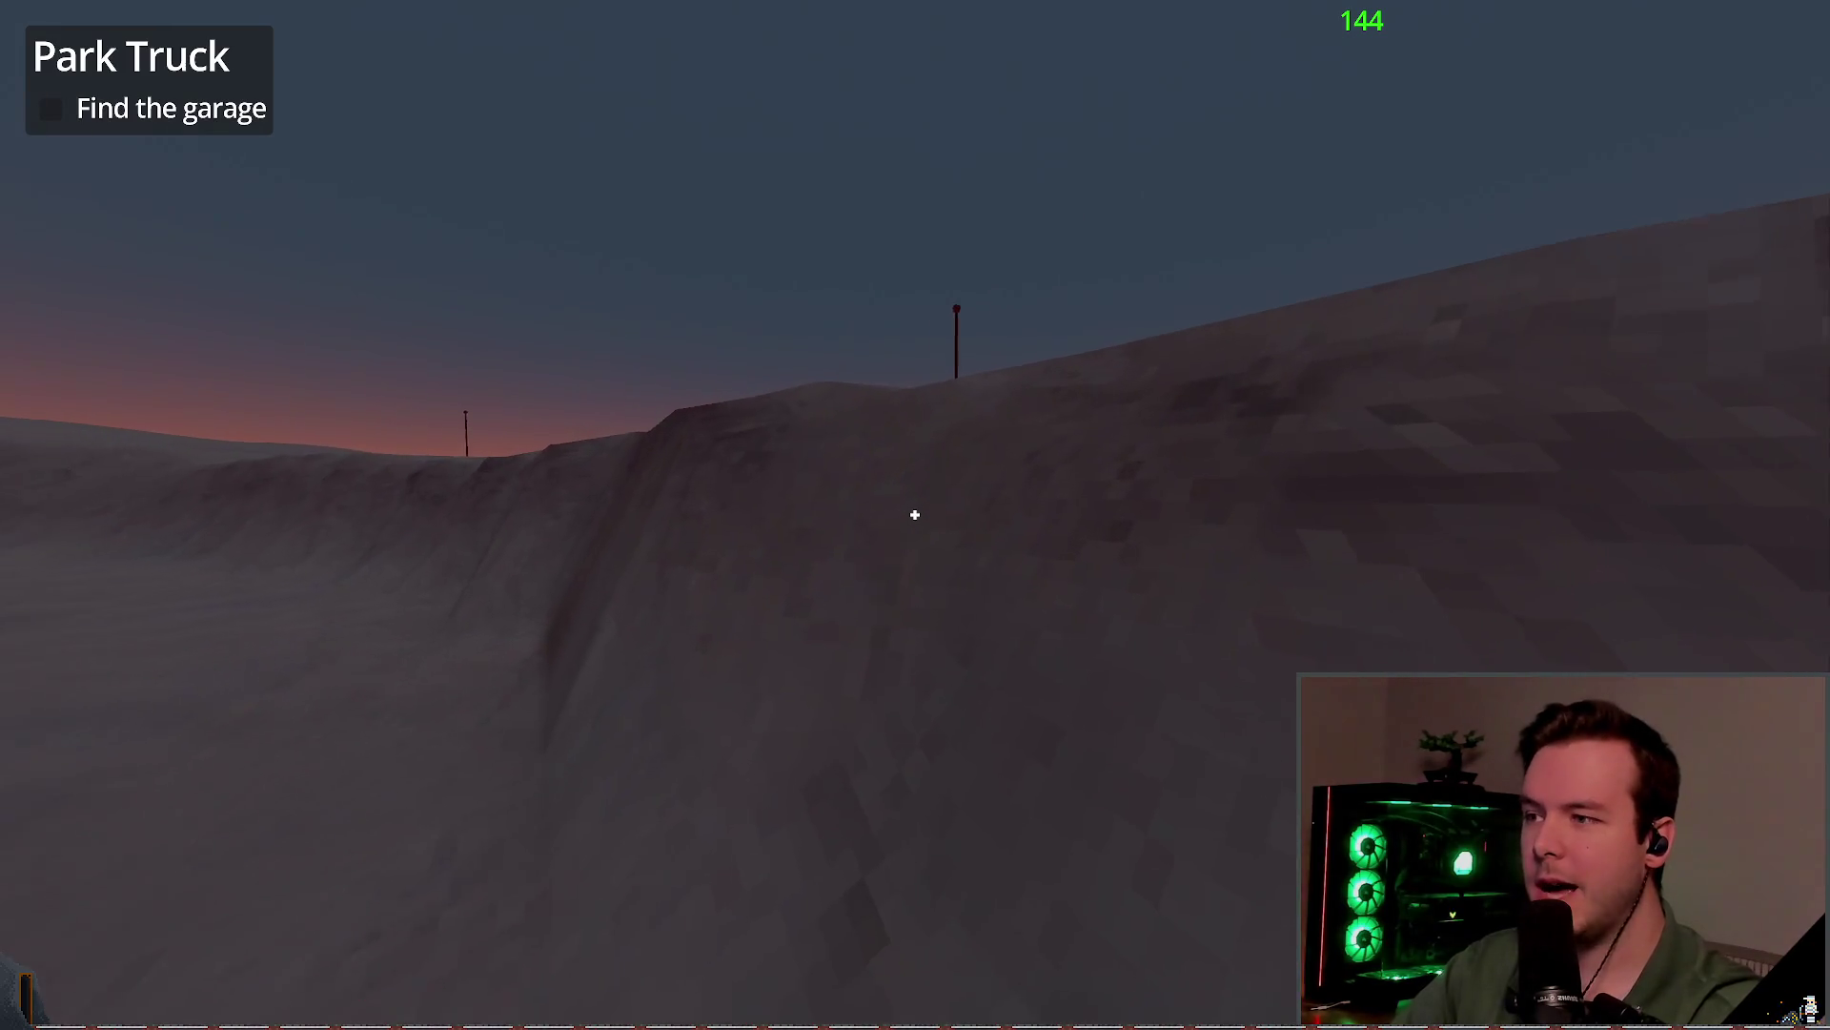
key("w")
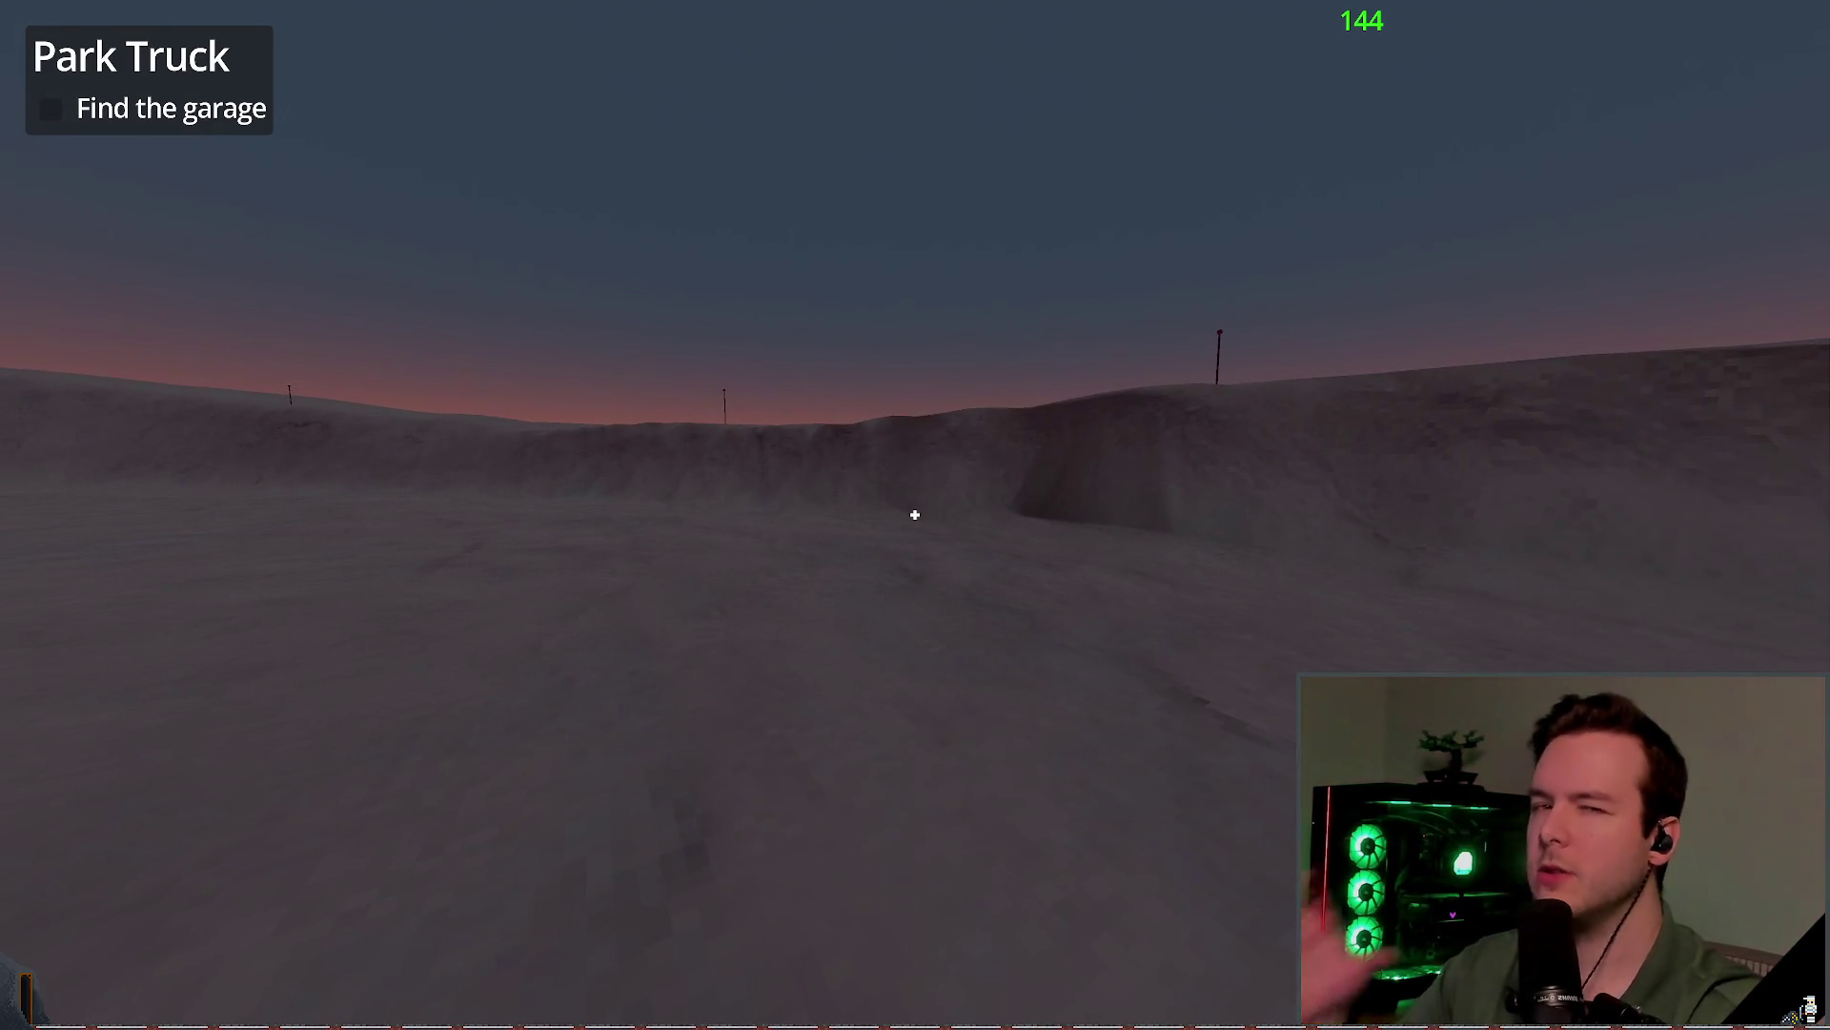
key("w")
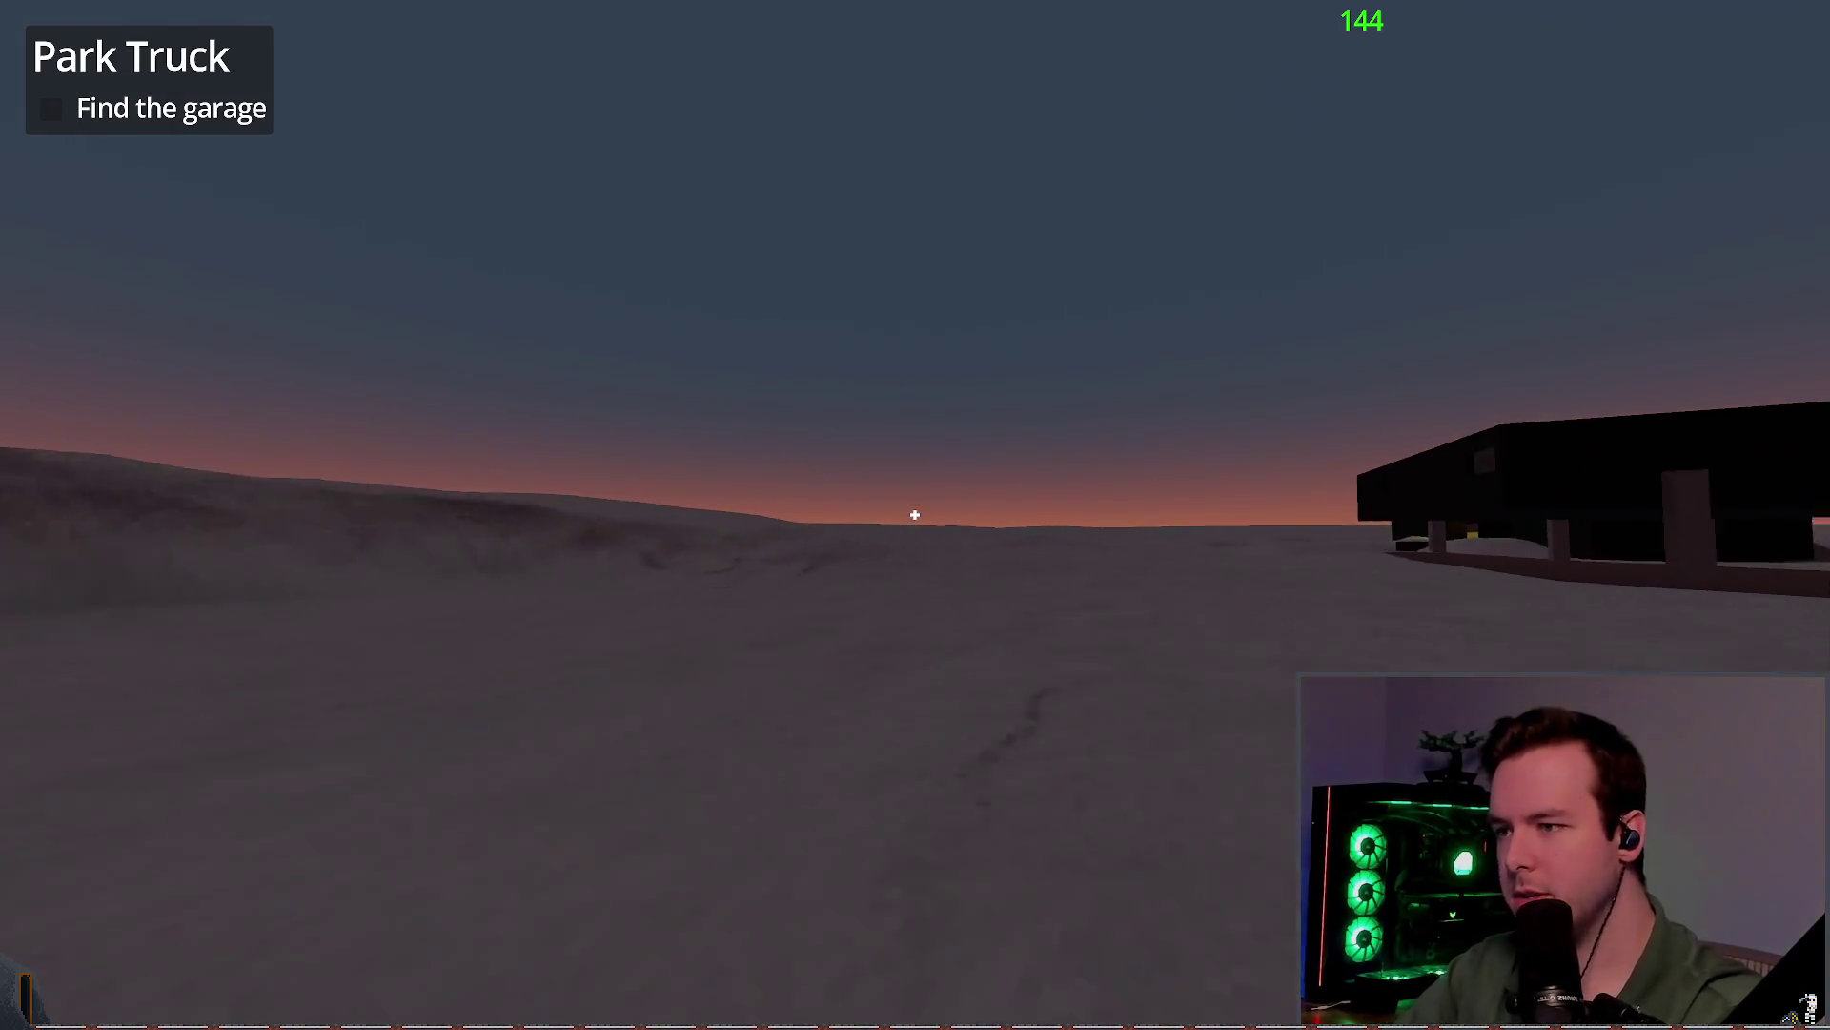
key("w")
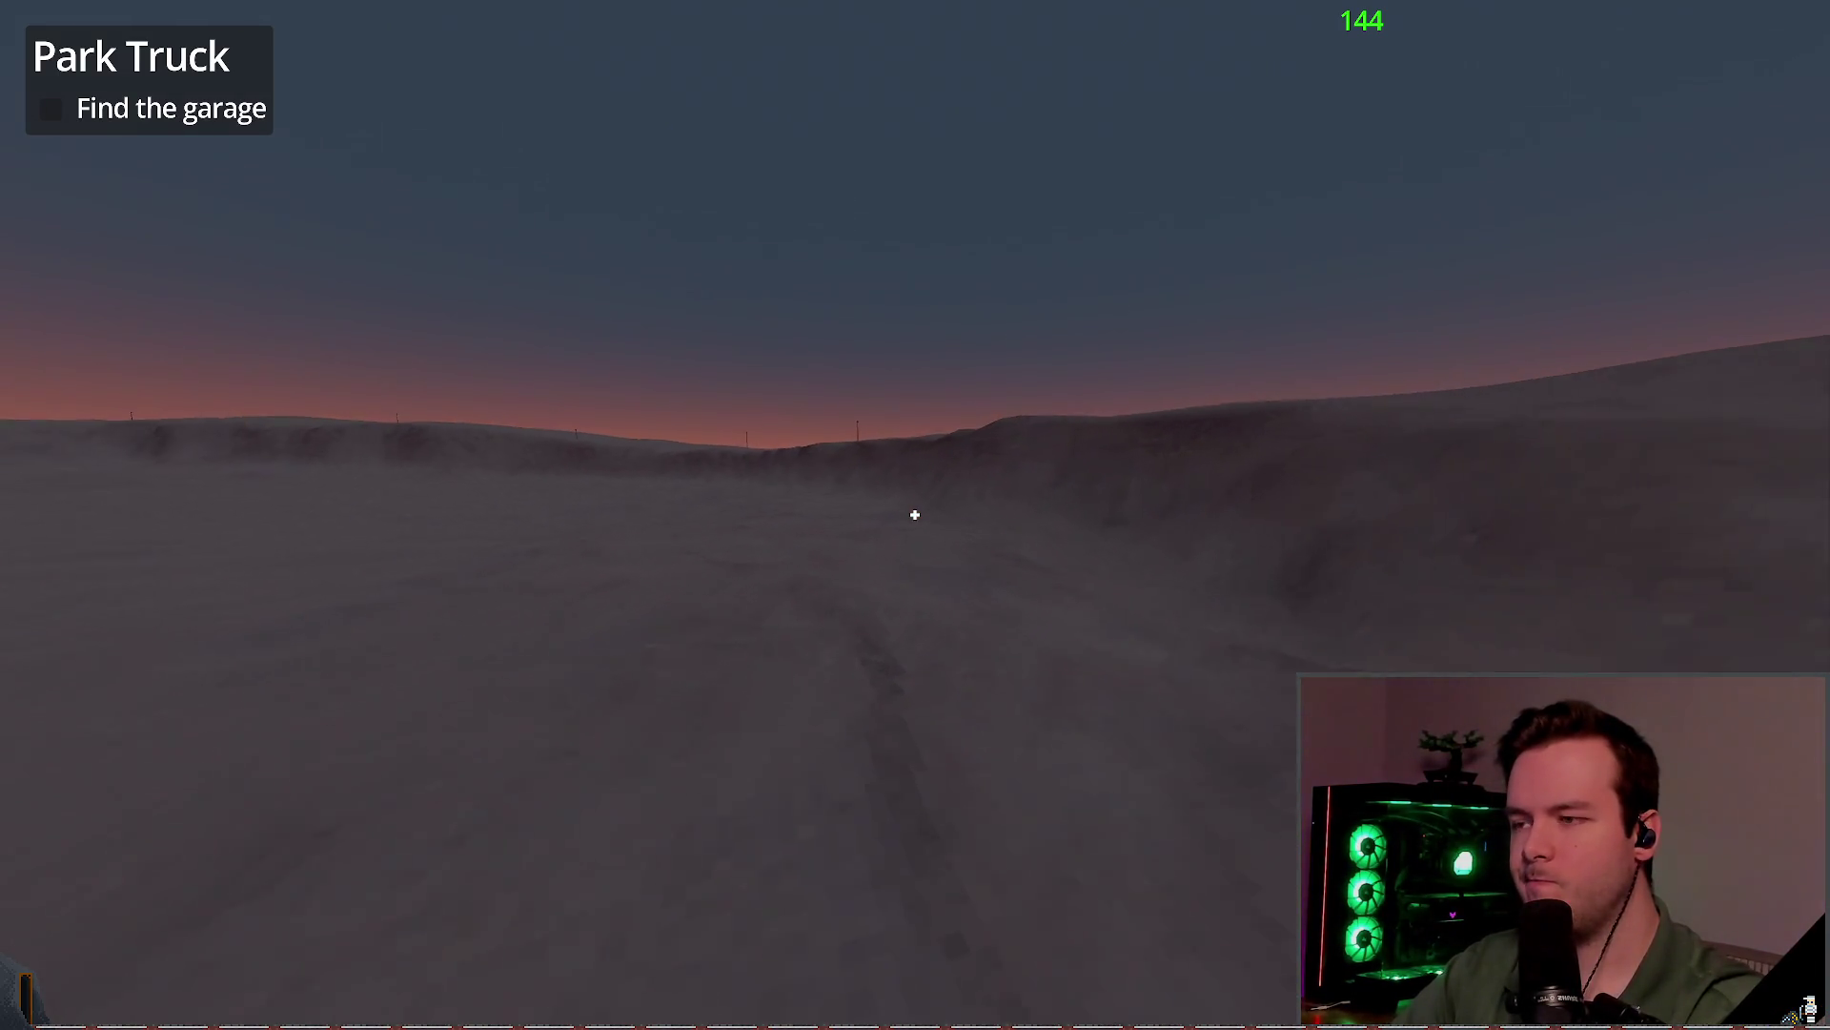
key("w")
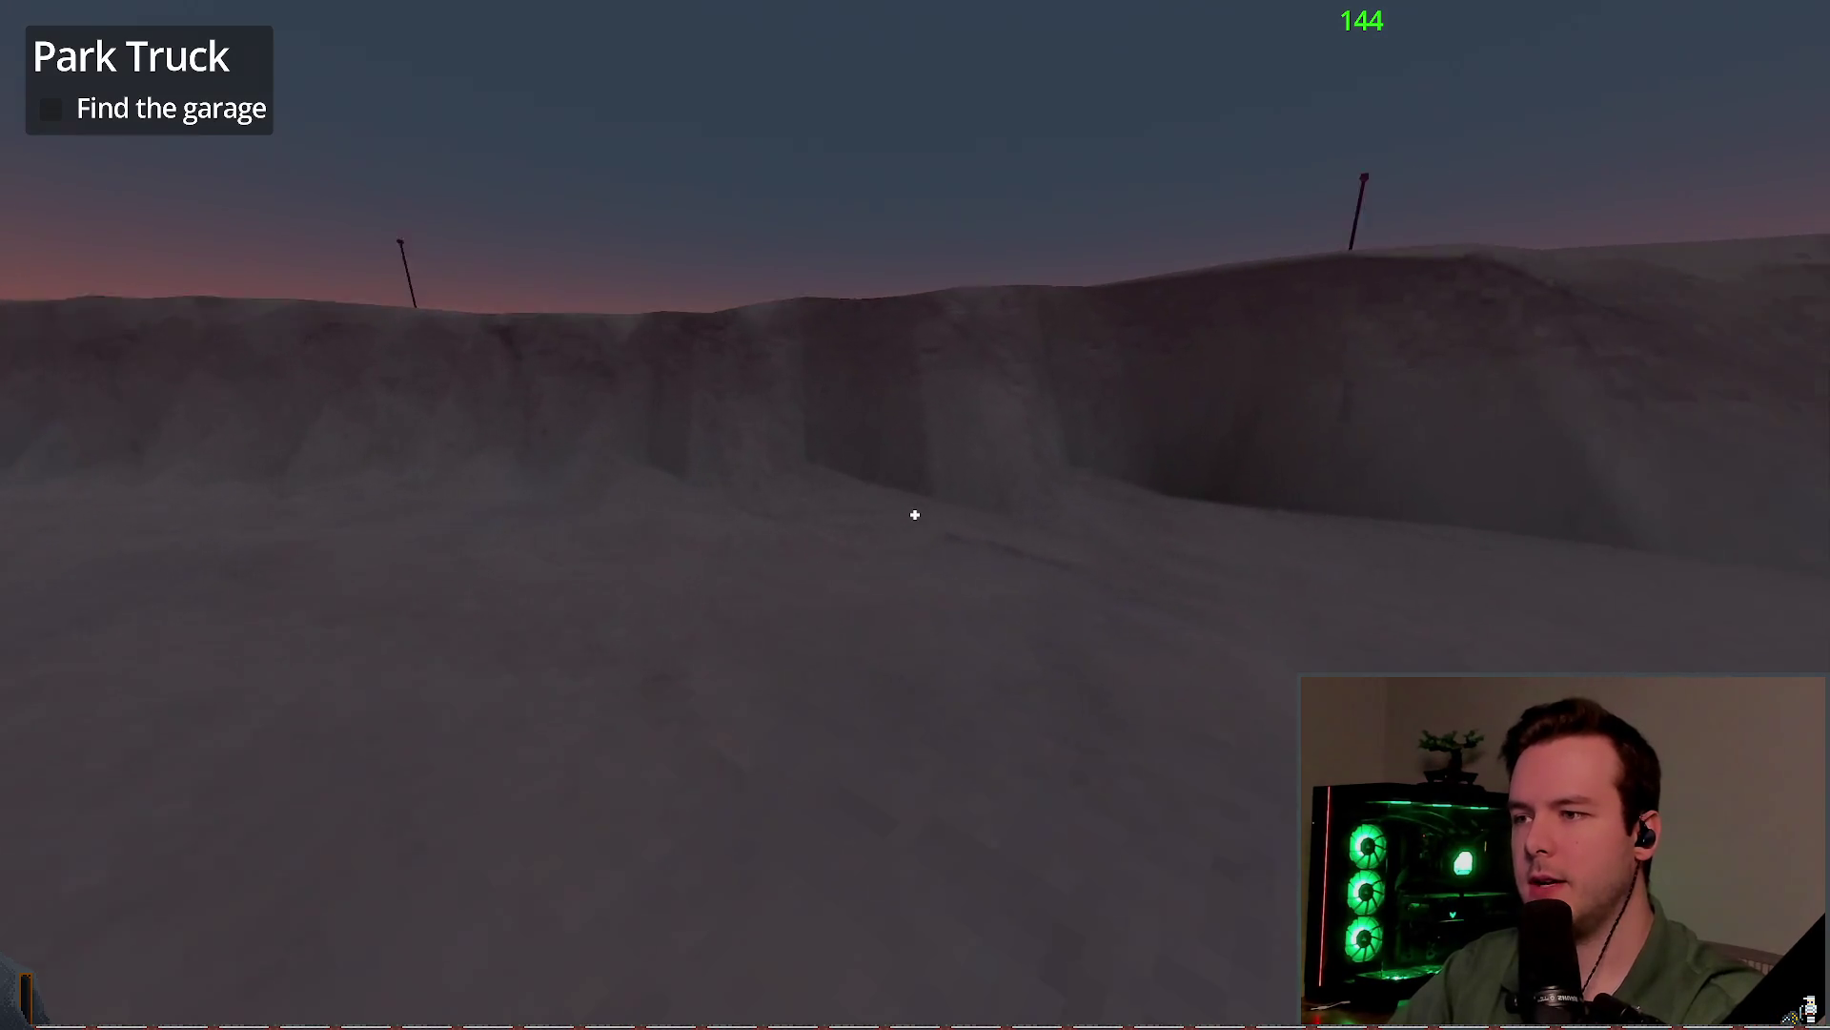
Step: Quit to the editor, preview the Terrain3D Jaggedness debug view, then turn it off
key("Escape")
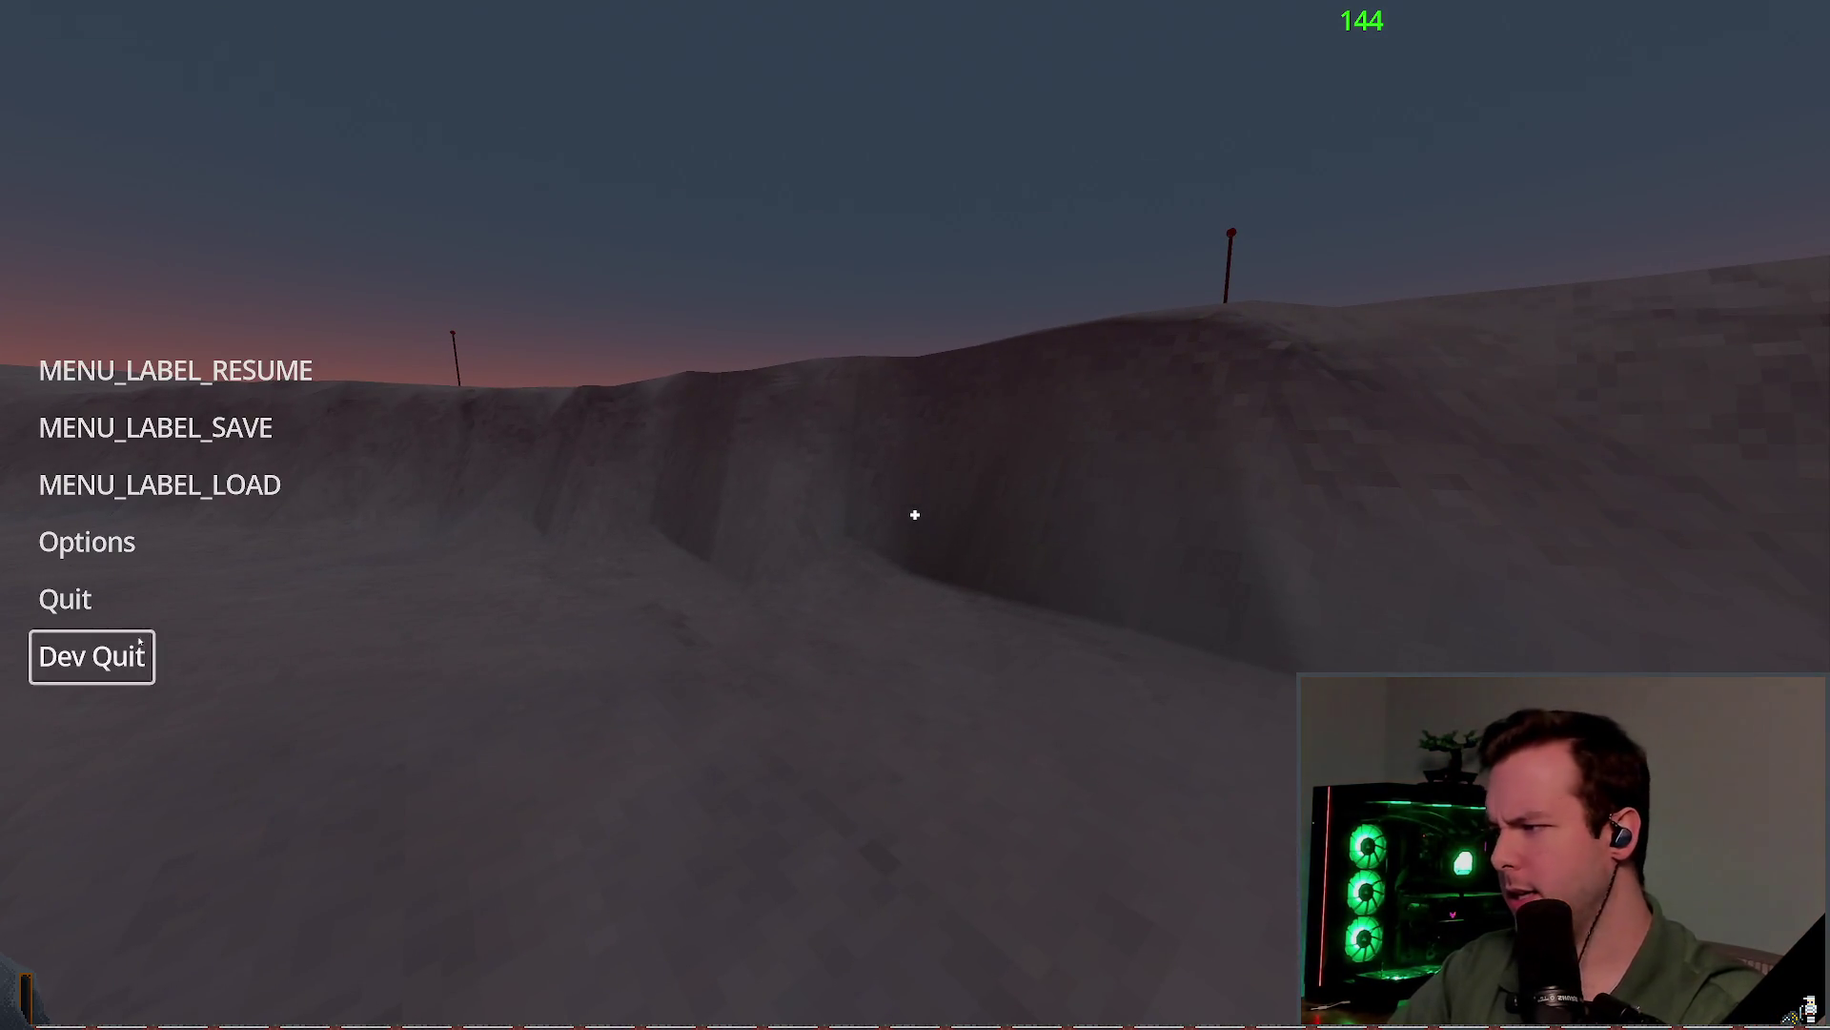
key("Return")
mouse_move(885, 328)
left_mouse_down()
mouse_move(1192, 337)
mouse_move(1080, 242)
left_mouse_up()
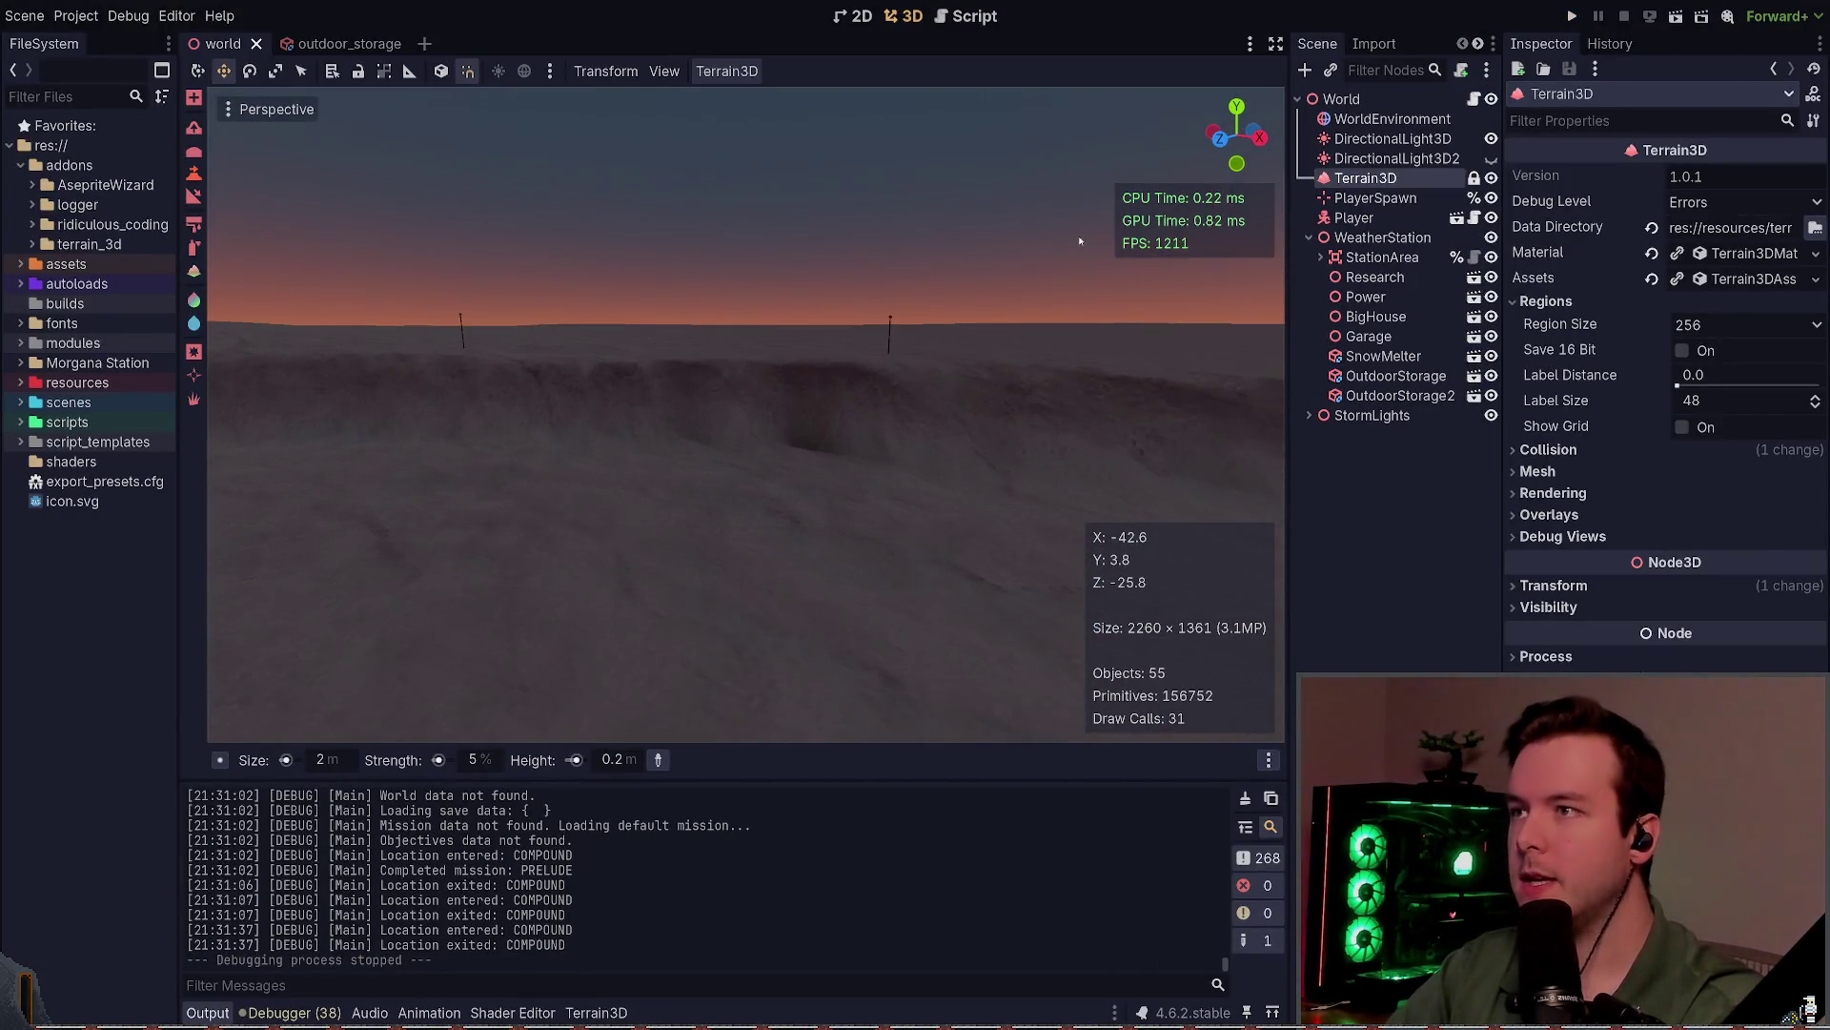
left_click(1582, 537)
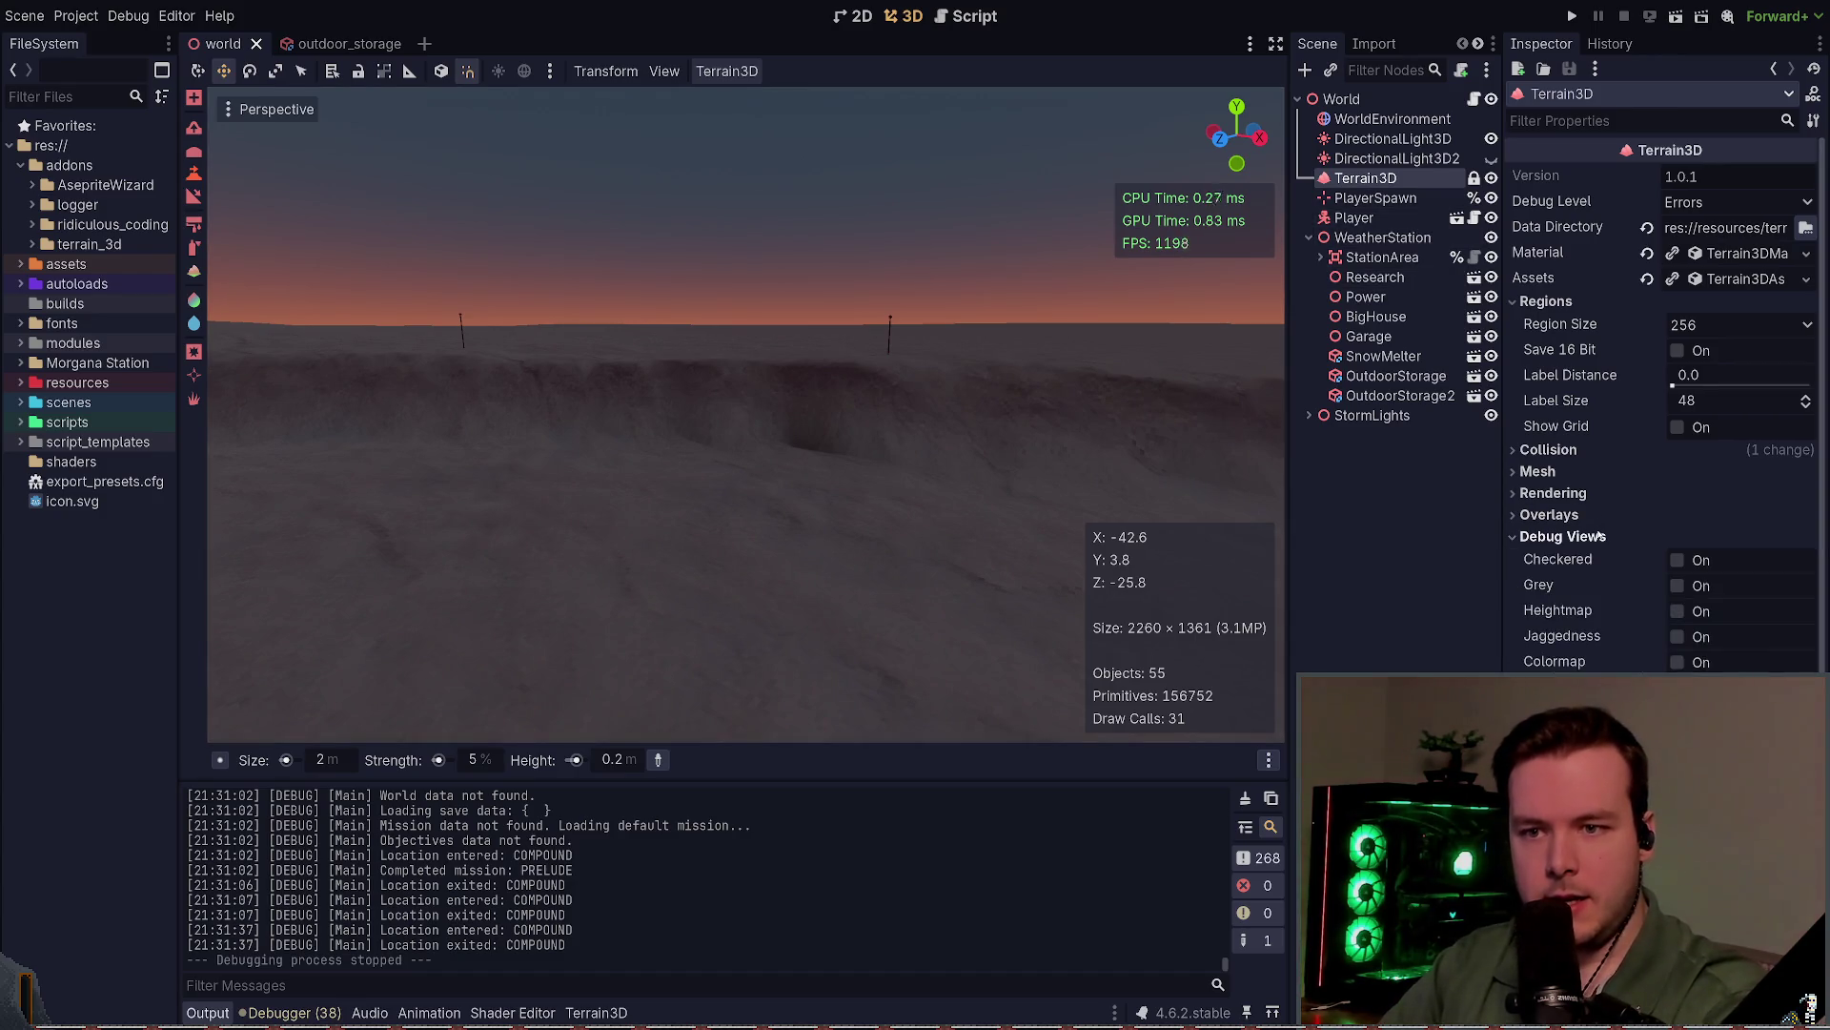
left_click(1676, 637)
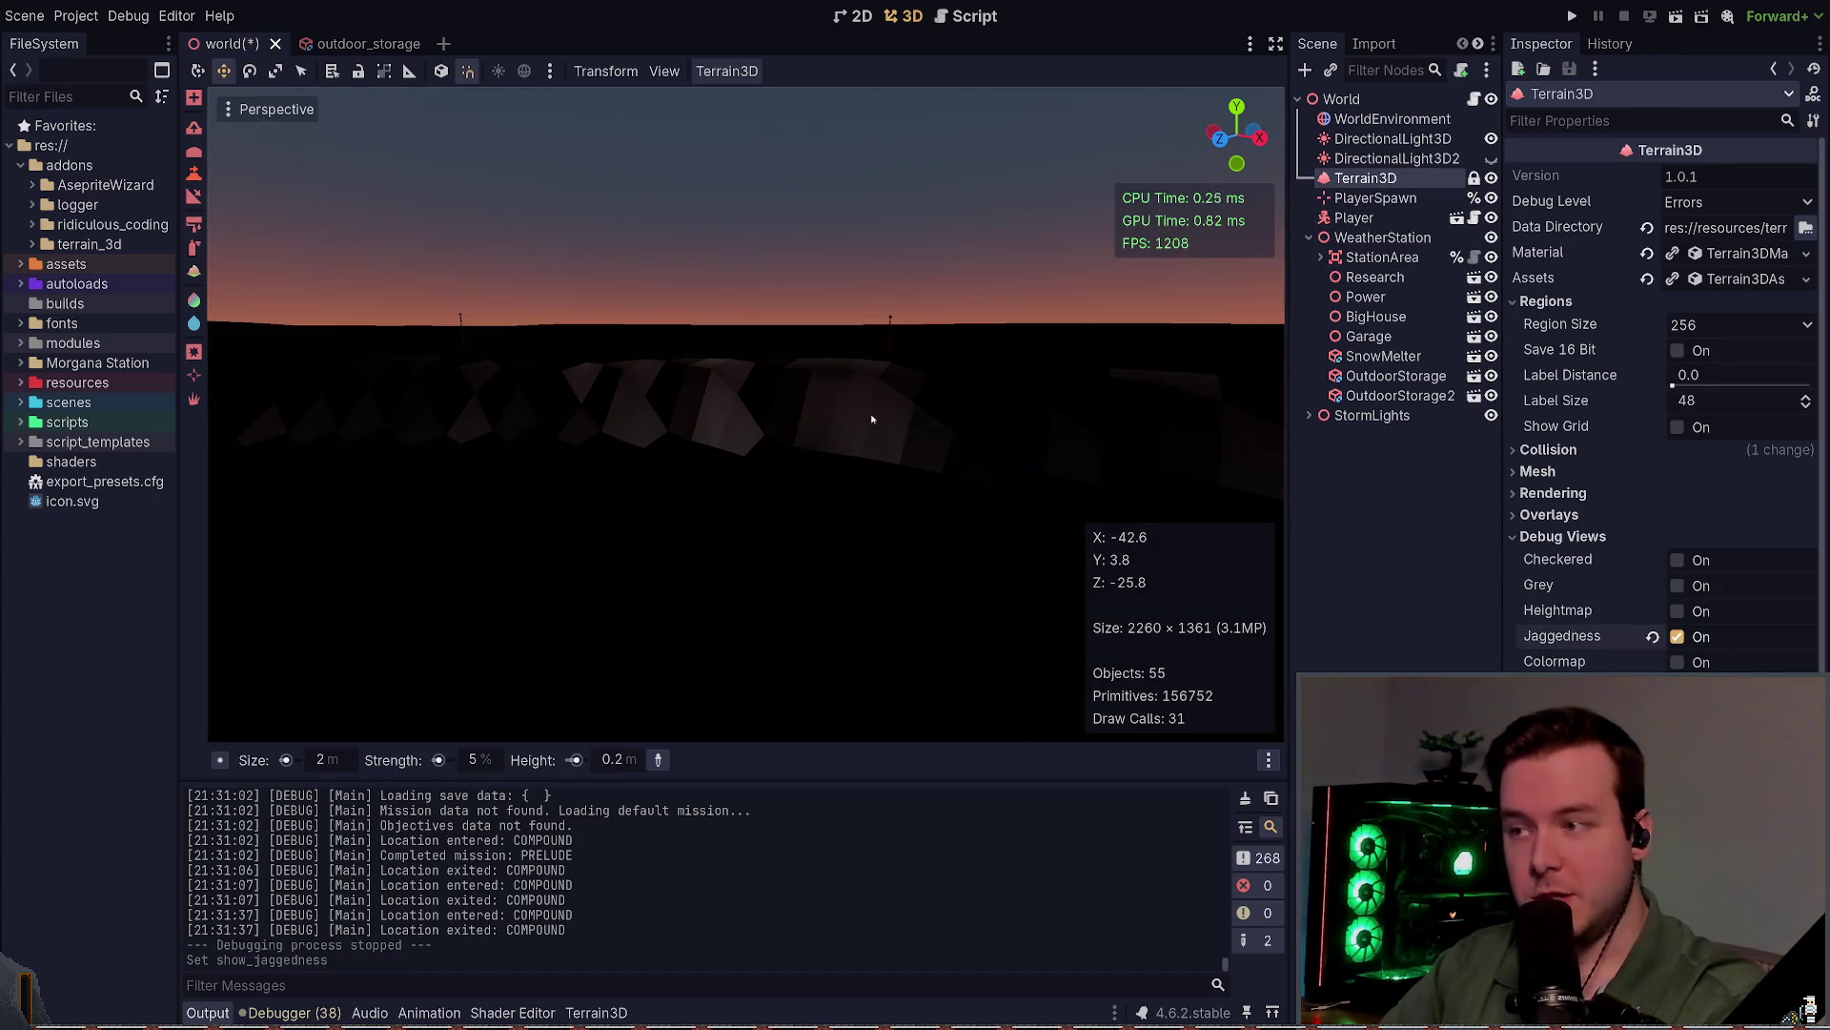
mouse_move(871, 413)
left_mouse_down()
mouse_move(912, 572)
mouse_move(907, 534)
left_mouse_up()
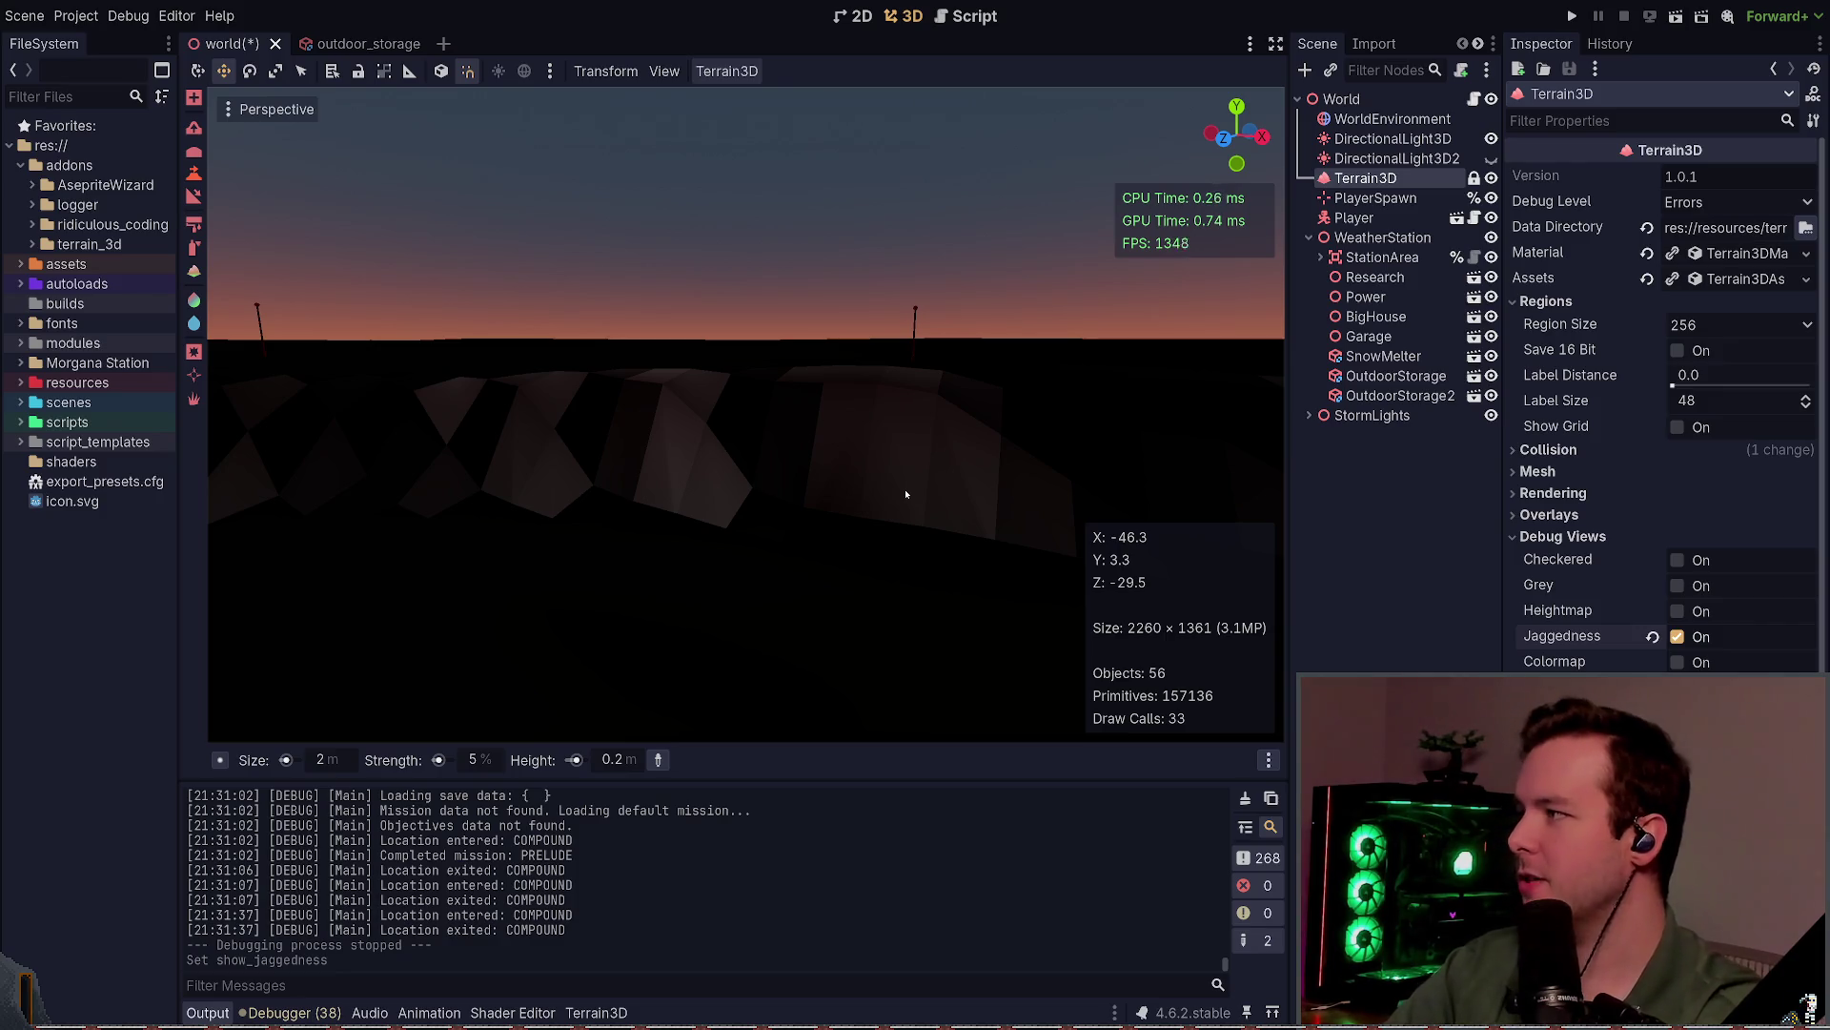
left_click(1677, 636)
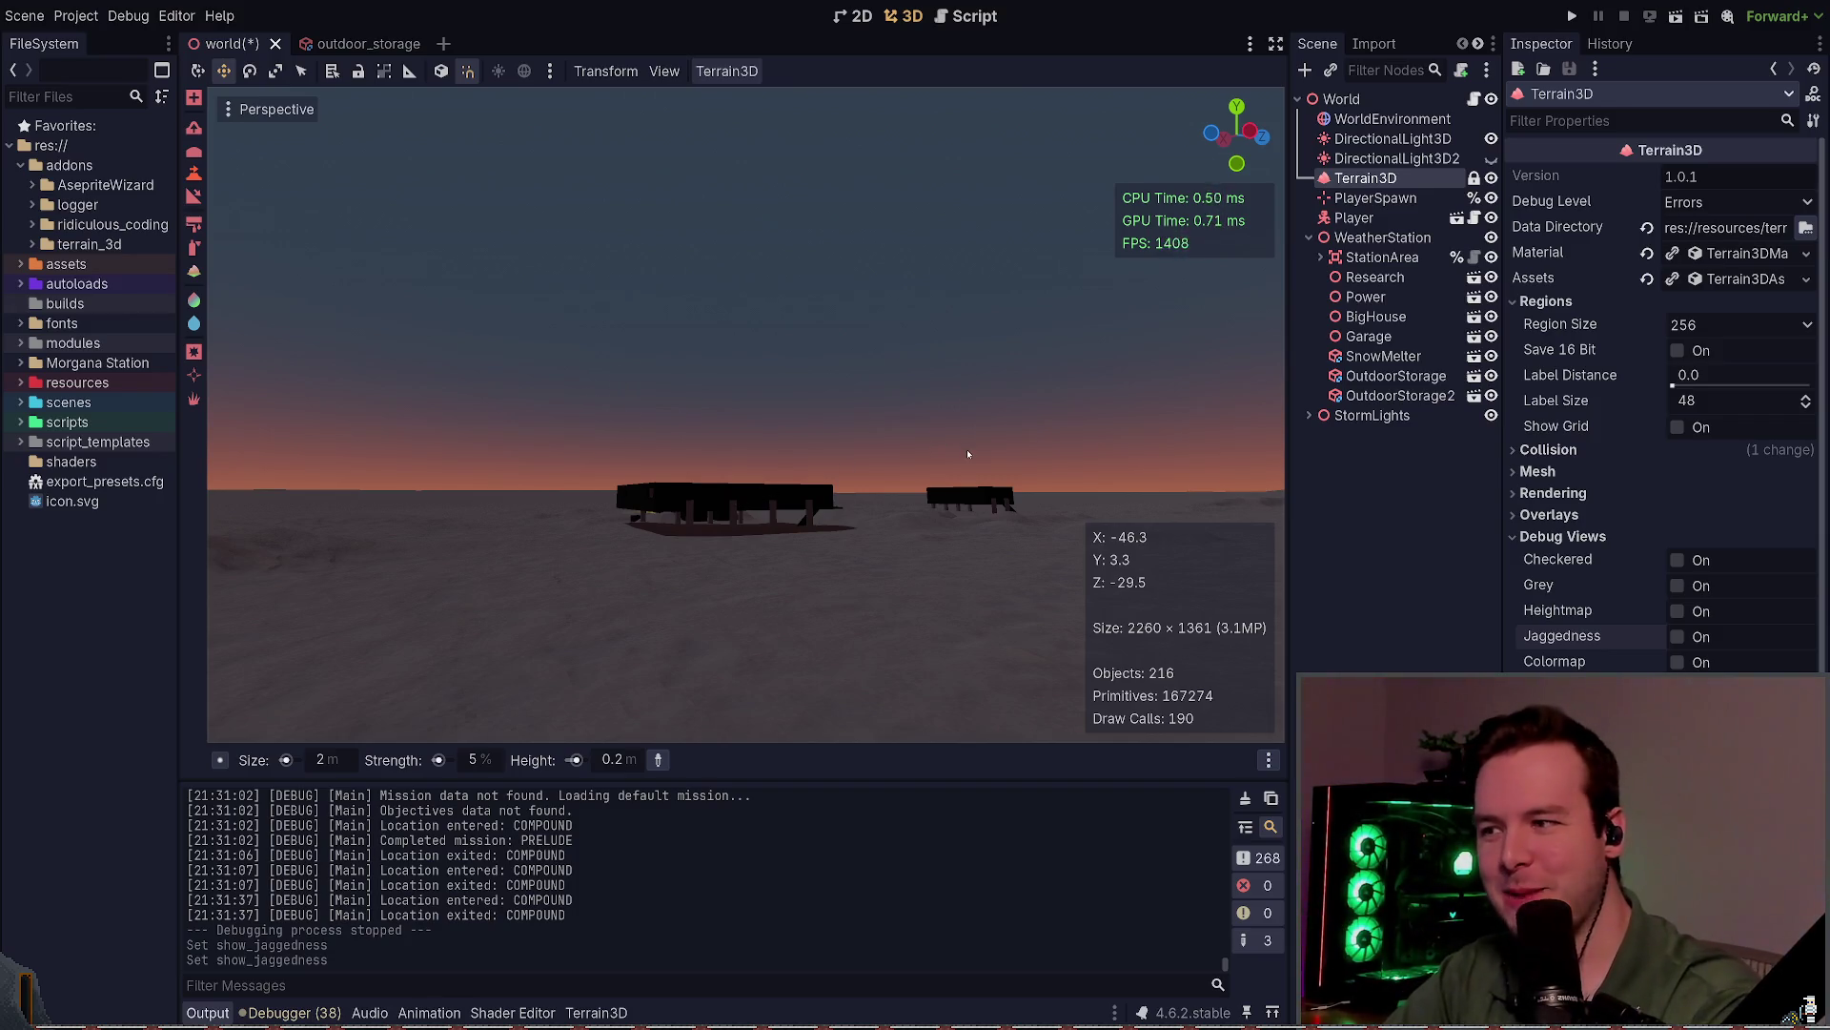
Step: Fly the view toward the building and back, then select the WorldEnvironment node
key("w")
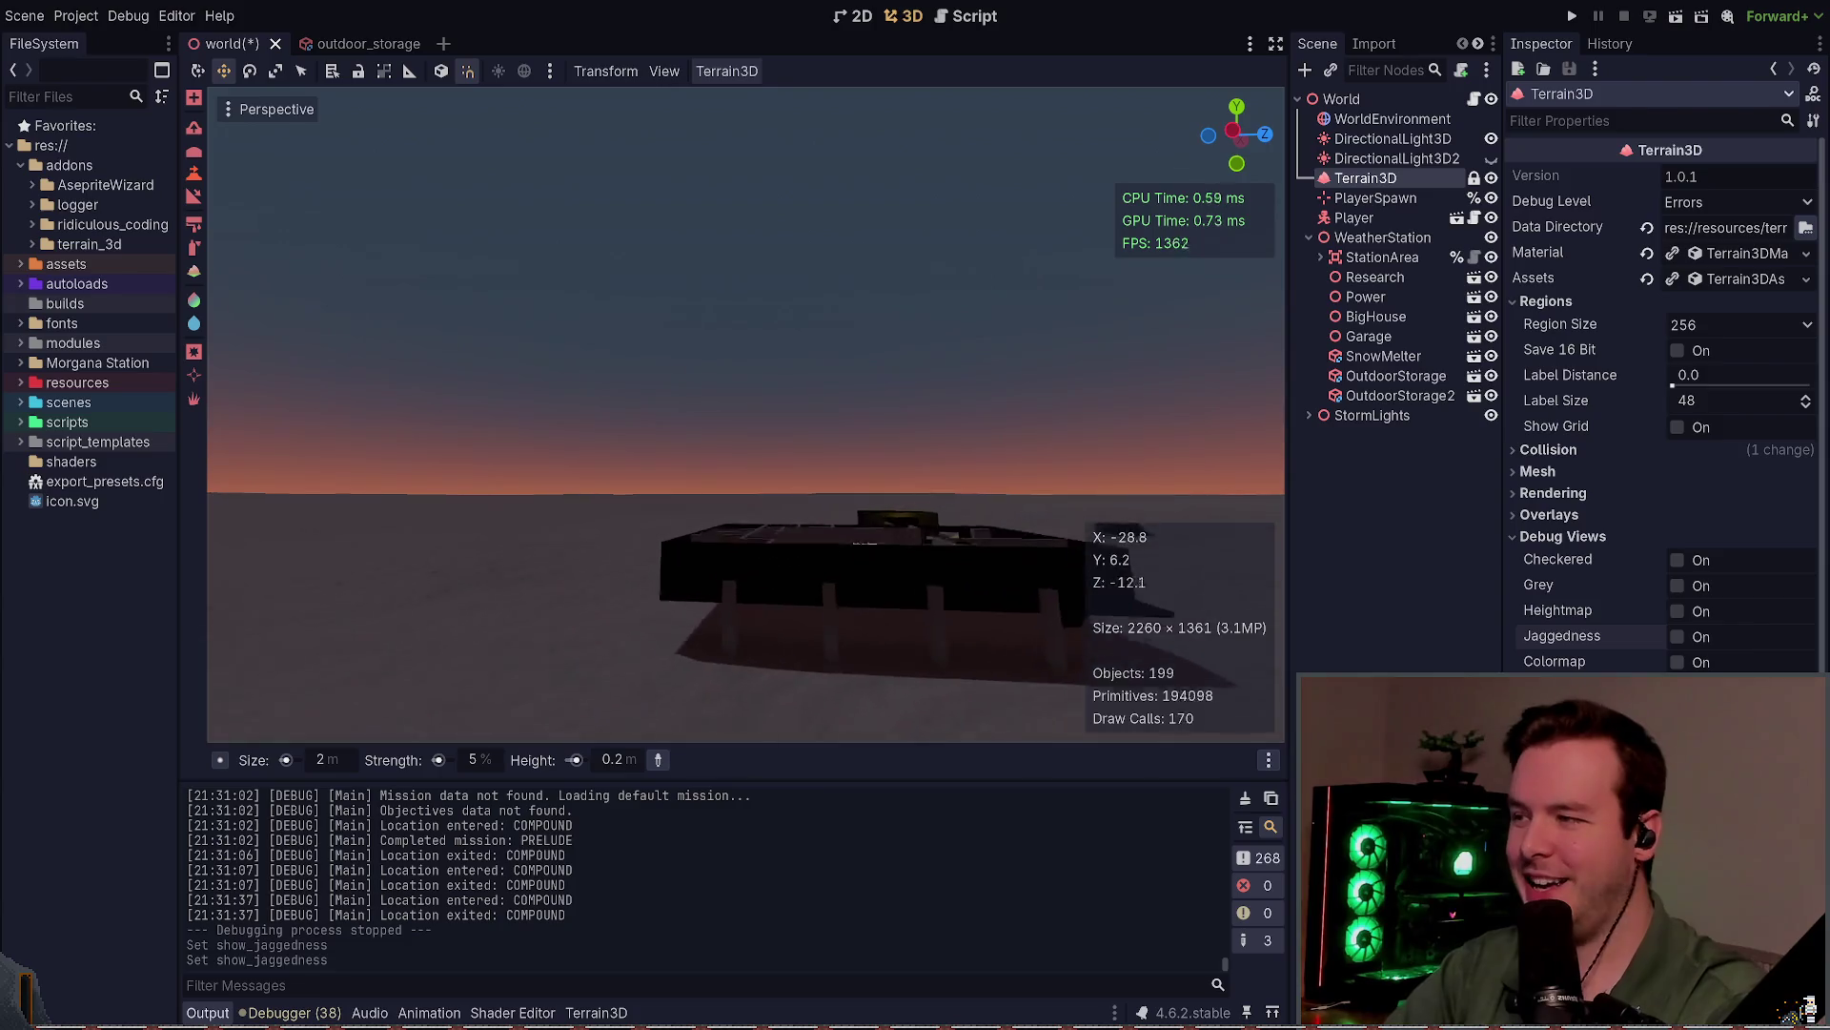
key("s")
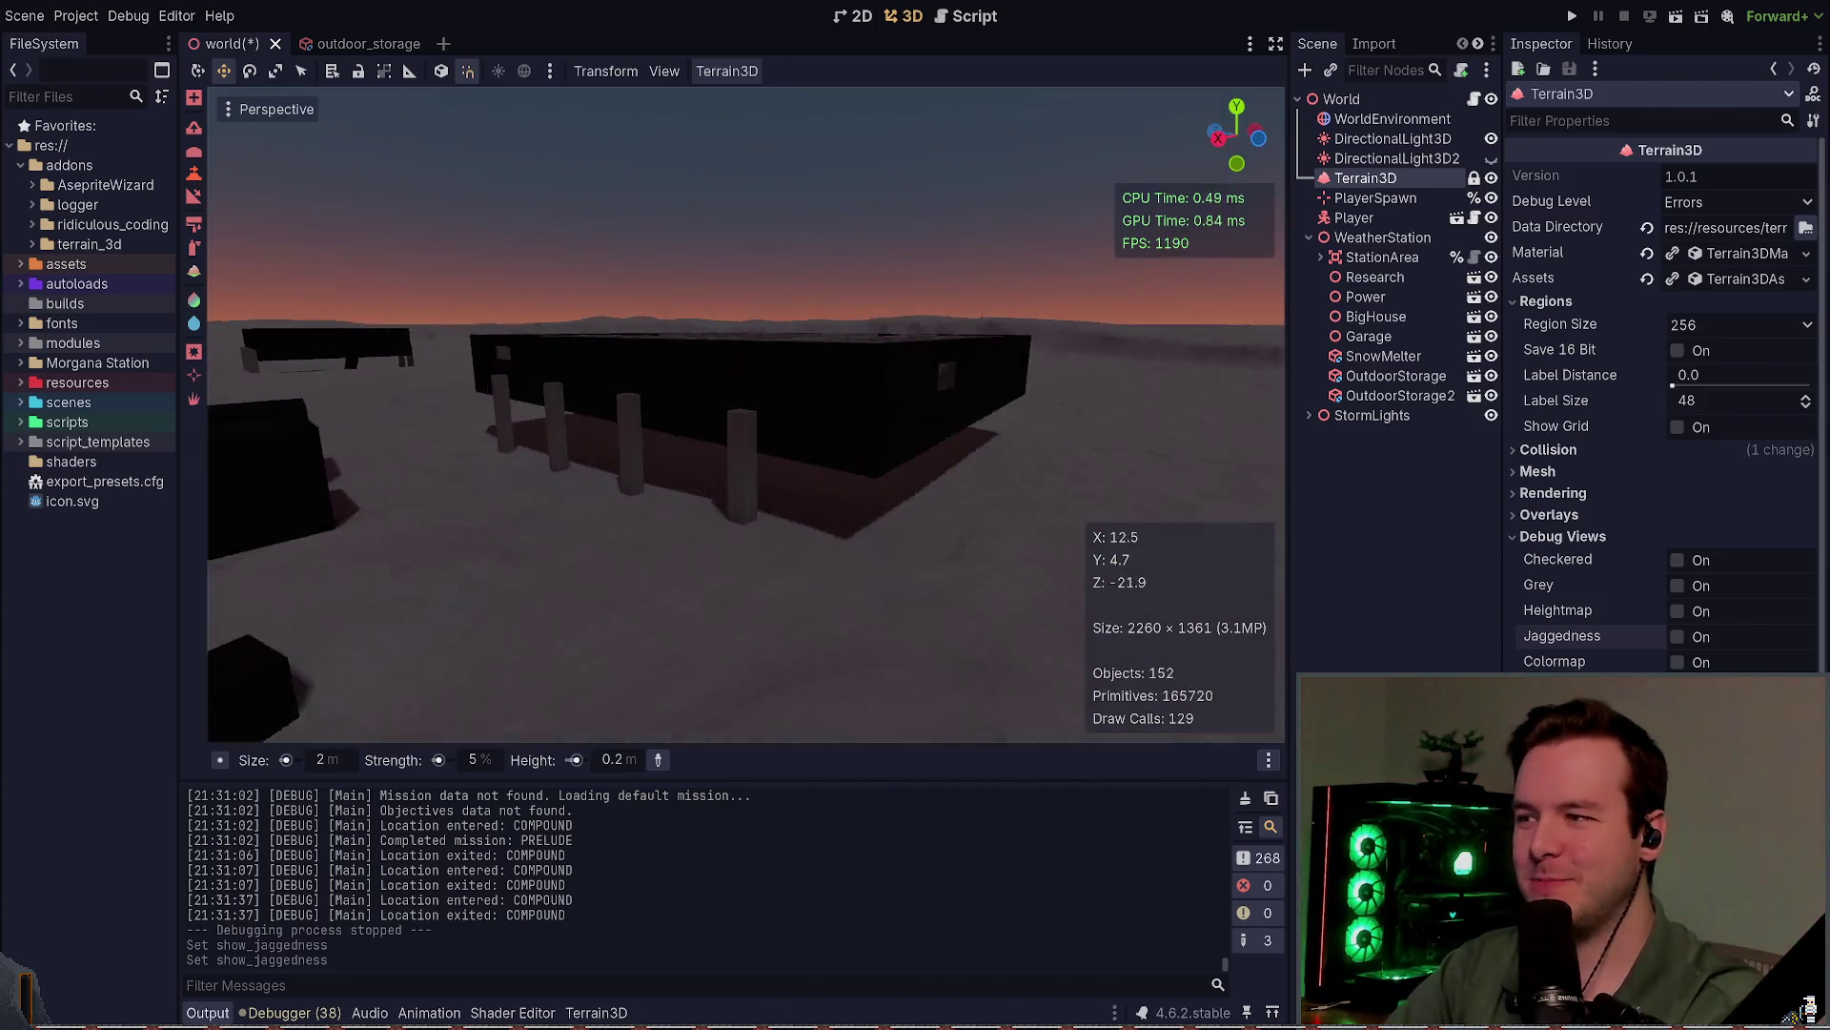
left_click(1353, 119)
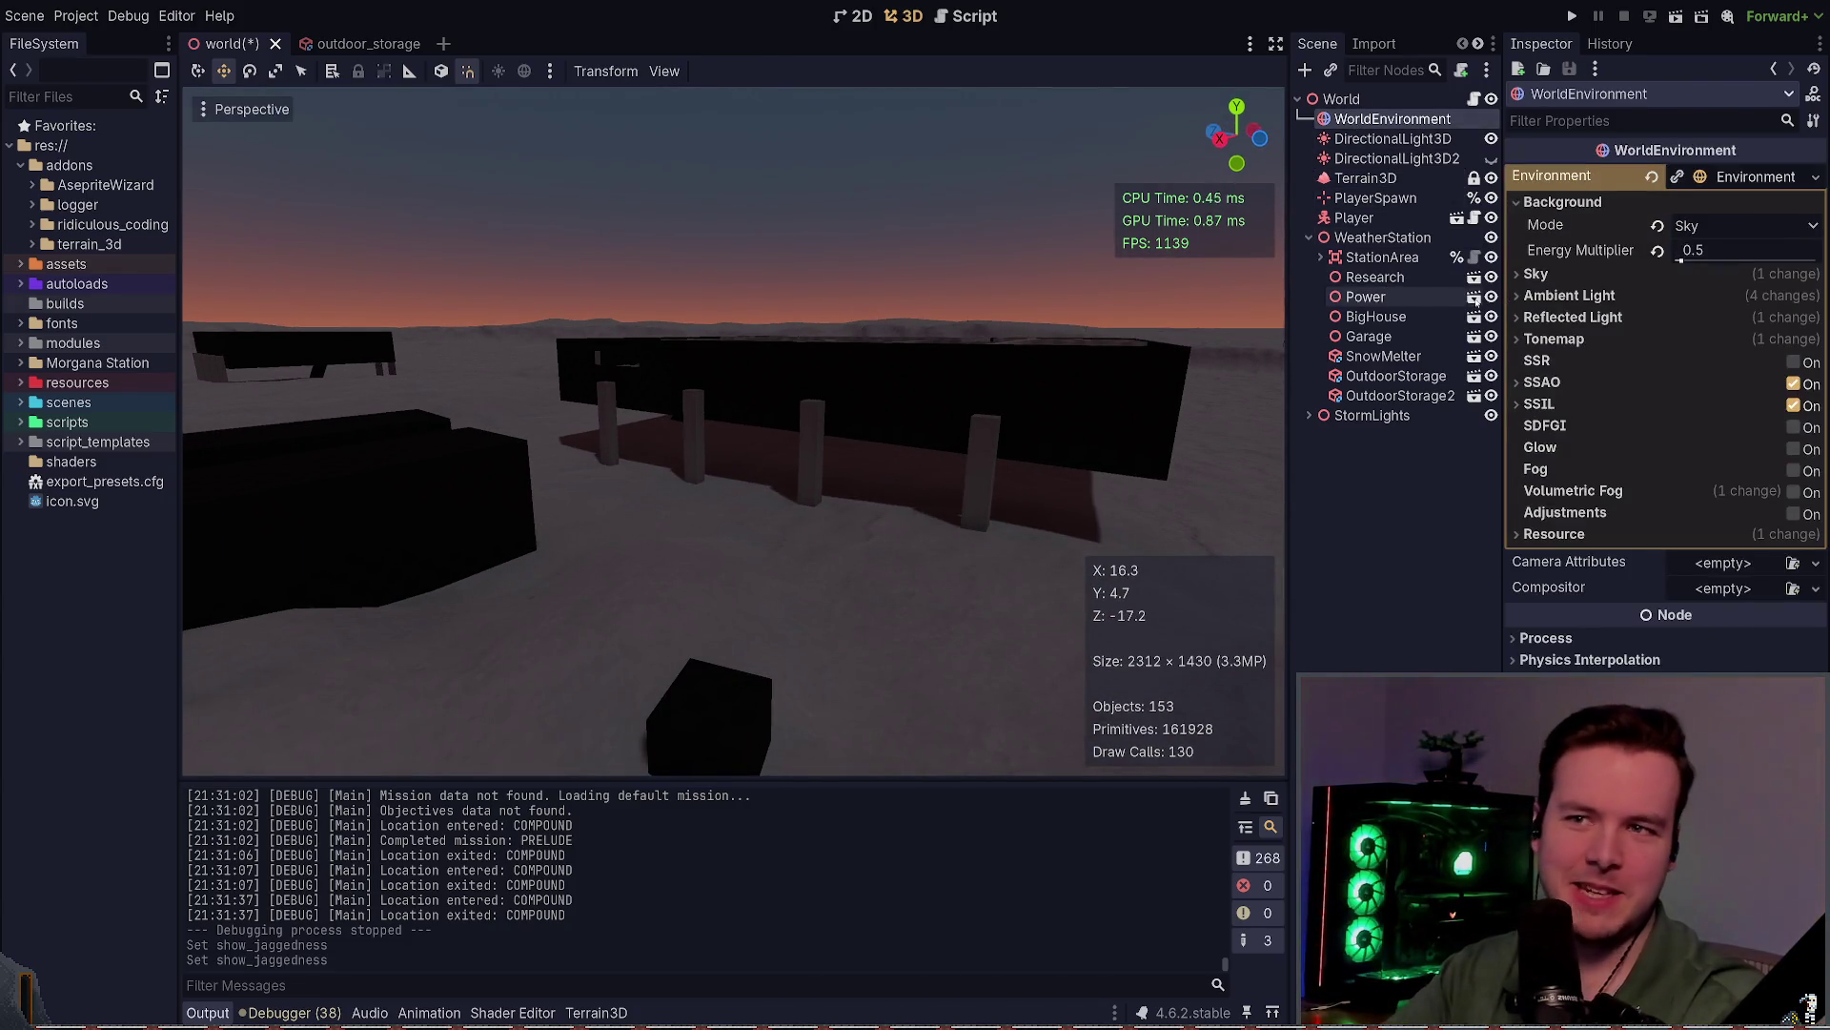
Step: Reselect Terrain3D, collapse Debug Views and peek into its Visibility and Transform sections
left_click_drag(1208, 368, 1277, 324)
key("w")
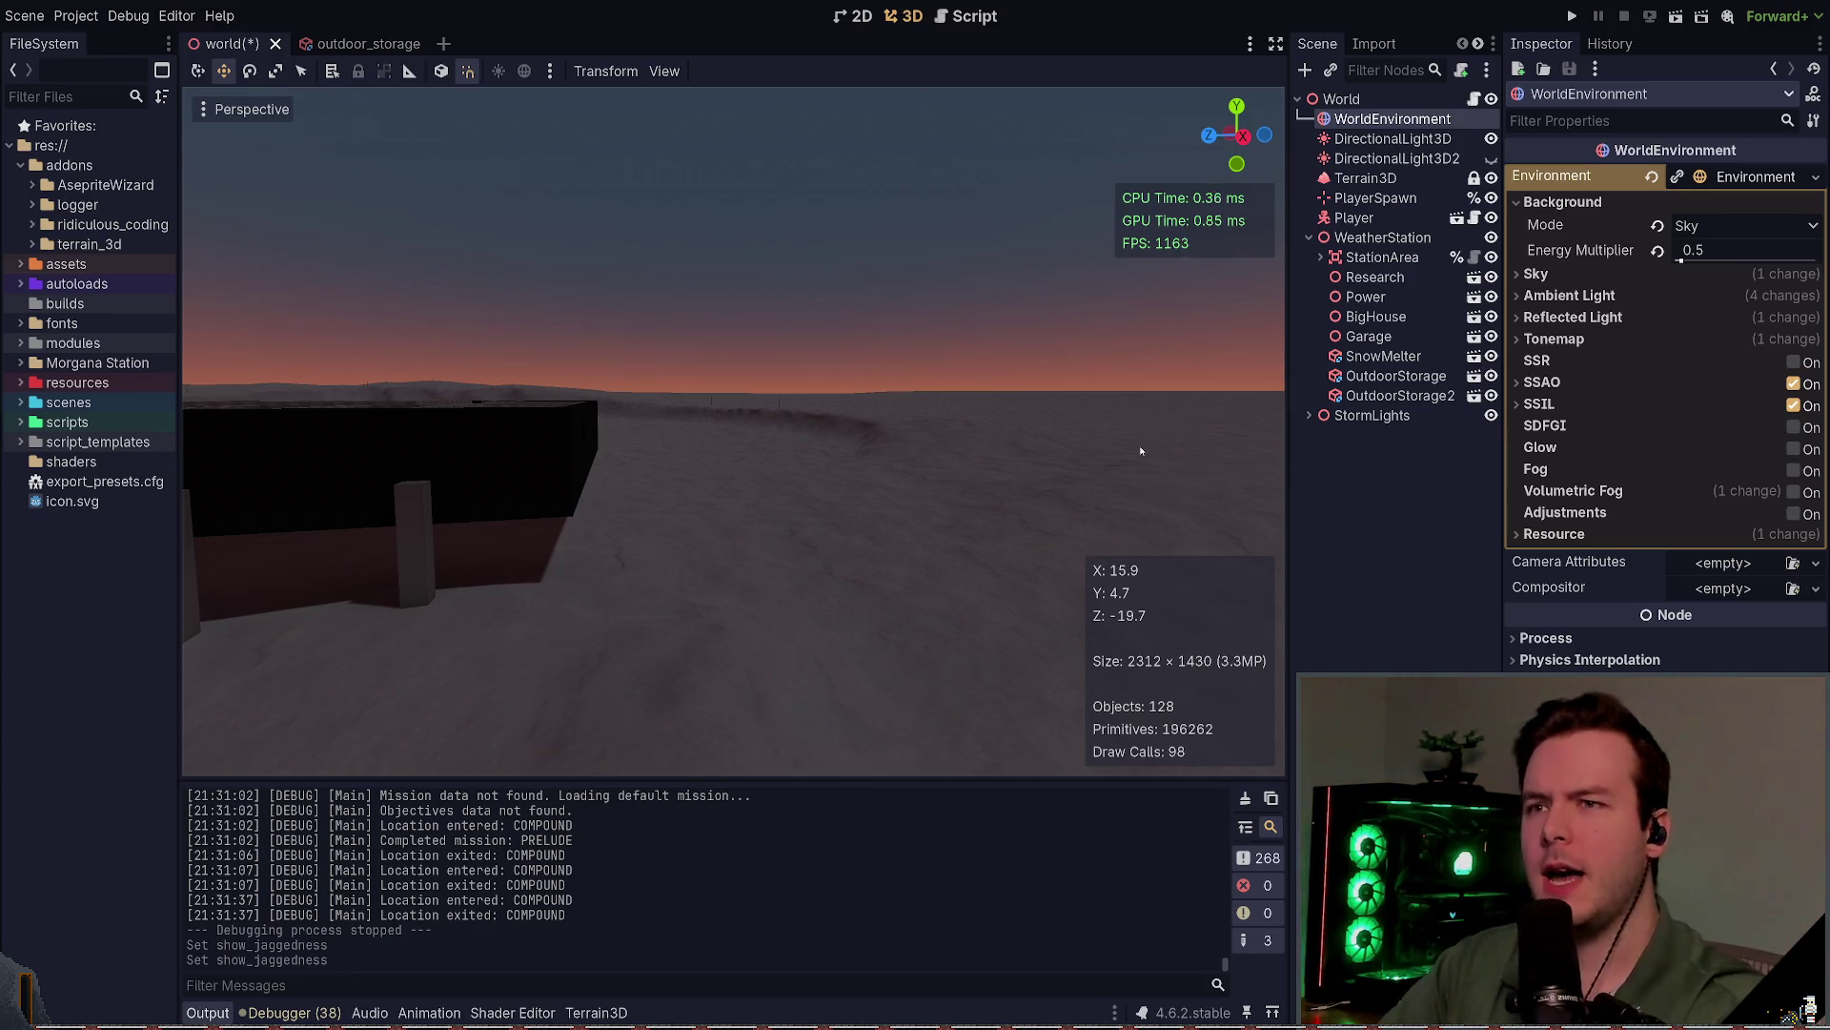
left_click(1368, 178)
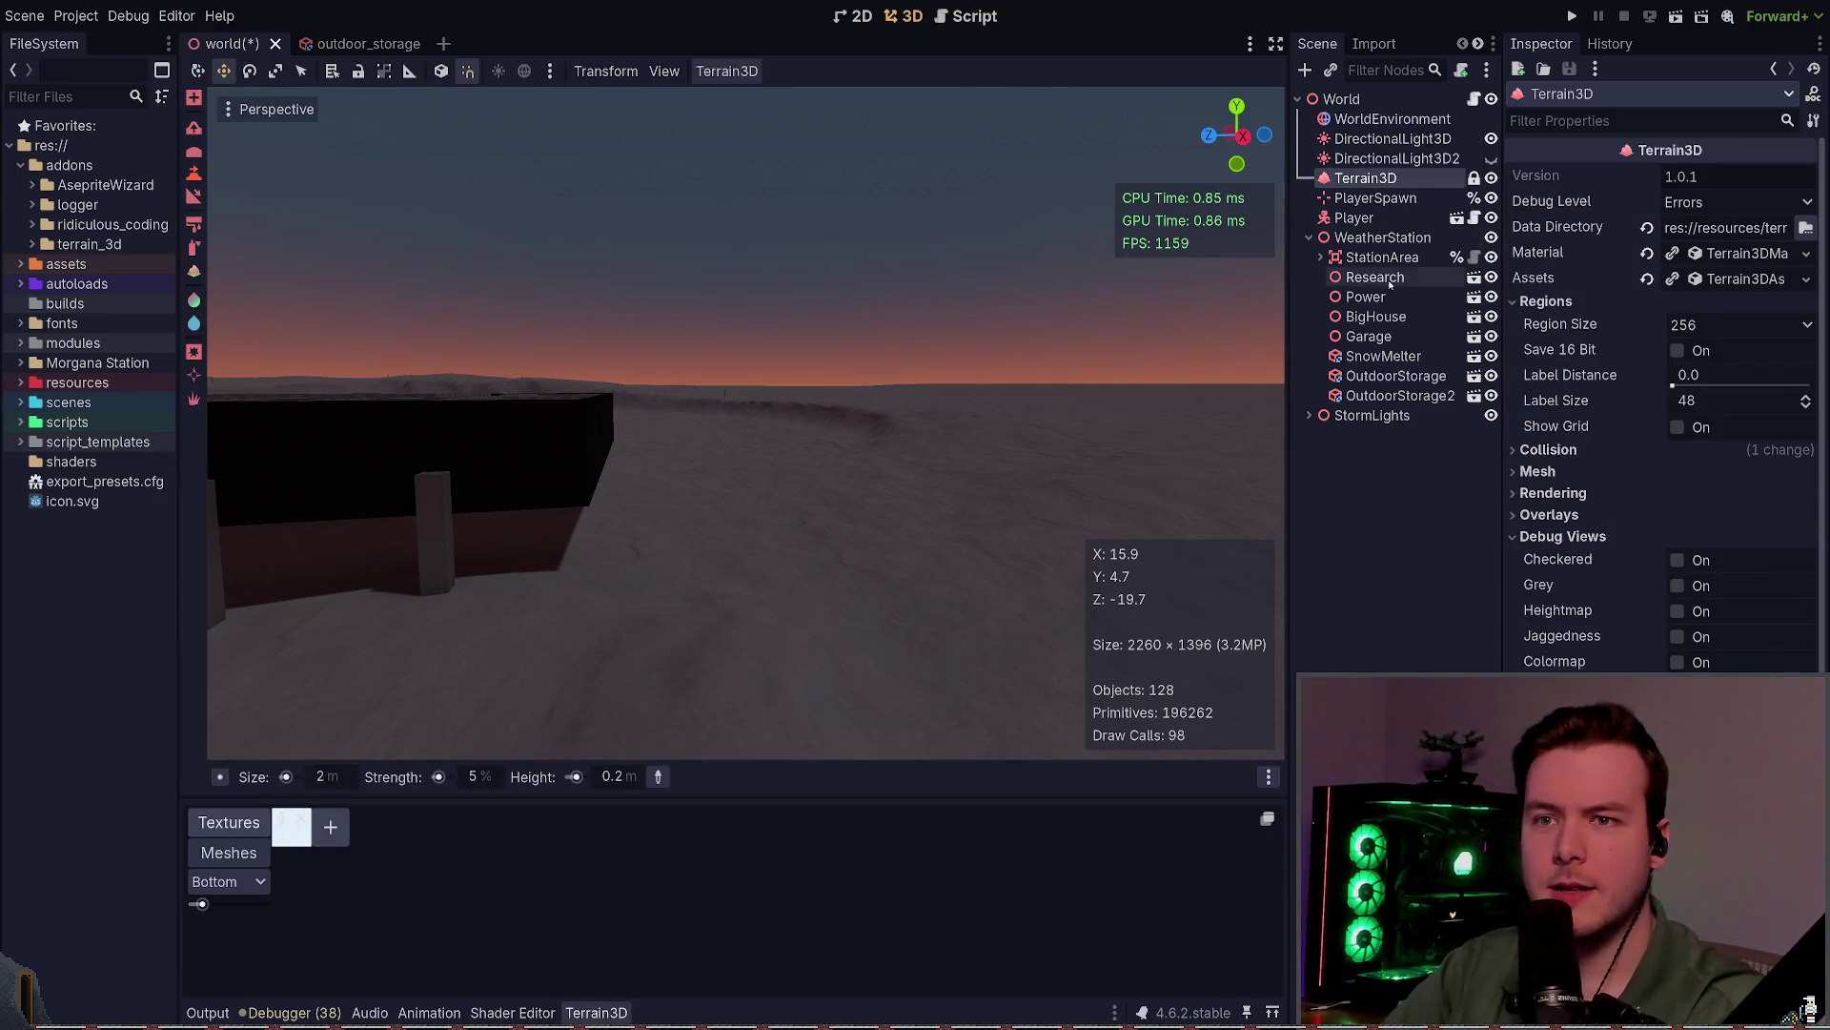
left_click(1544, 537)
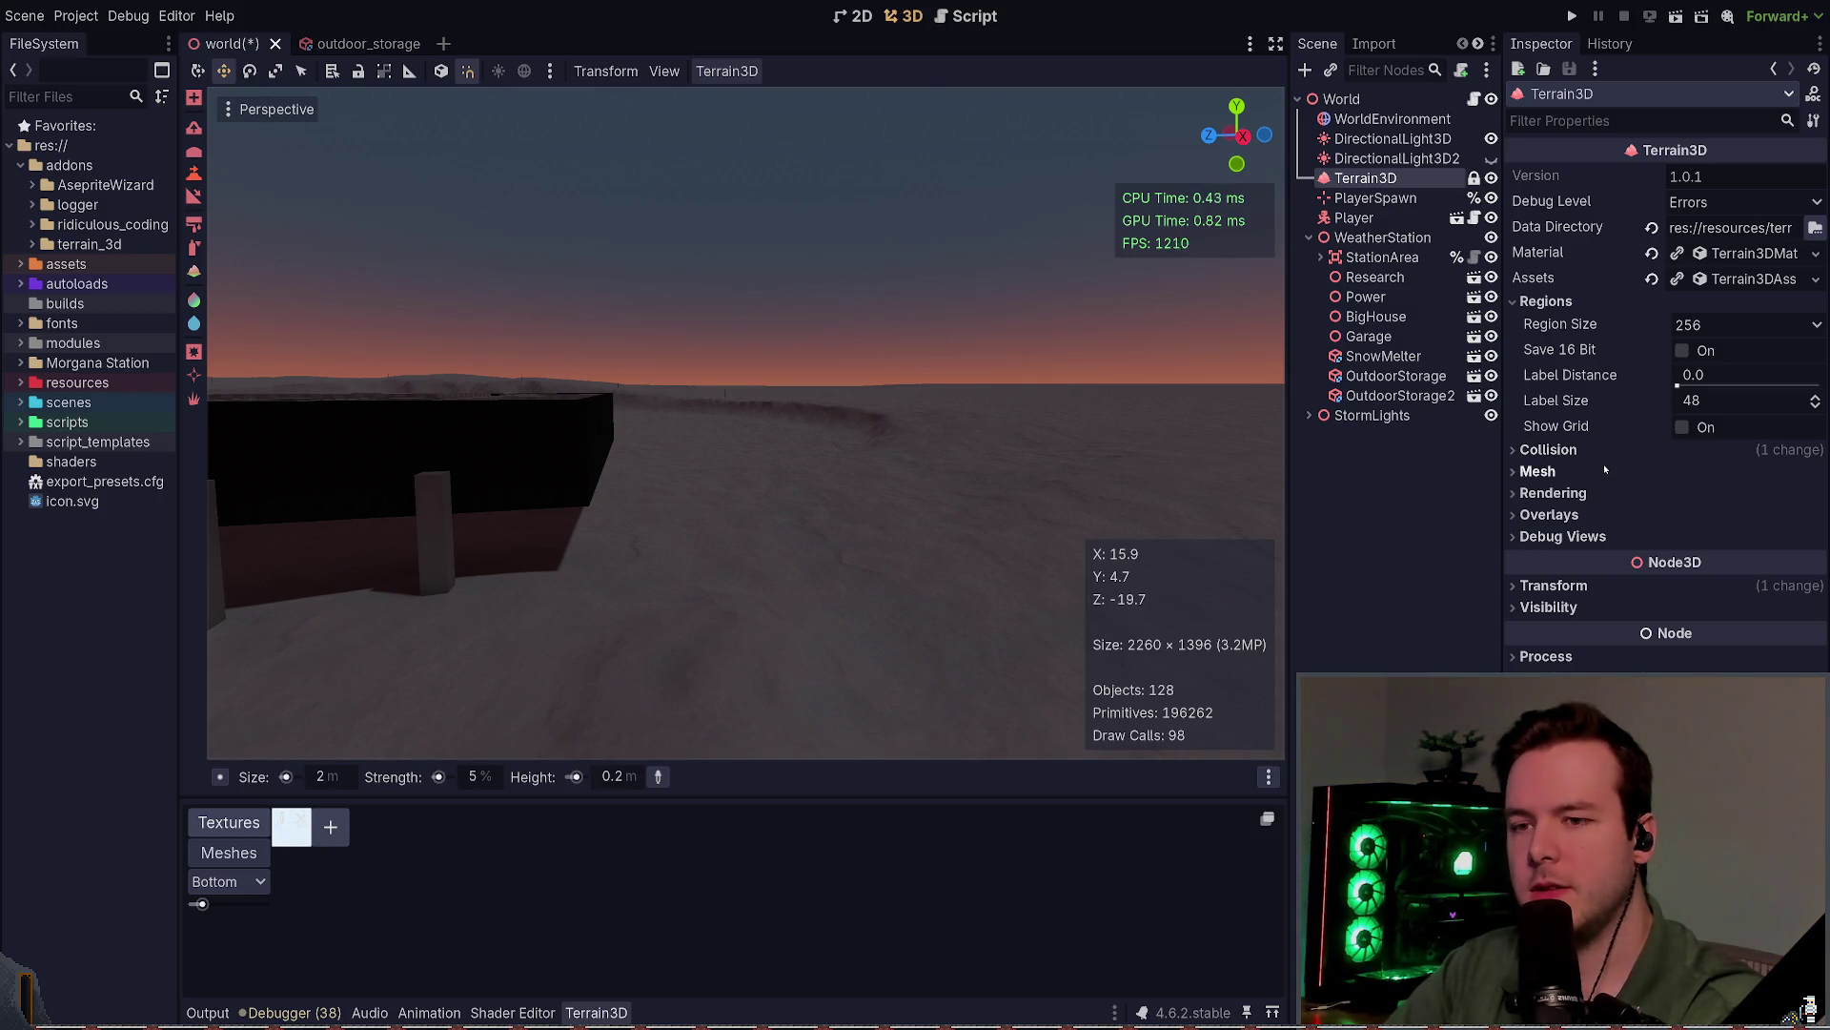
left_click(1579, 611)
left_click(1578, 607)
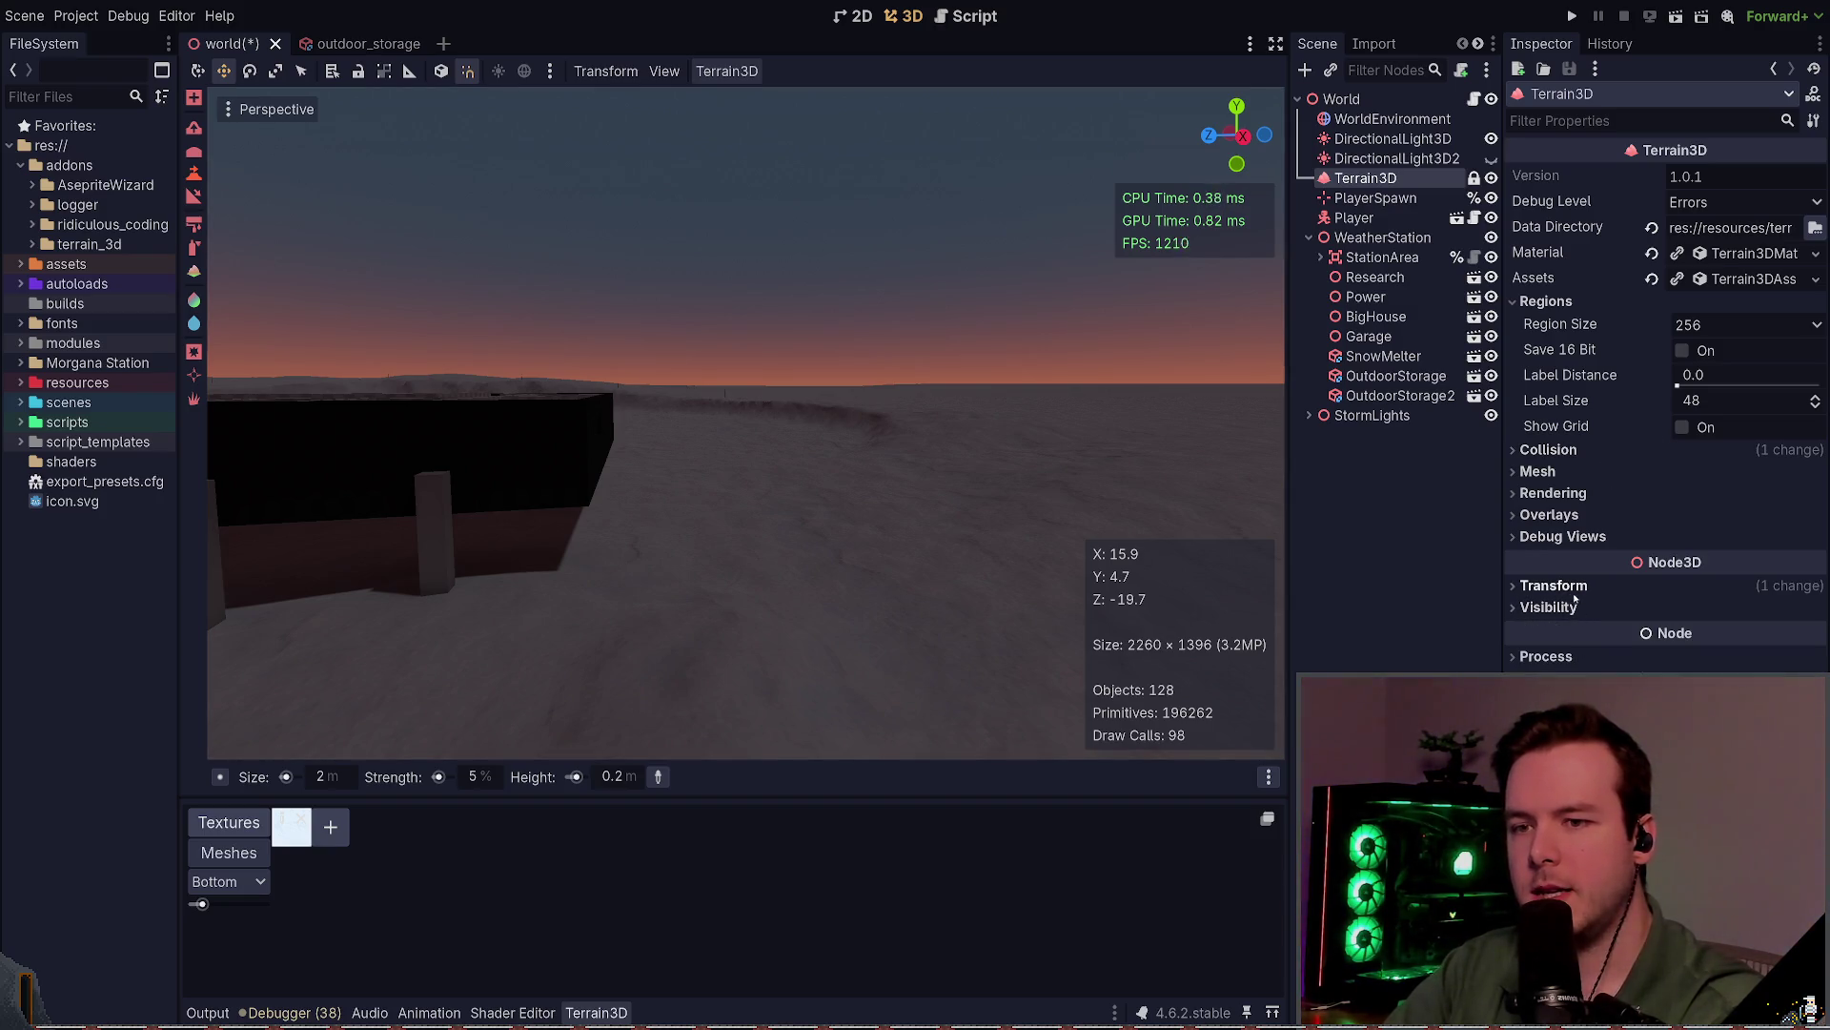
left_click(1575, 591)
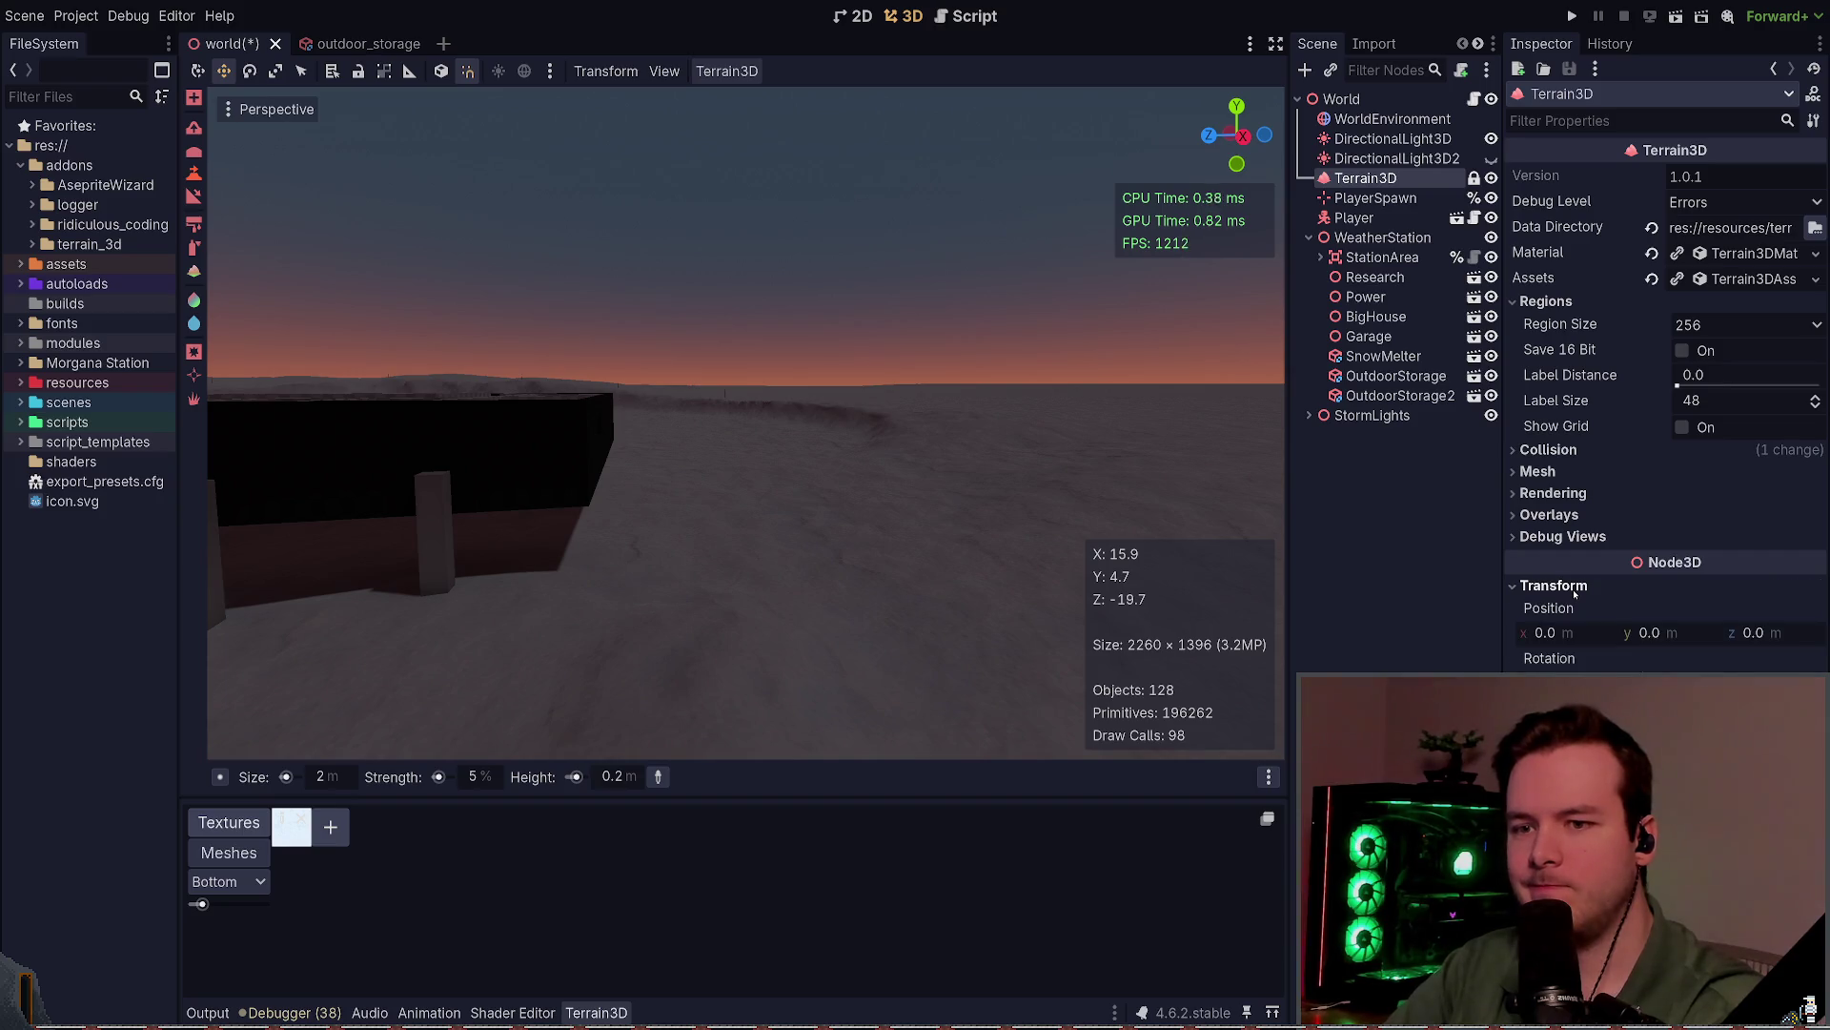
left_click(1575, 591)
left_click(1575, 608)
left_click(1575, 608)
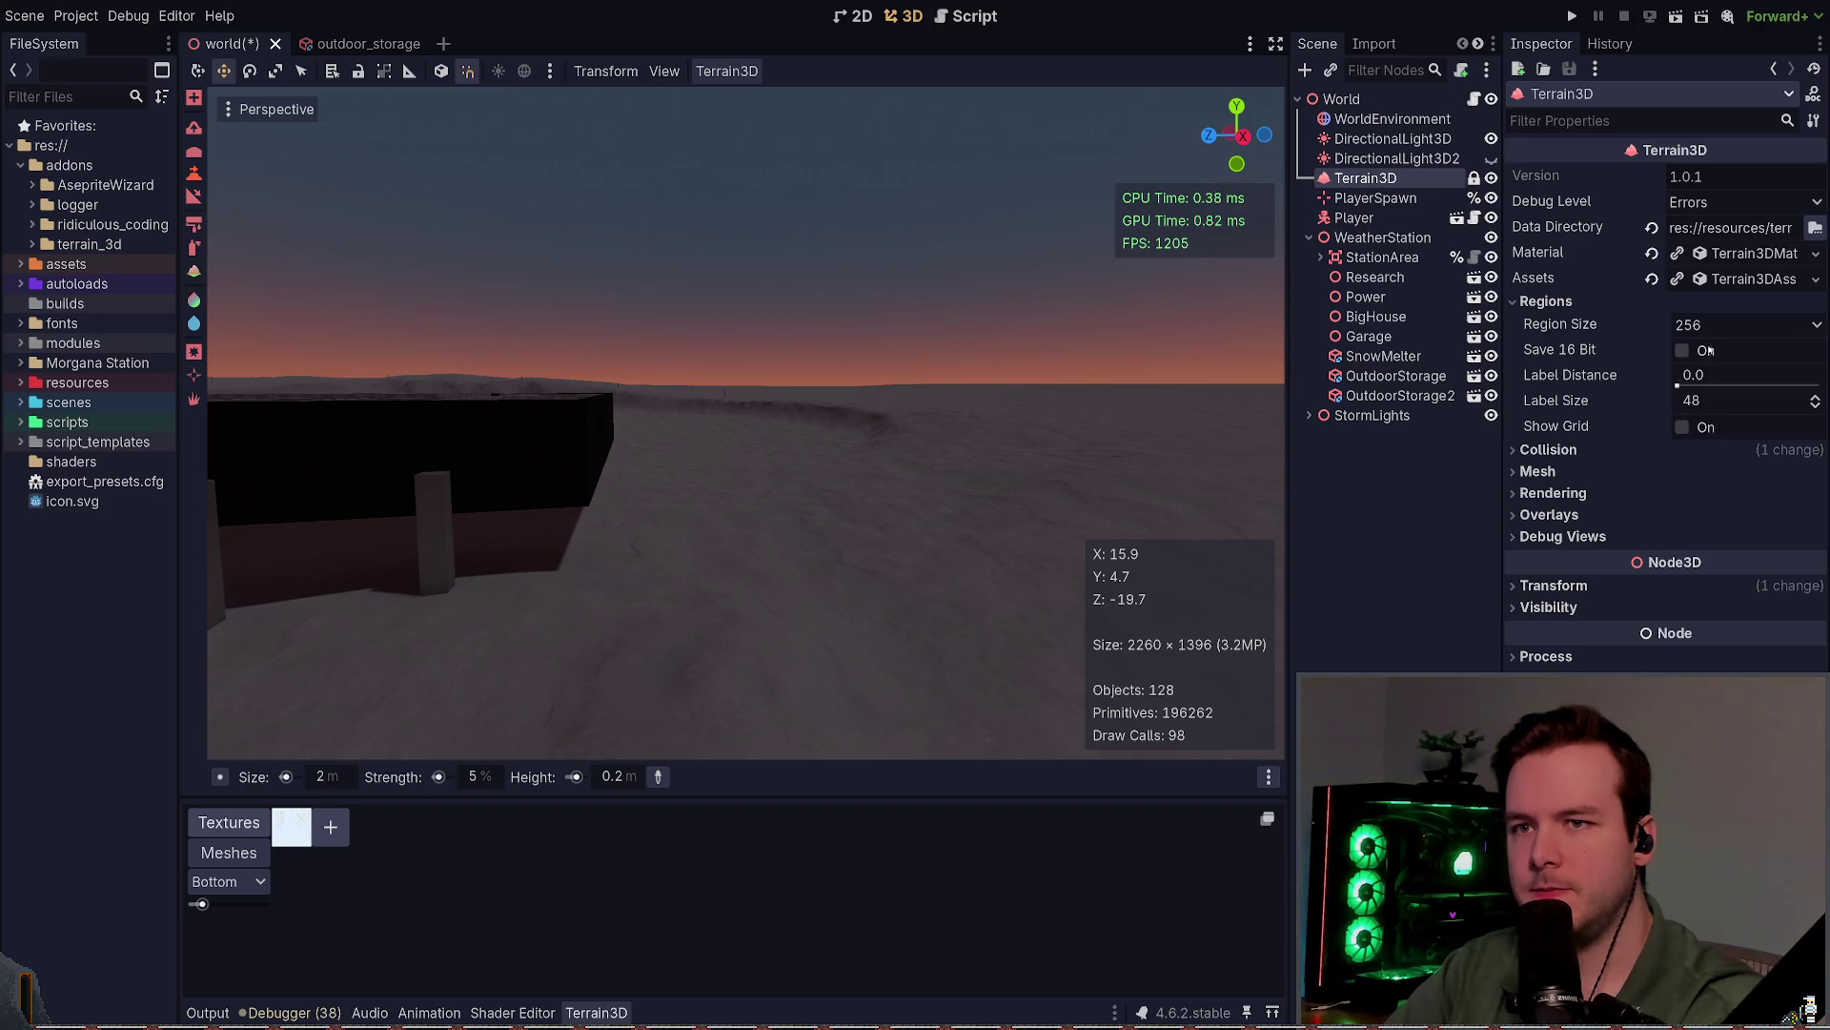
Step: Expand the Assets lists and select the snow texture in the Terrain3D Textures tab
left_click(1730, 279)
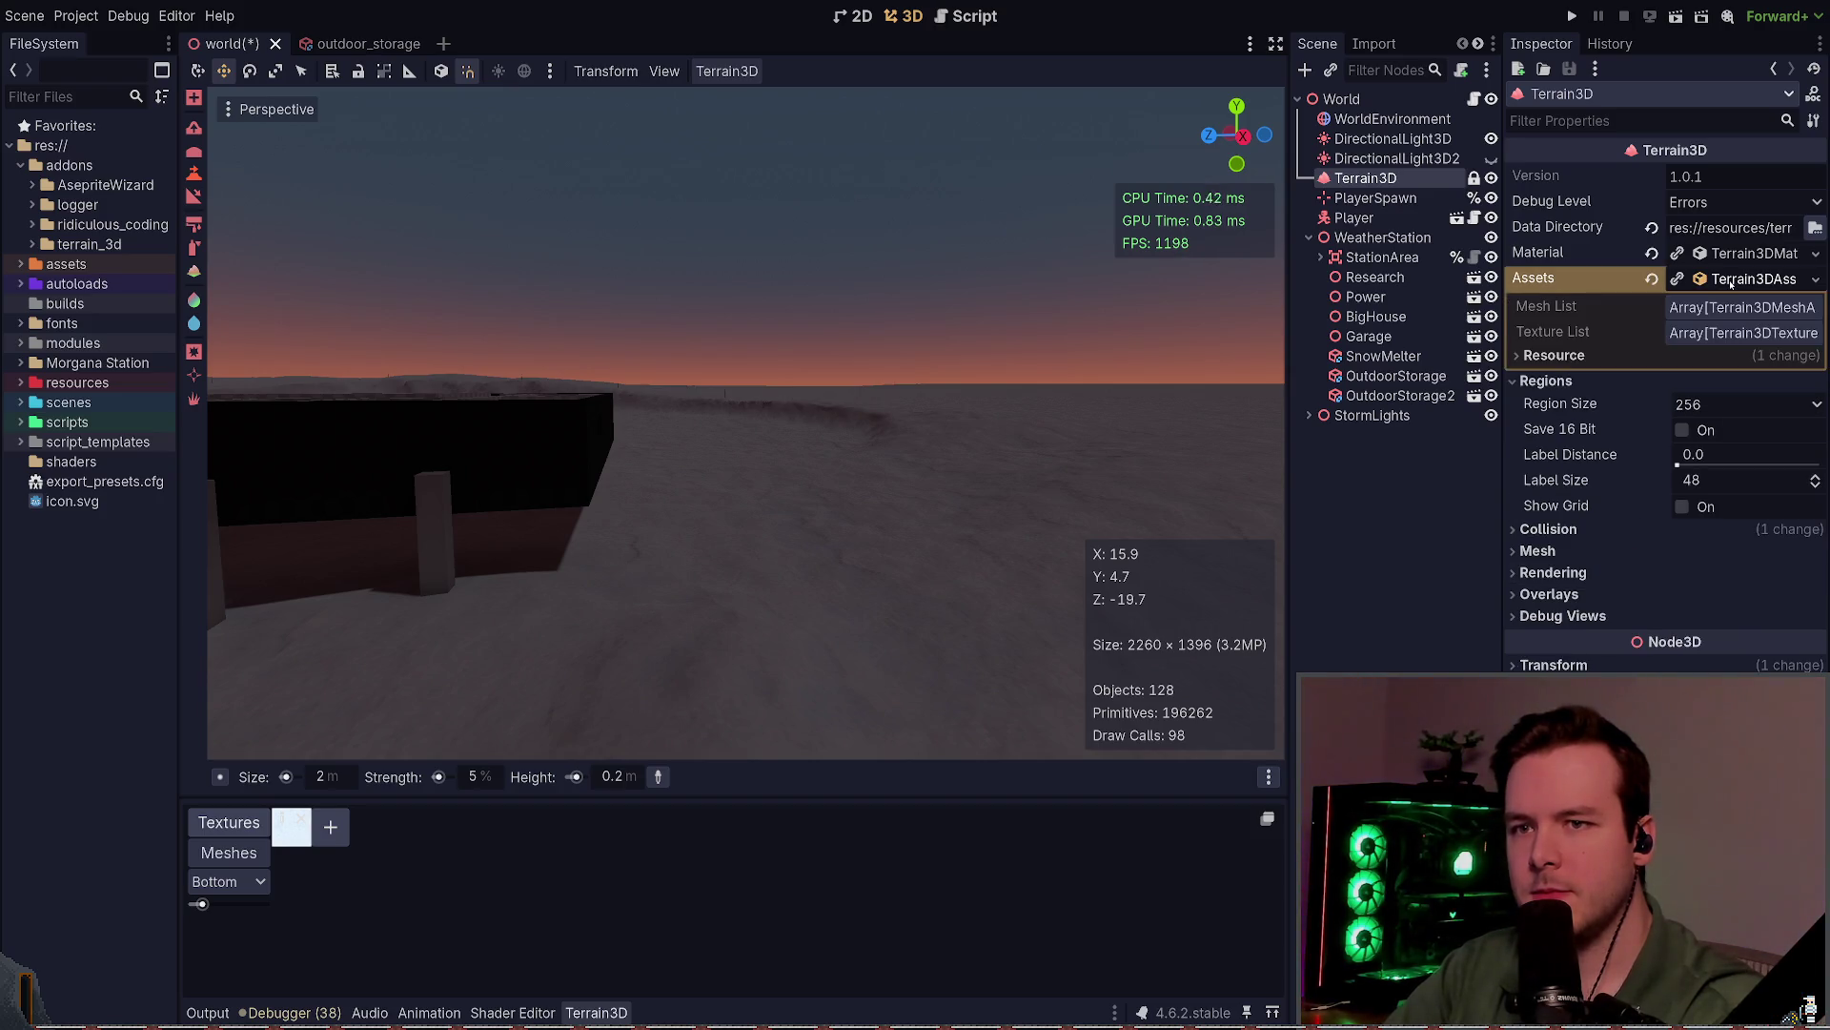
left_click(1731, 280)
left_click(280, 821)
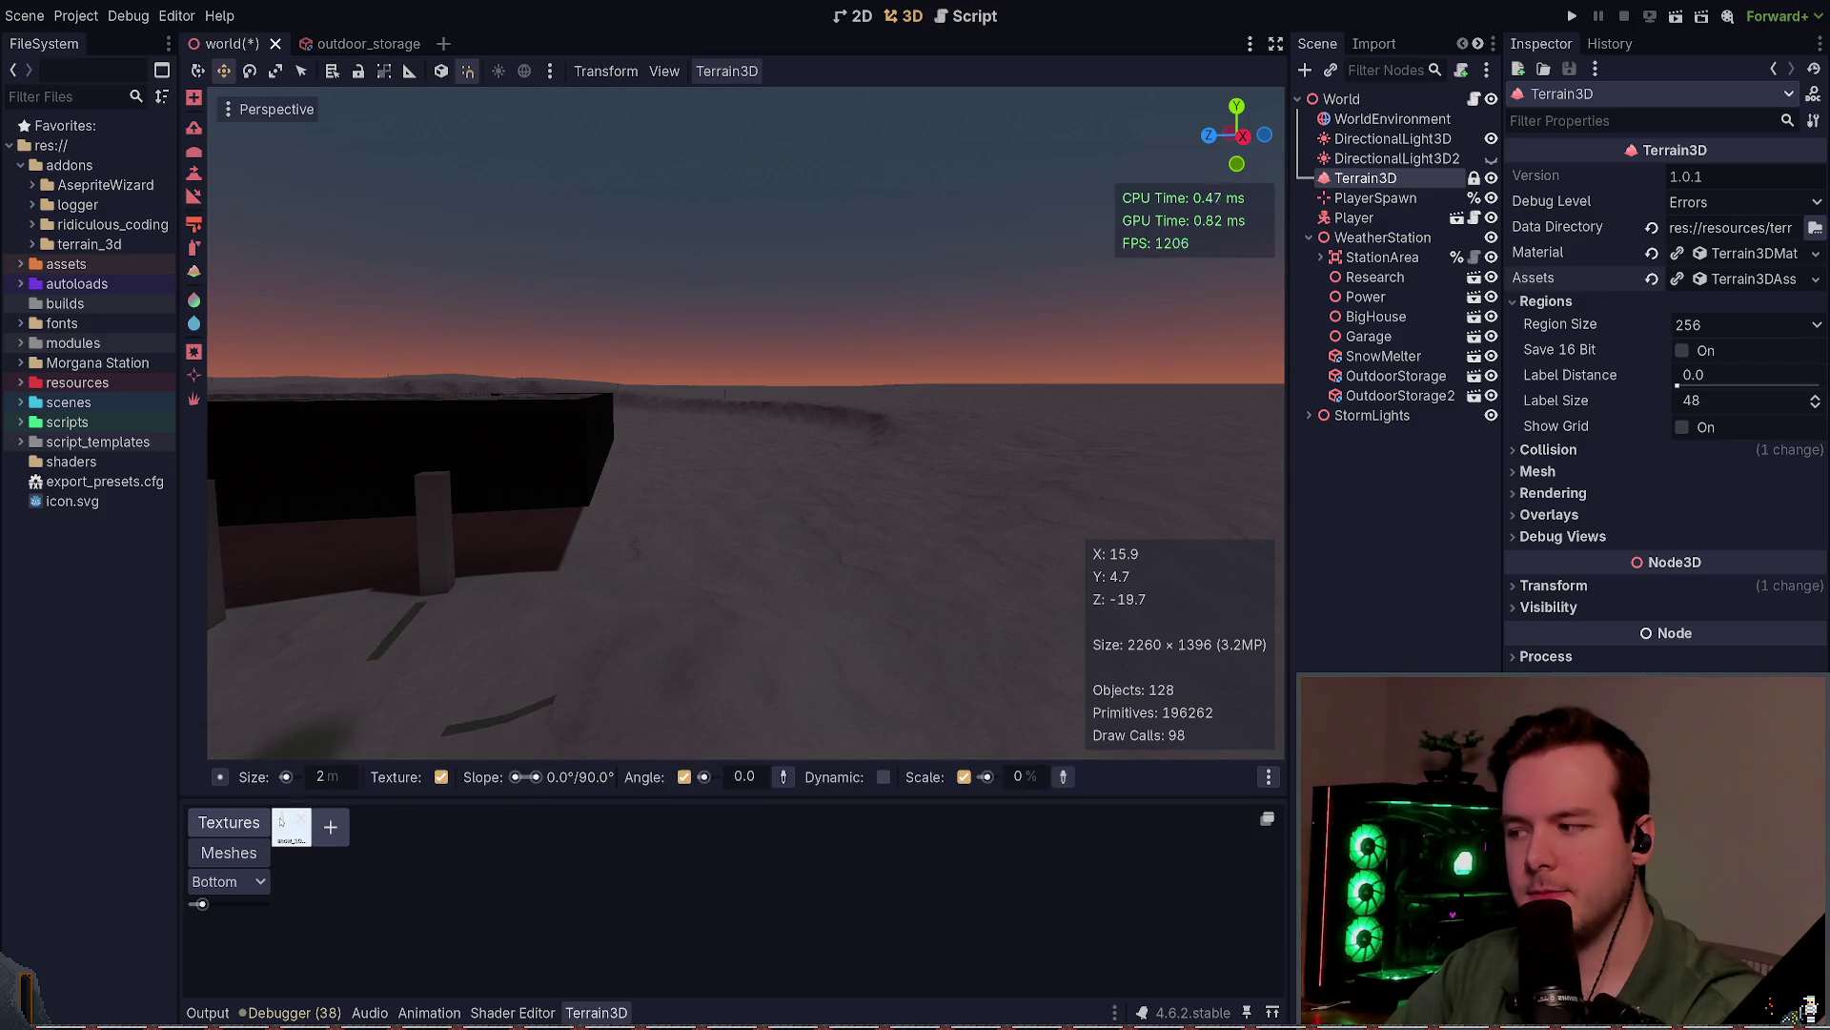
left_click(230, 852)
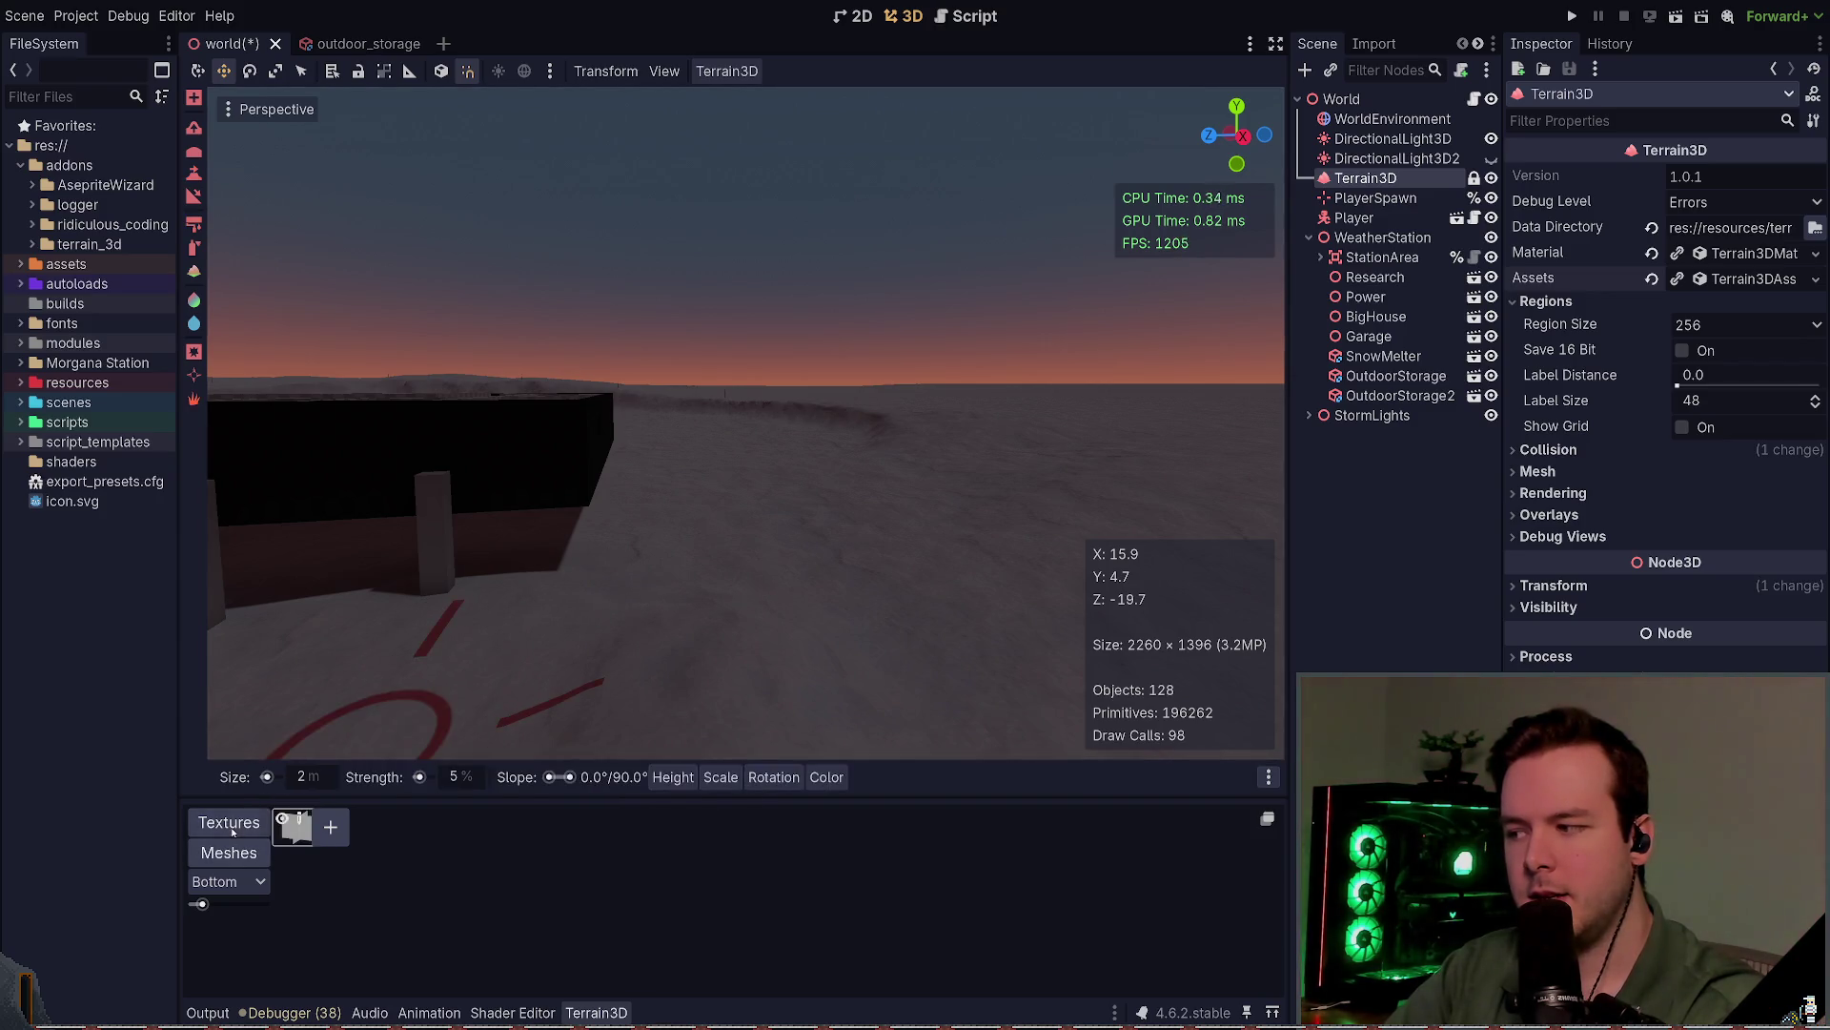
left_click(233, 825)
Step: Open the snow texture asset, change its albedo colour to white, then save and run with F5
double_click(292, 826)
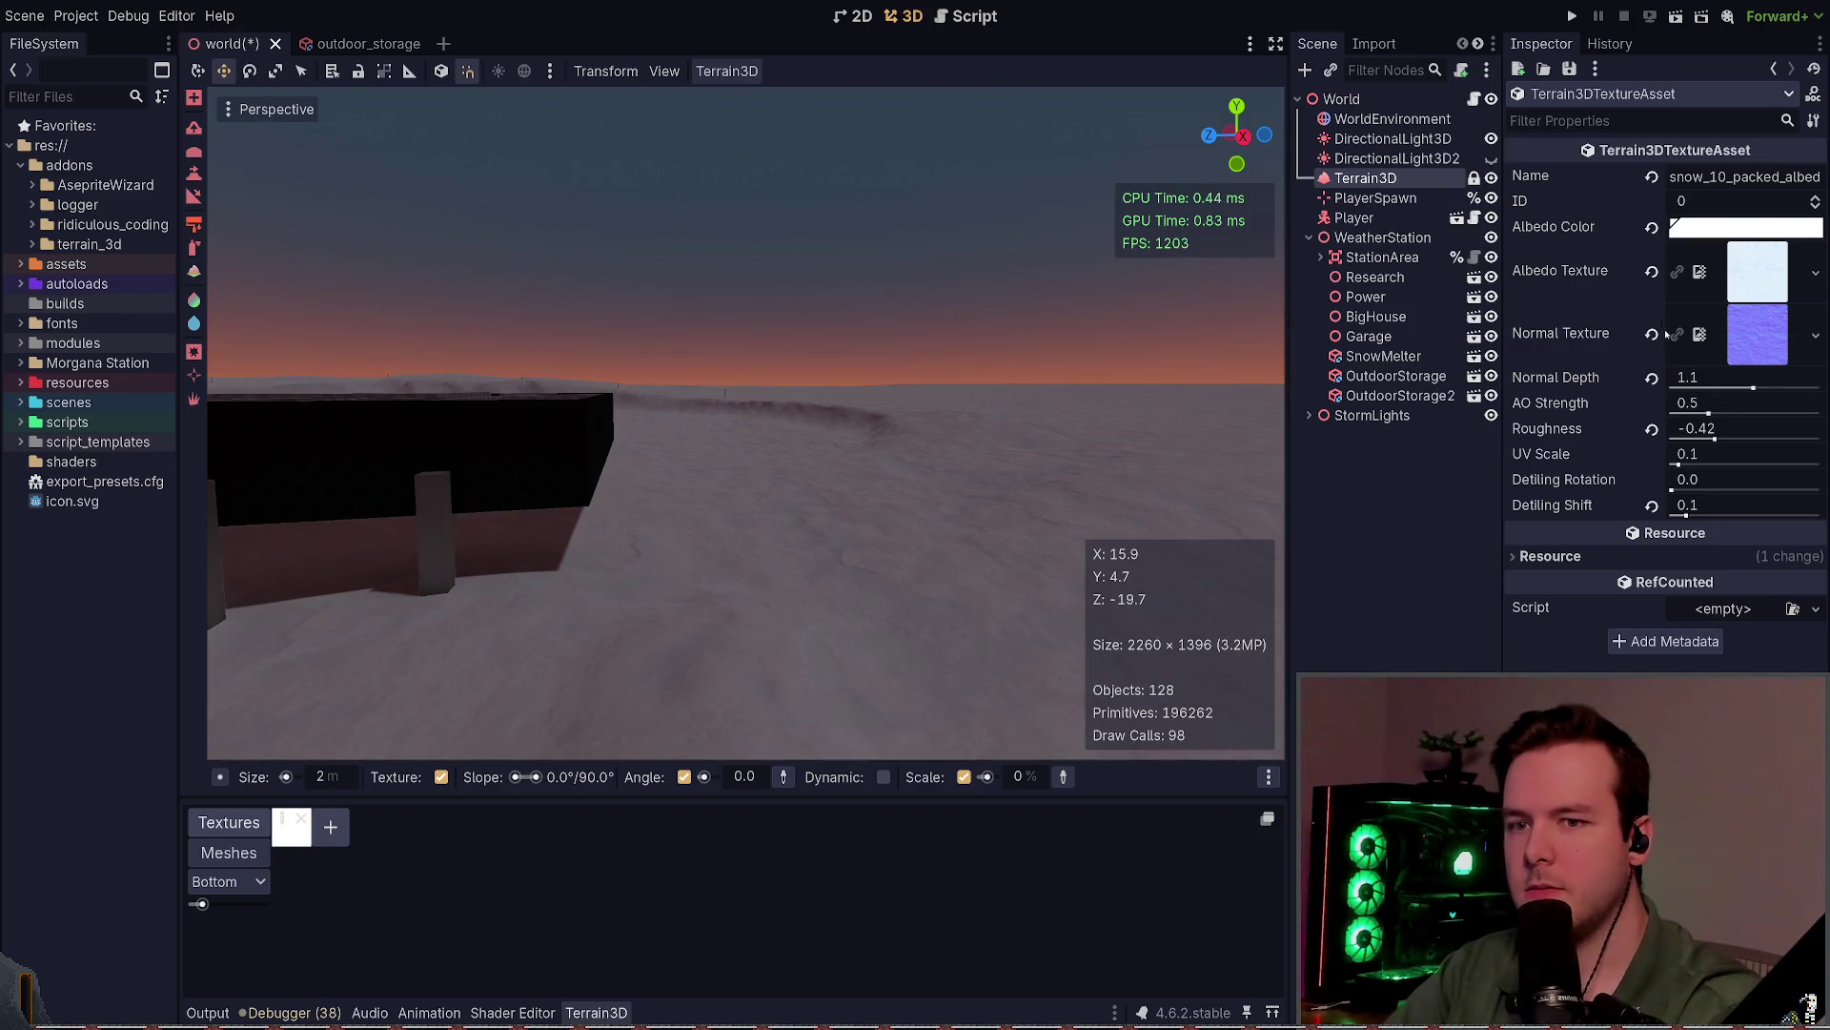
key("F5")
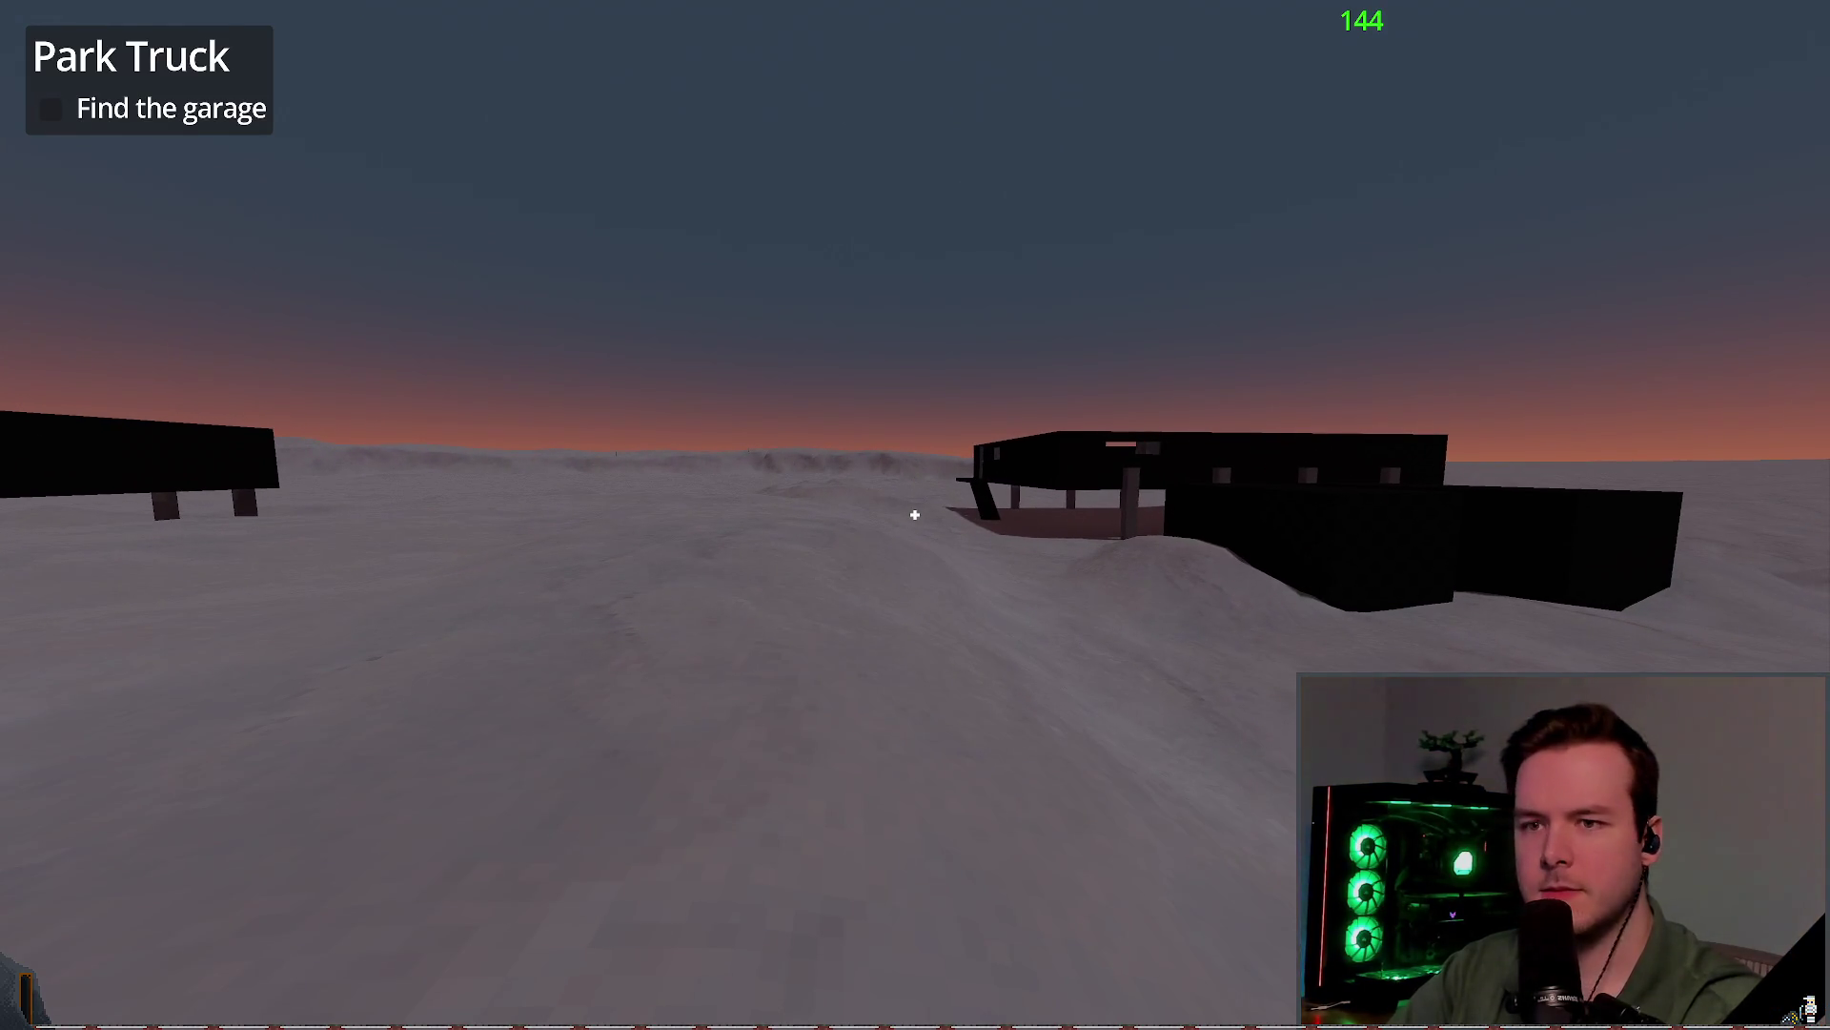
Step: Tweak the snow colour in the editor, then switch on the flashlight and drive toward the garage
key("alt+Tab")
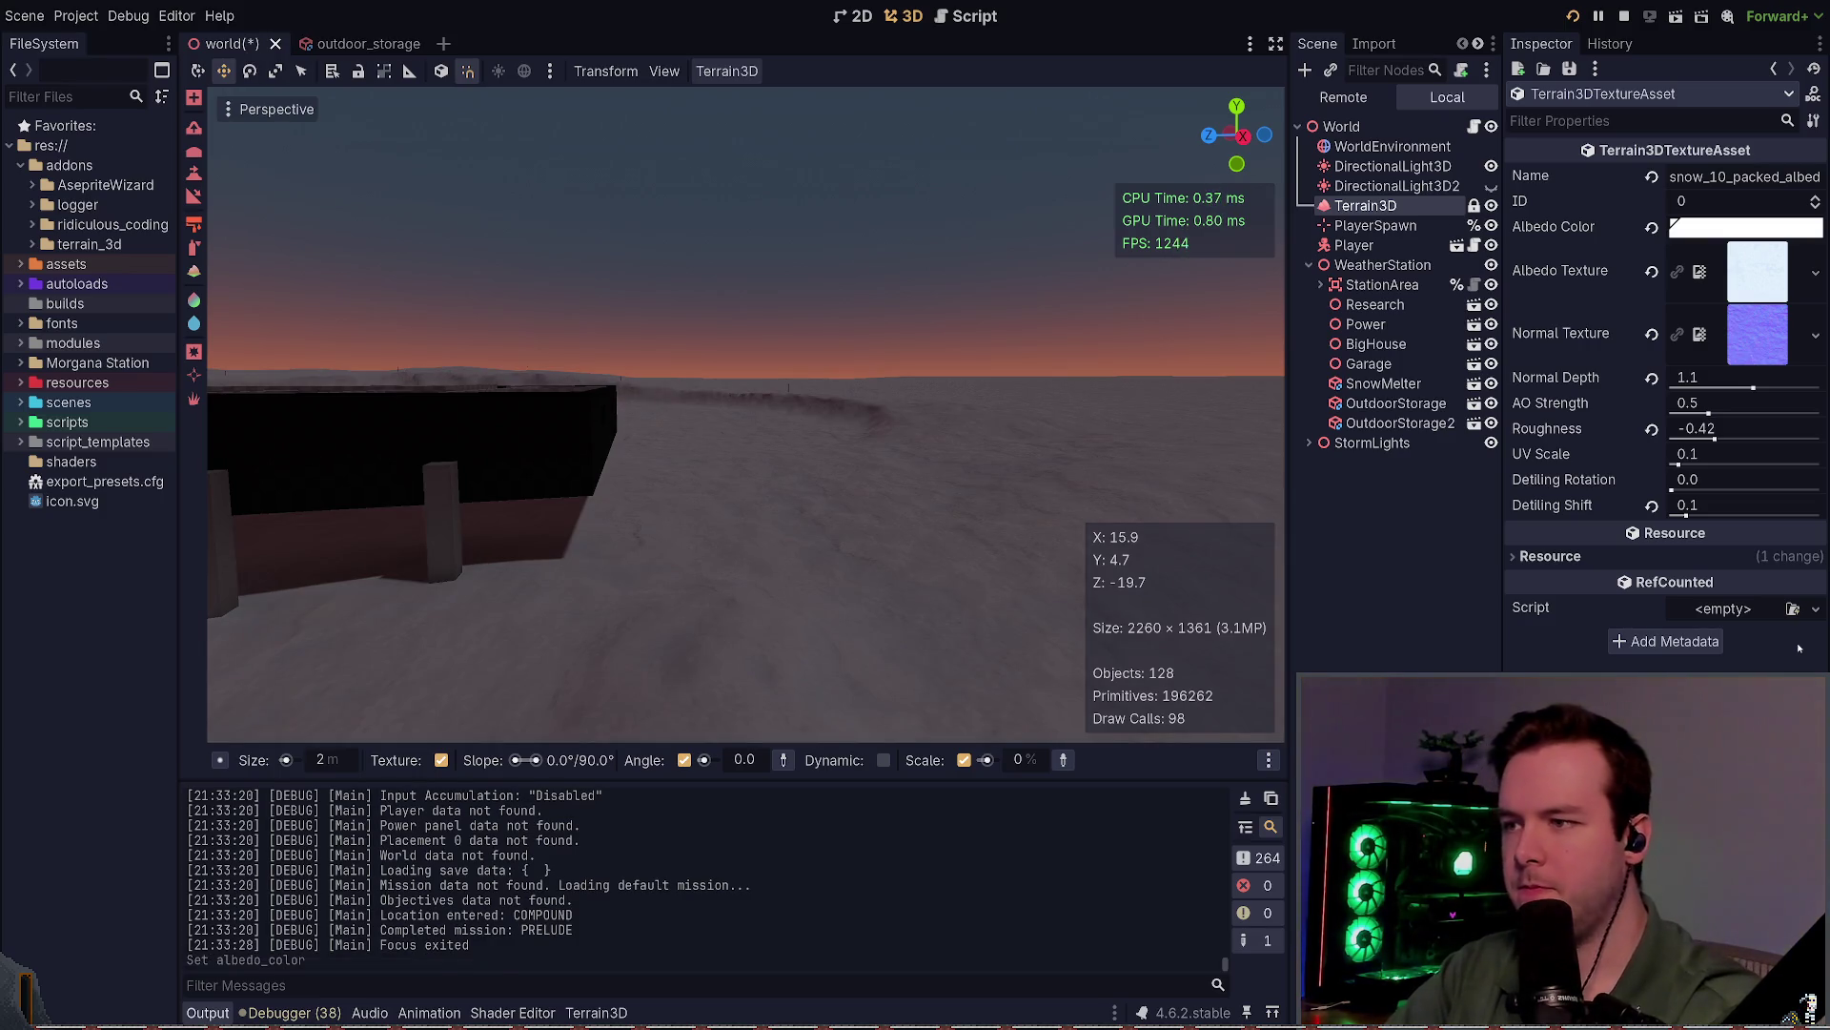
key("alt+Tab")
key("f")
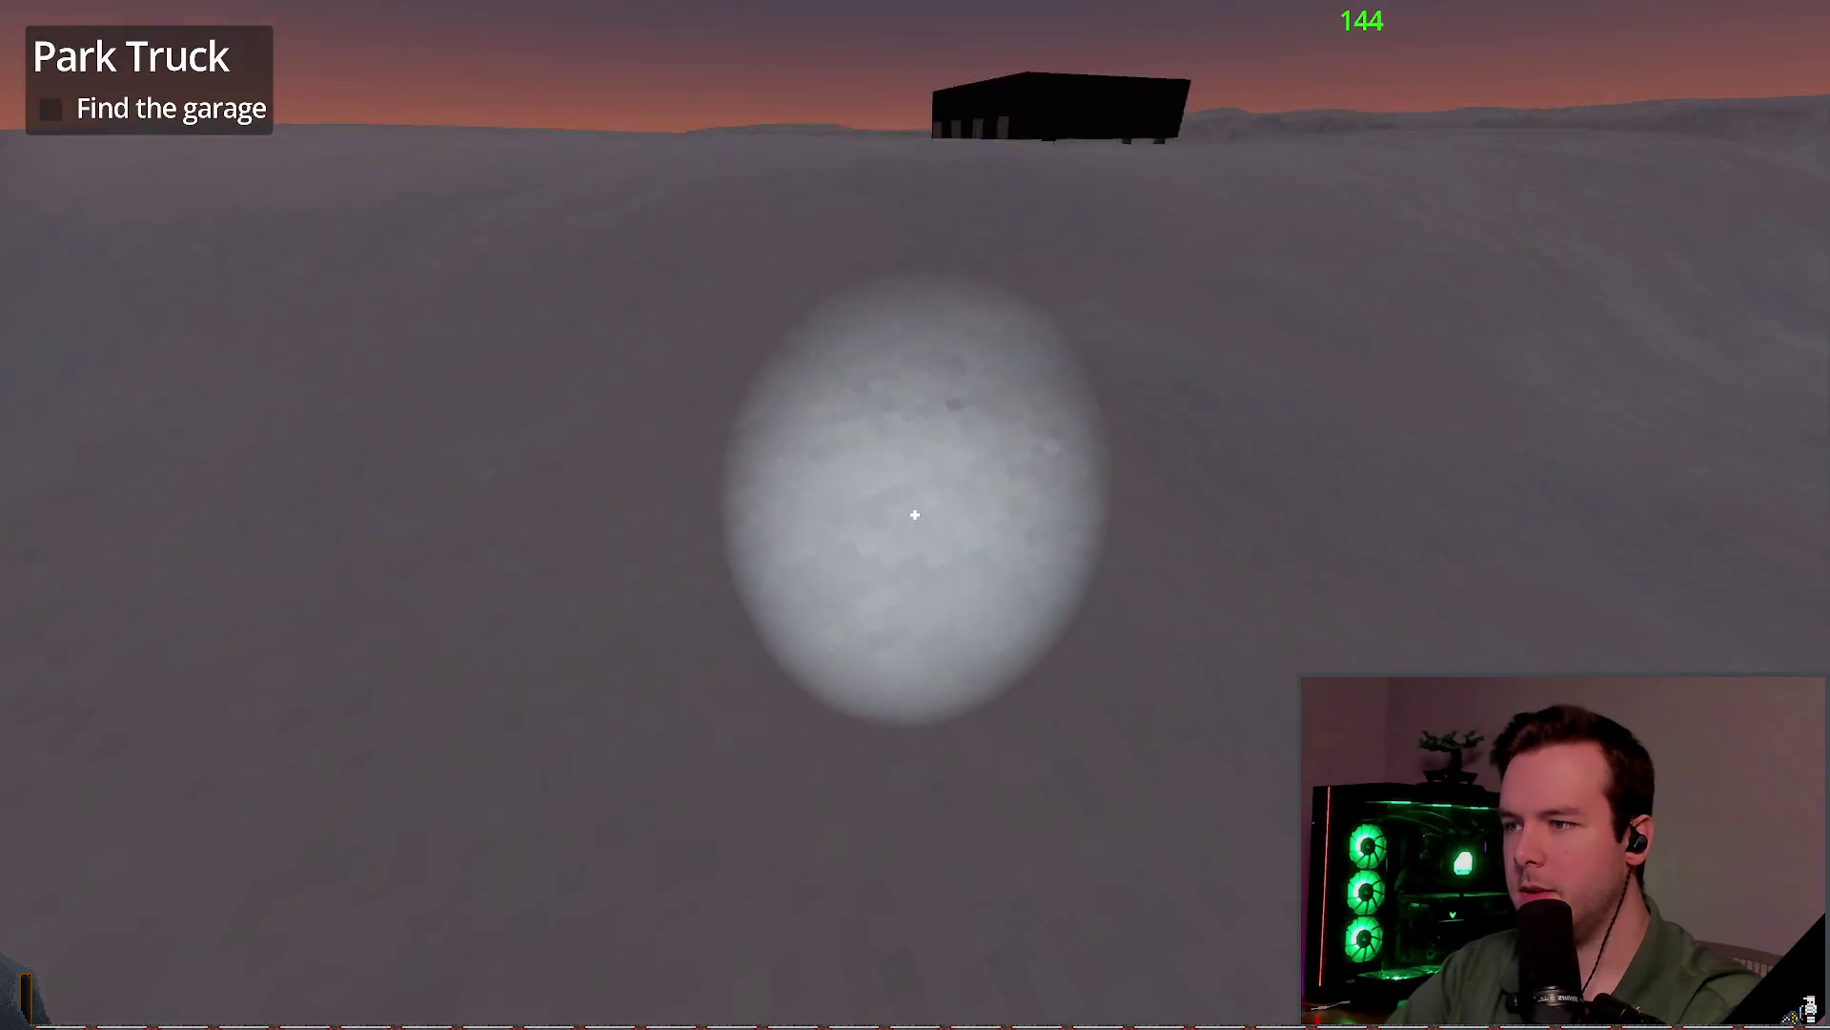
key("w")
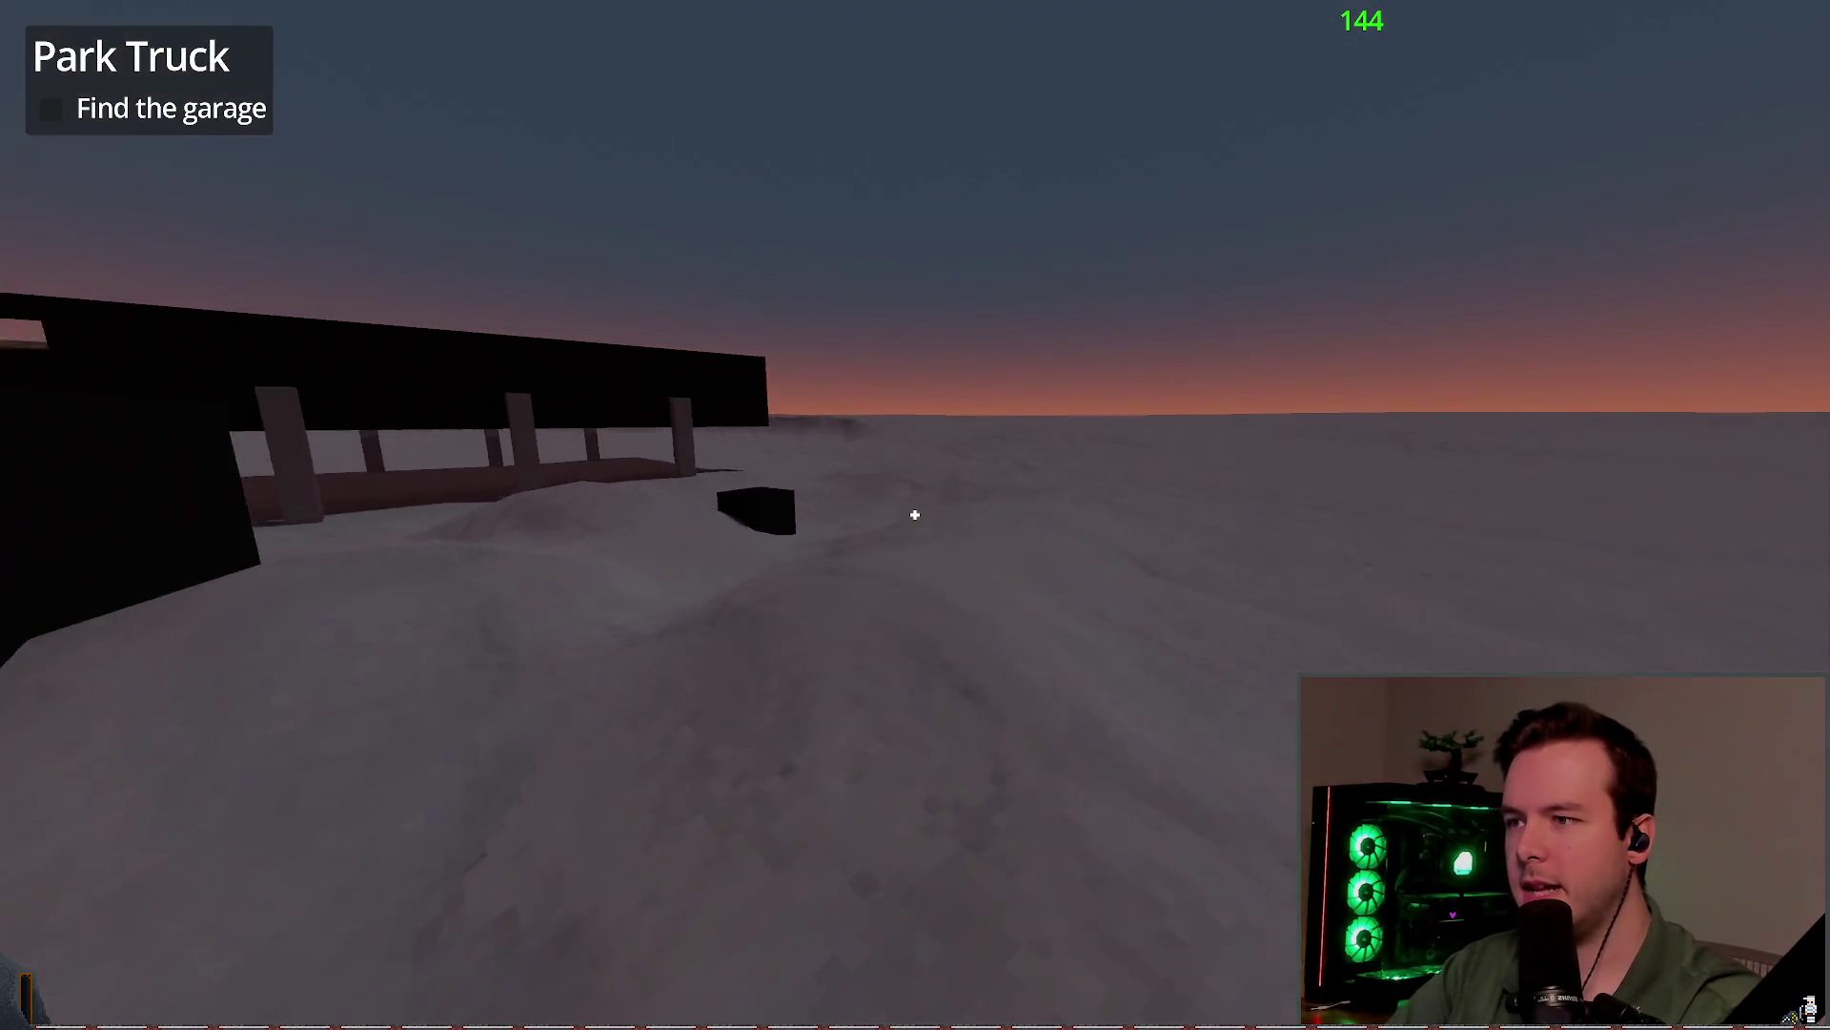
key("w")
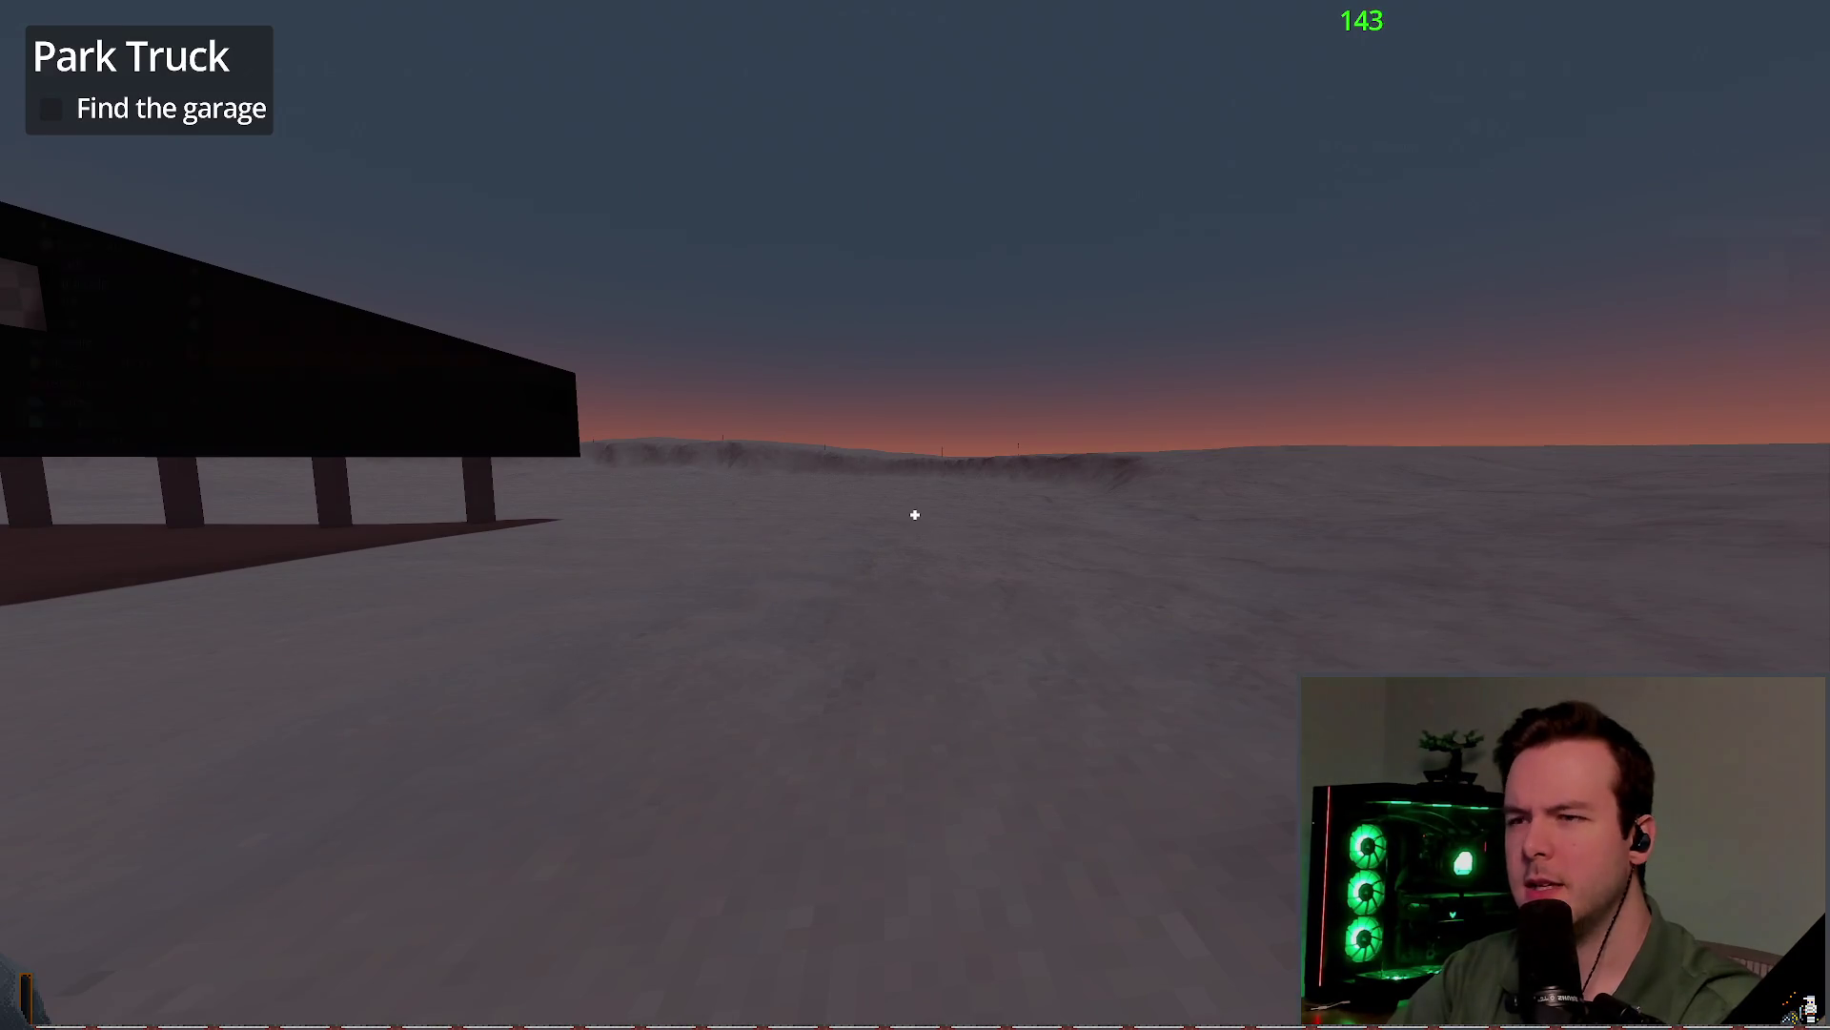
Step: Darken the snow albedo again, checking the garage view until the snowfield renders dark reddish
key("alt+Tab")
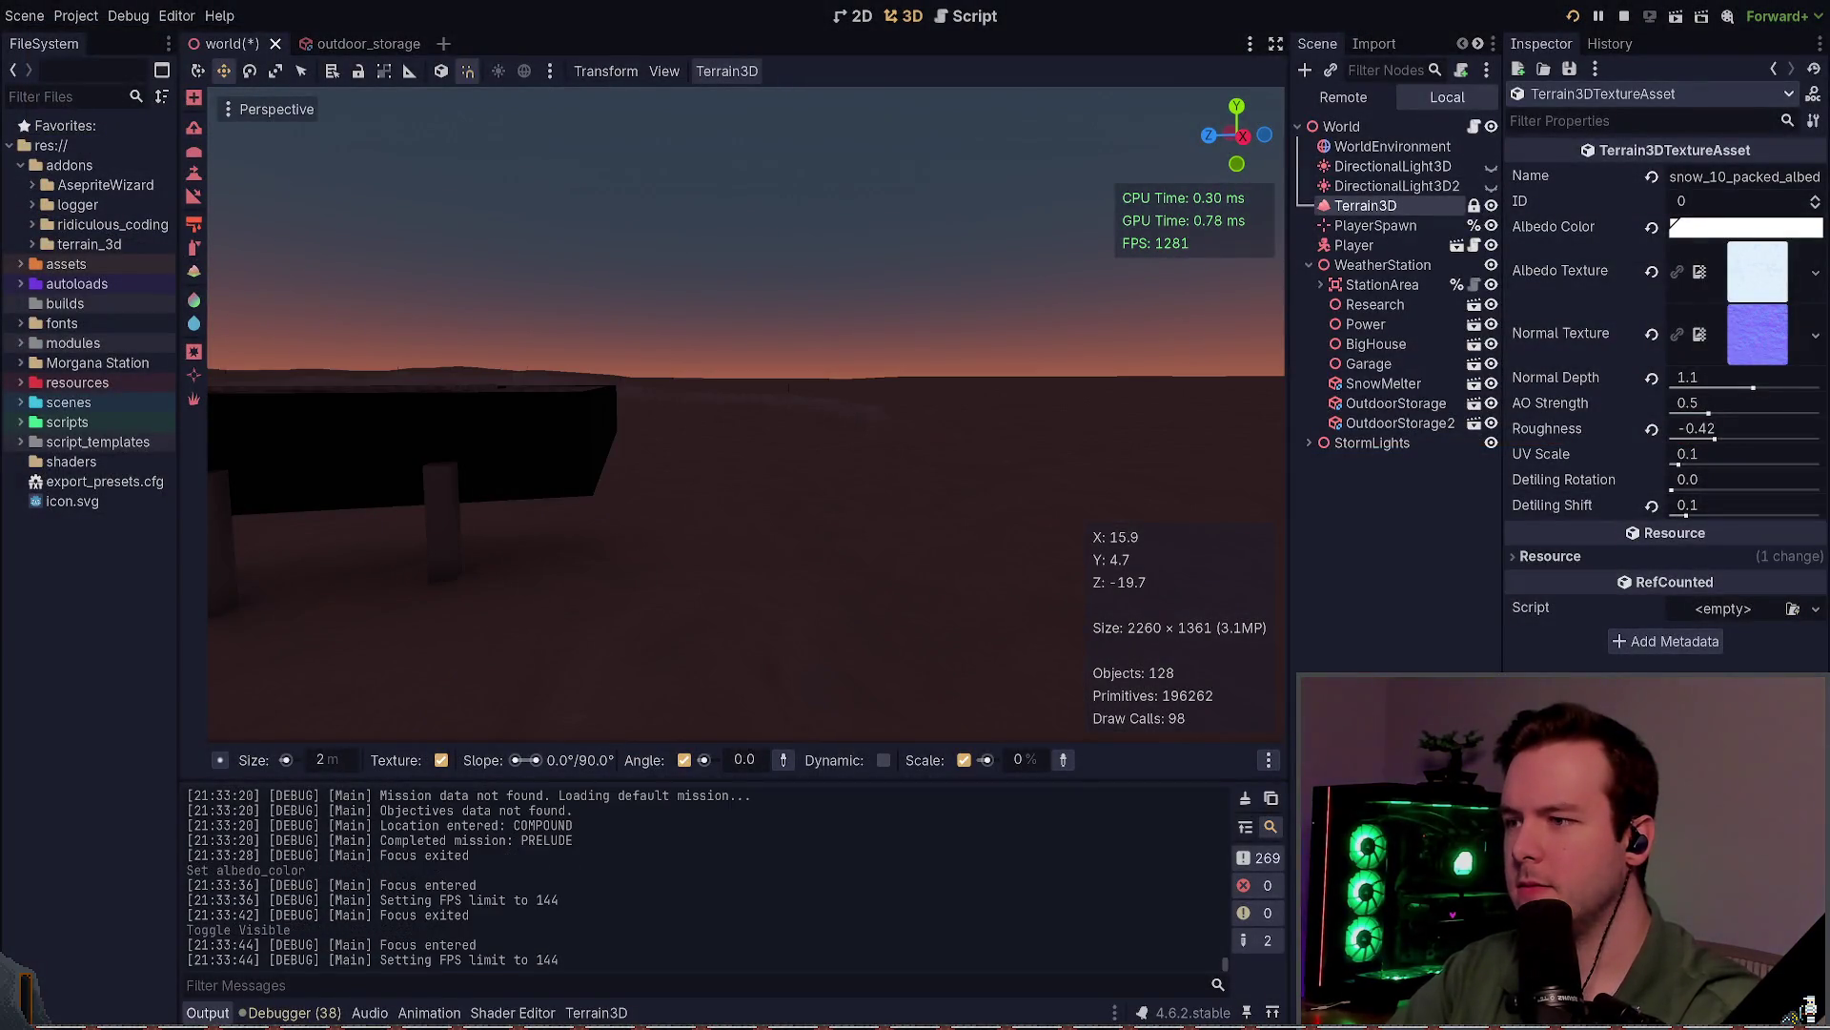
key("alt+Tab")
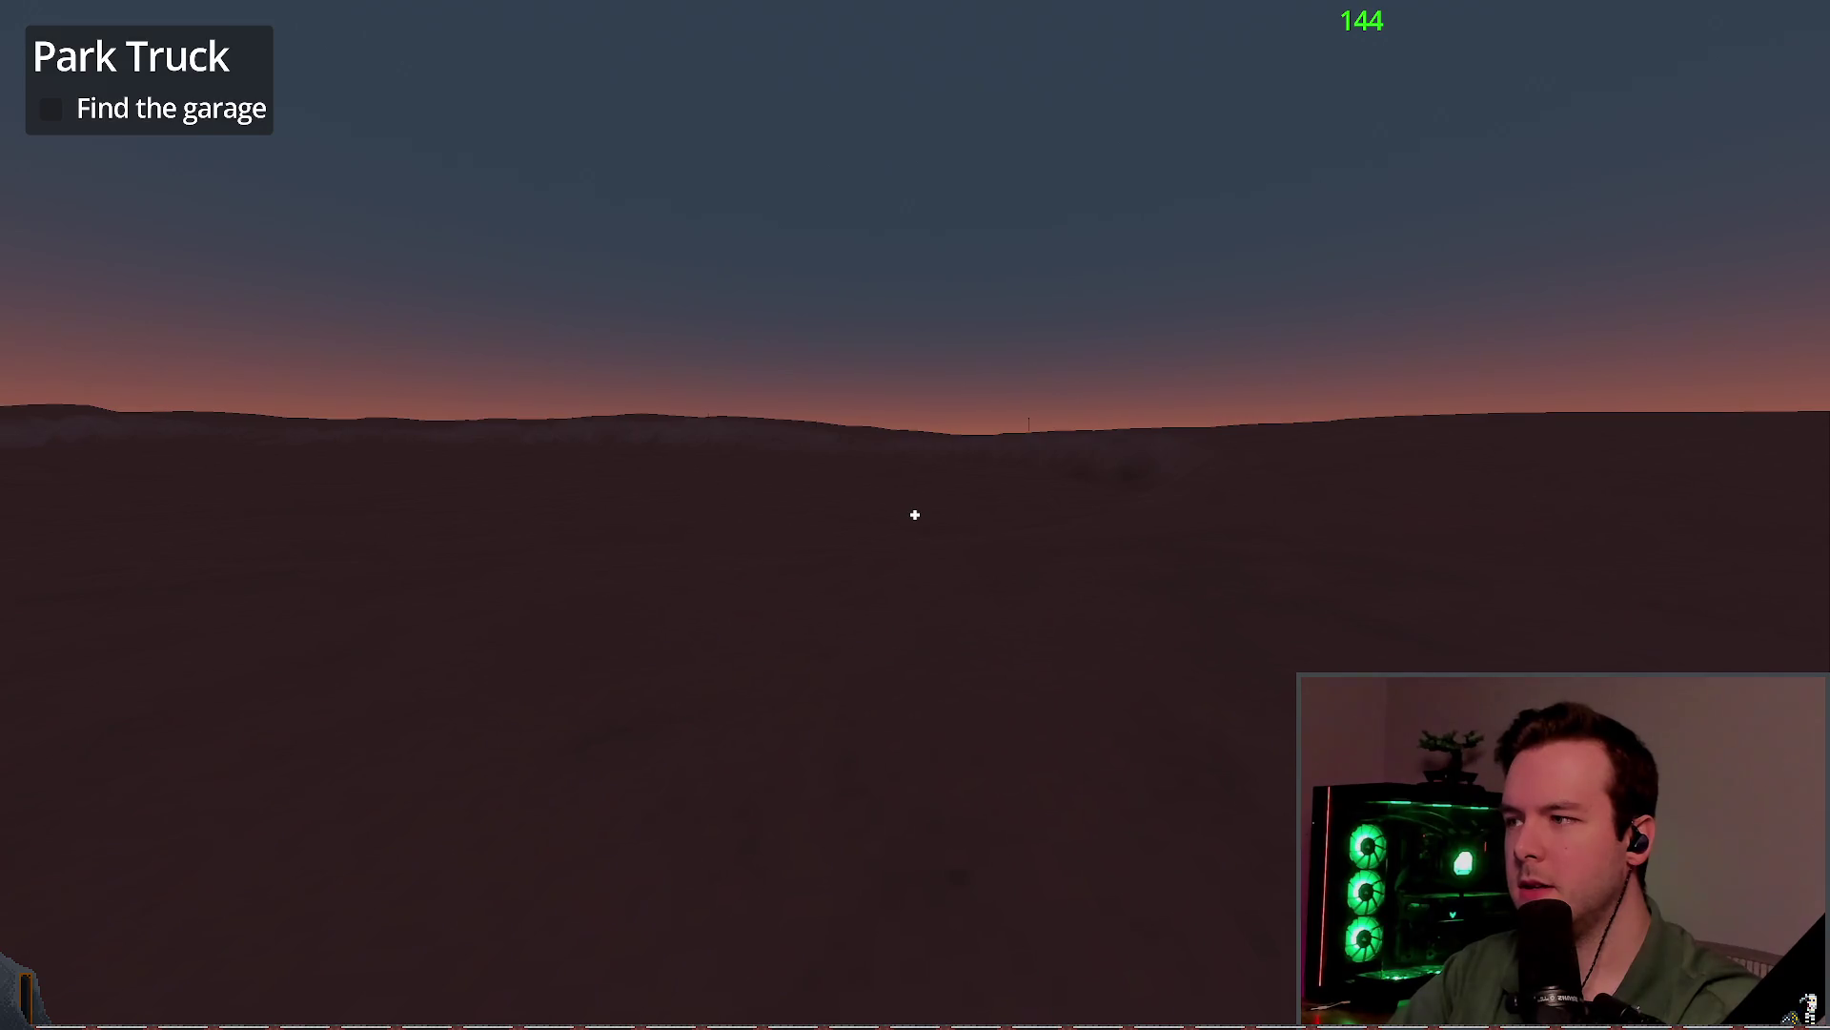
key("Left")
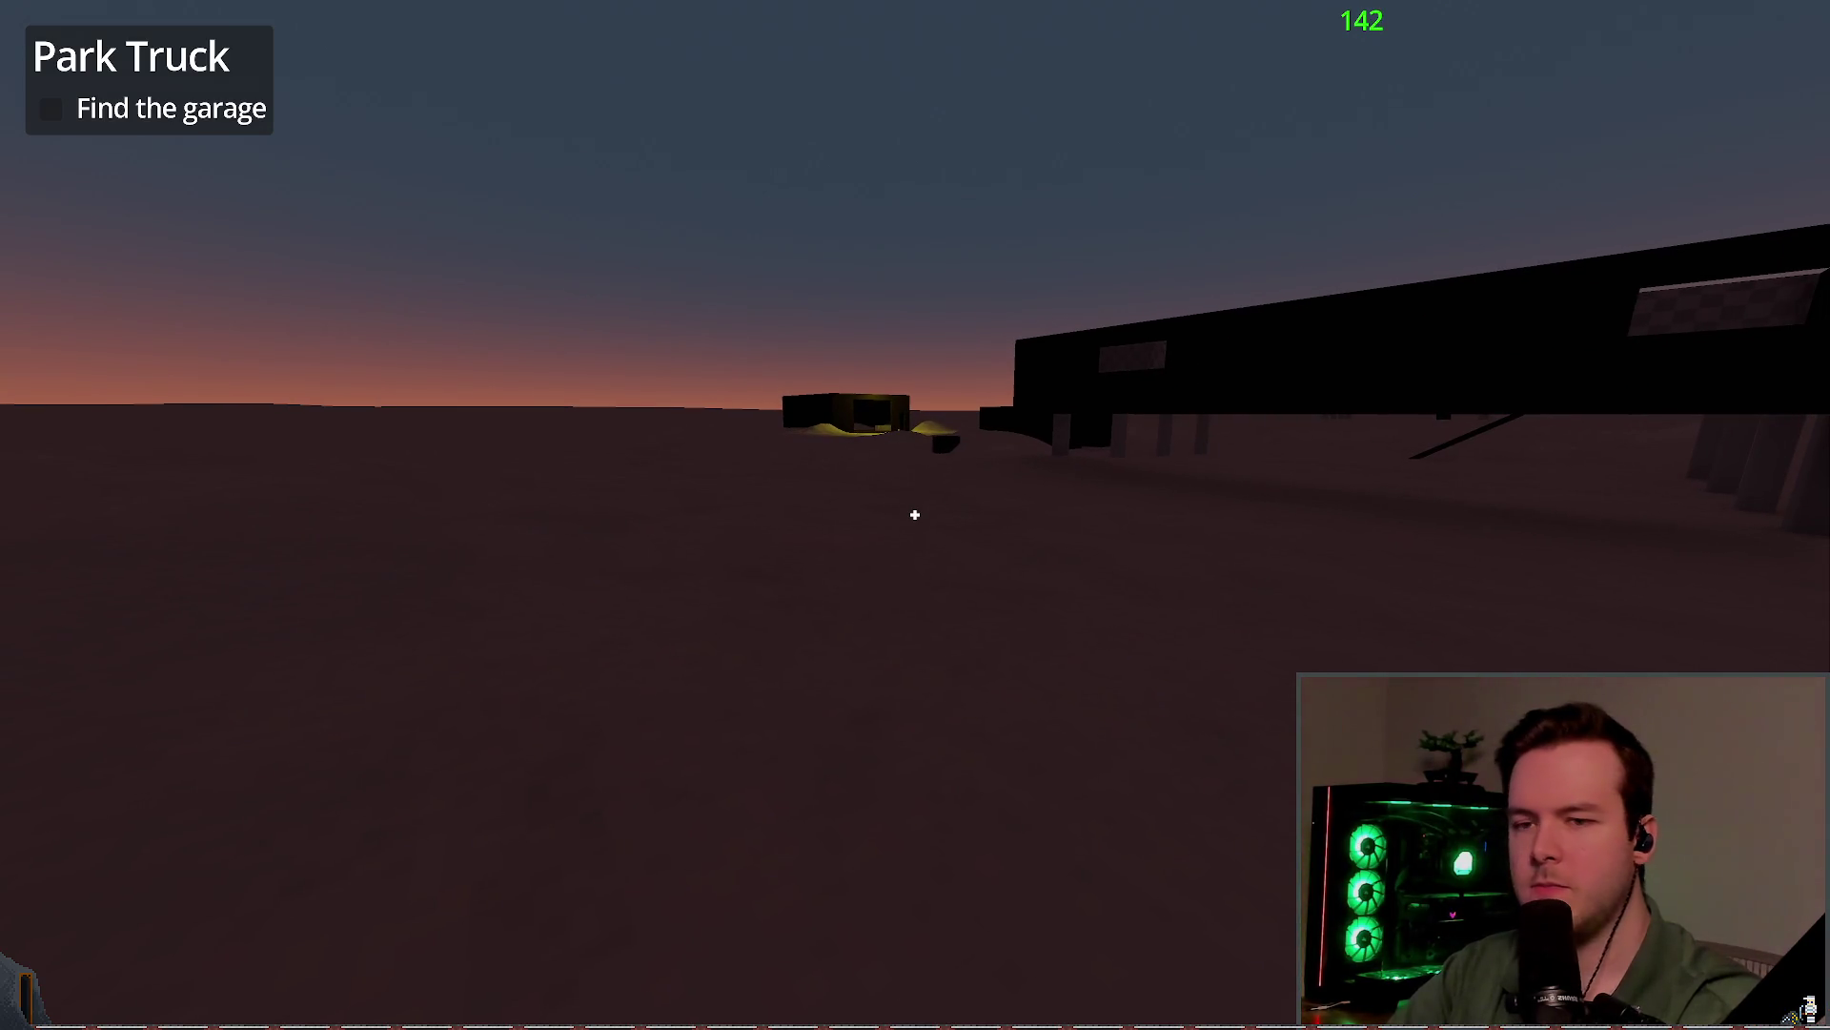
key("alt+Tab")
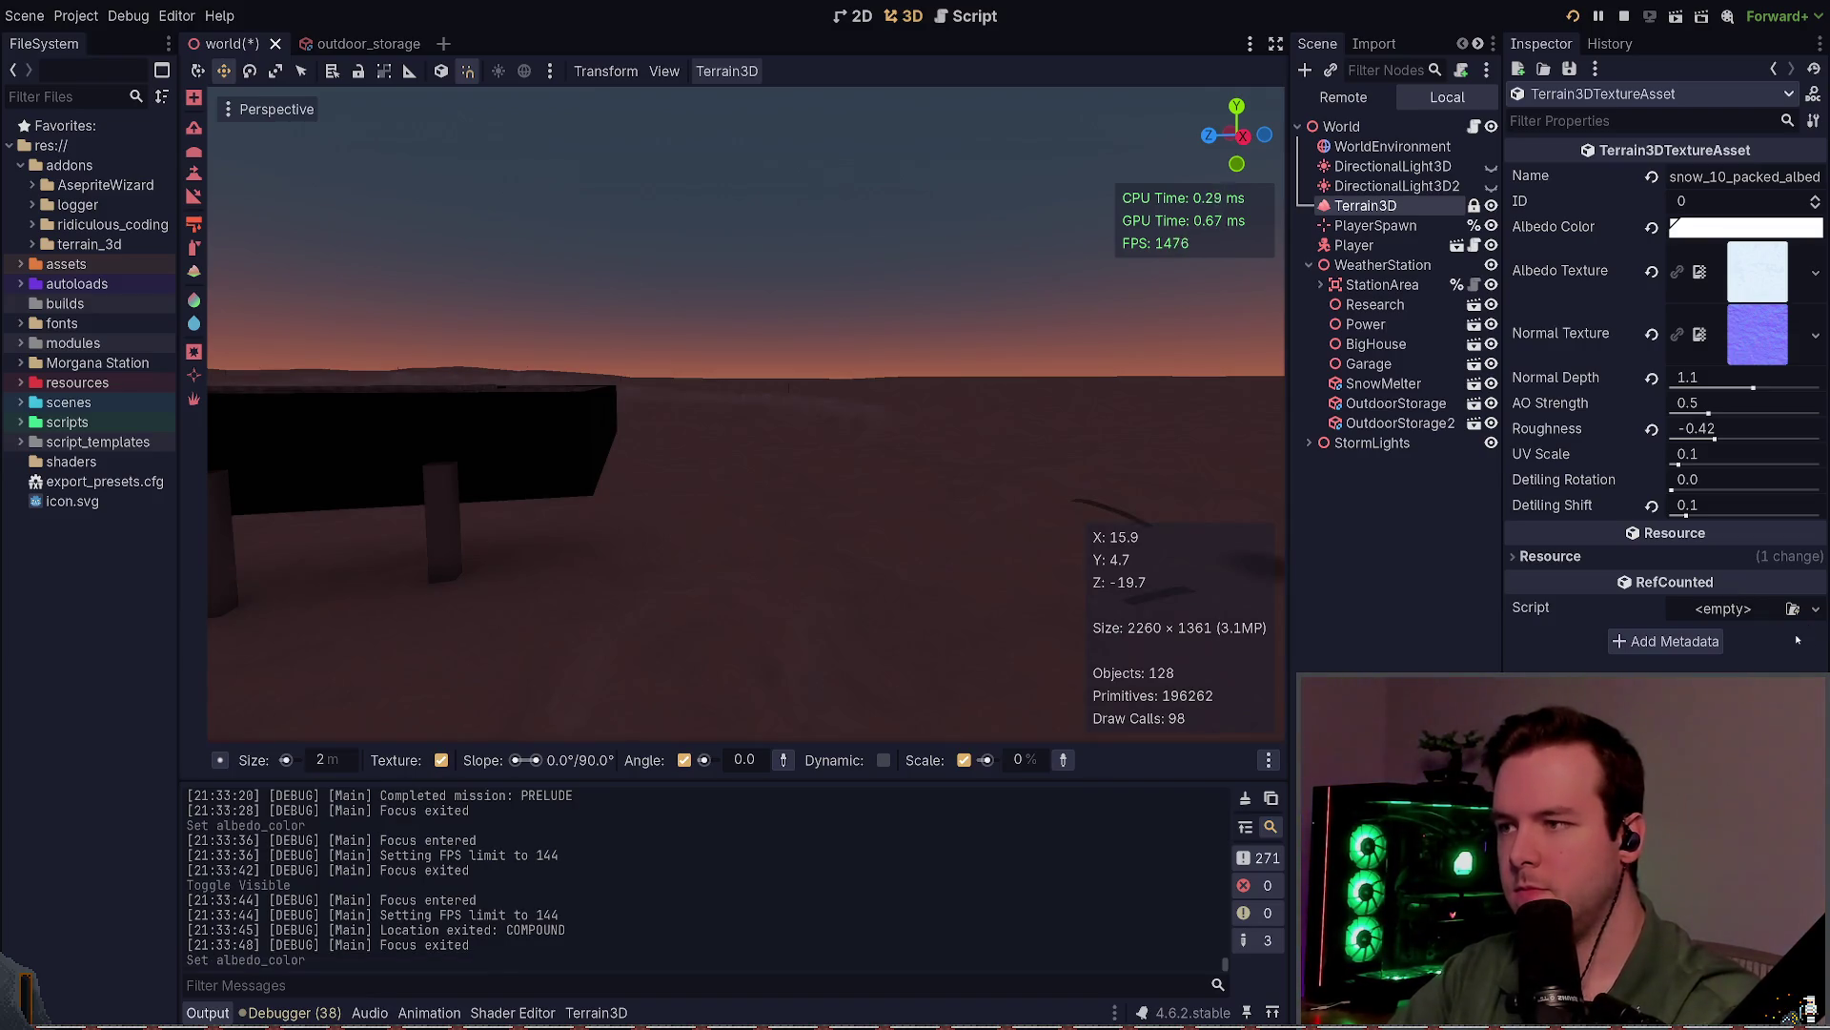
key("alt+Tab")
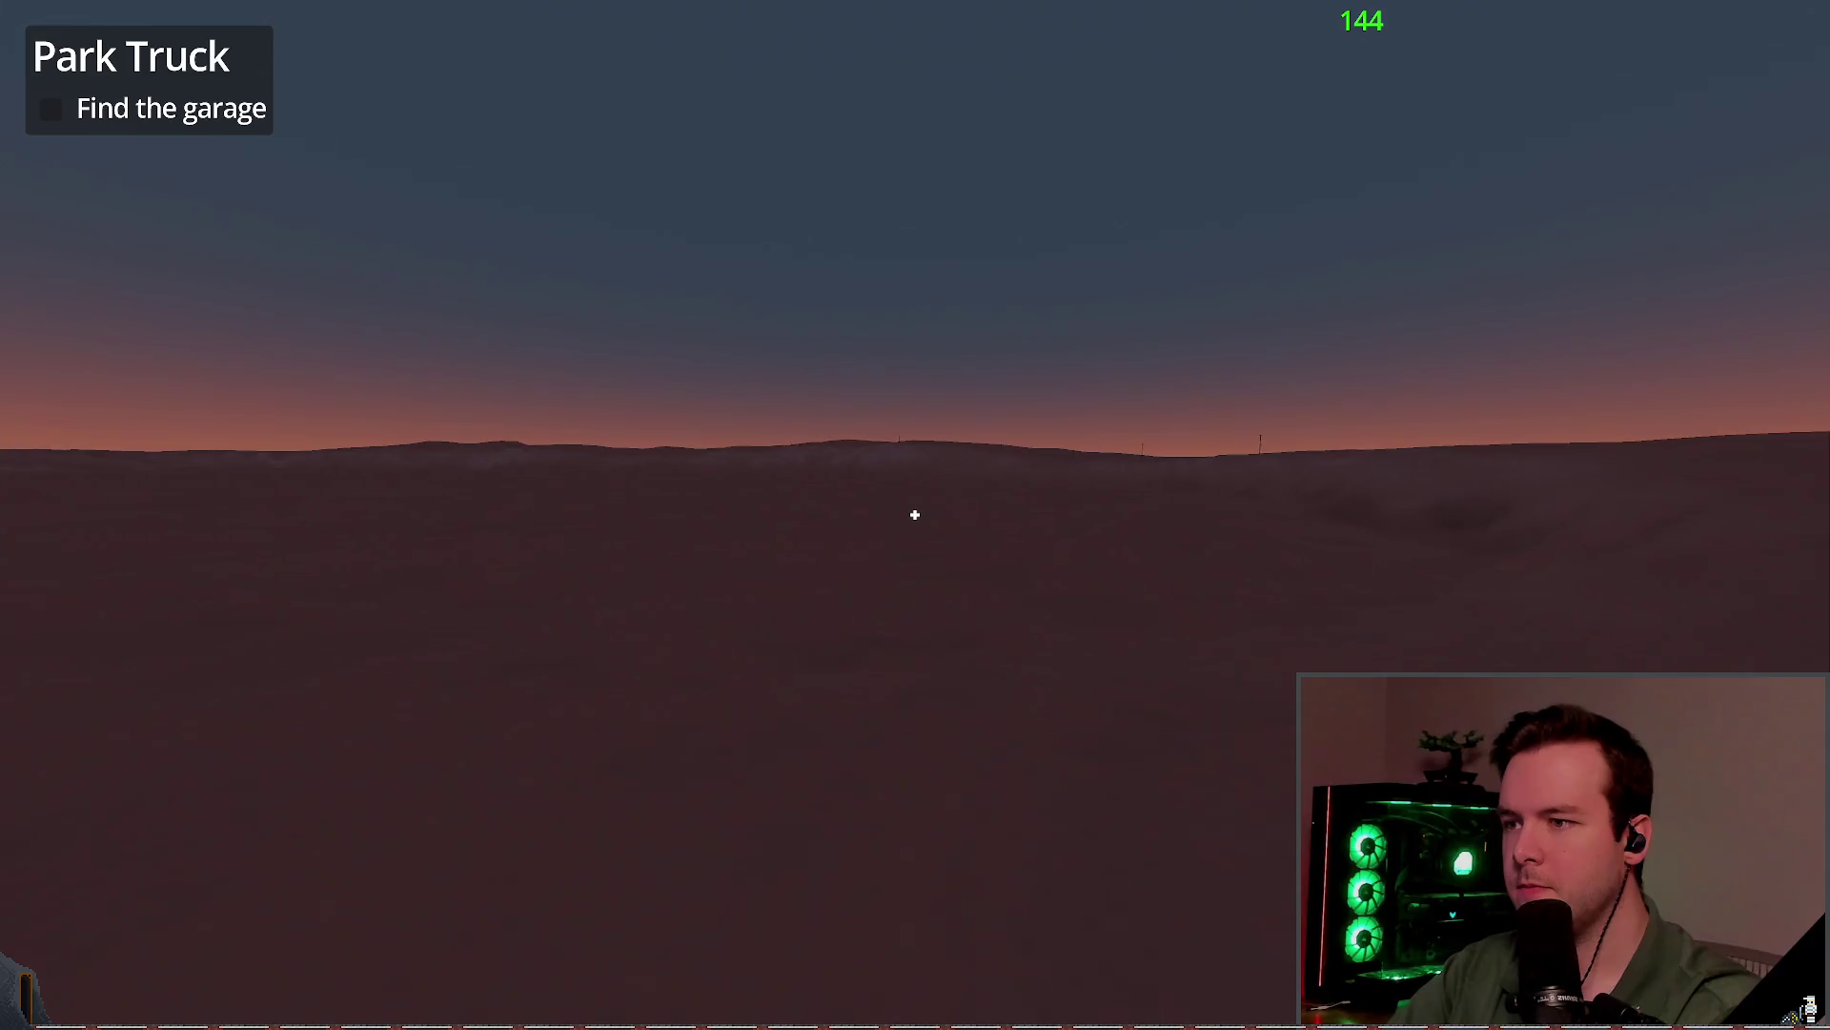
Step: Switch the flashlight on, sweep it toward the dark garage, then switch it off
key("f")
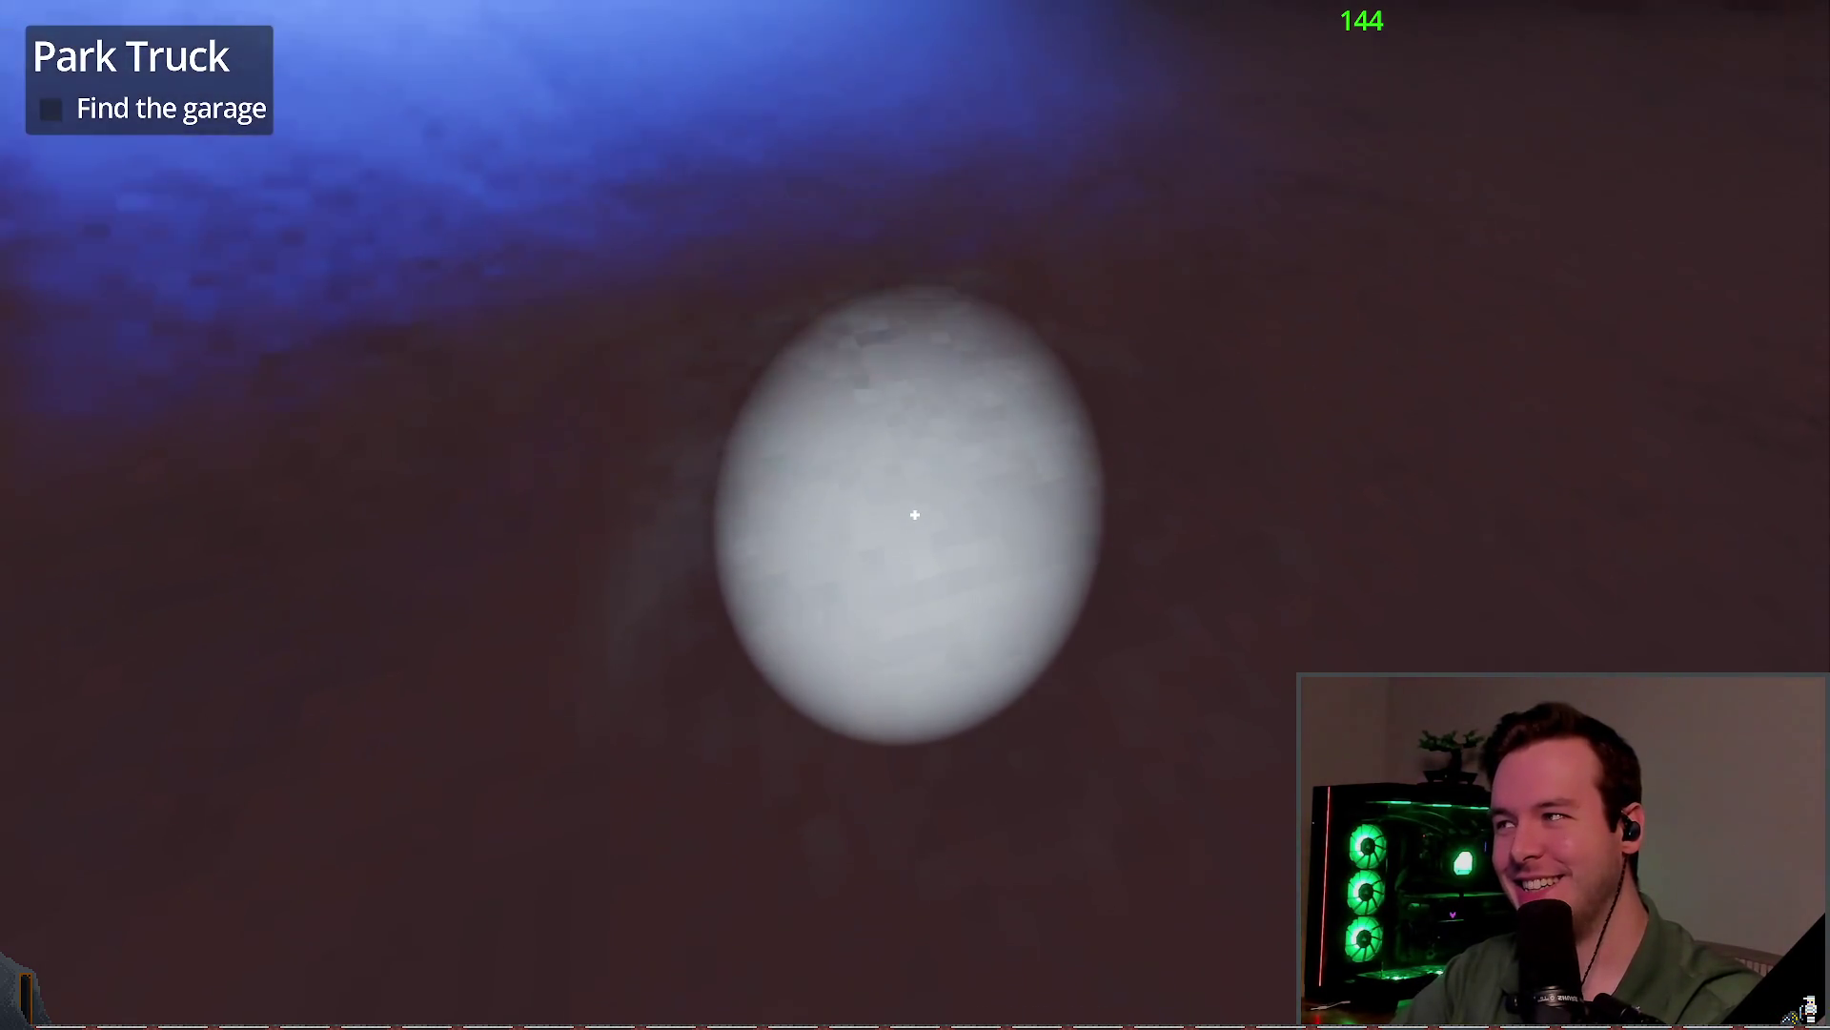
mouse_move(915, 515)
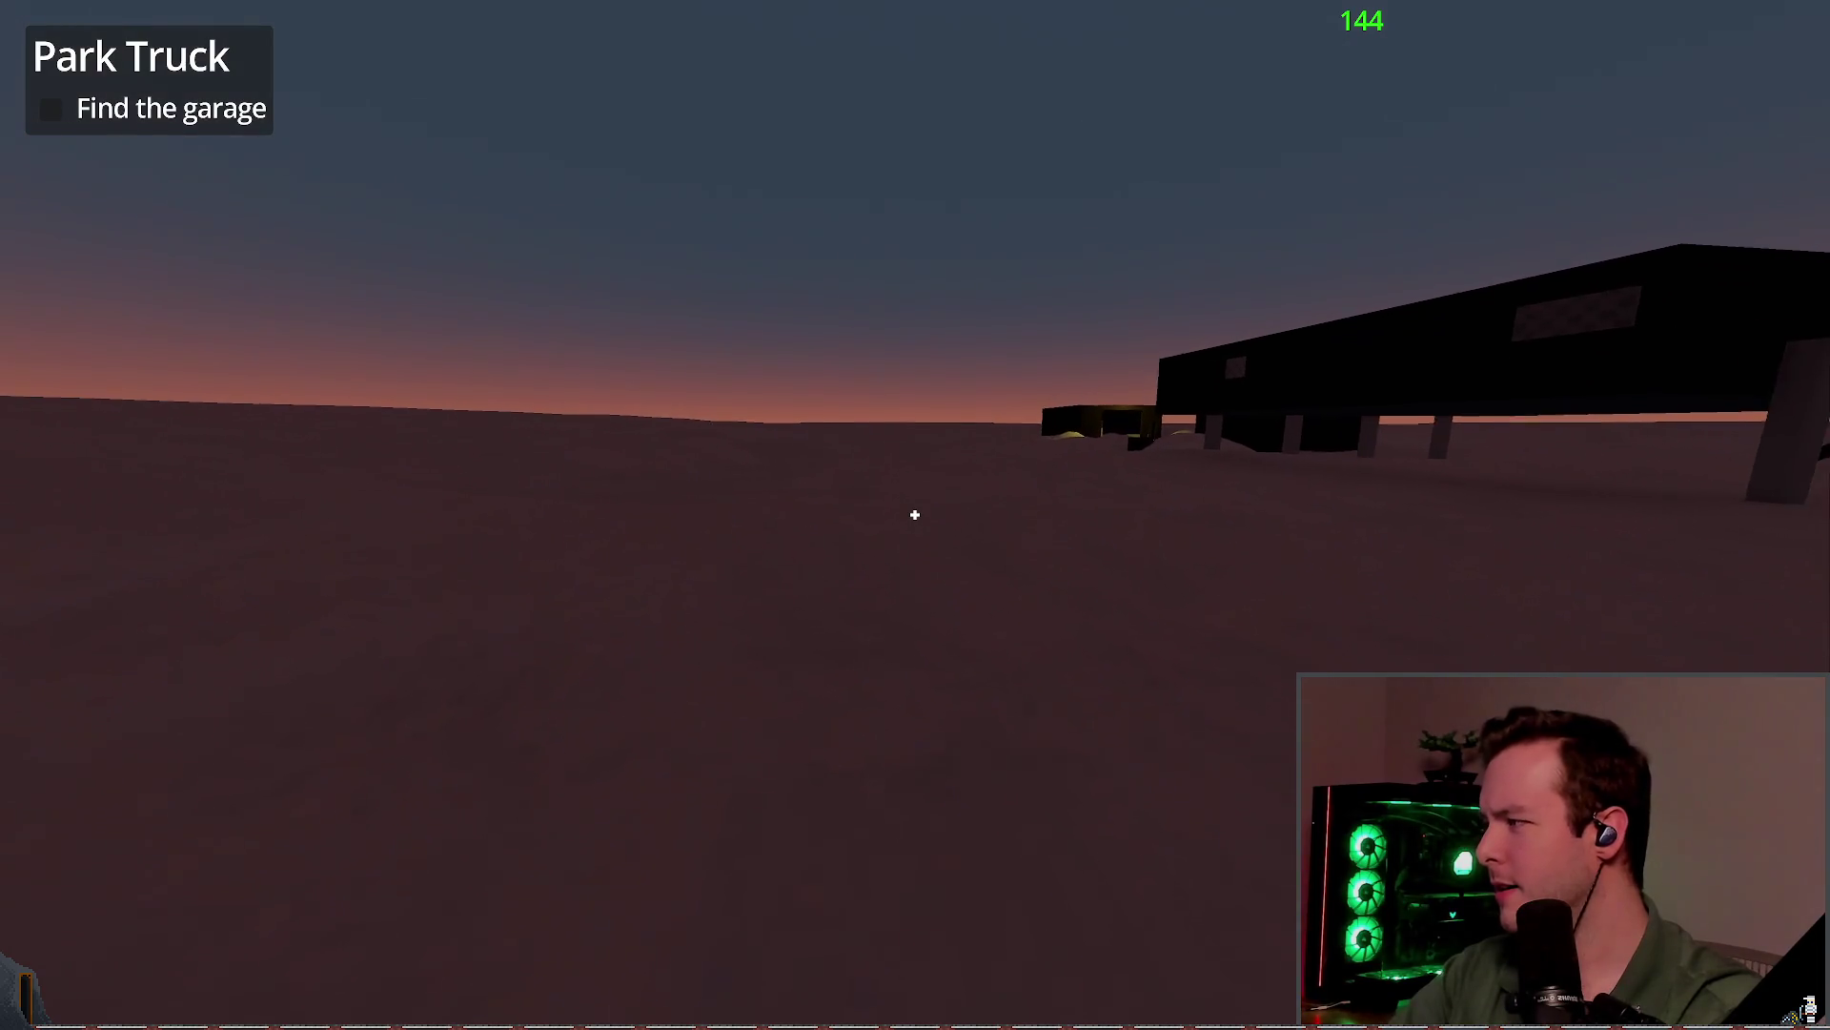
key("f")
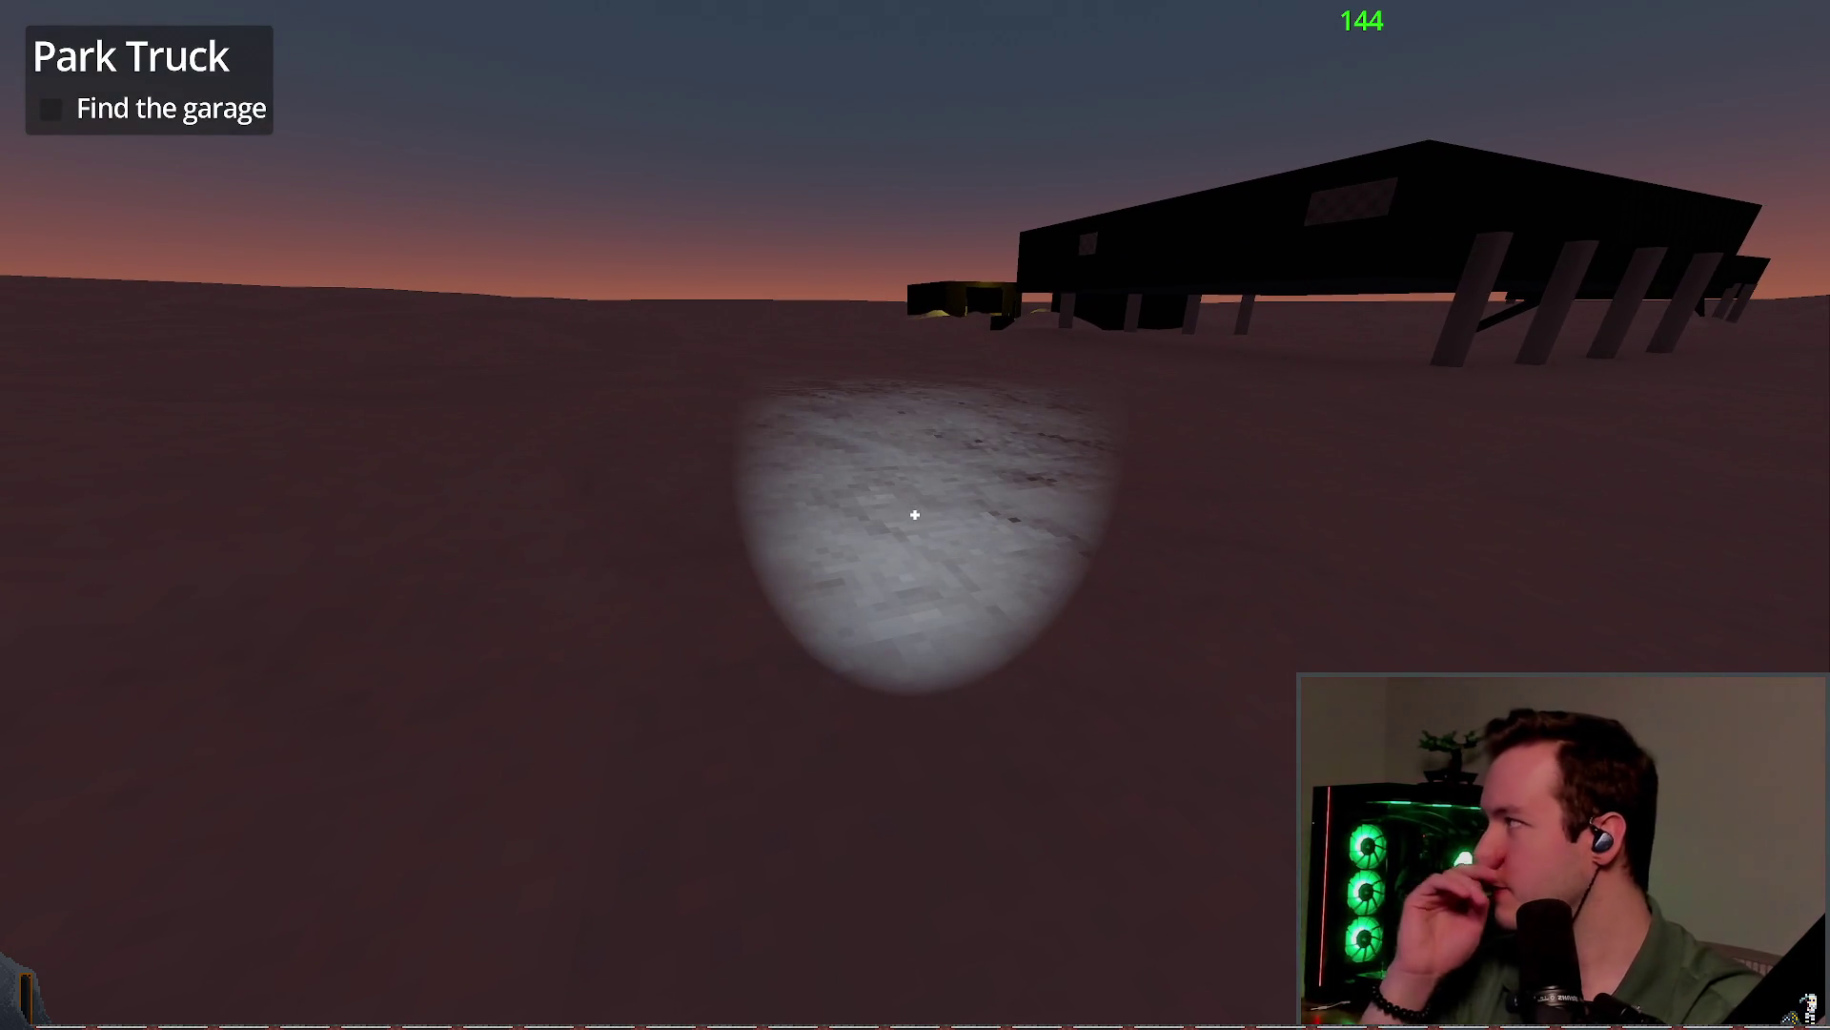
key("f")
key("f")
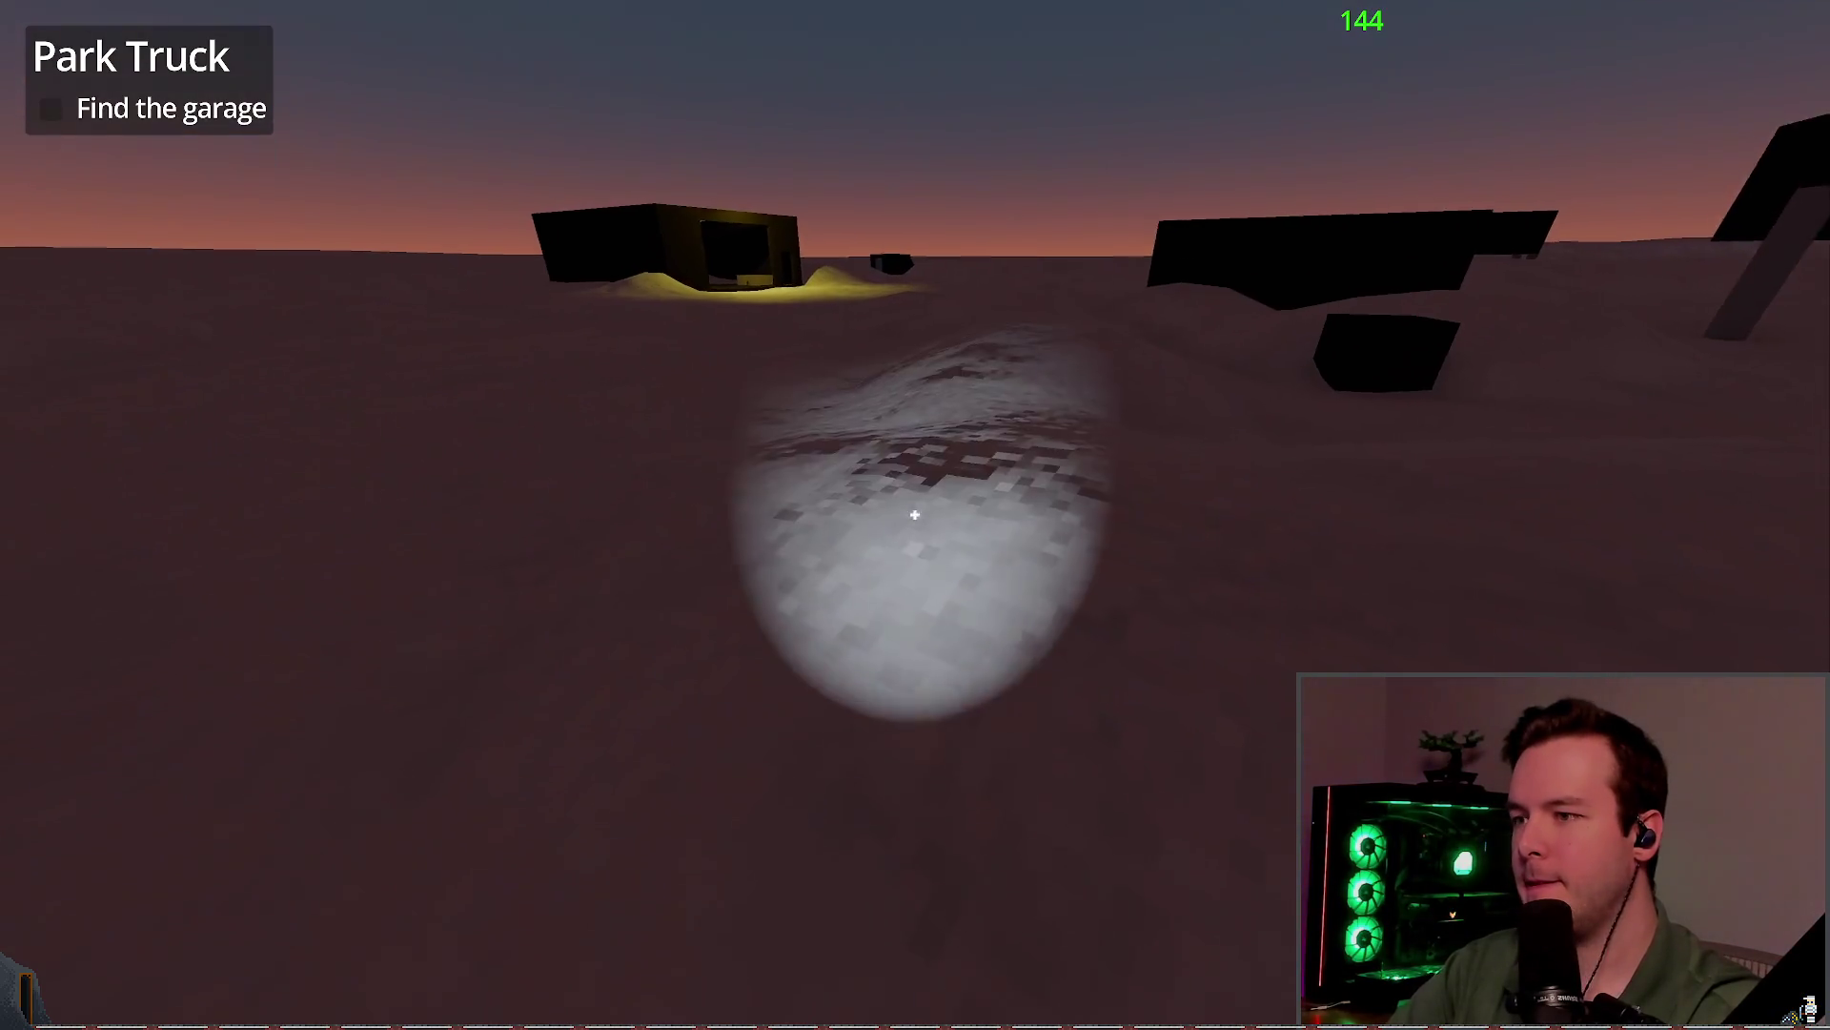
Step: Drive past the lit garage and the long dark structure, viewing the flashlight spot, then pause to quit
key("w")
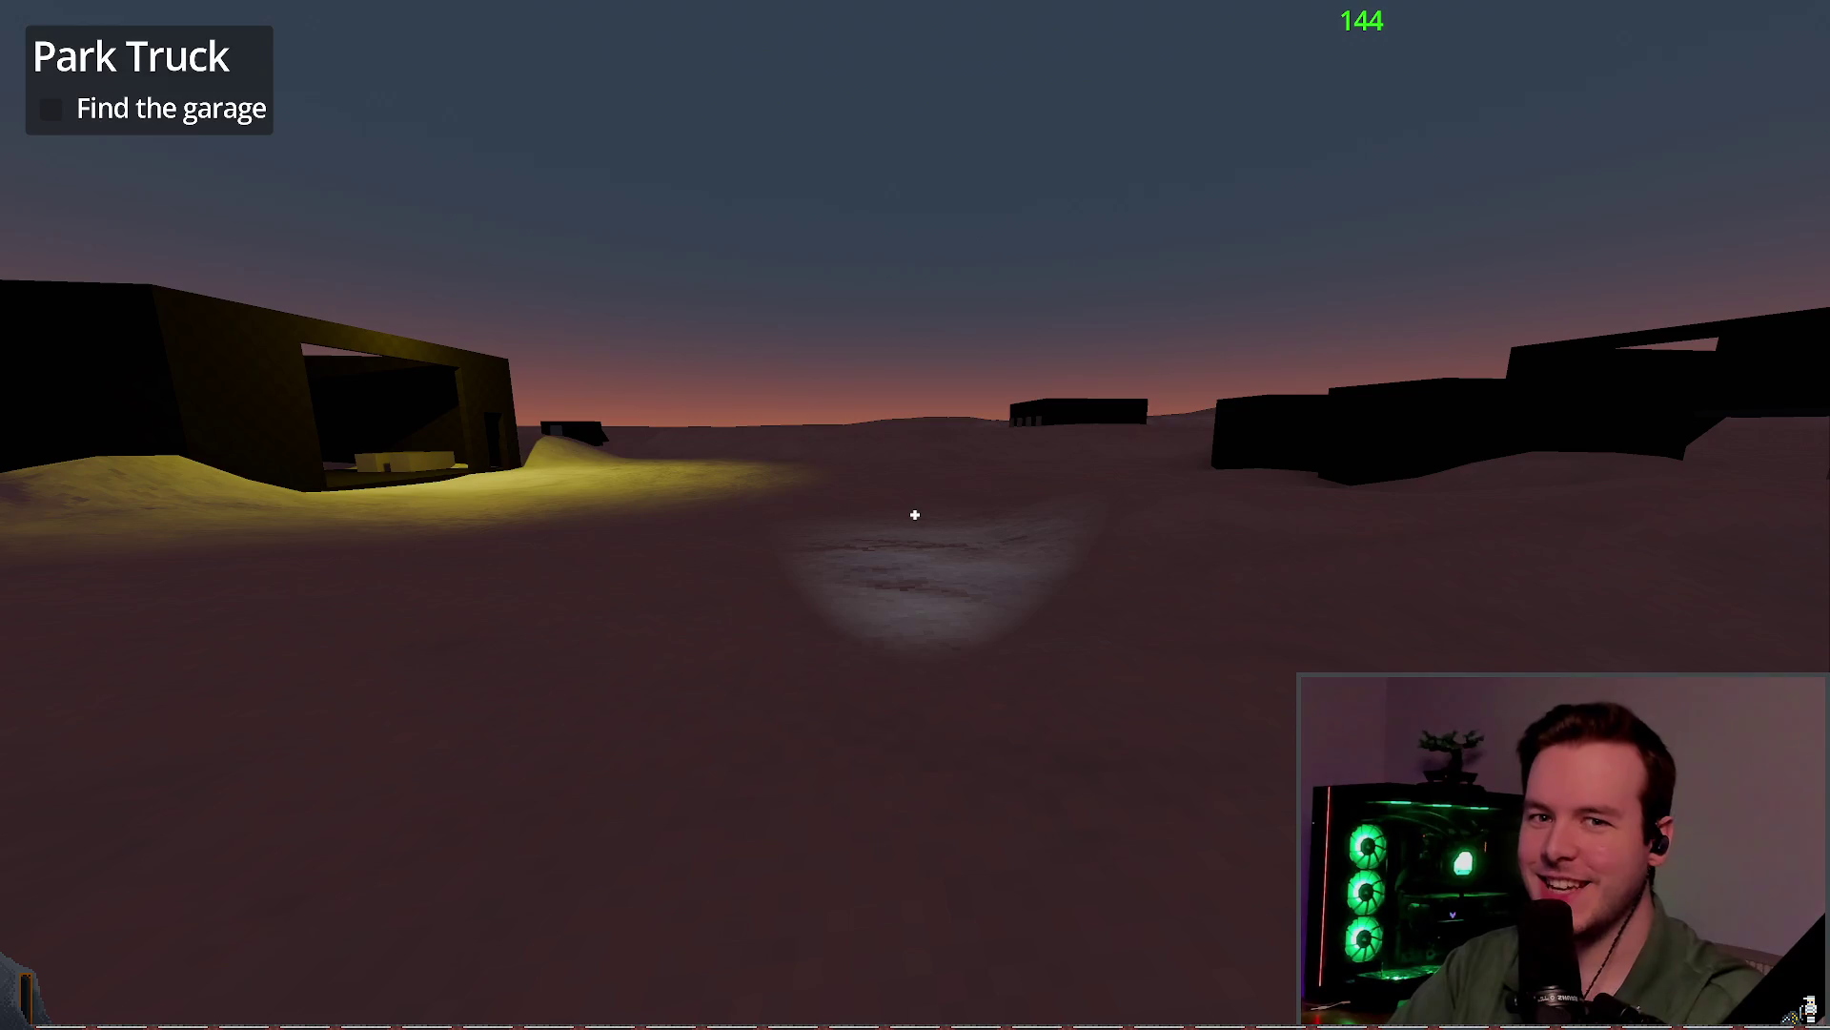
key("w")
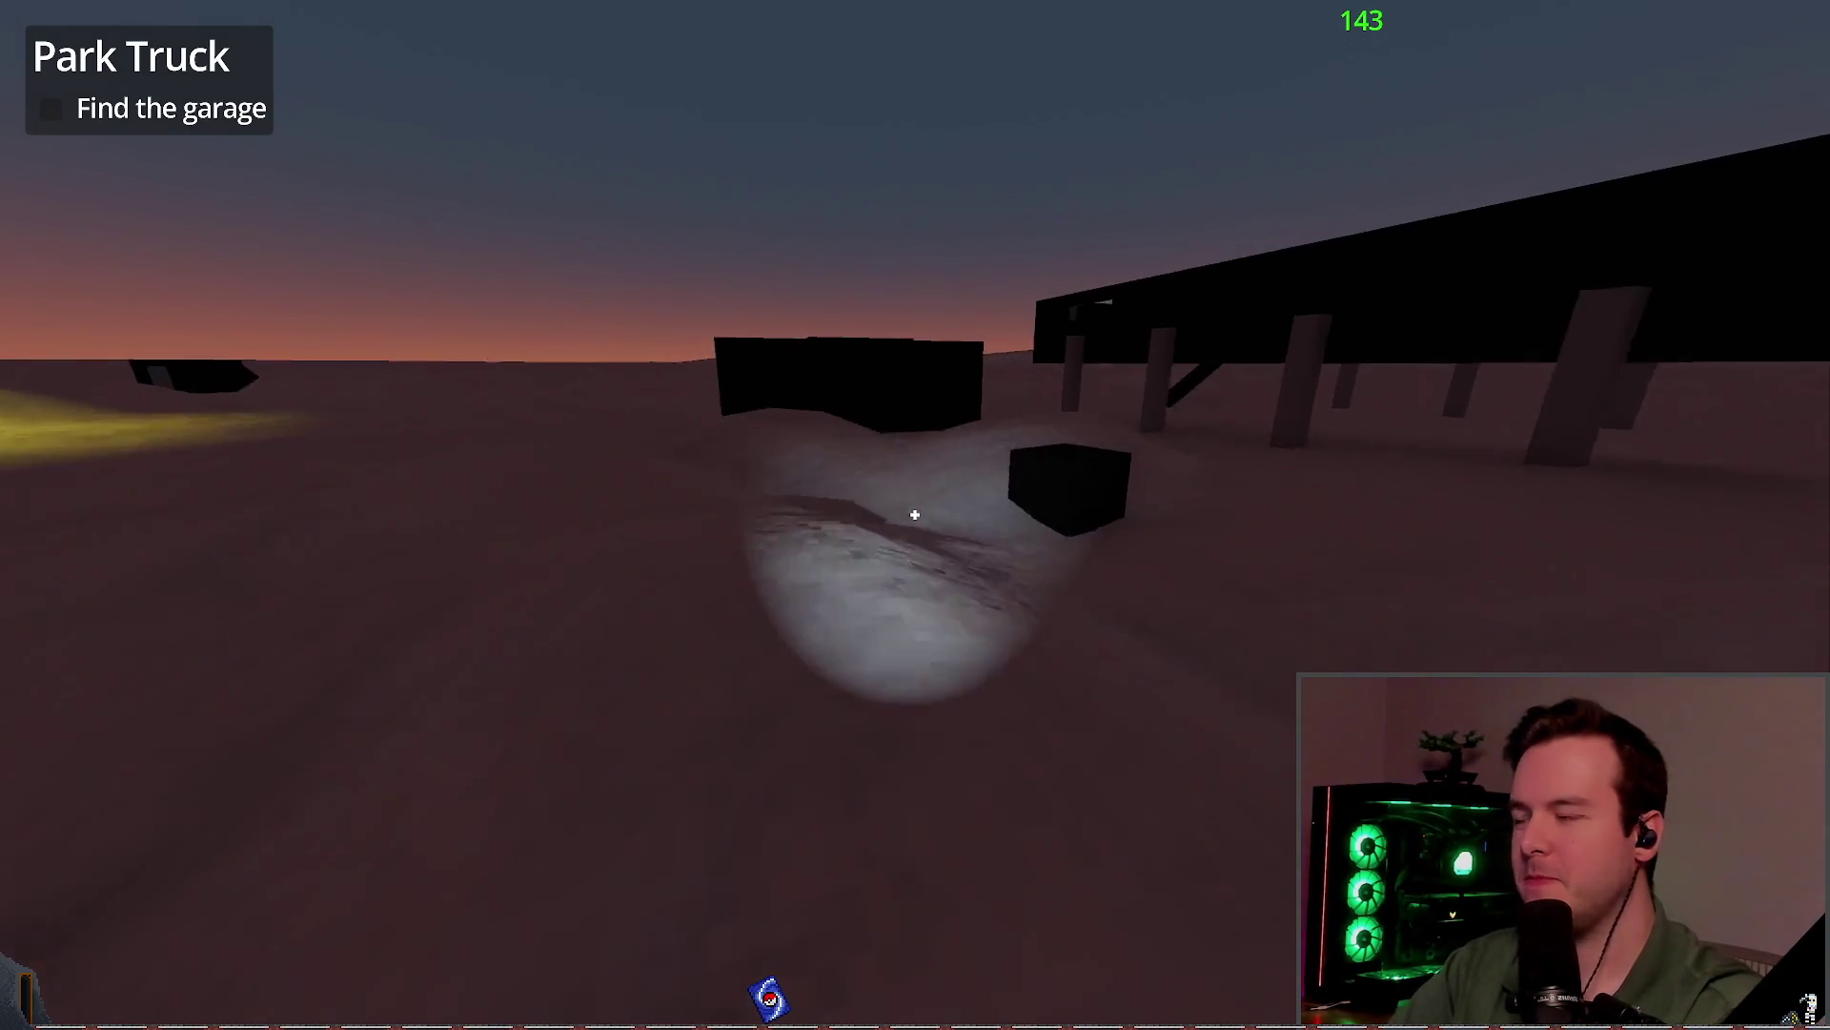
key("w")
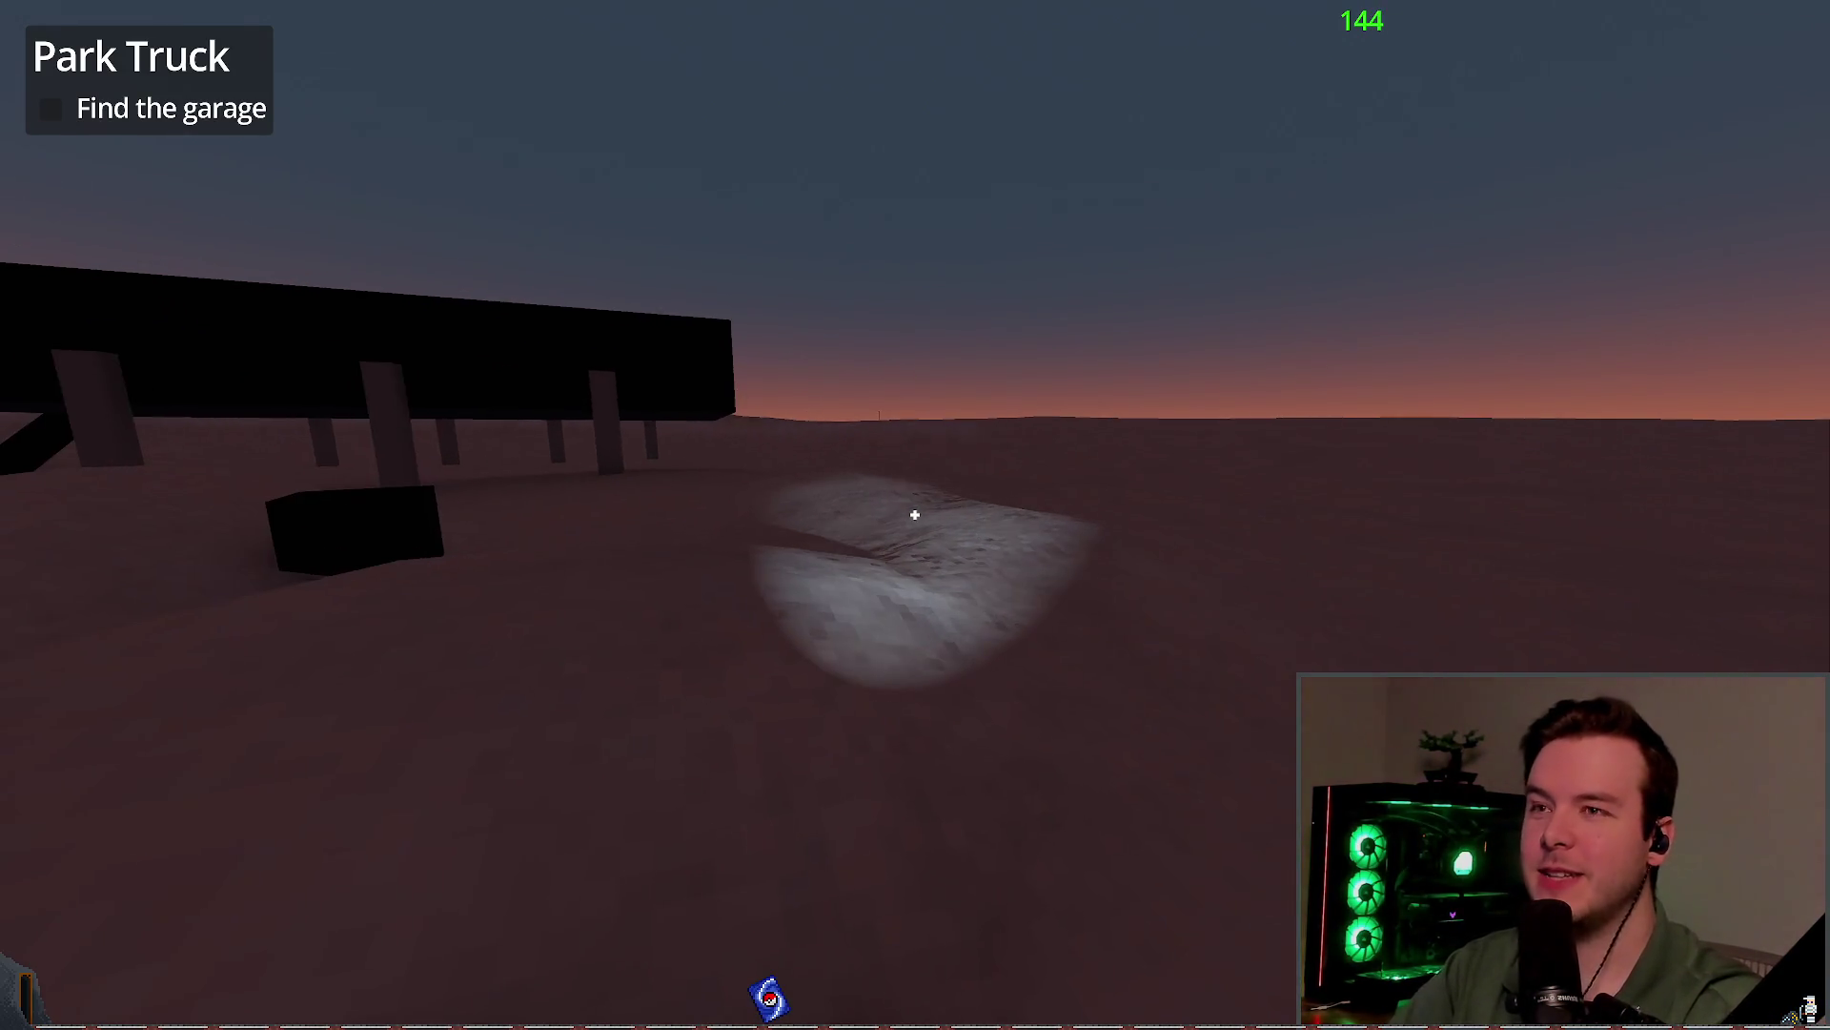
key("w")
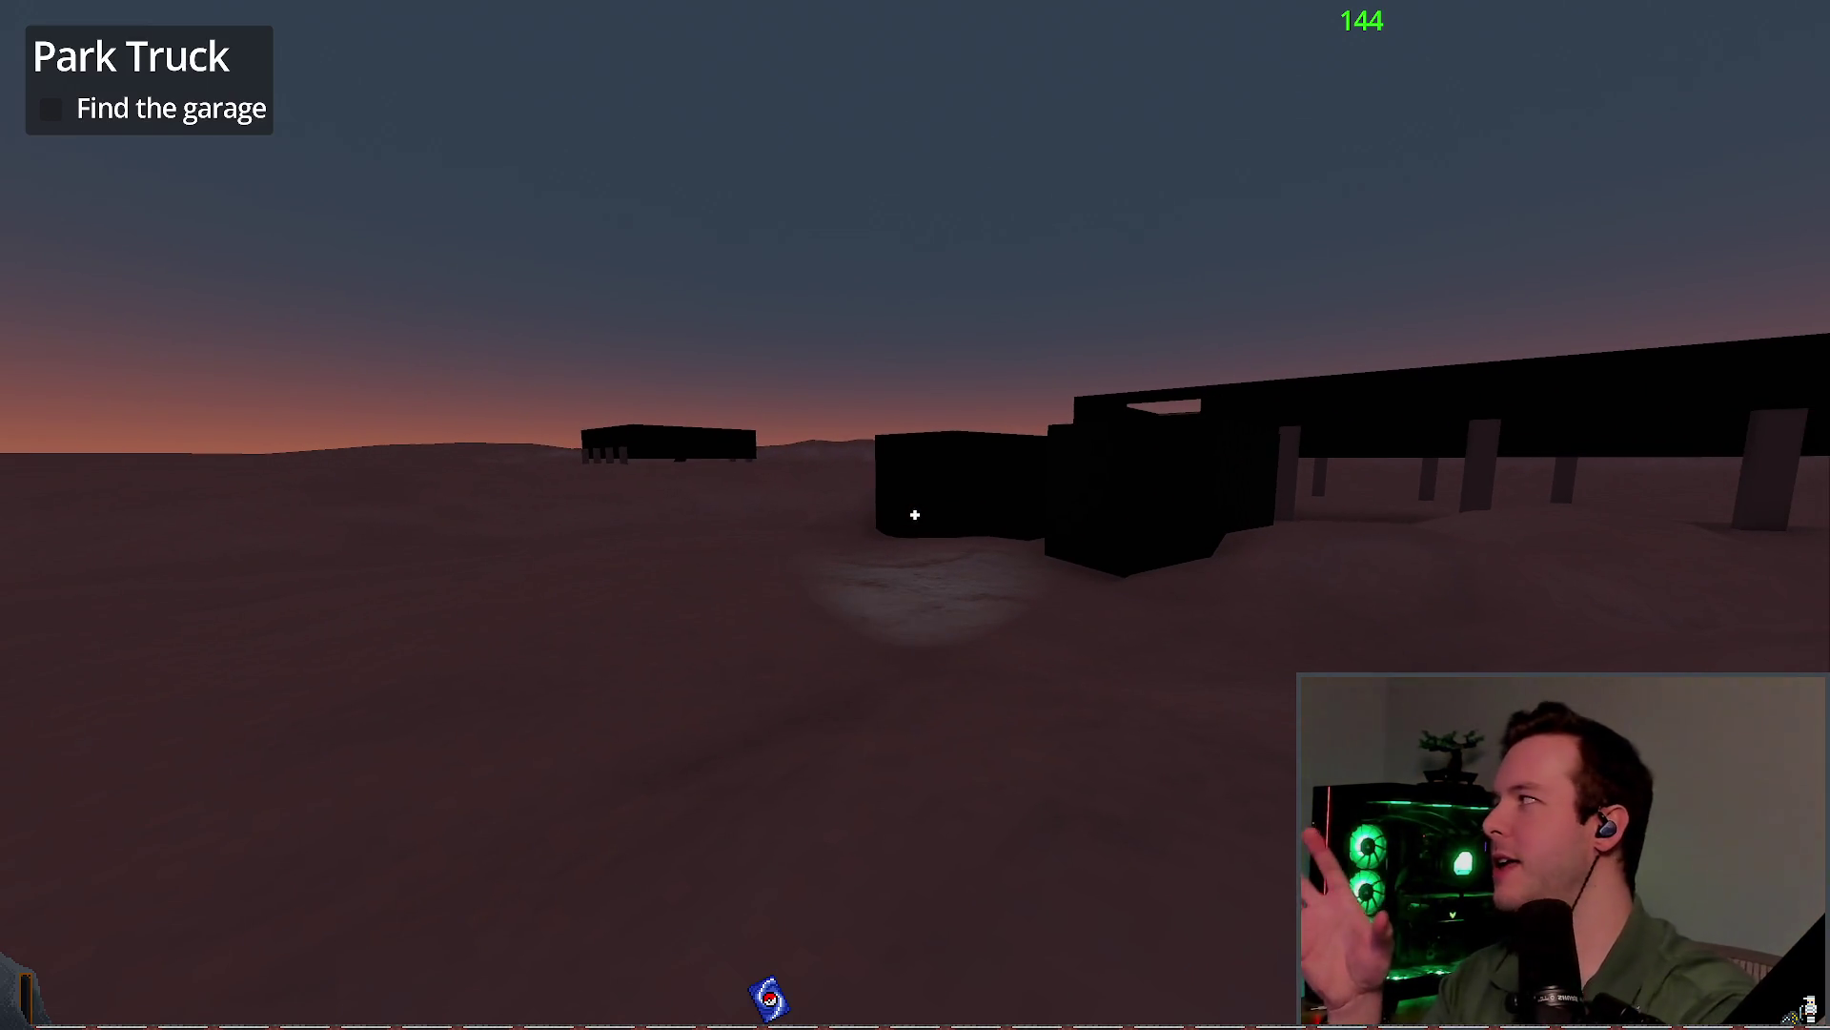
key("w")
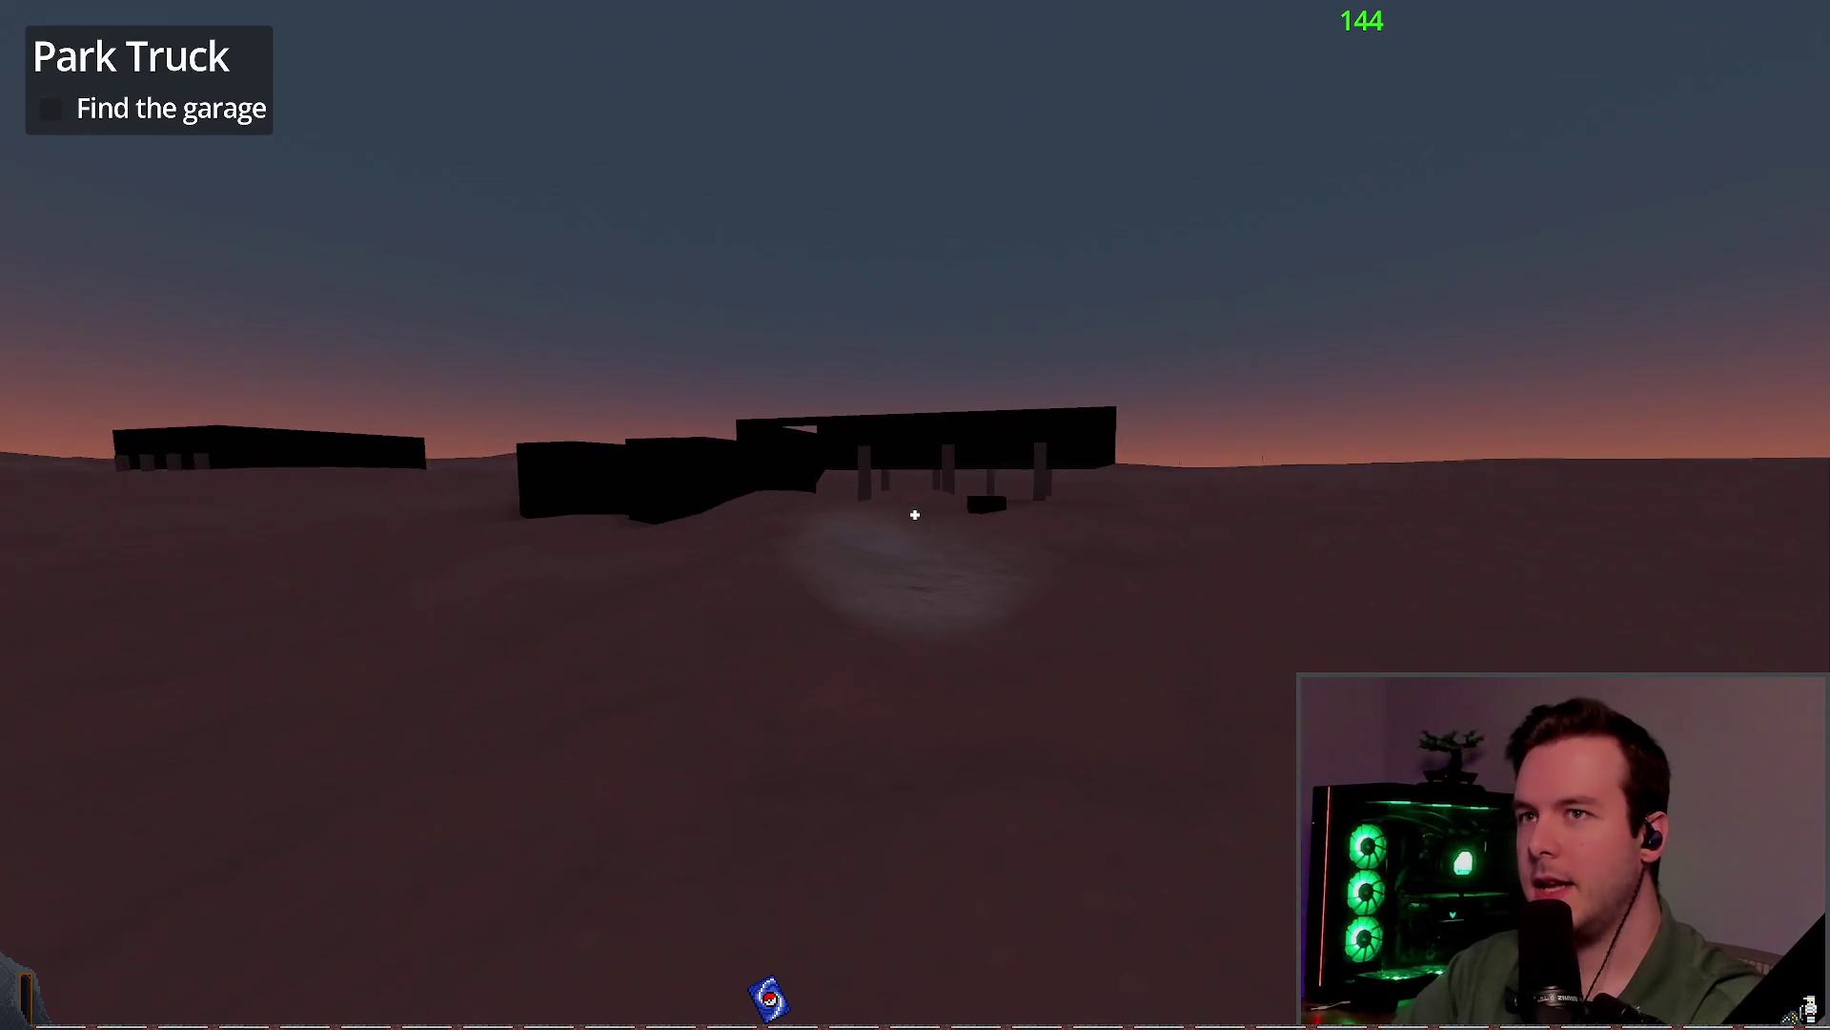
key("Escape")
Step: Stop the game, revert the snow texture's Albedo Color to default, then save and relaunch
key("F8")
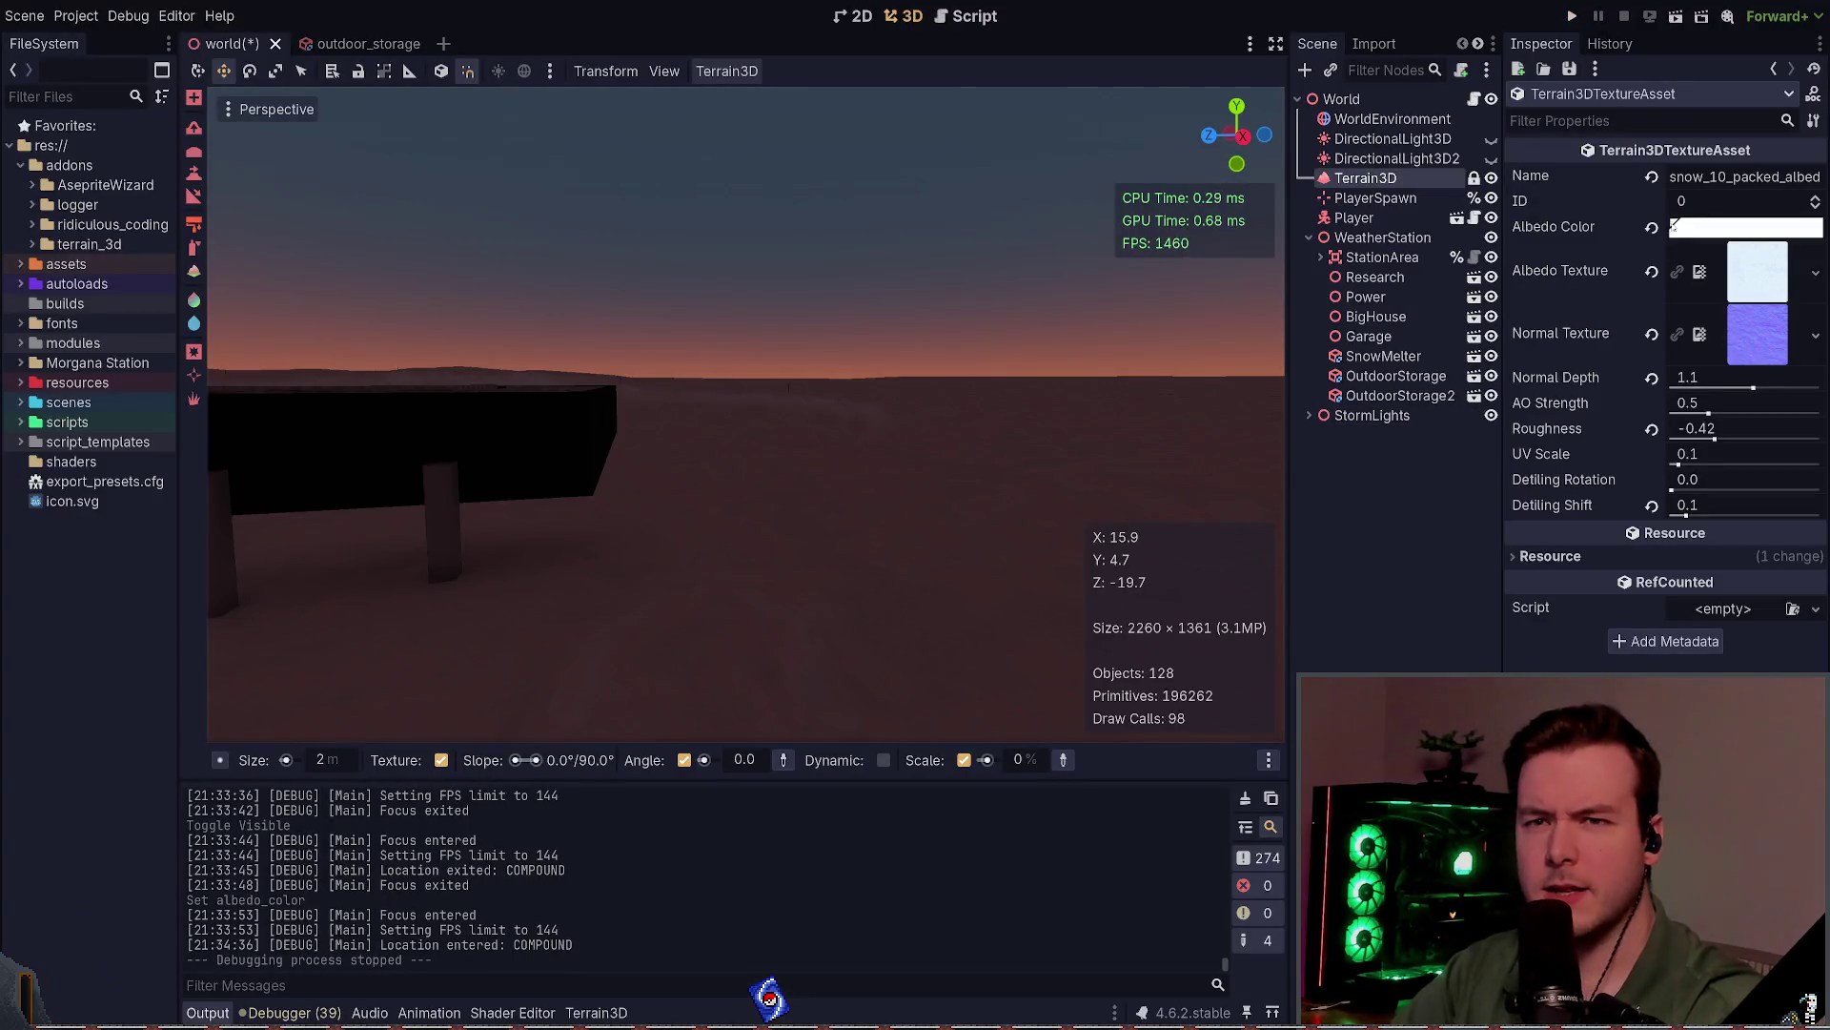
left_click(1651, 229)
key("F5")
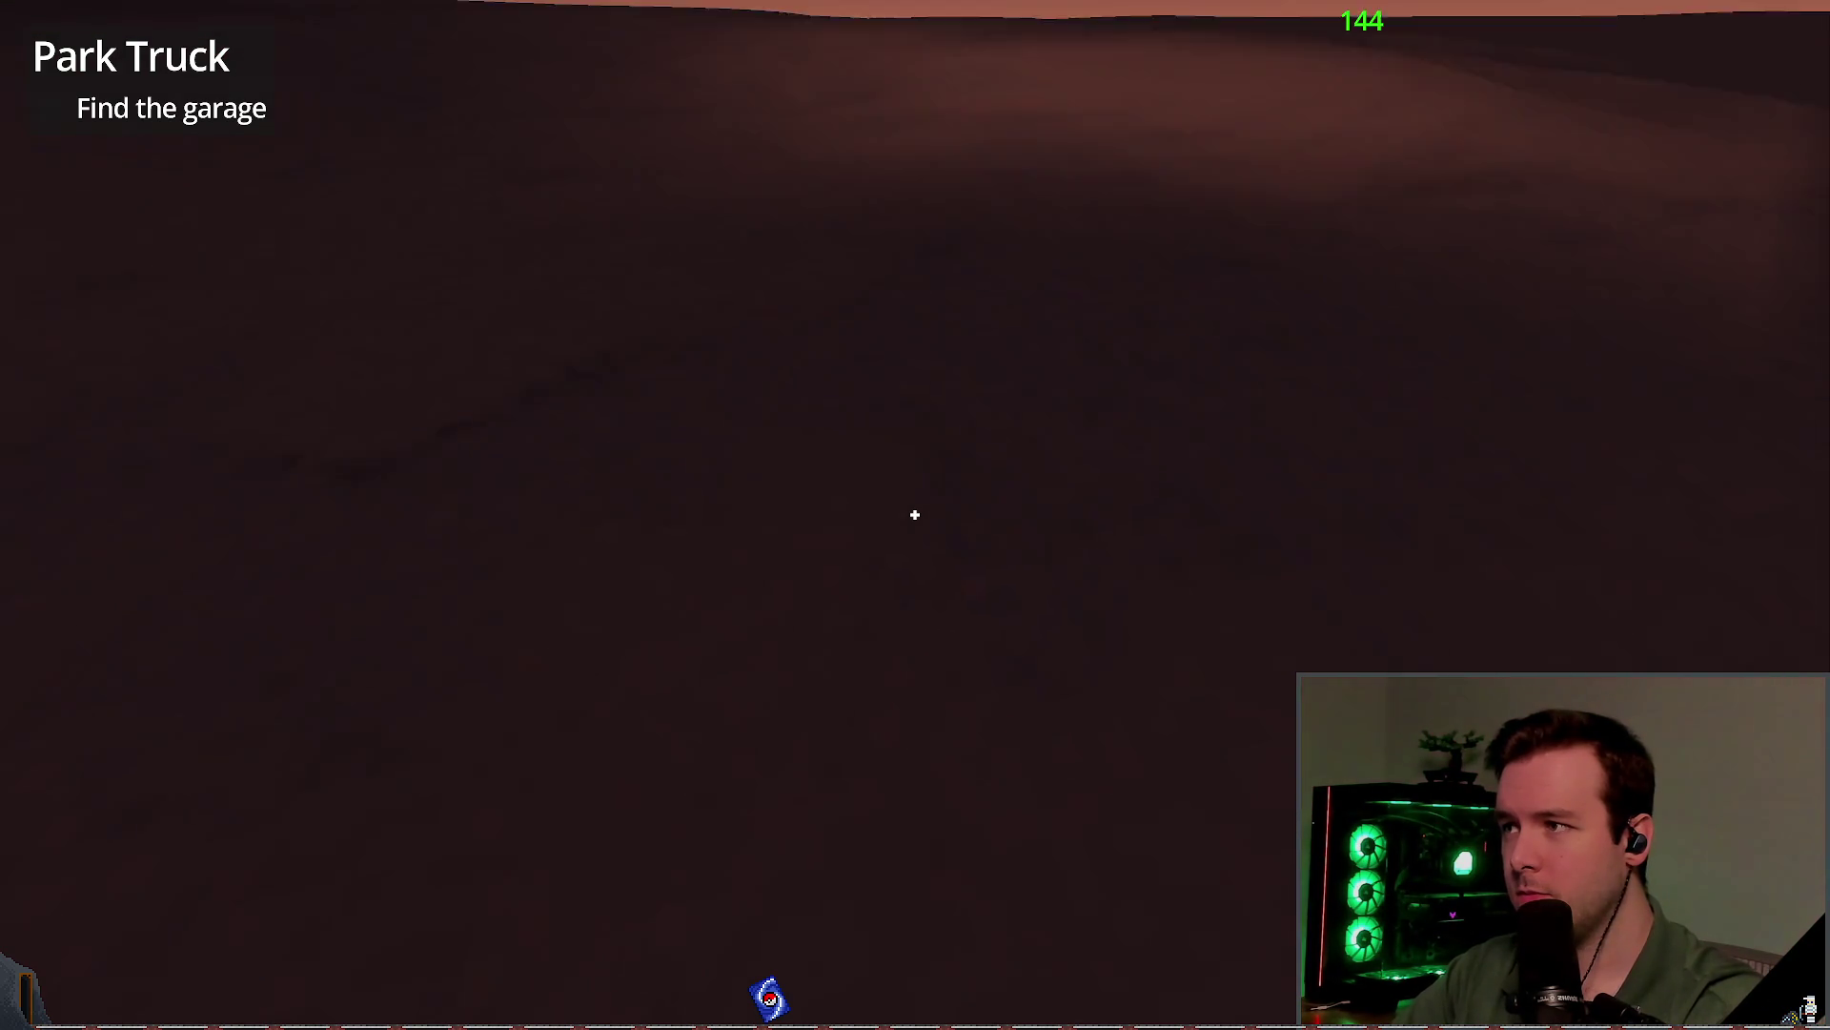
Step: Toggle the truck's flashlight on and off, then pause and confirm Dev Quit
key("f")
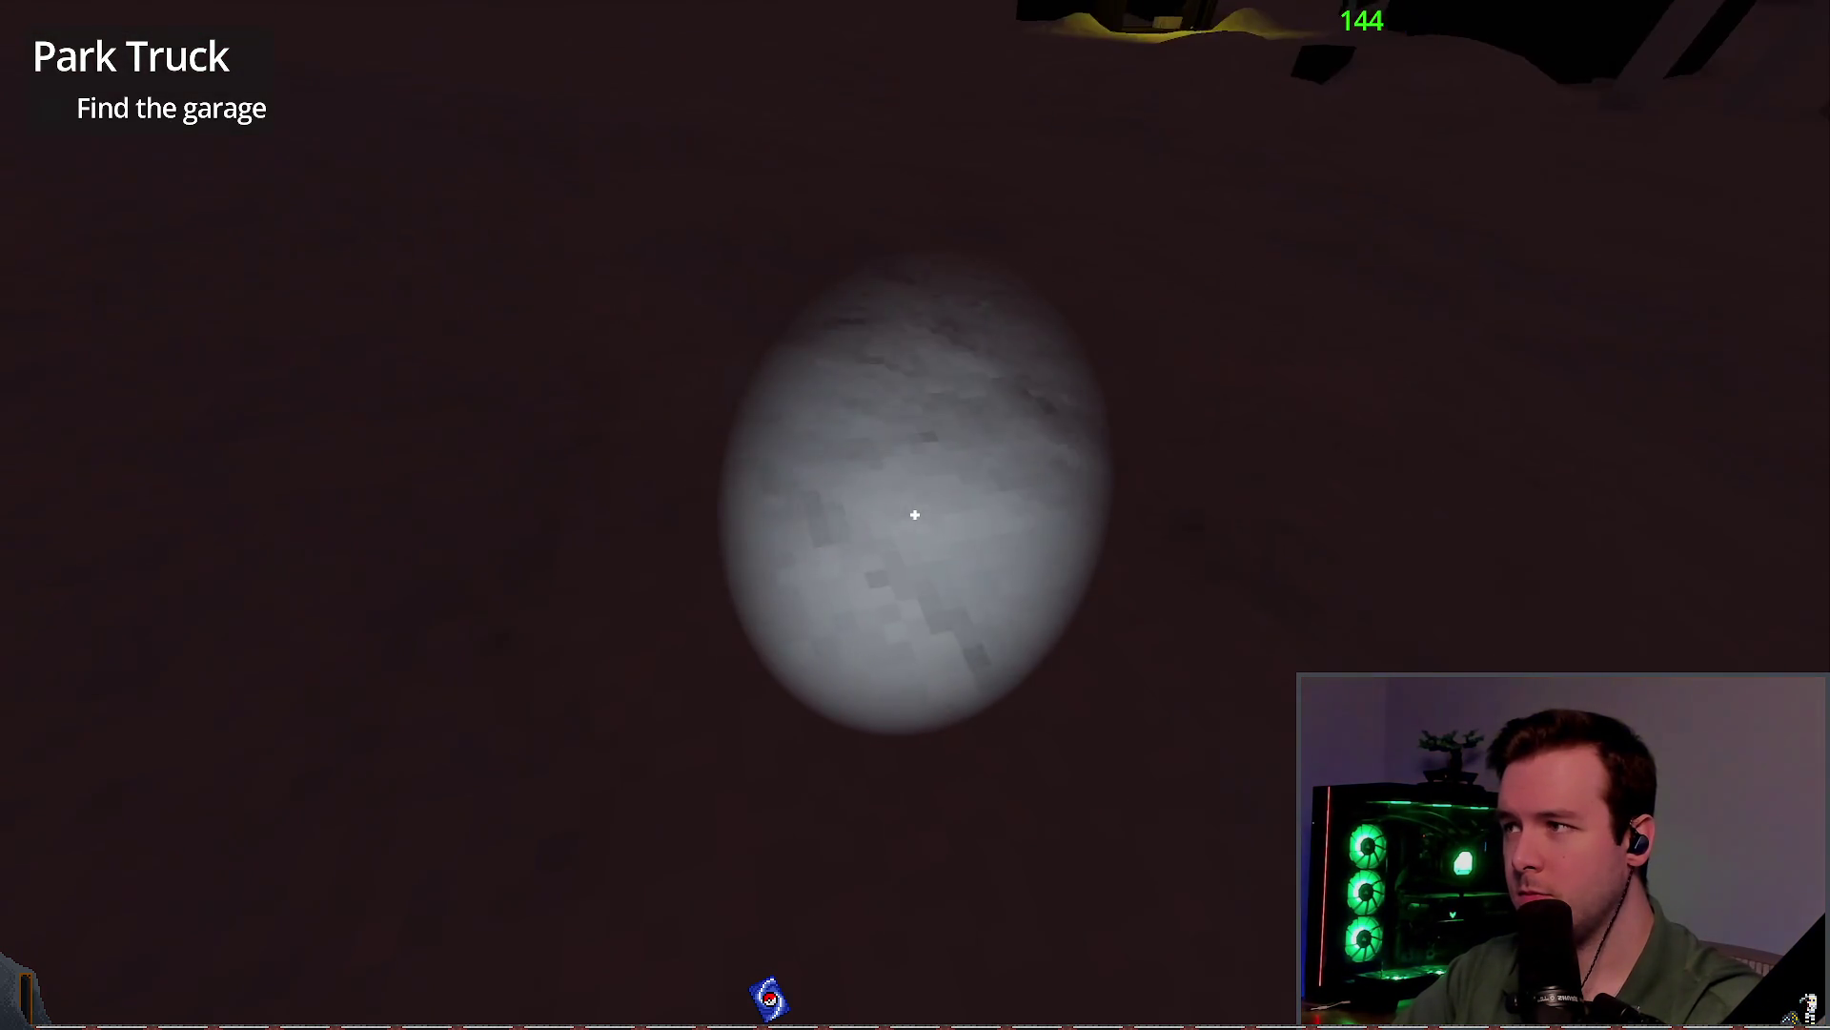
key("f")
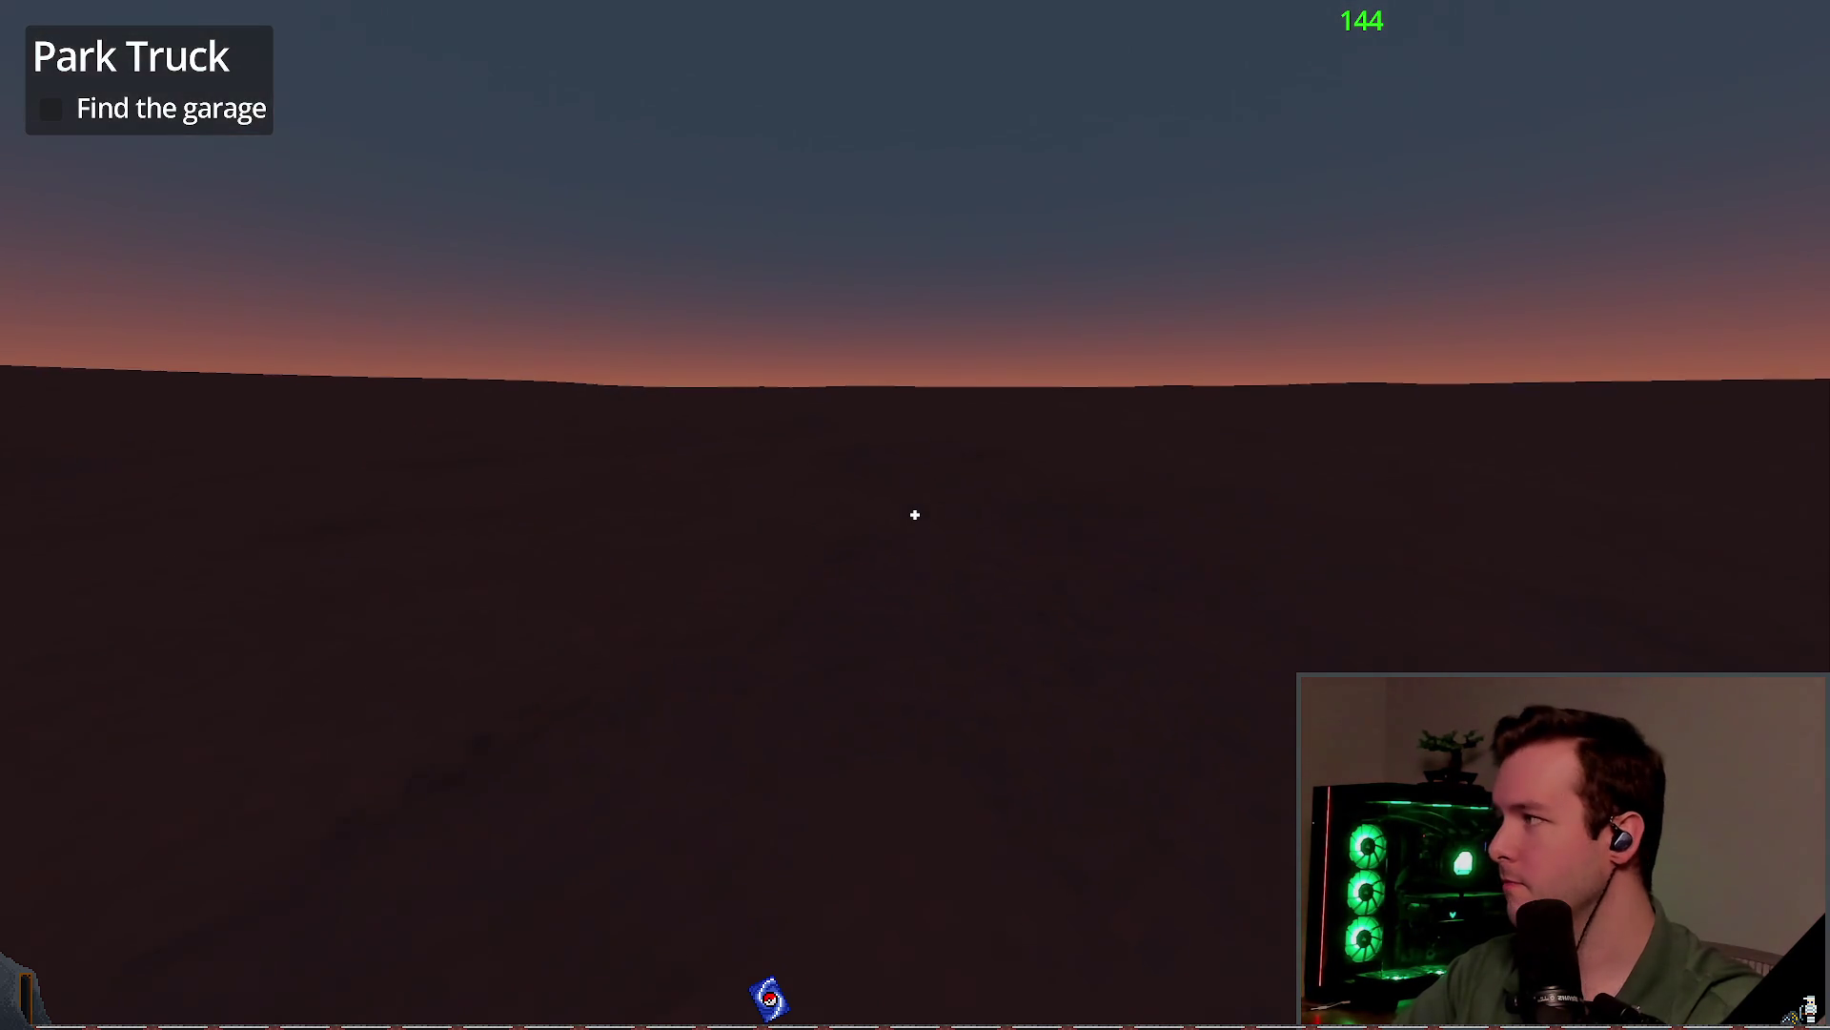
key("Escape")
left_click(106, 656)
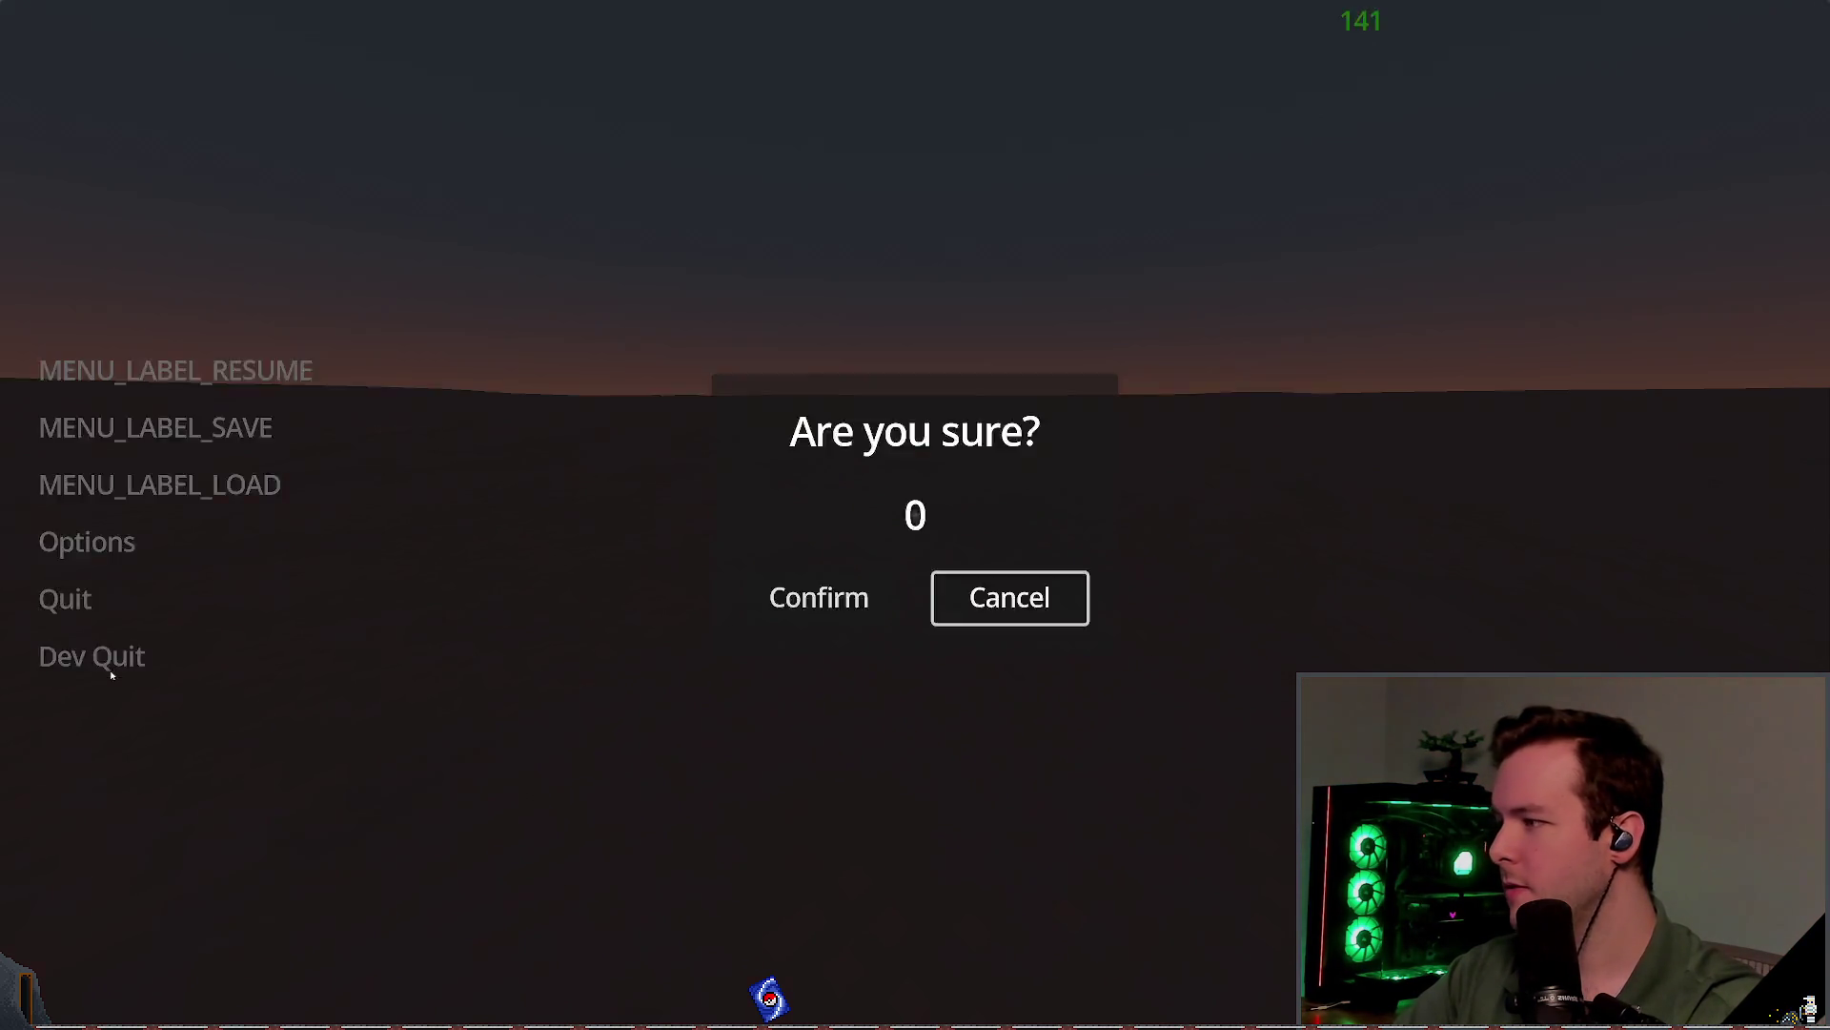
left_click(821, 597)
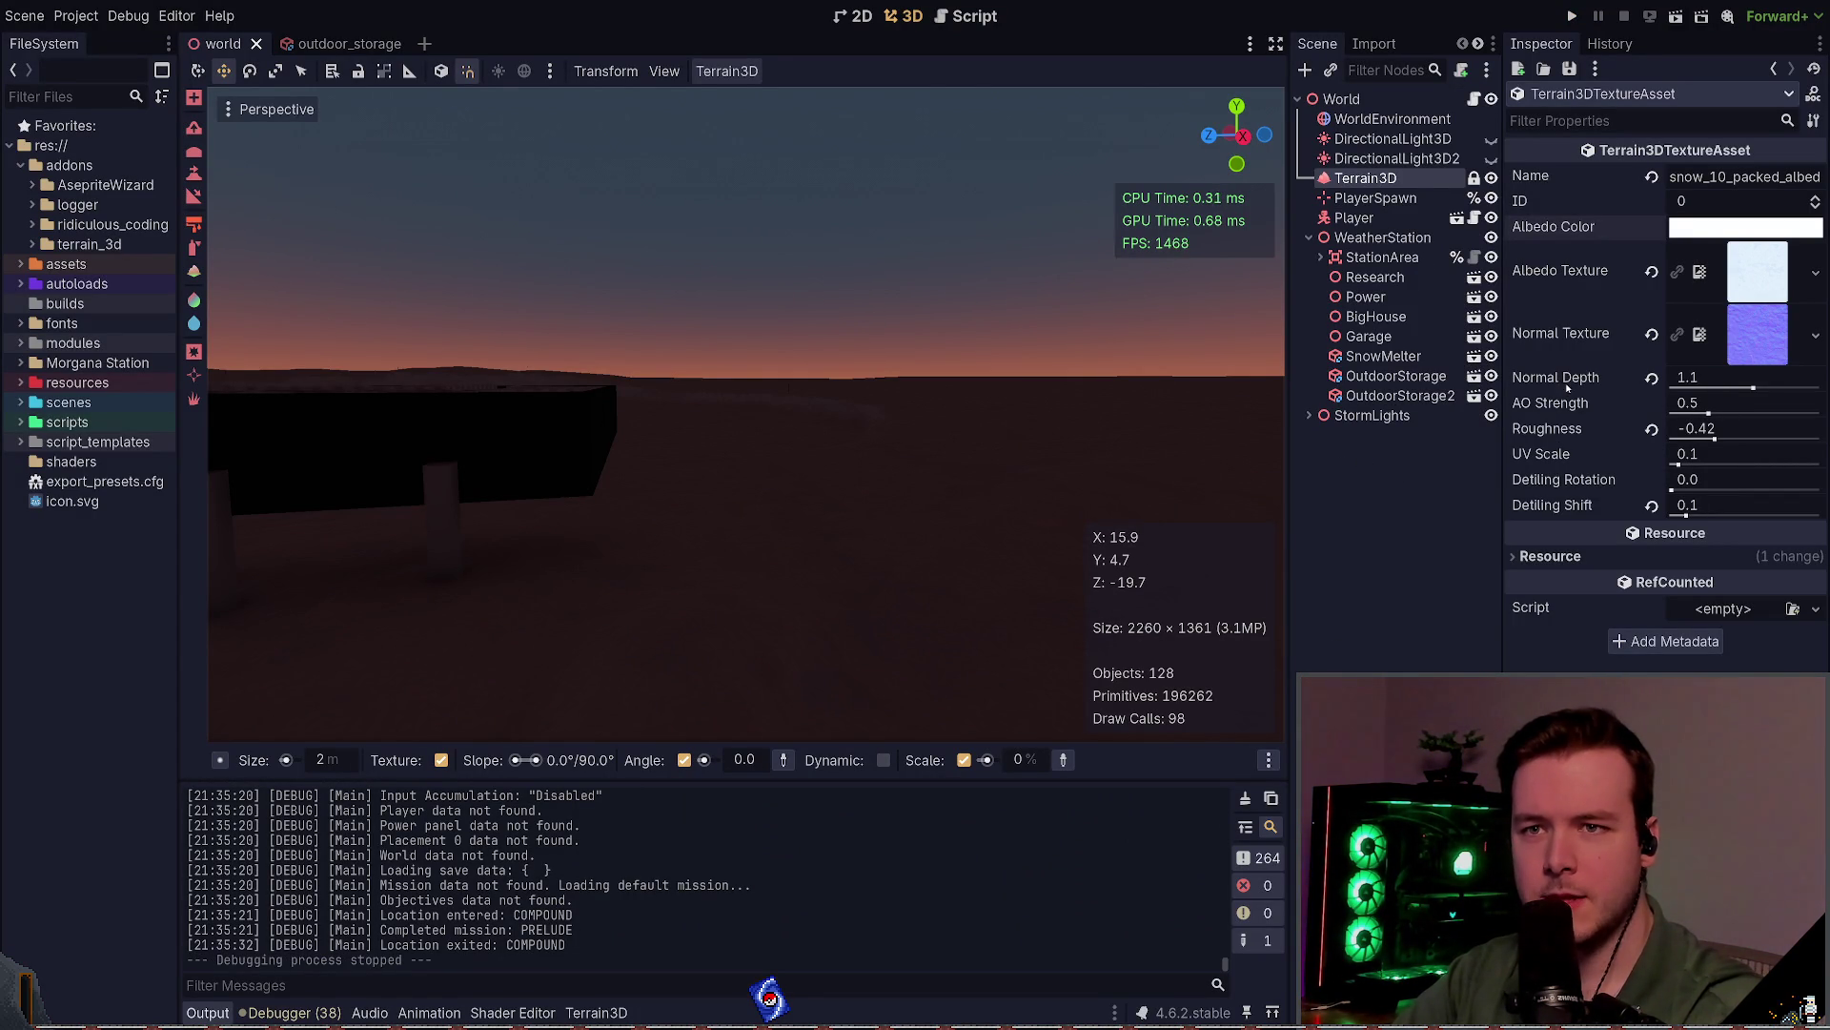
Step: Show DirectionalLight3D, drag its energy from 1.0 down to 0.0, and run the game
left_click(1491, 139)
left_click(1491, 139)
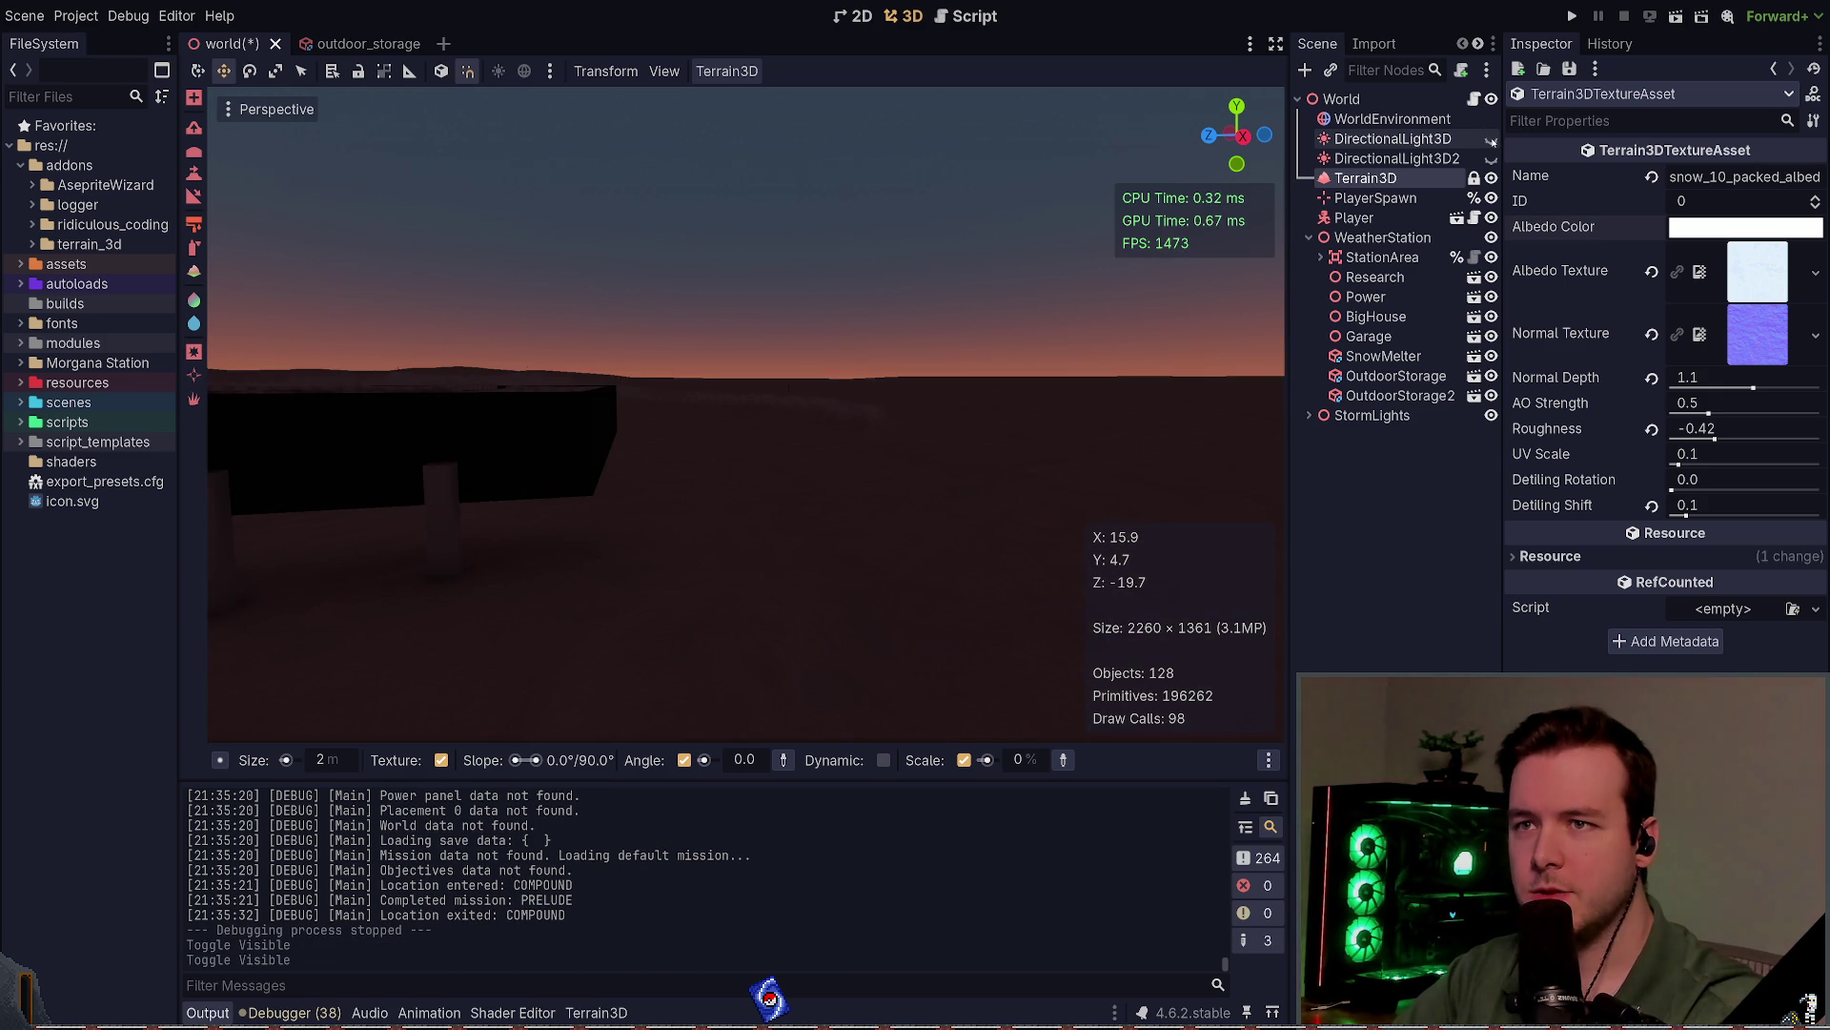
left_click(1456, 143)
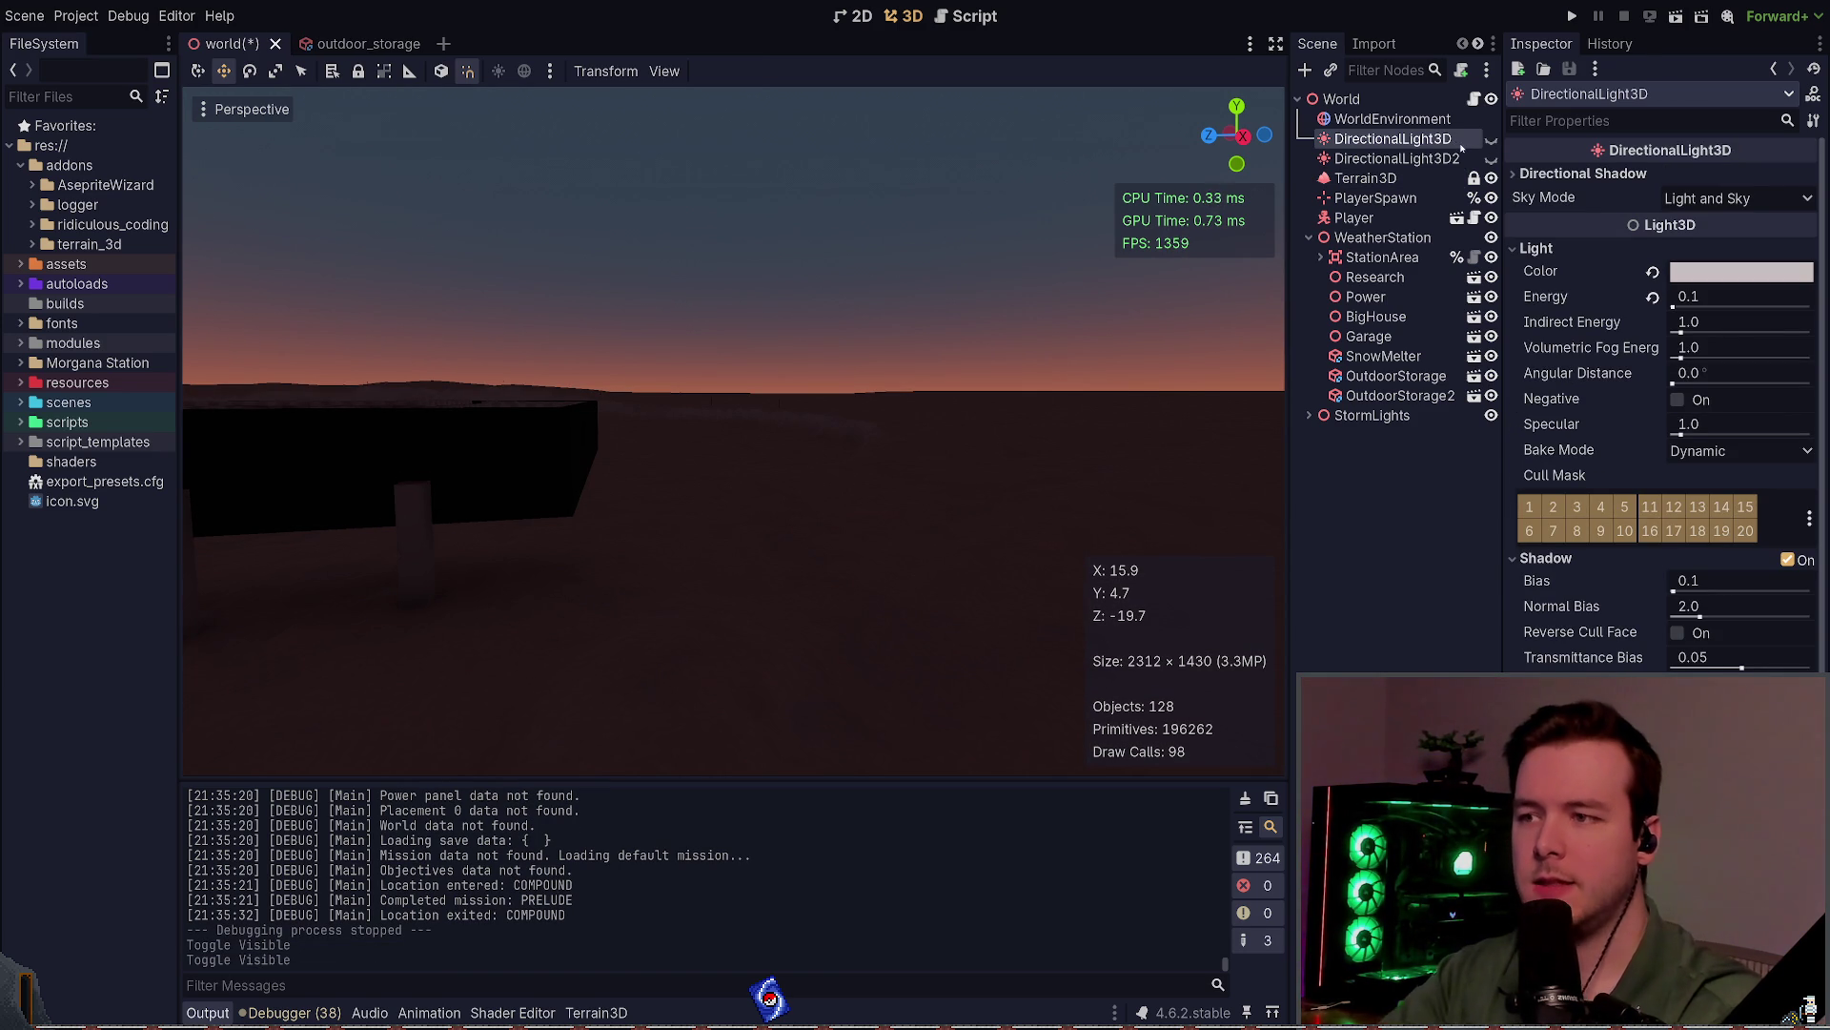
left_click(1420, 160)
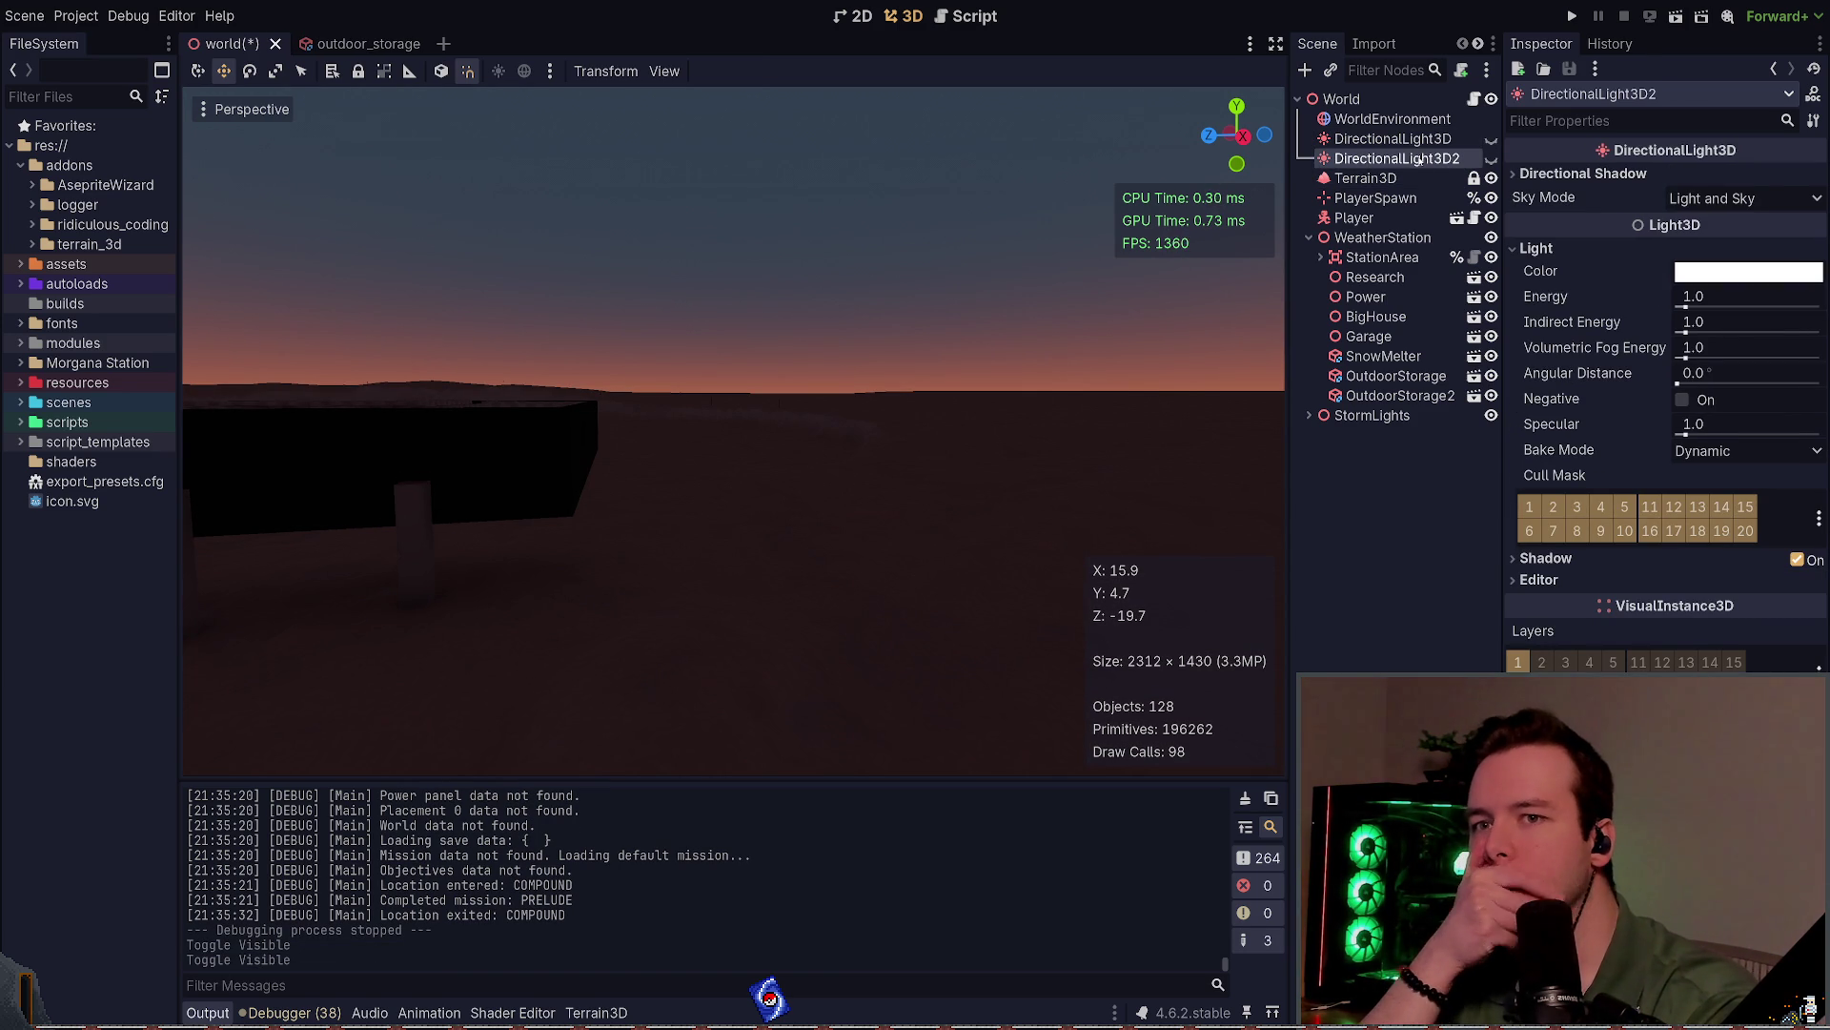
left_click(1421, 140)
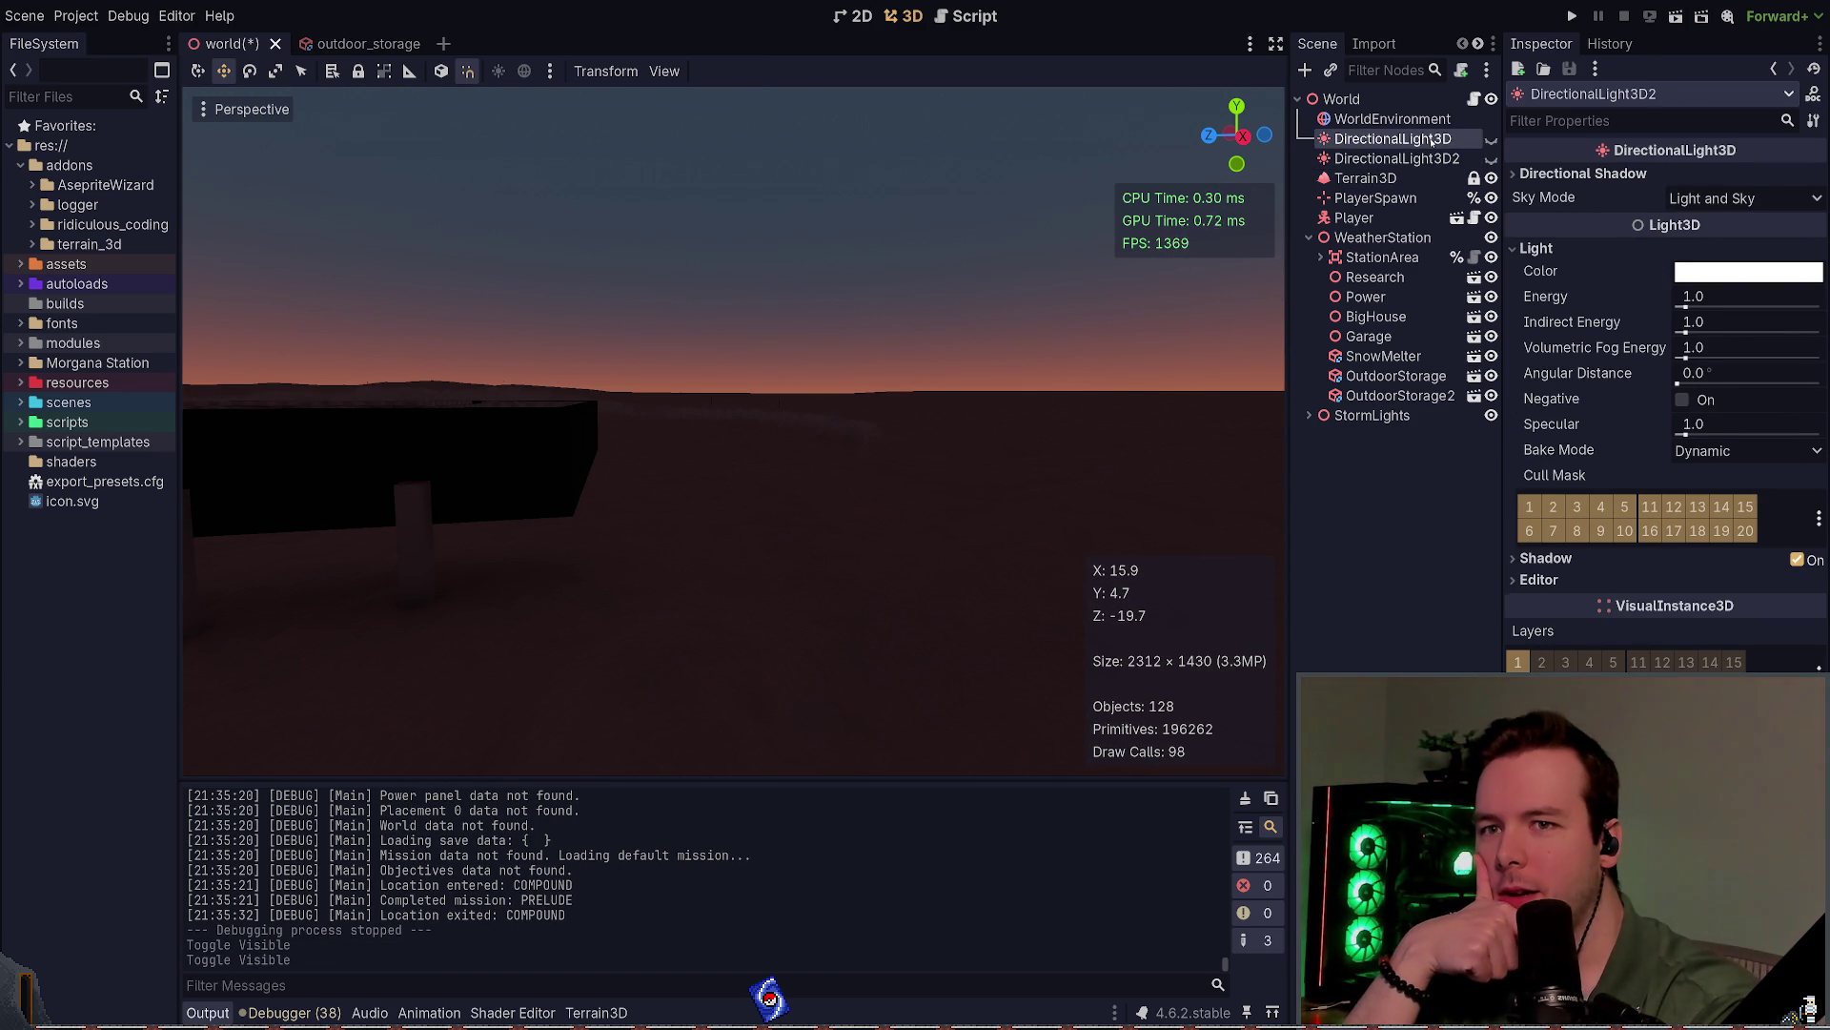
left_click(1492, 139)
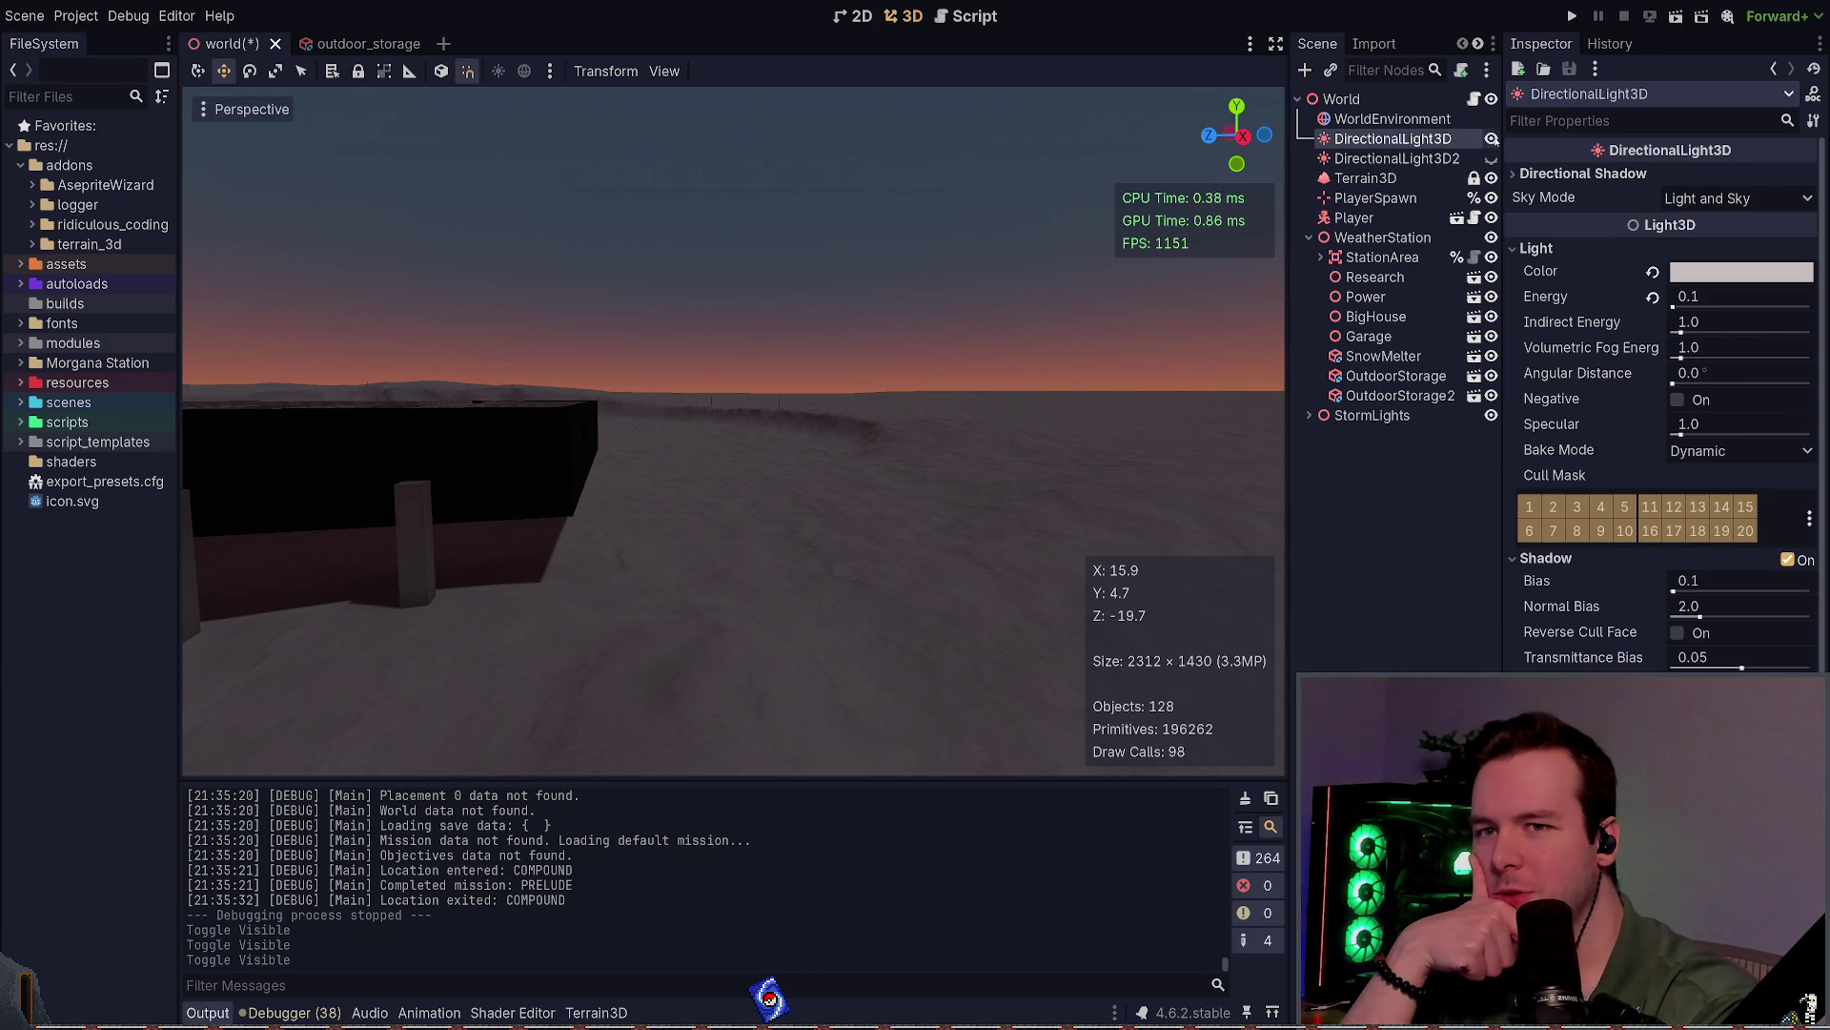
left_click(1654, 298)
left_click_drag(1681, 305, 1648, 311)
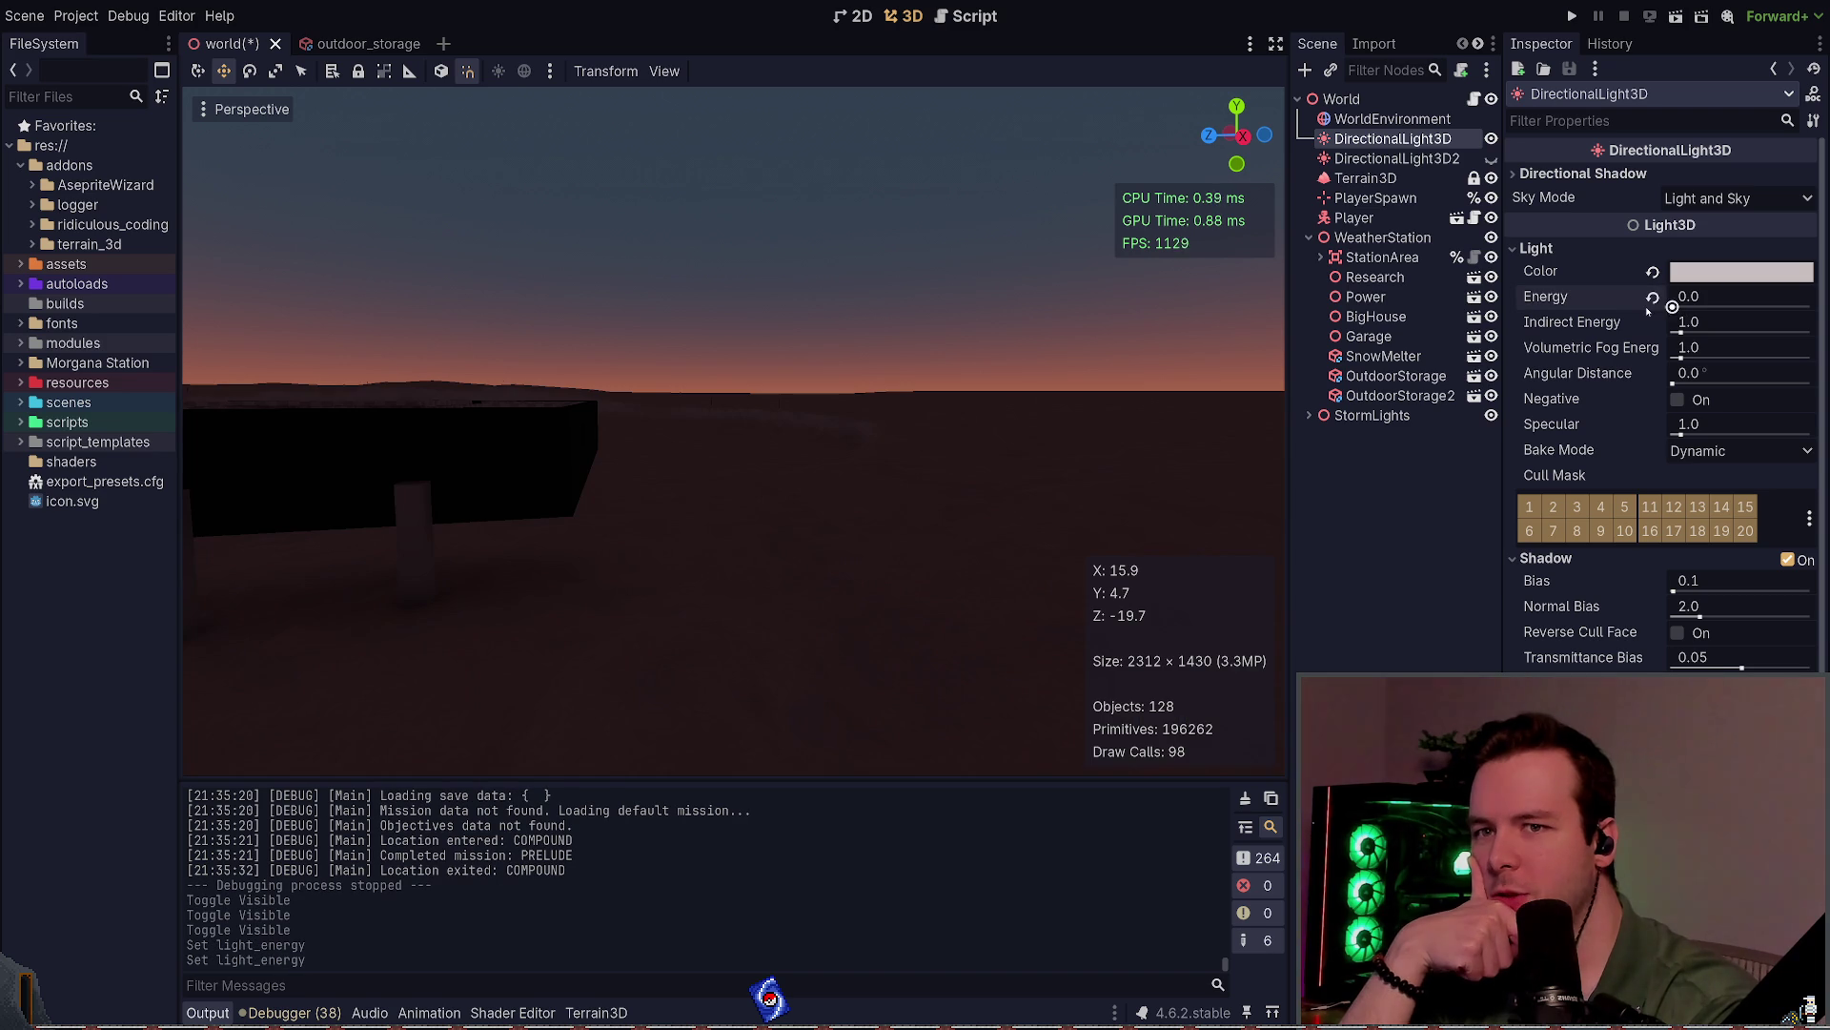
key("F5")
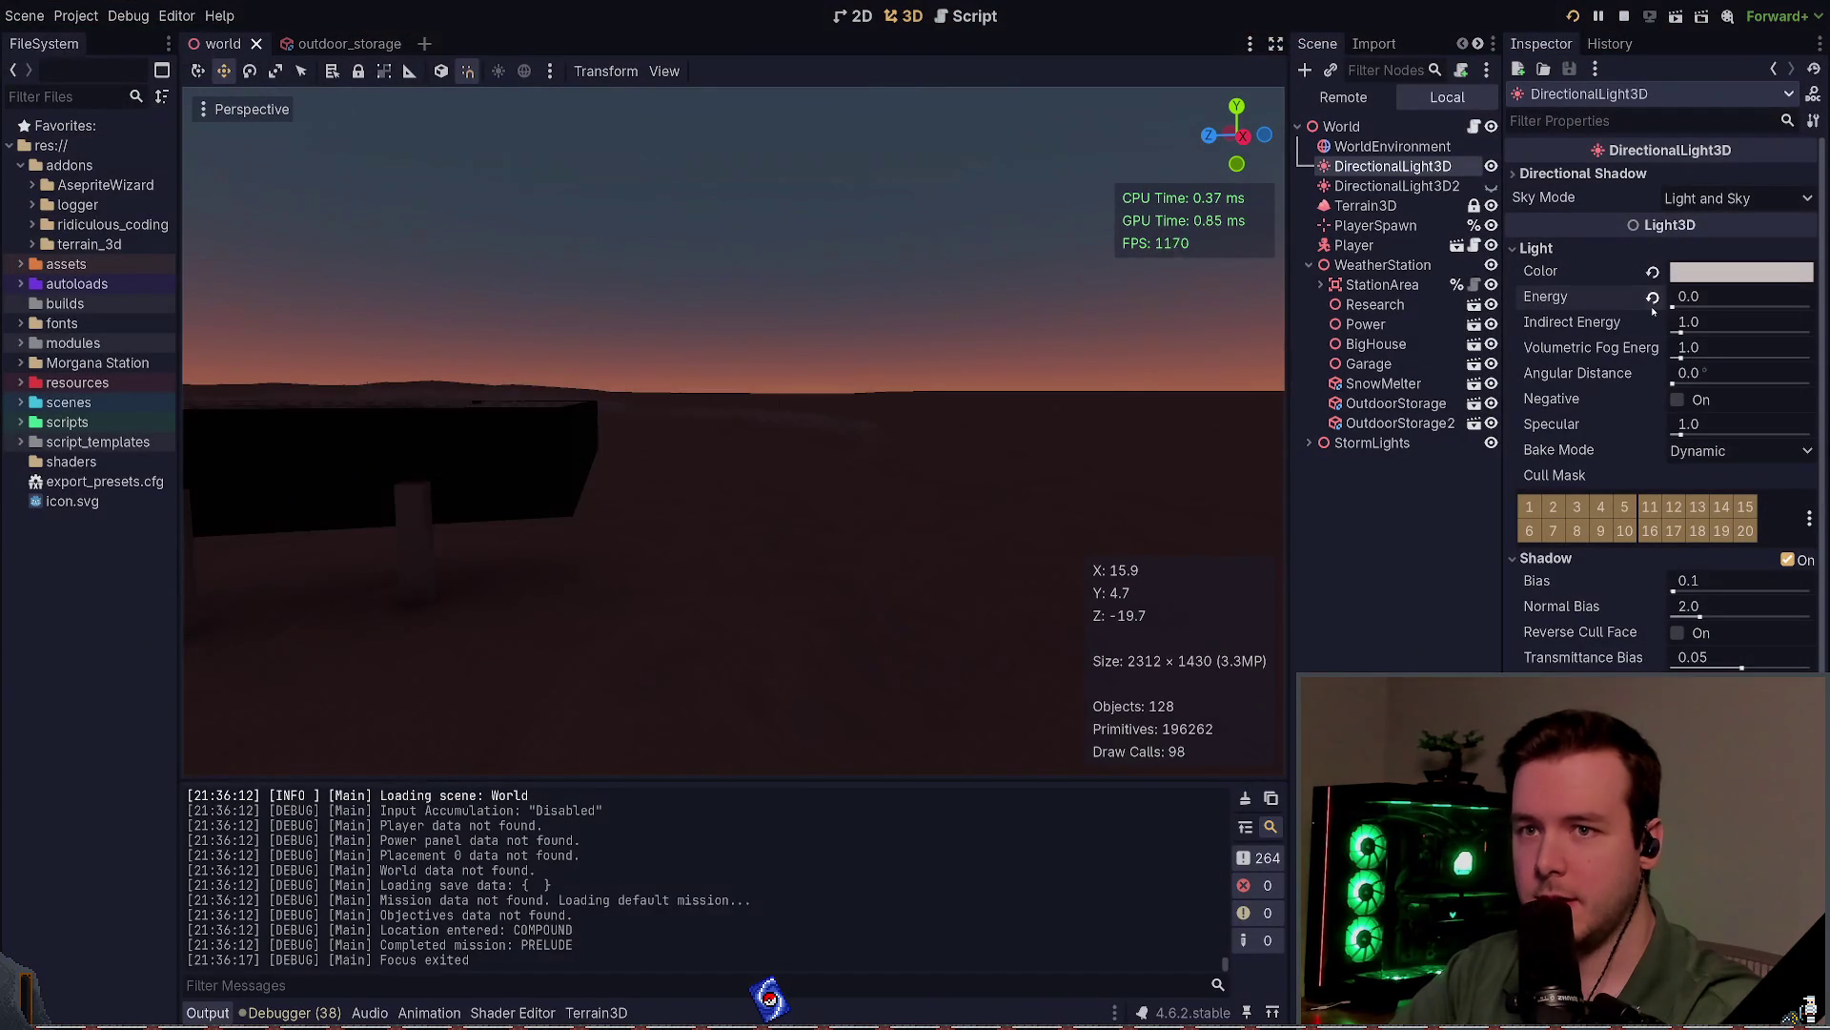
Step: Set DirectionalLight3D's Energy to 0.7 and relaunch the game to test it
left_click(1653, 297)
left_click(1719, 298)
type("0.7")
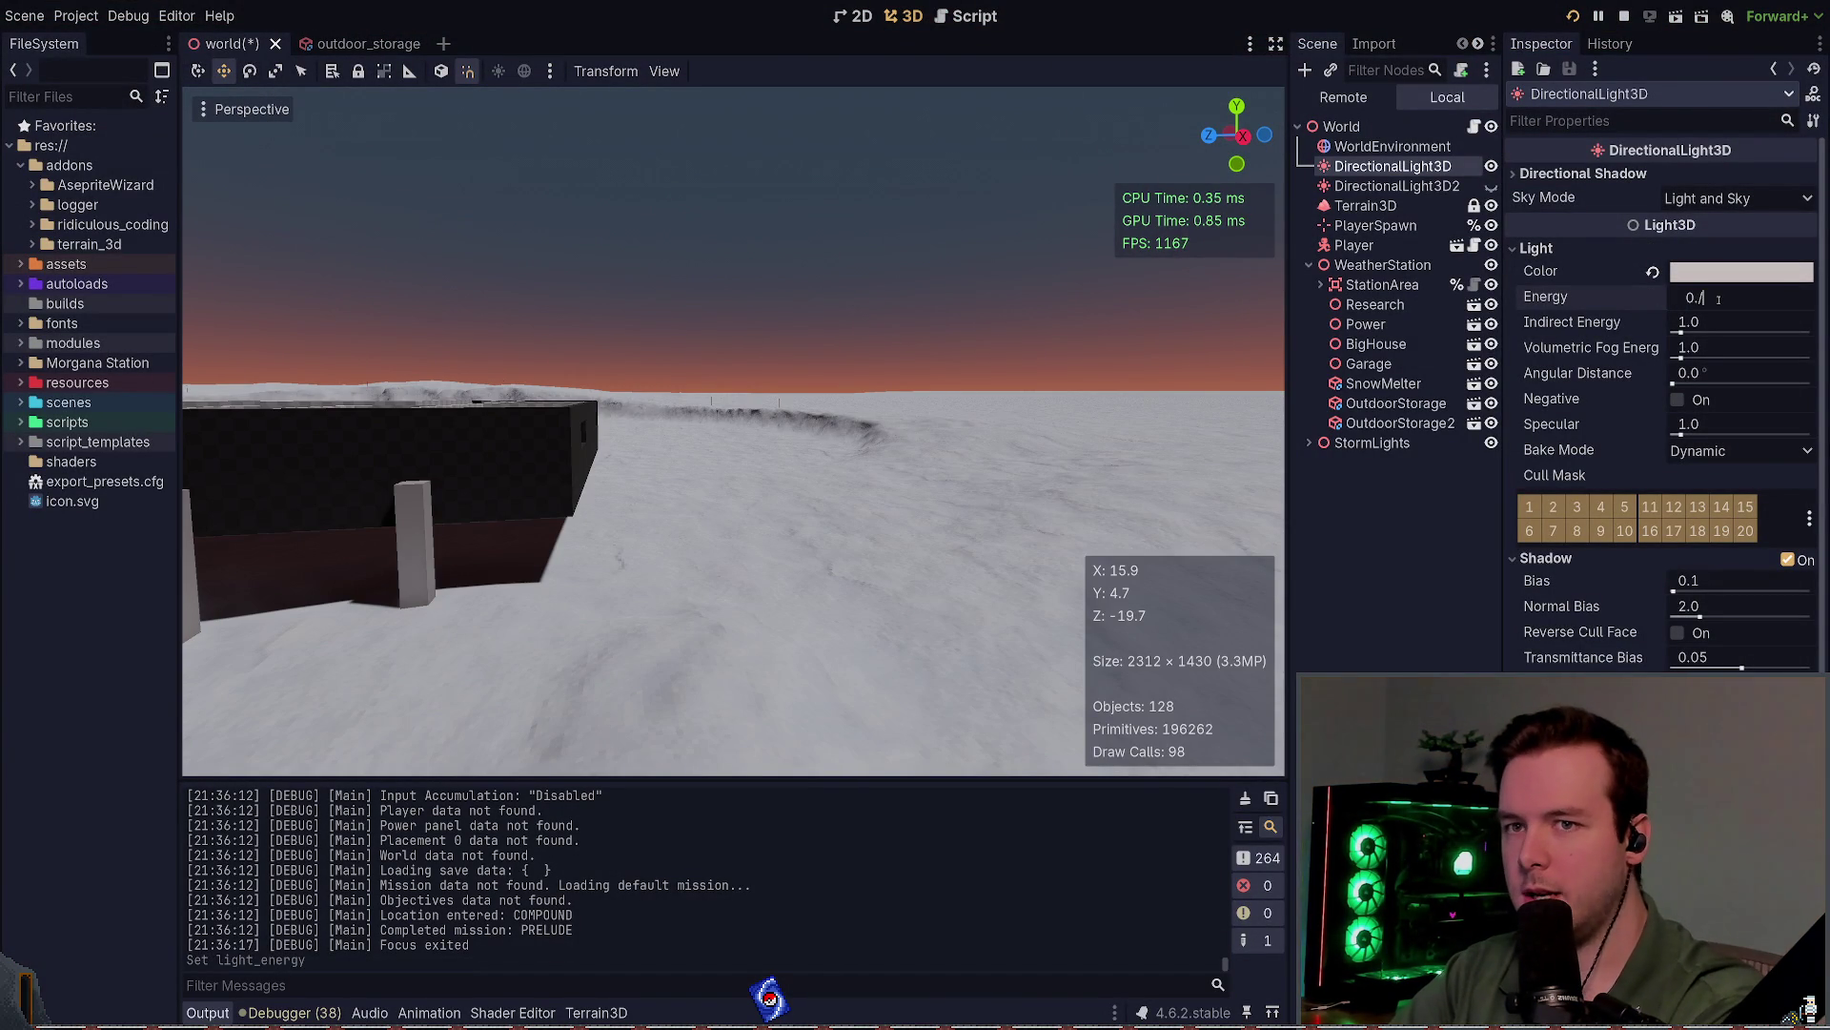
key("Return")
key("F5")
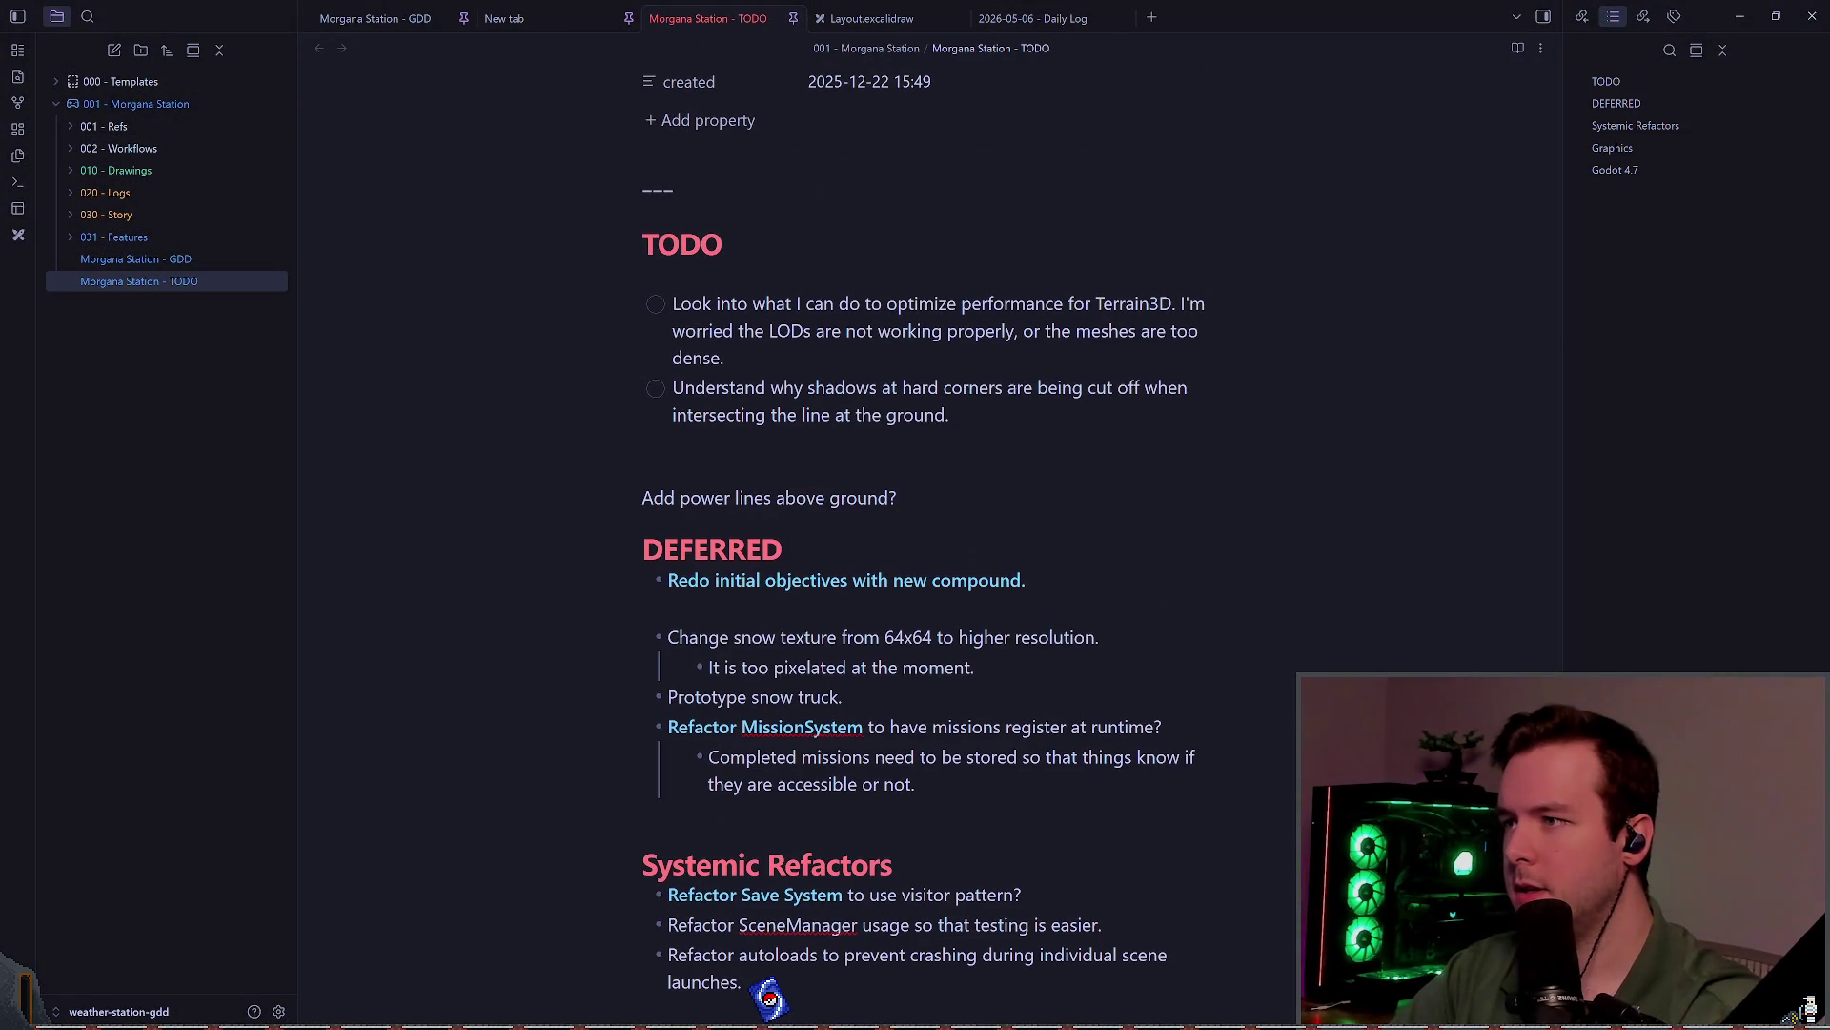
Step: Start a new TODO checkbox item below the second one
left_click(1120, 469)
key("Up")
key("End")
key("Return")
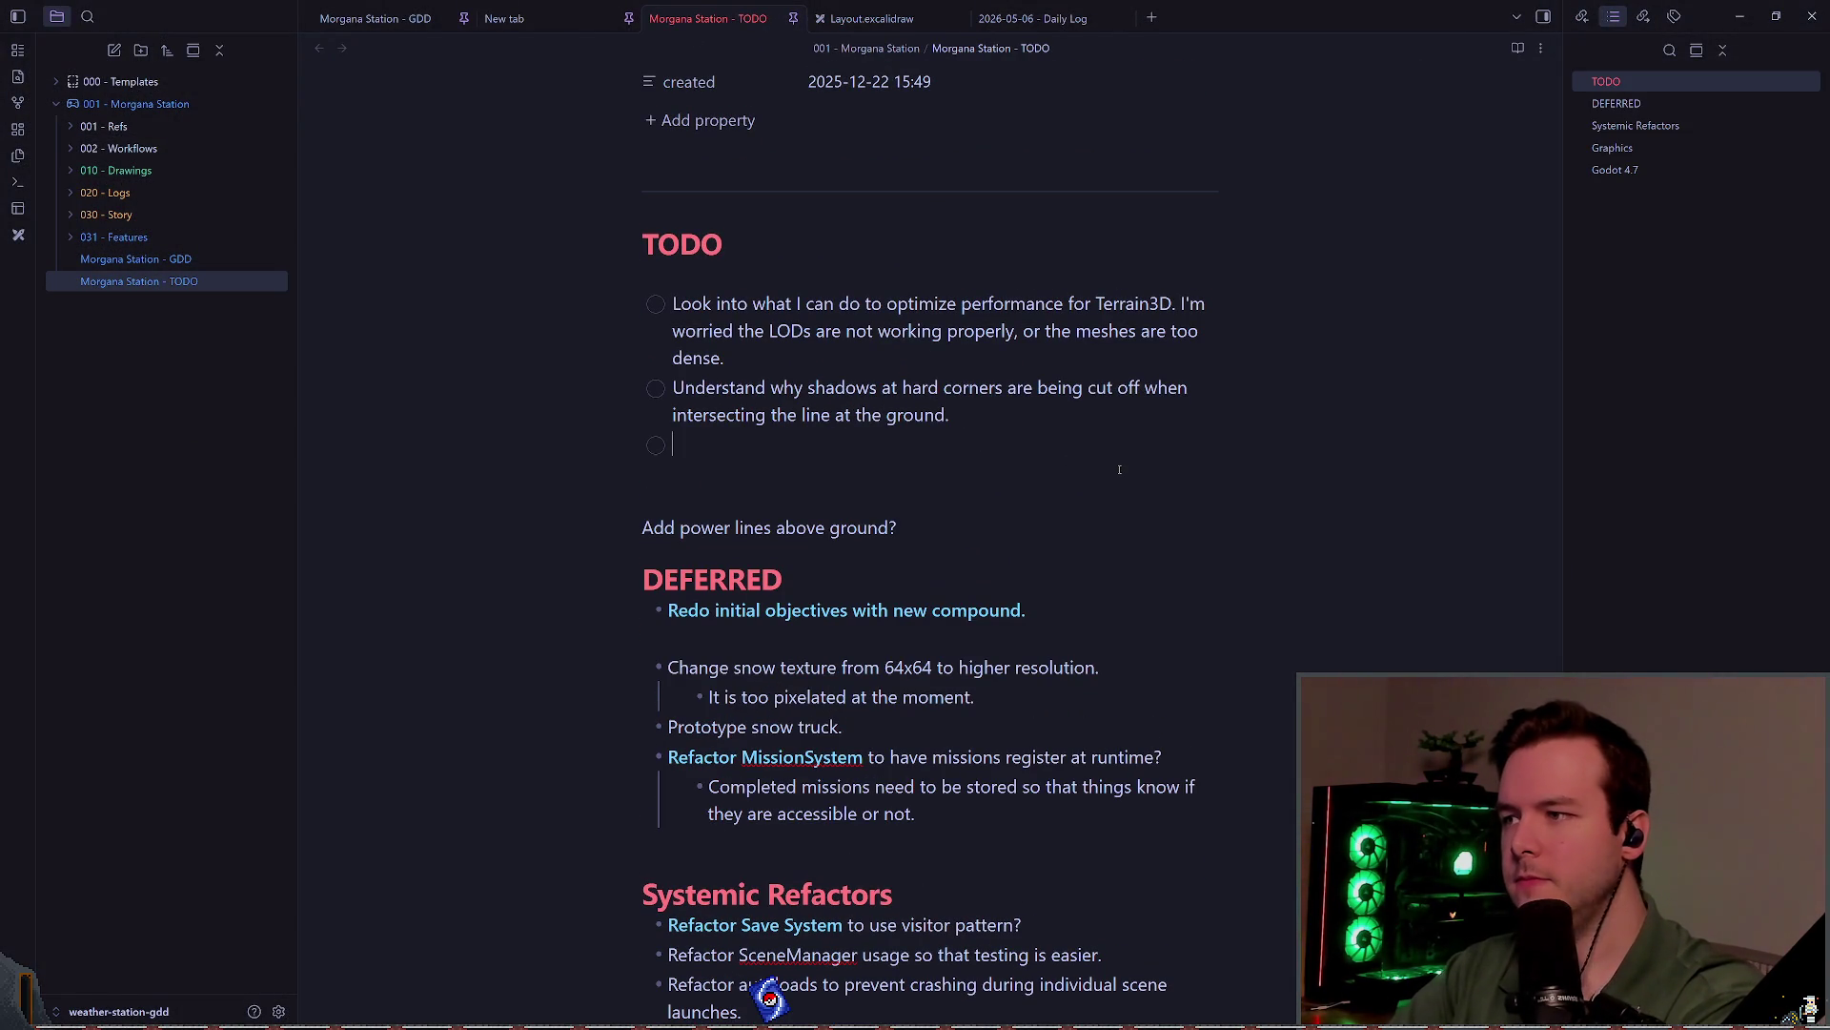
Step: Write the note about fringing light when moving the camera, seen by looking at the ground
type("Understand why there is stra")
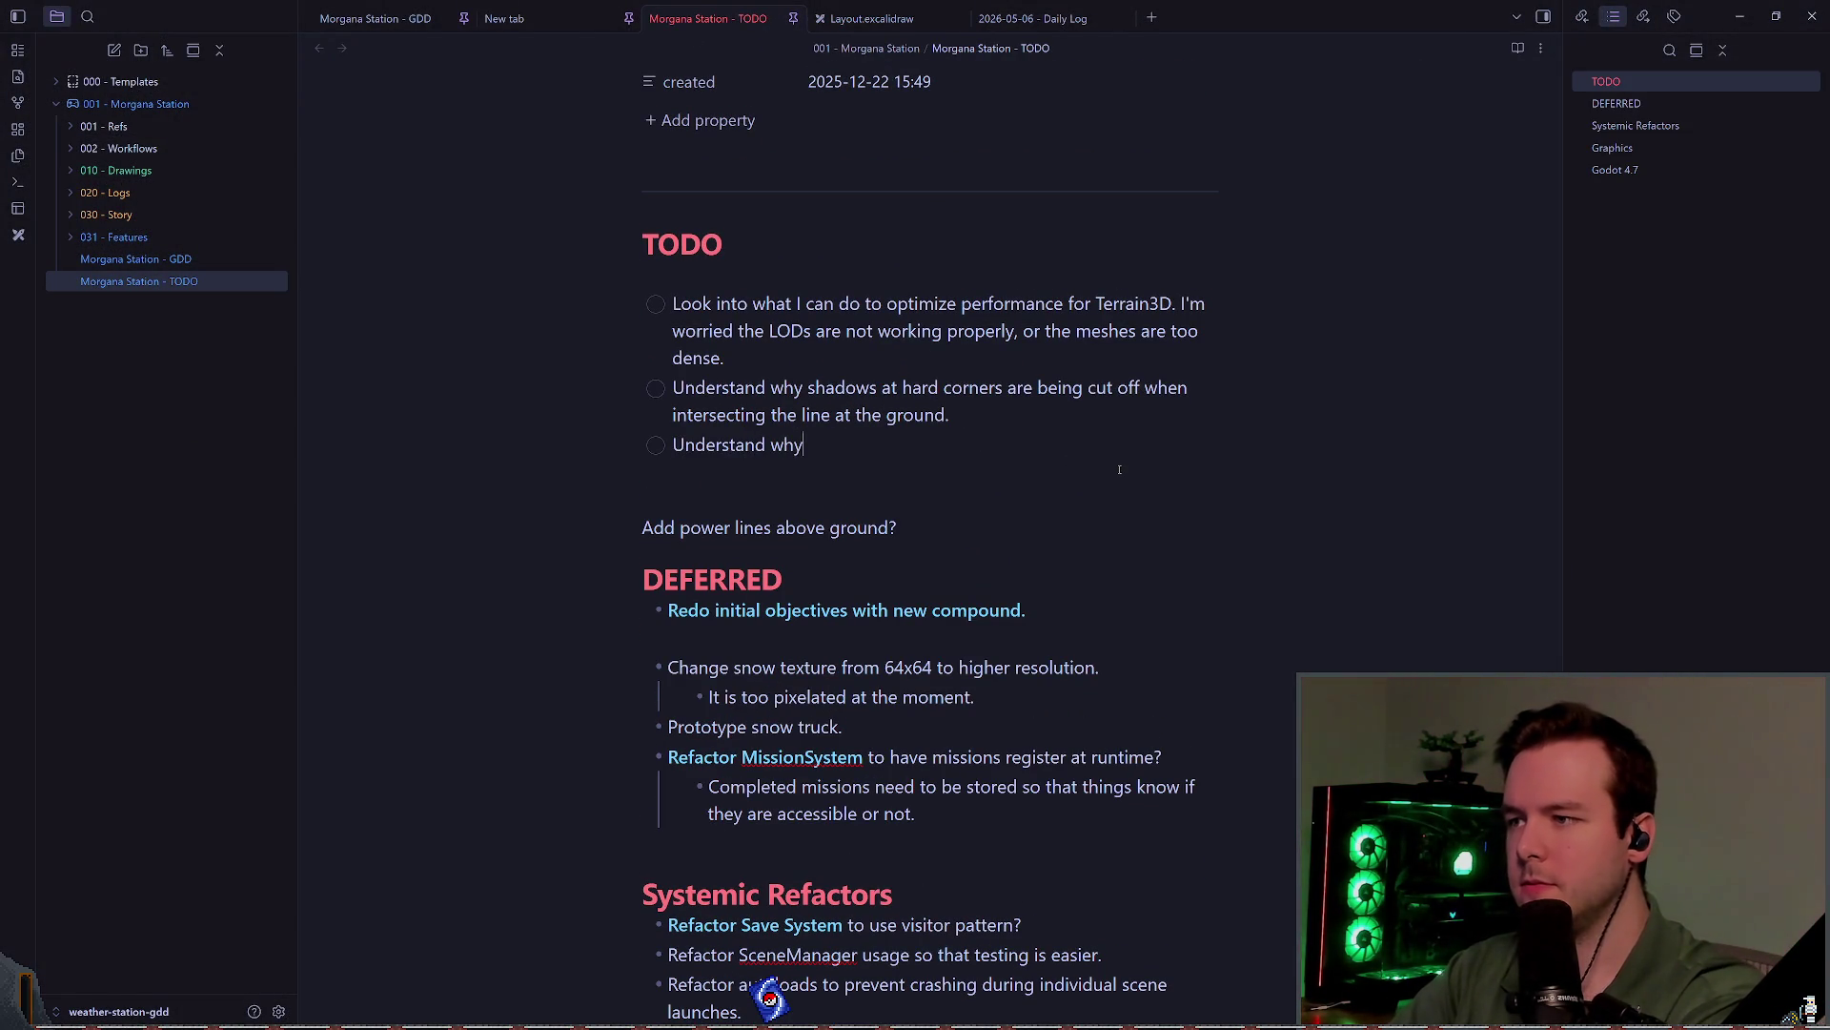
type("nge looking")
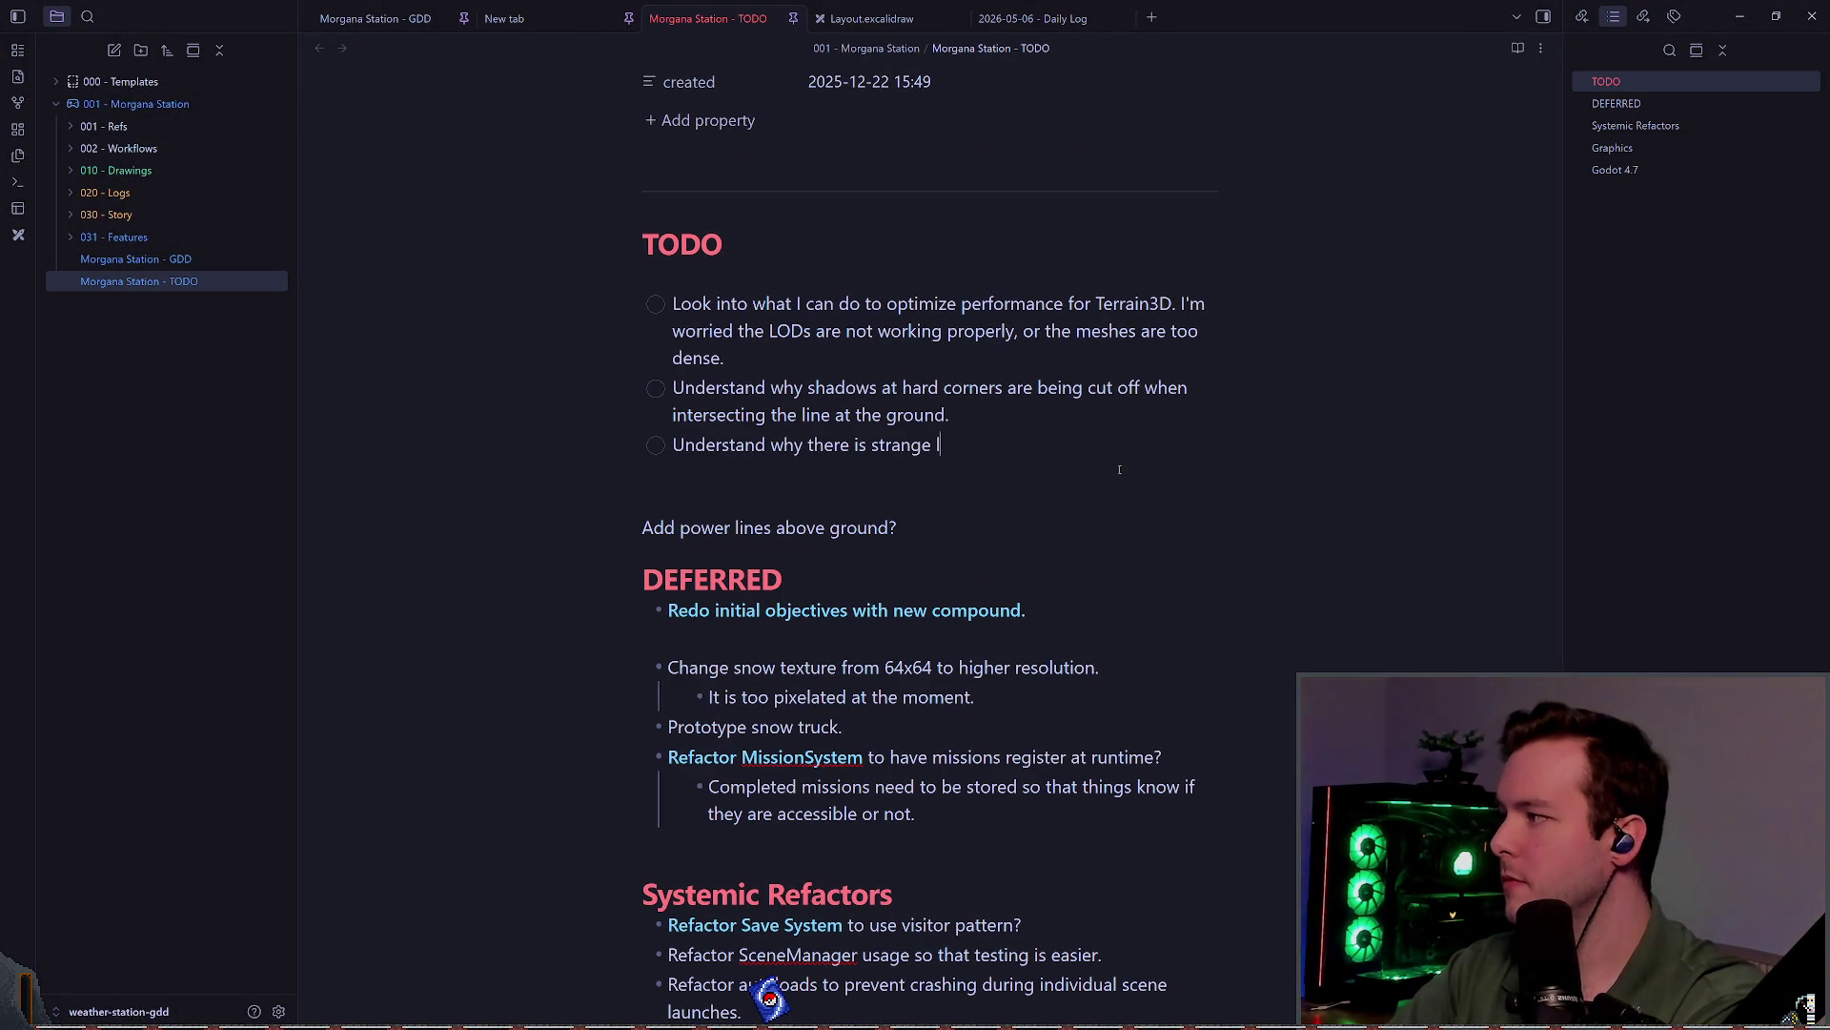
key("ctrl+BackSpace")
key("ctrl+BackSpace")
key("BackSpace")
type("f")
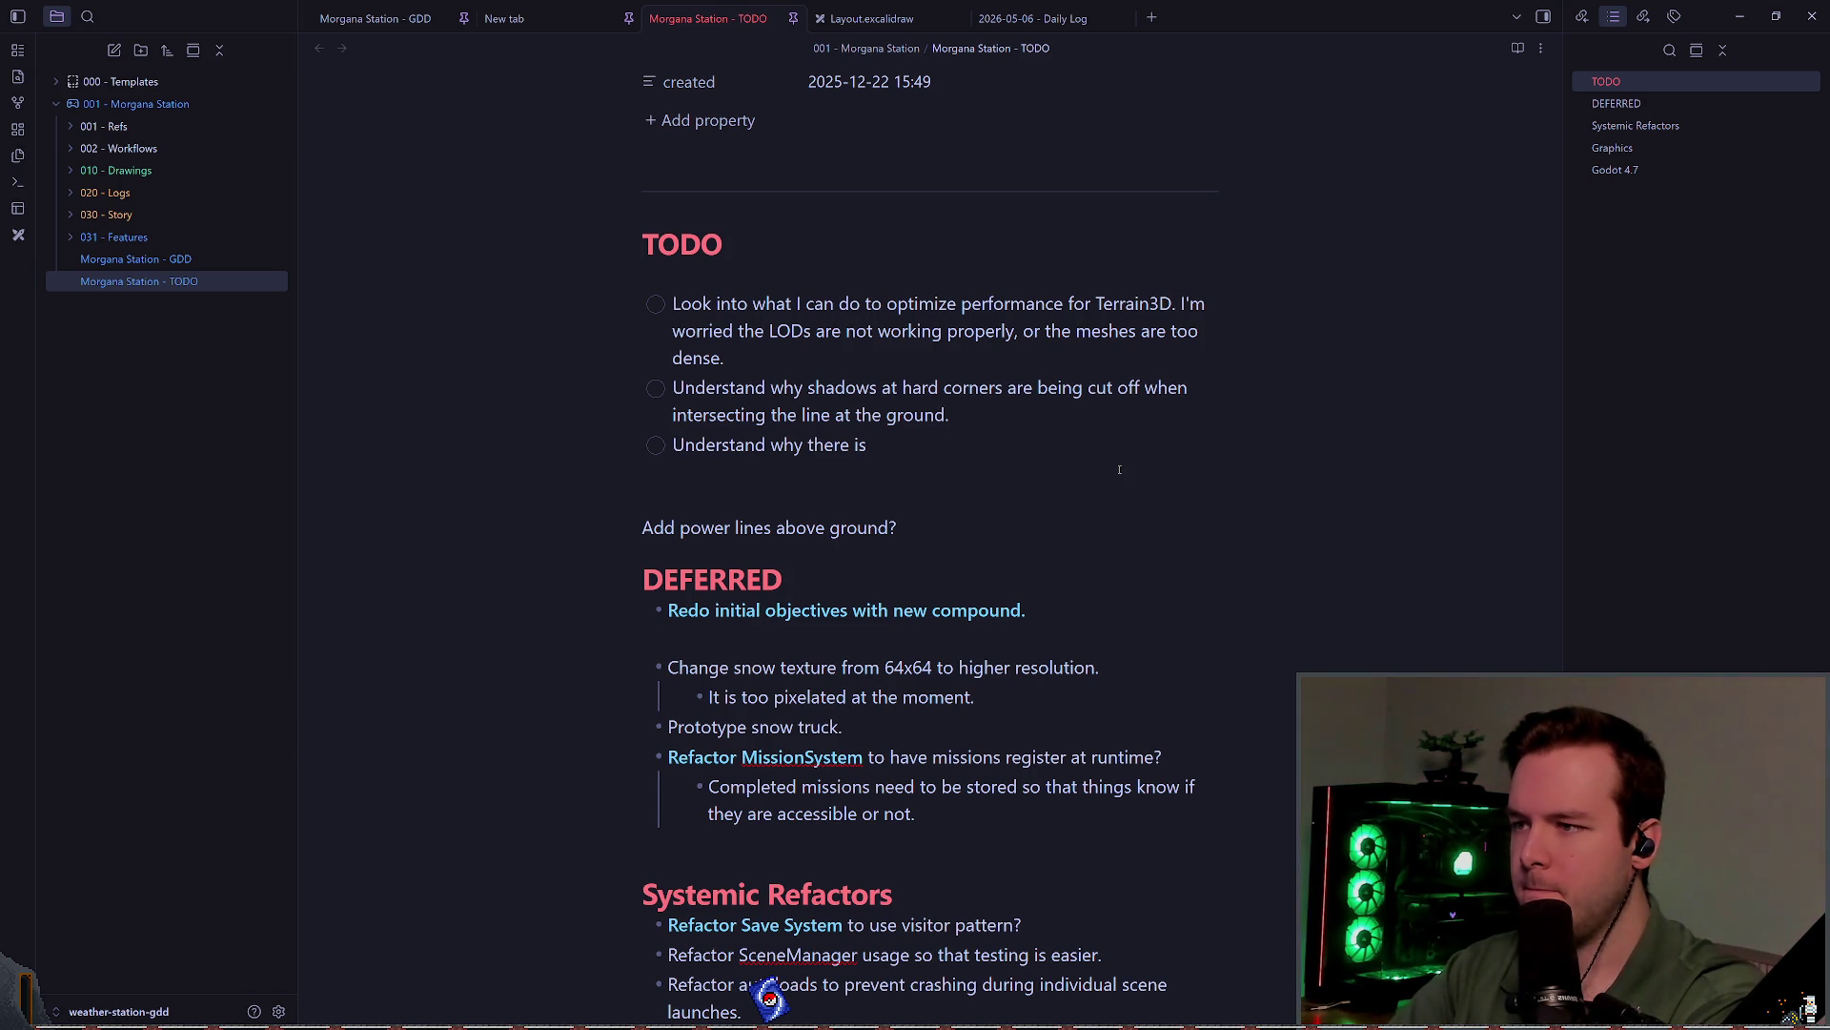
type("ri")
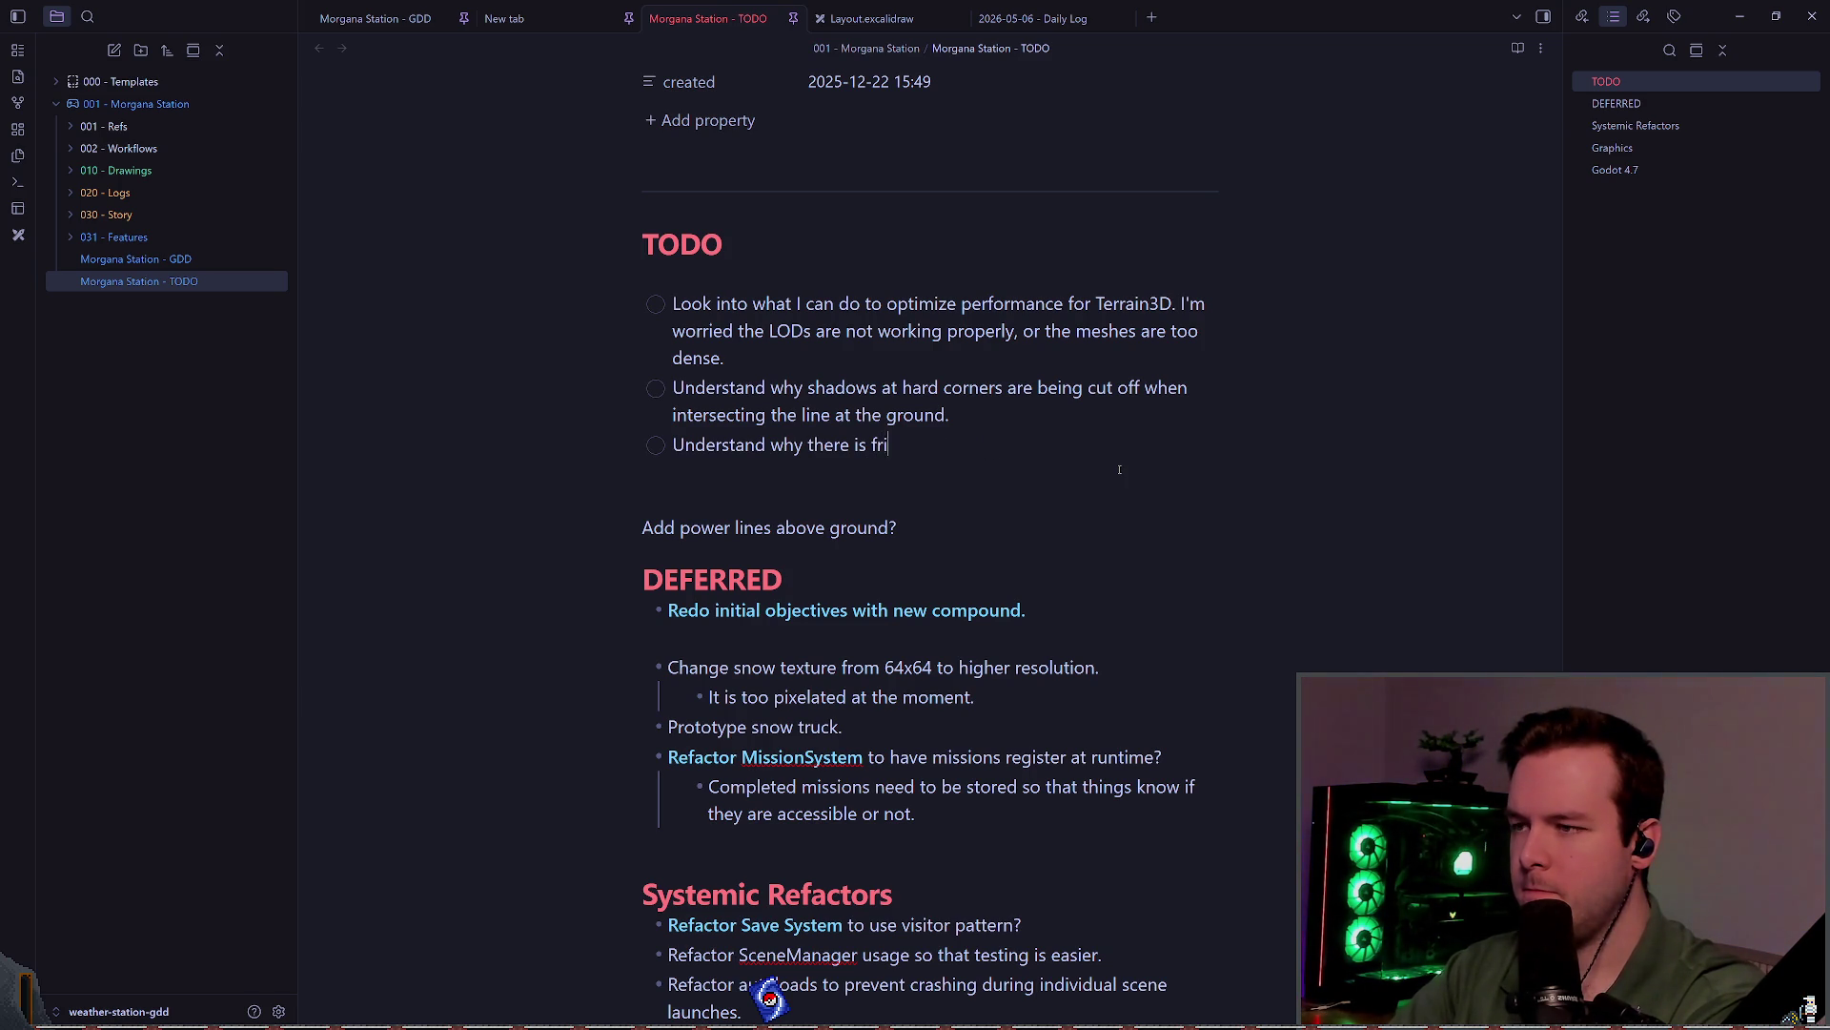
type("nging light when mo")
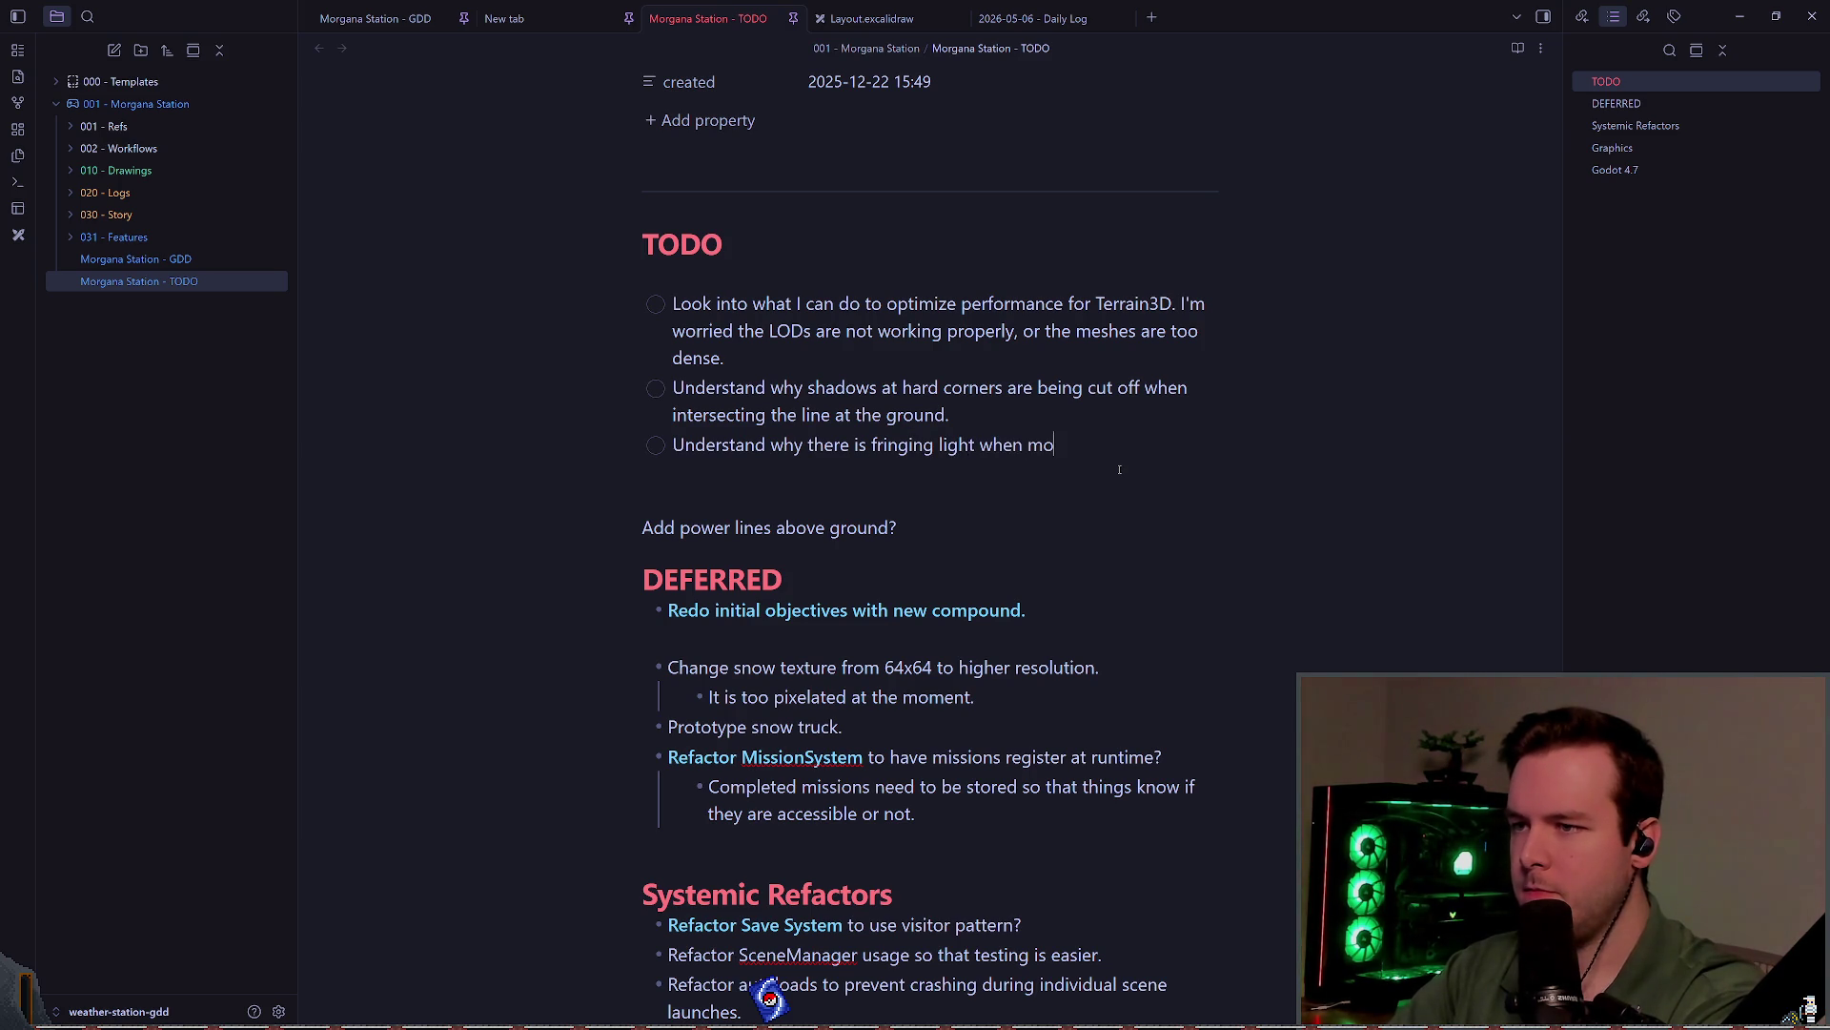
type("ving the camer")
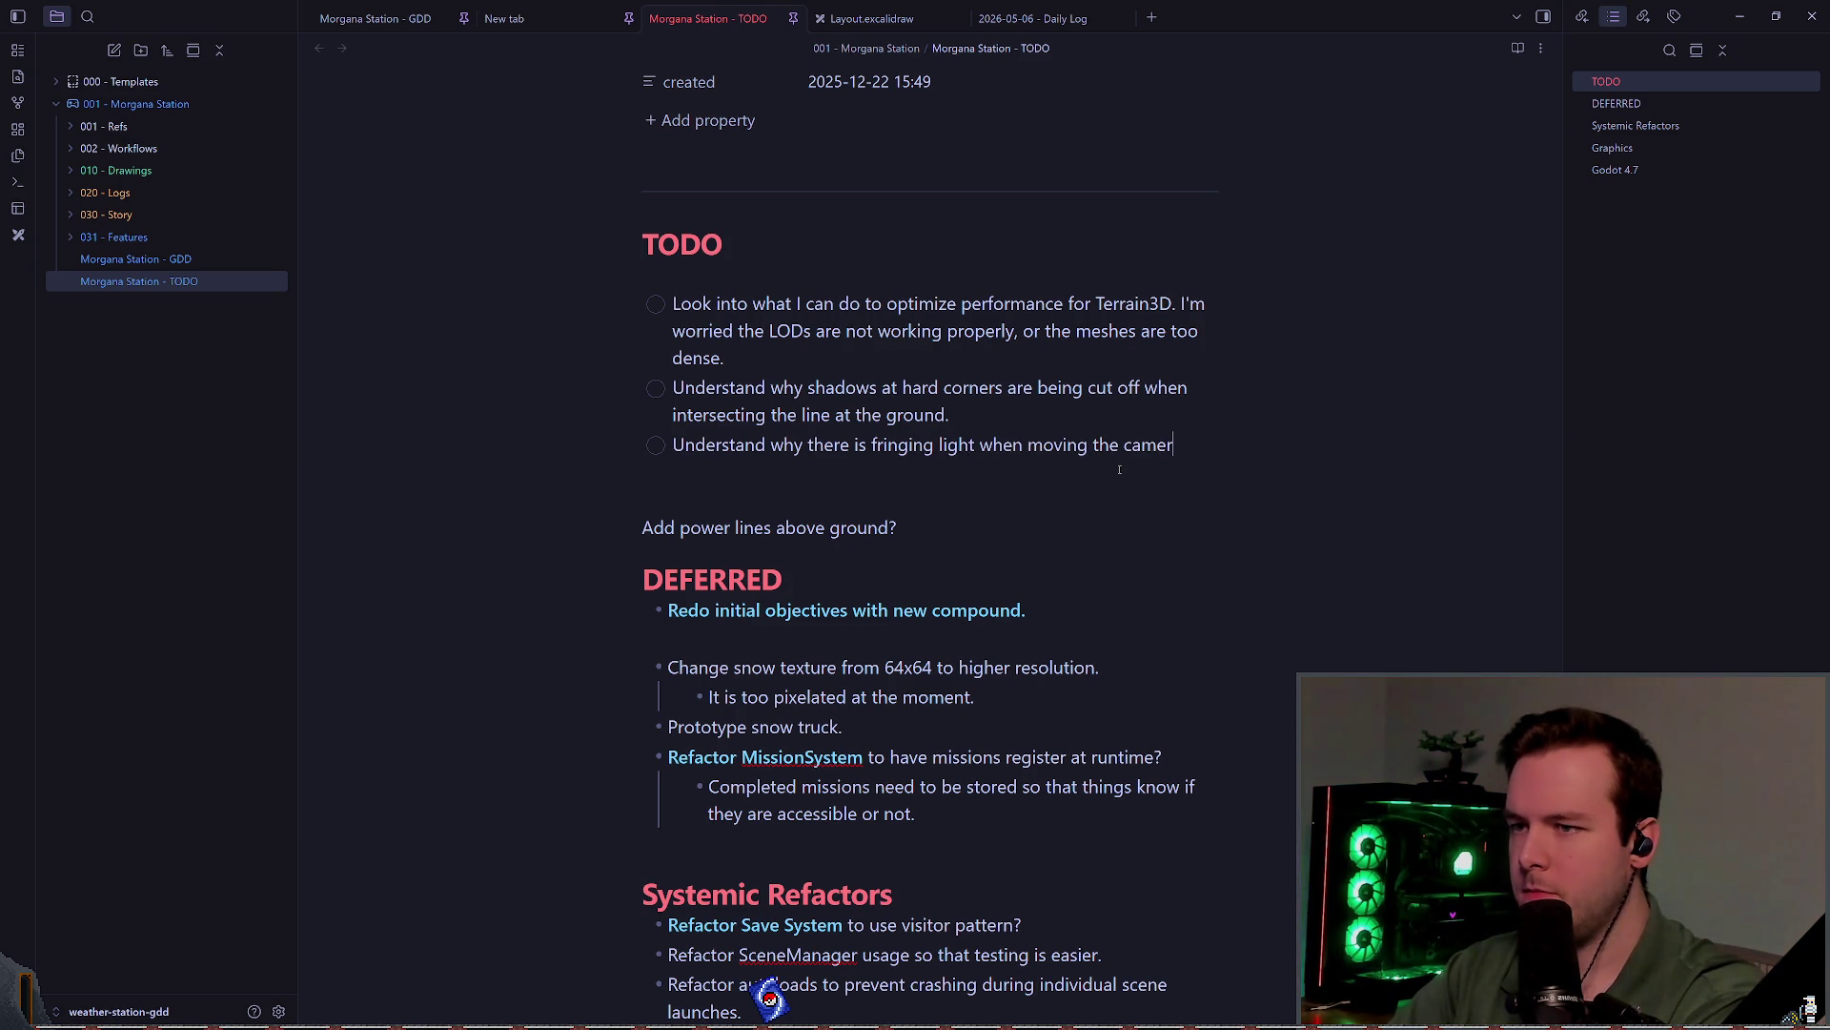
type("a around.  Thi")
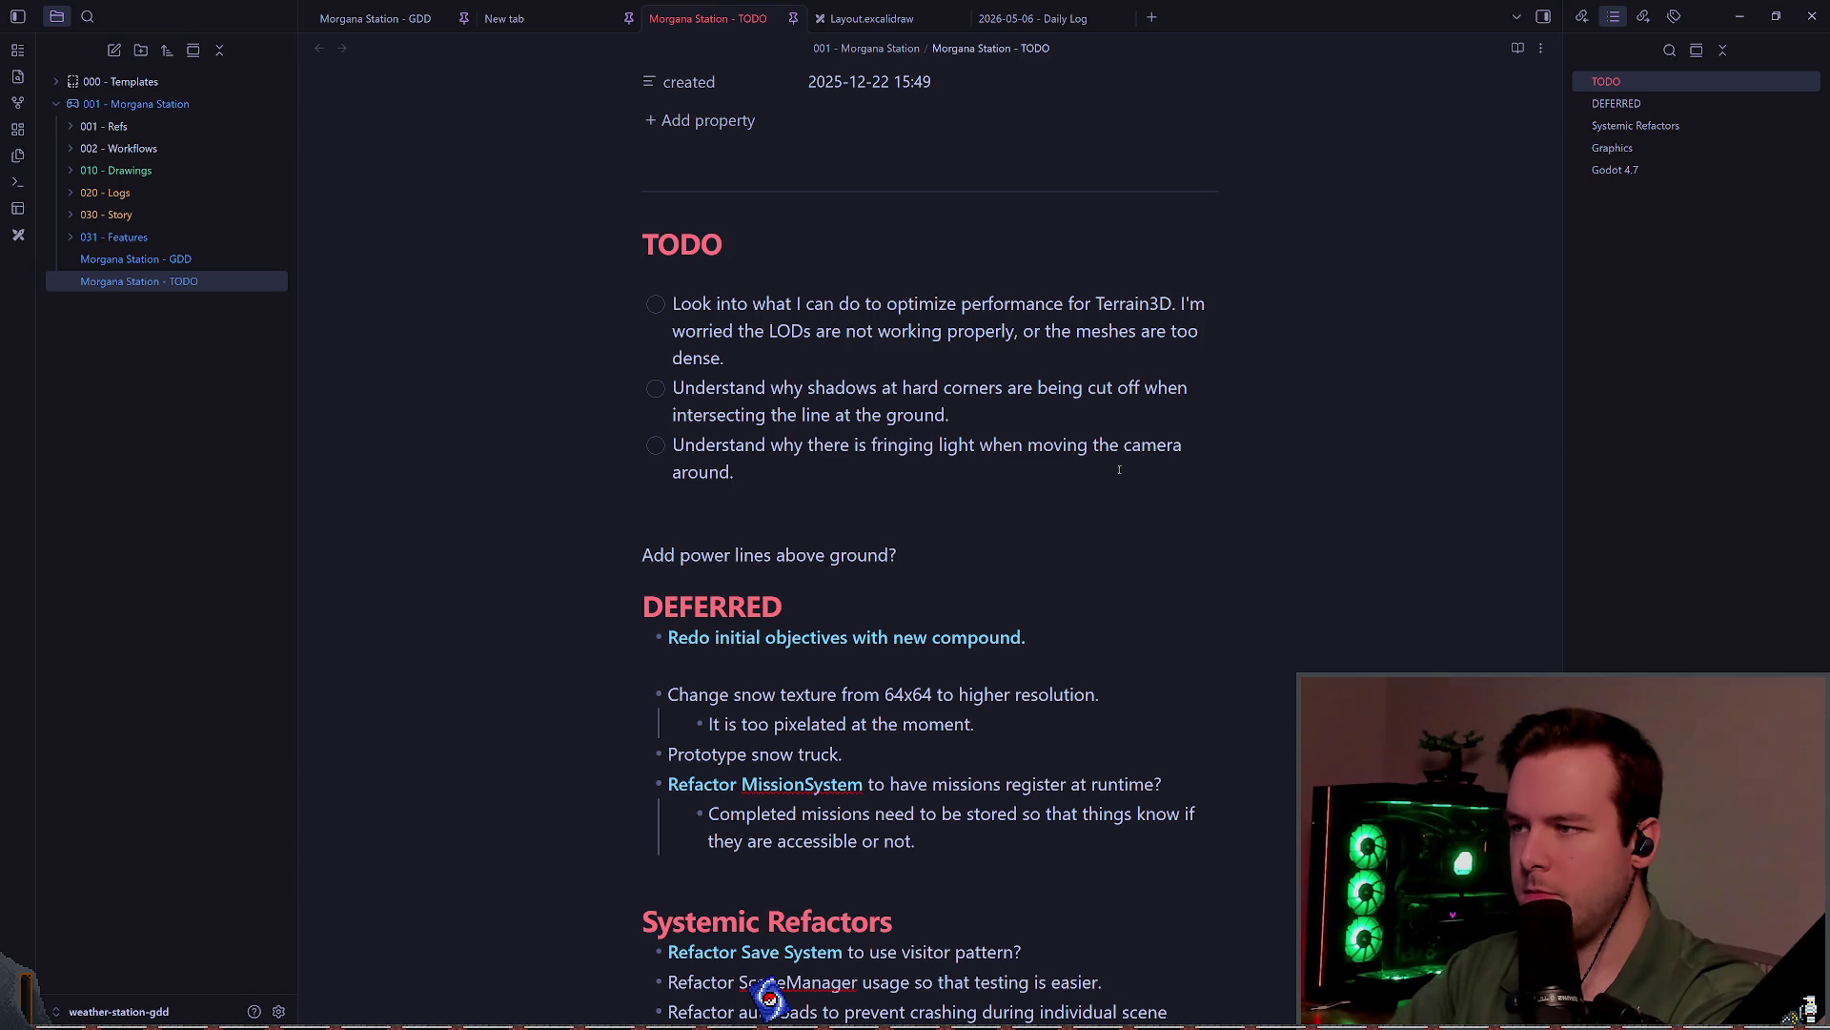
type("s can be seen by ")
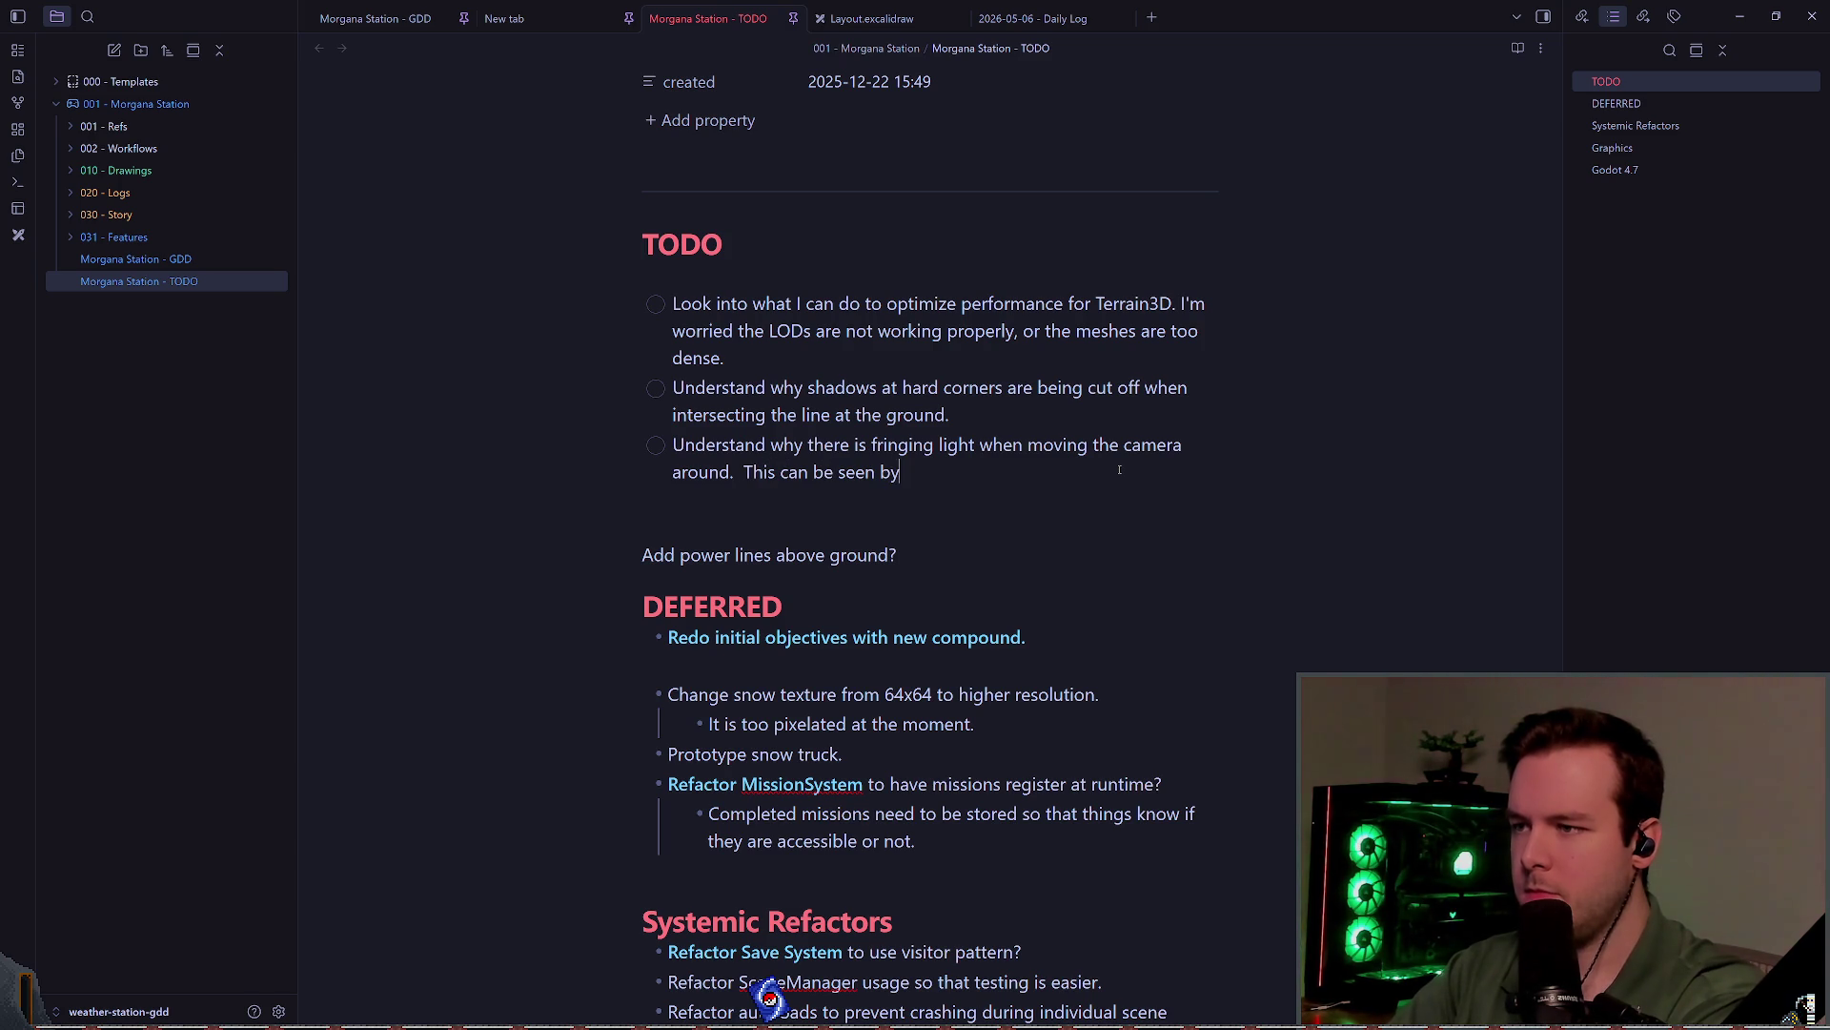
type("looki")
type("ng at hte")
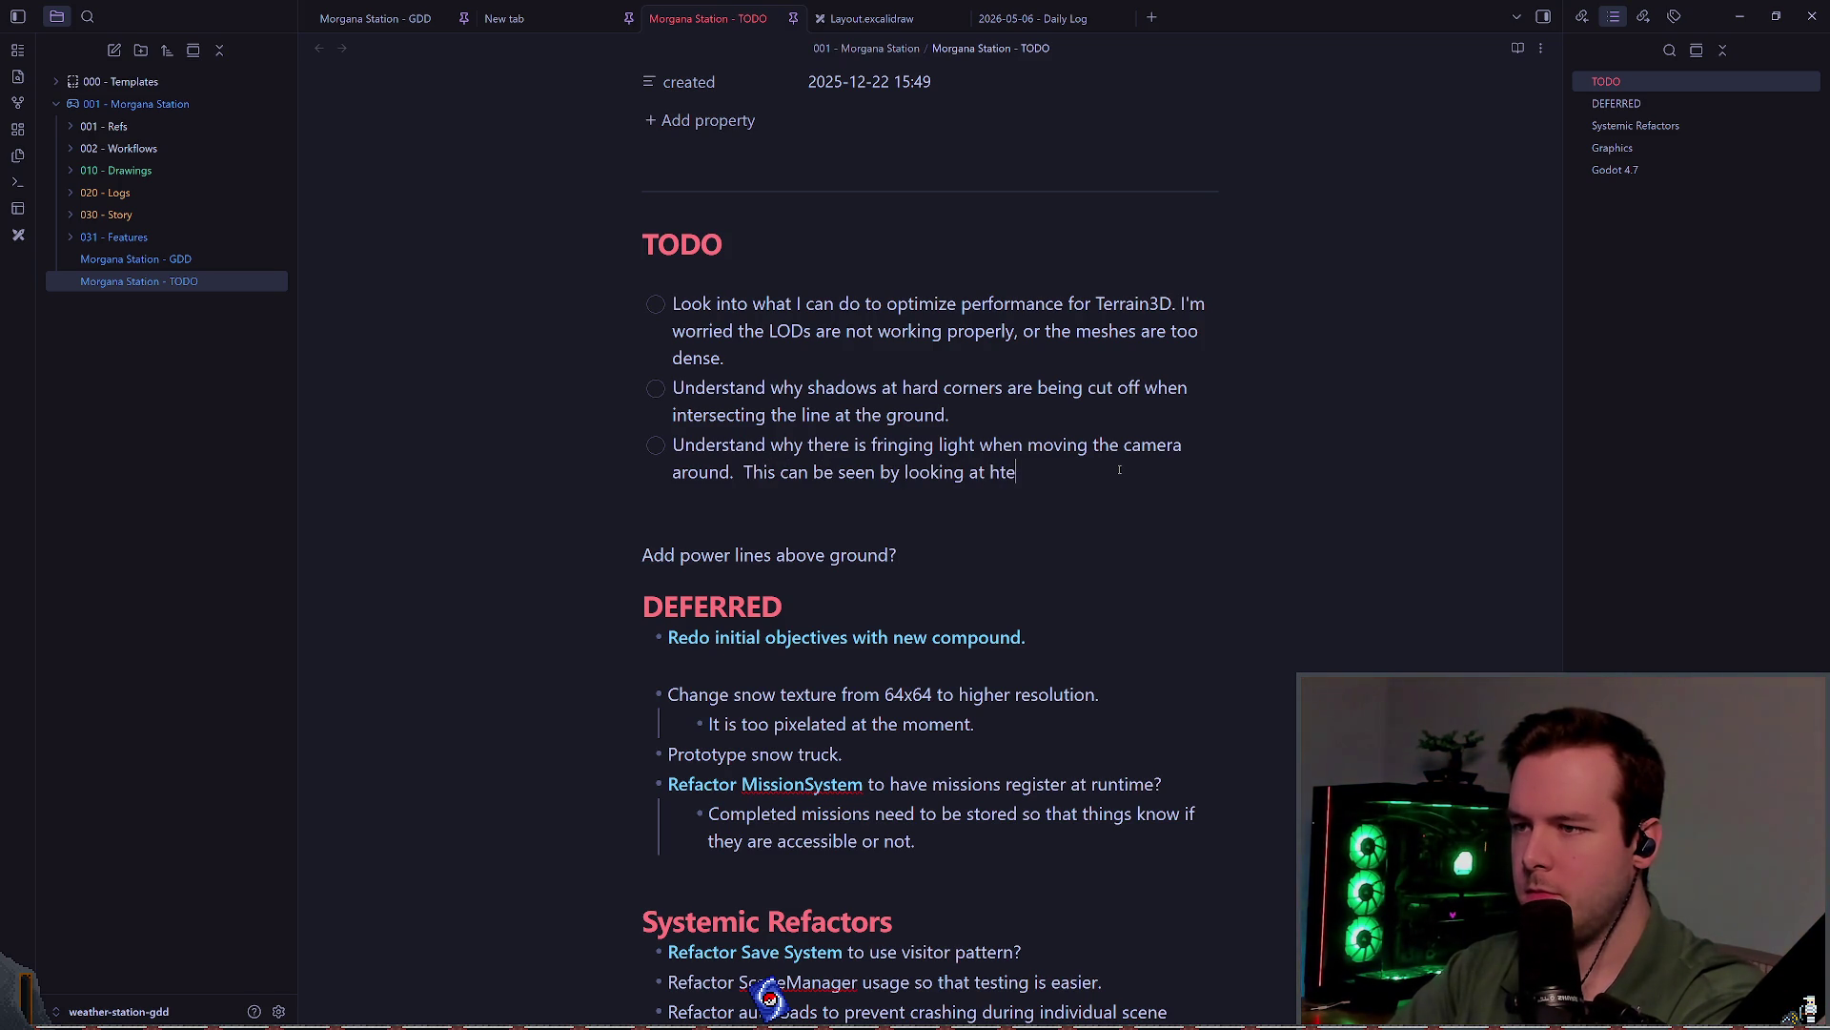
key("BackSpace")
key("BackSpace")
key("BackSpace")
type("the ground and")
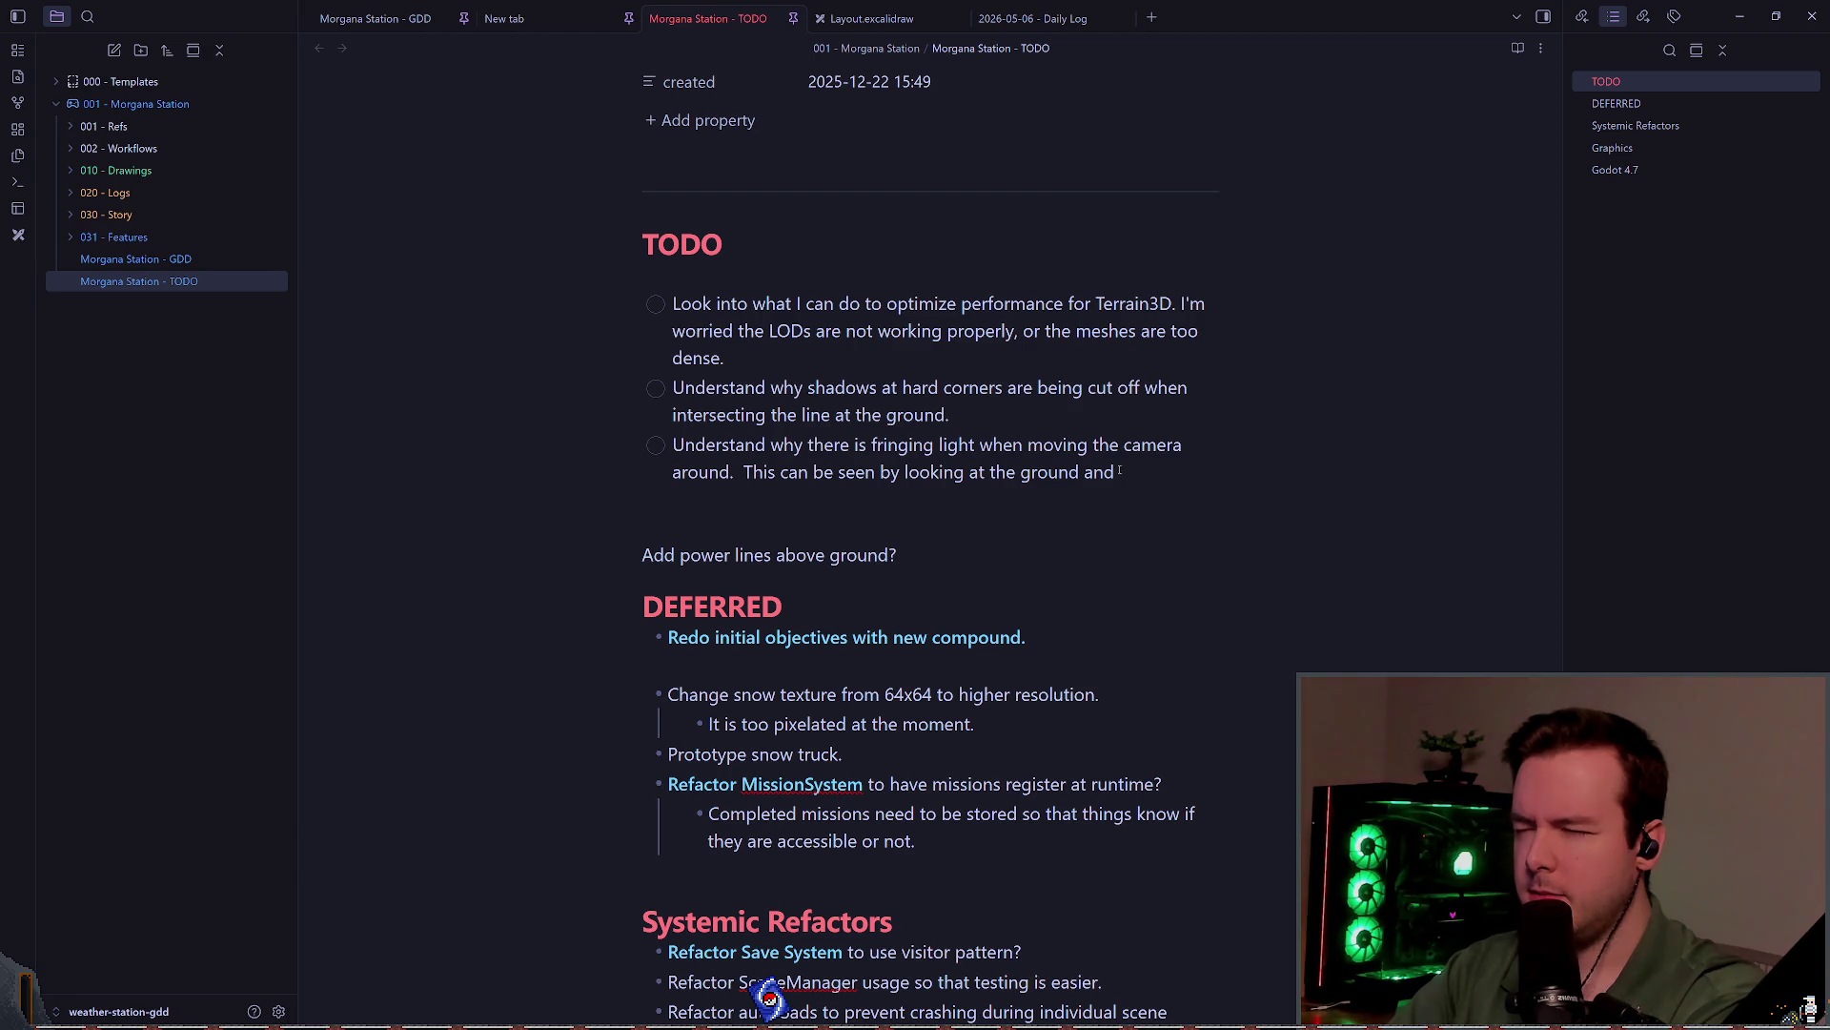
type(" watching the top as it cha")
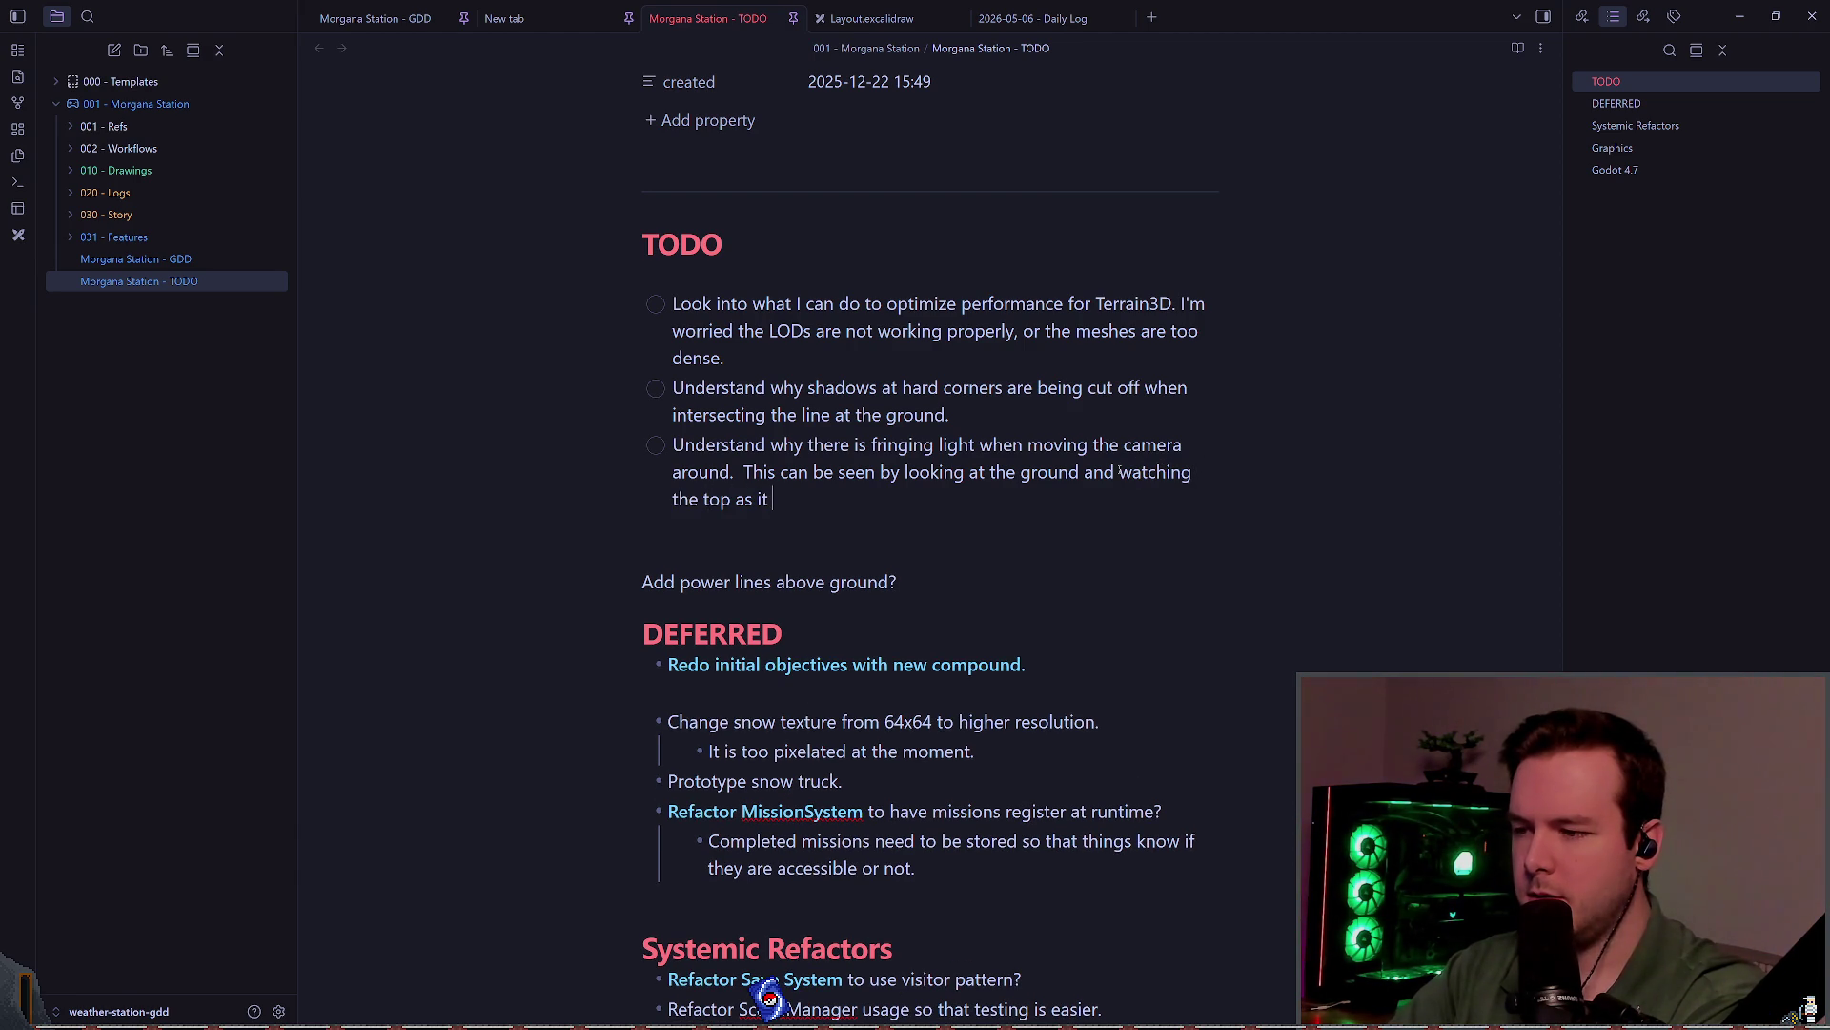
type("nges in intensity")
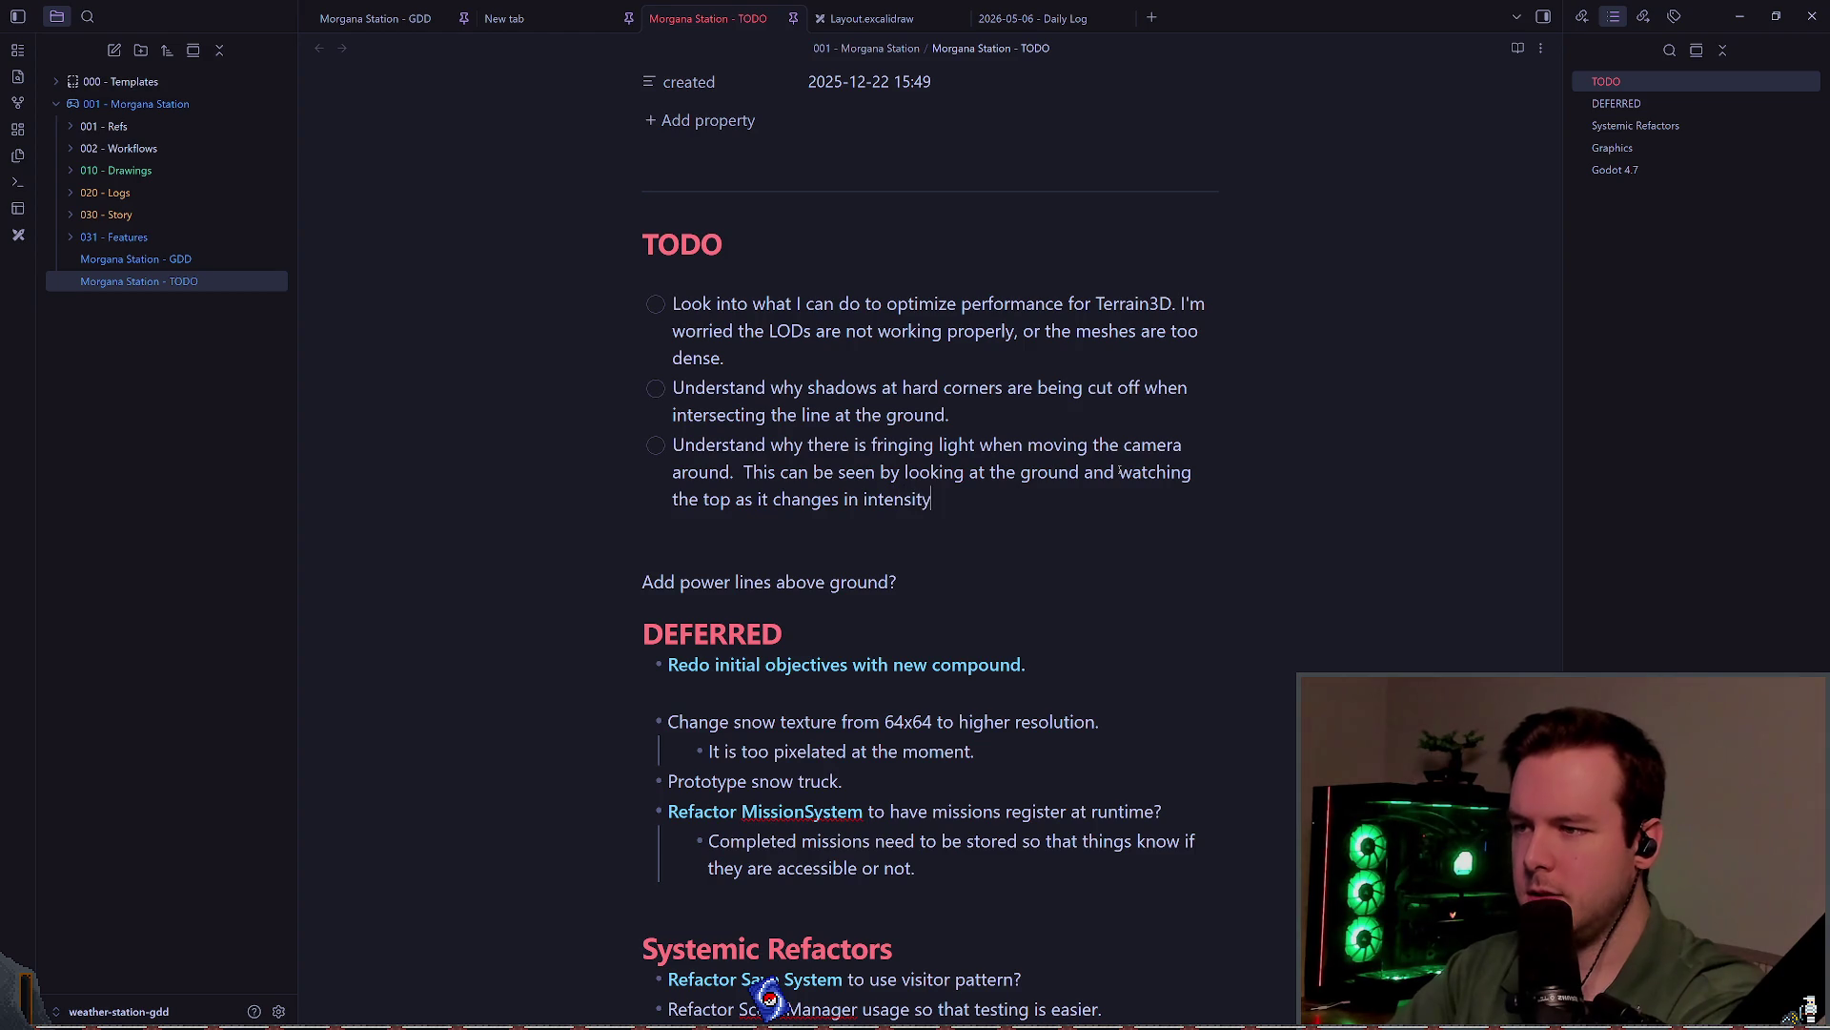
key("BackSpace")
key("BackSpace")
key("BackSpace")
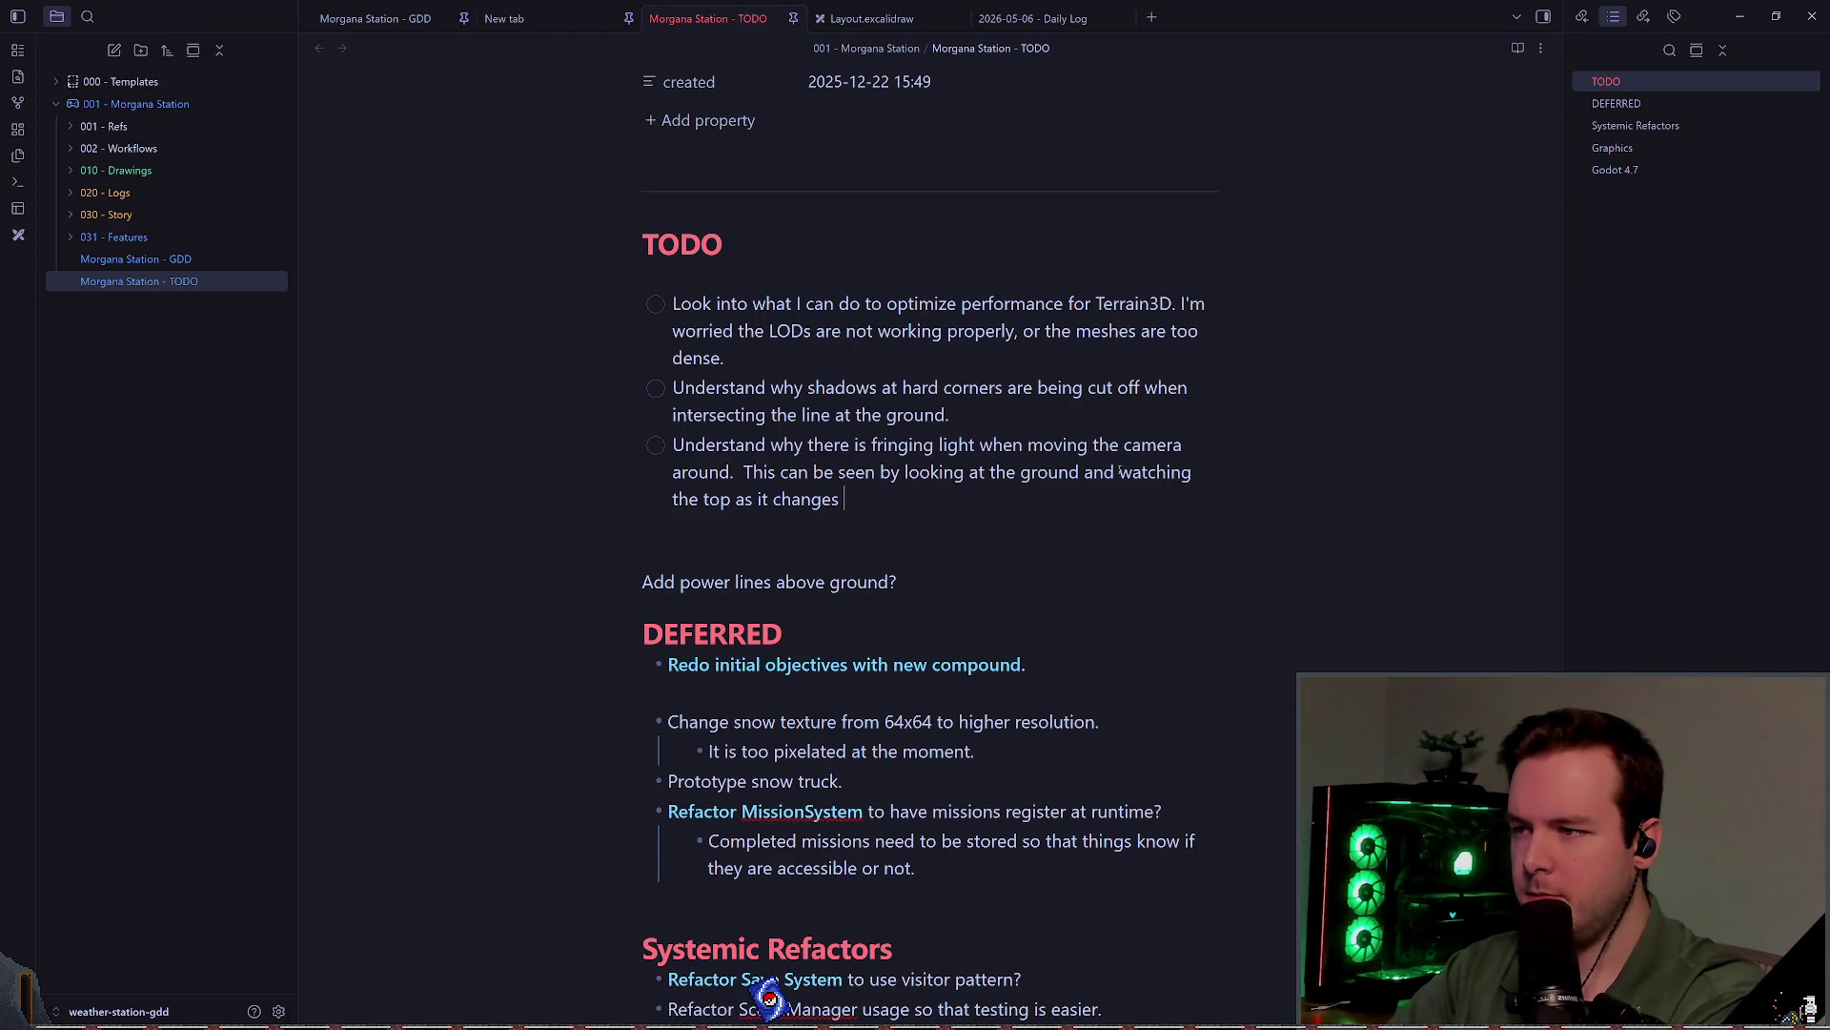
type("the ")
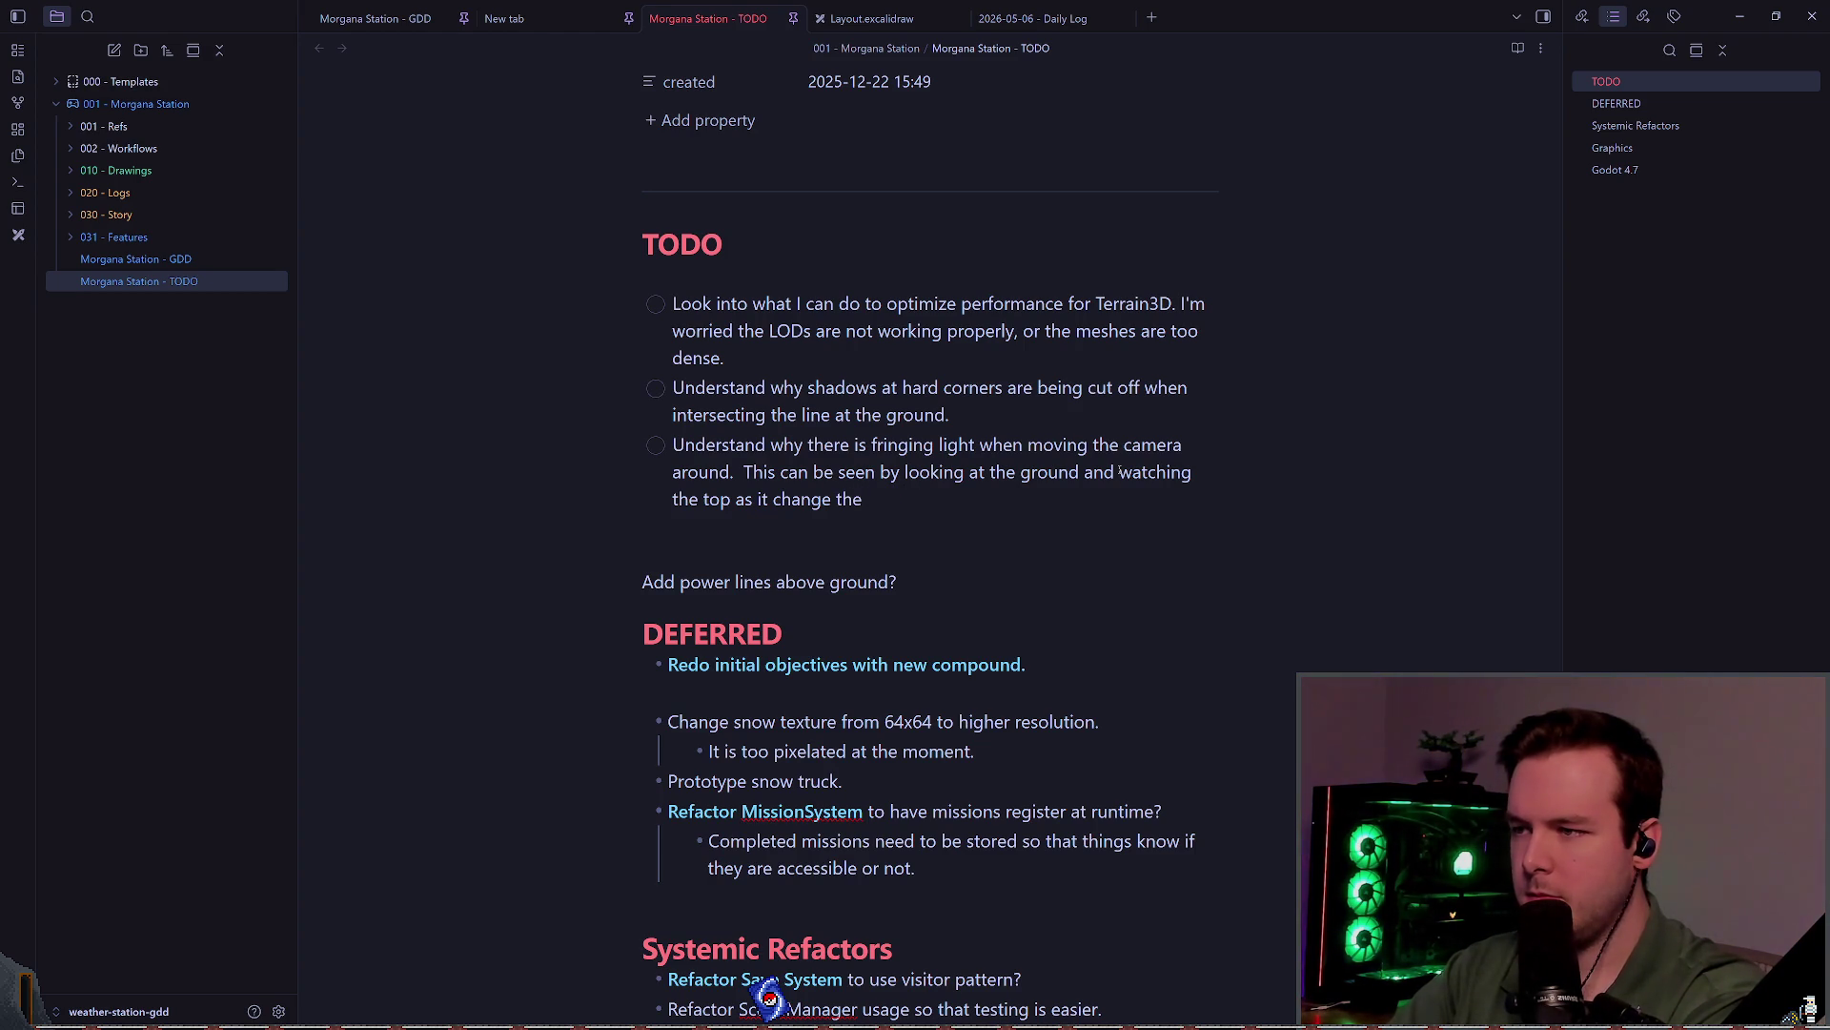
type("light's intensi")
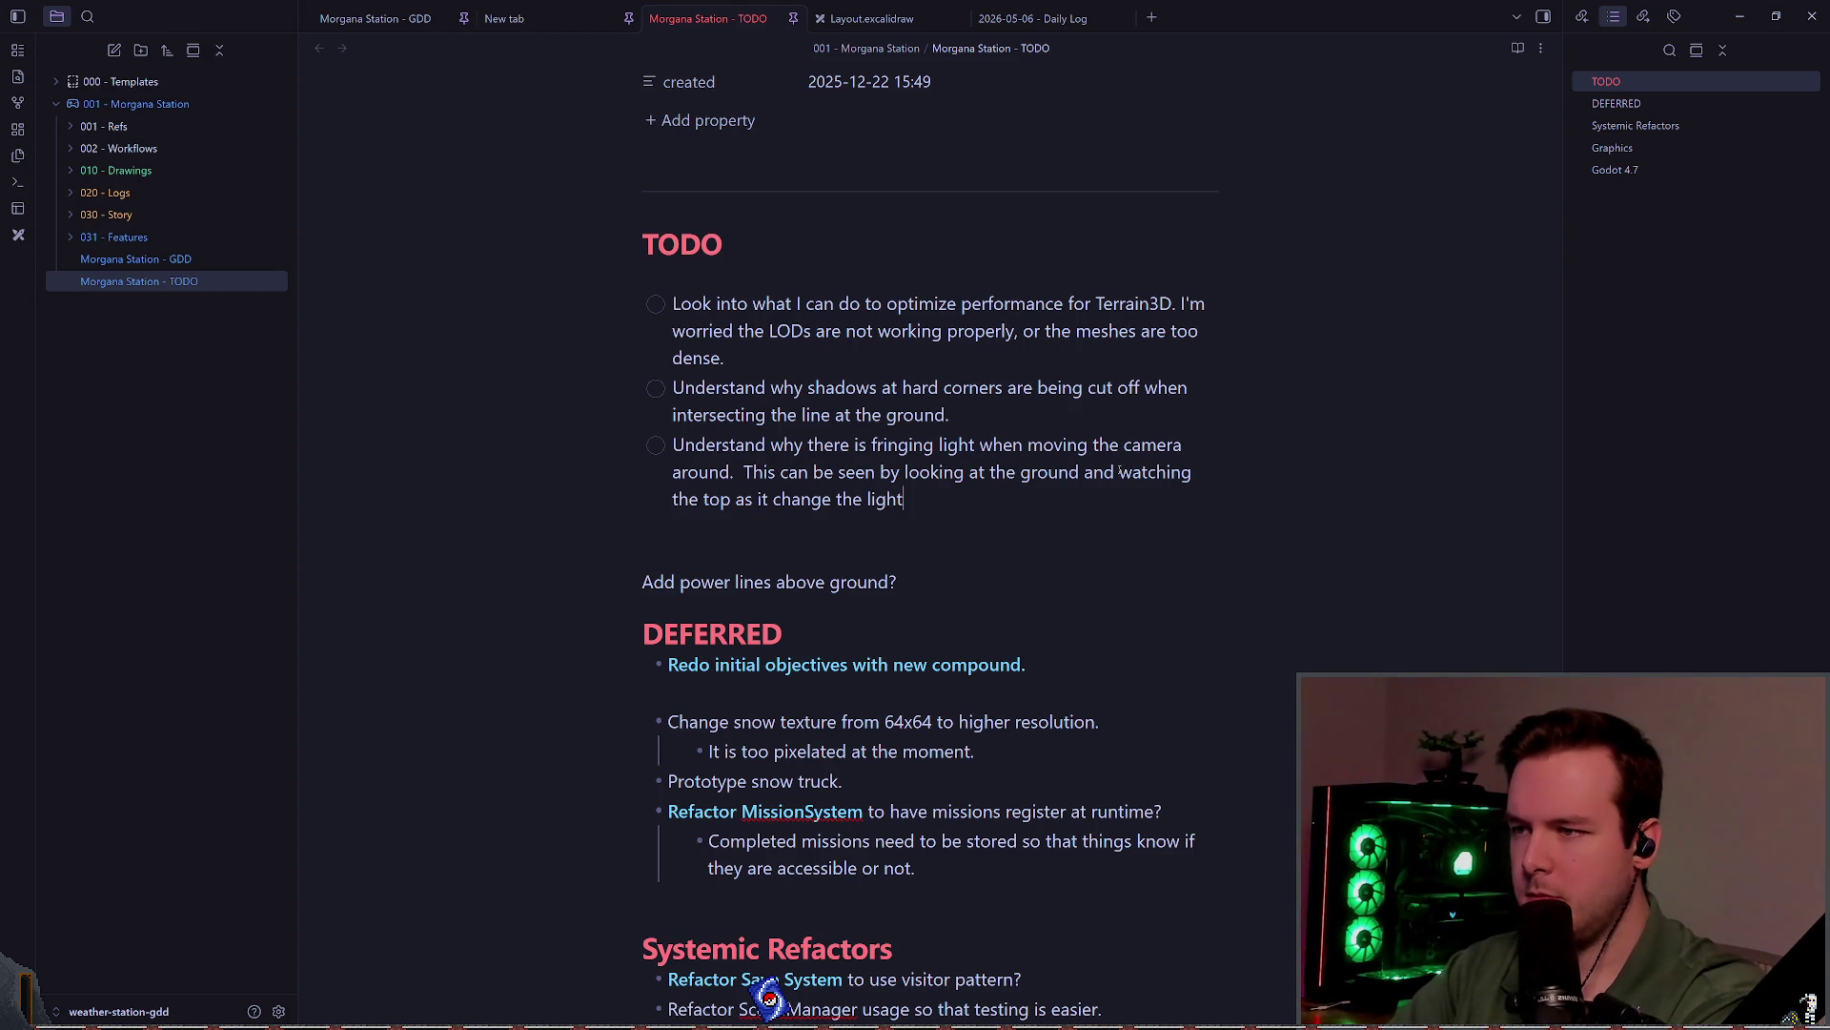